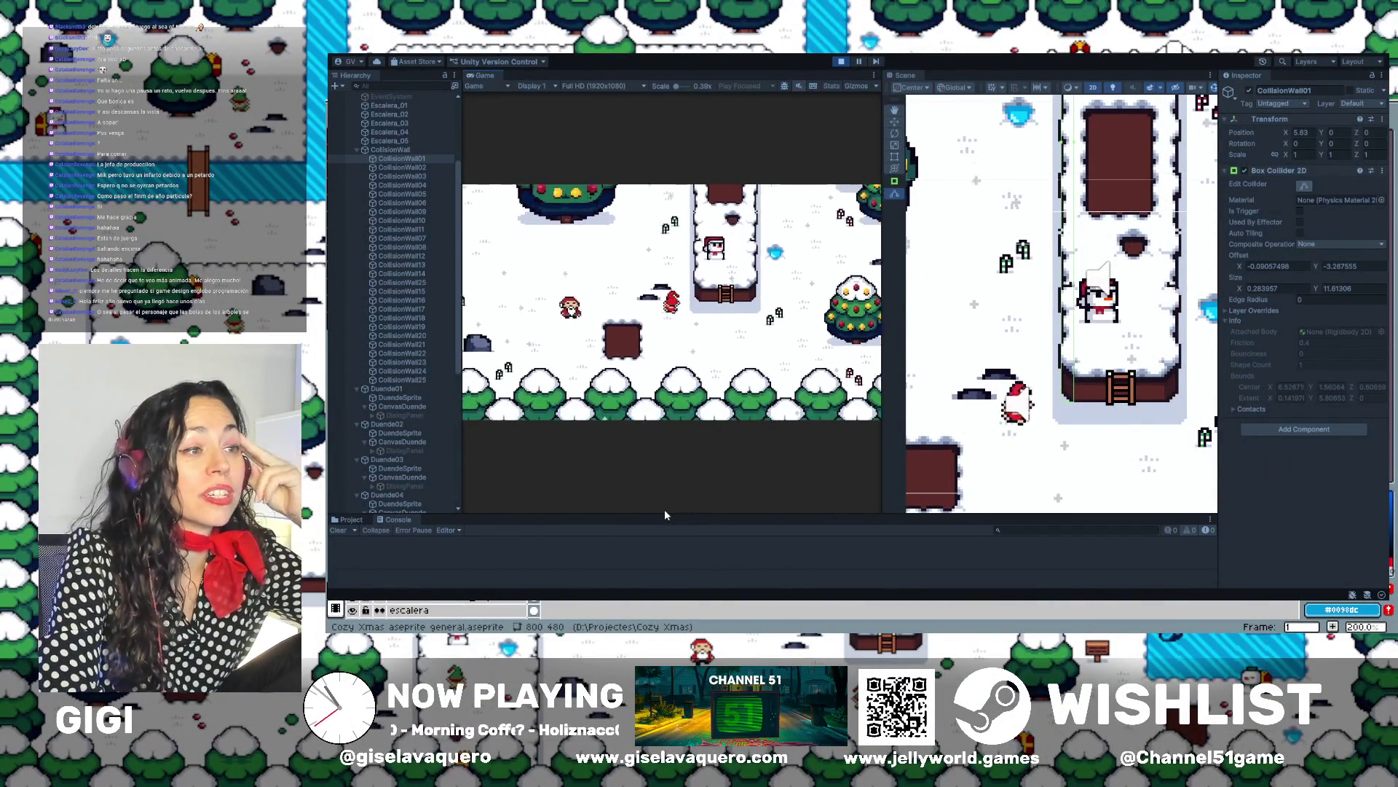
Walk the player upward, then stop the playtest with Ctrl+P
{"action": "key", "text": "Up"}
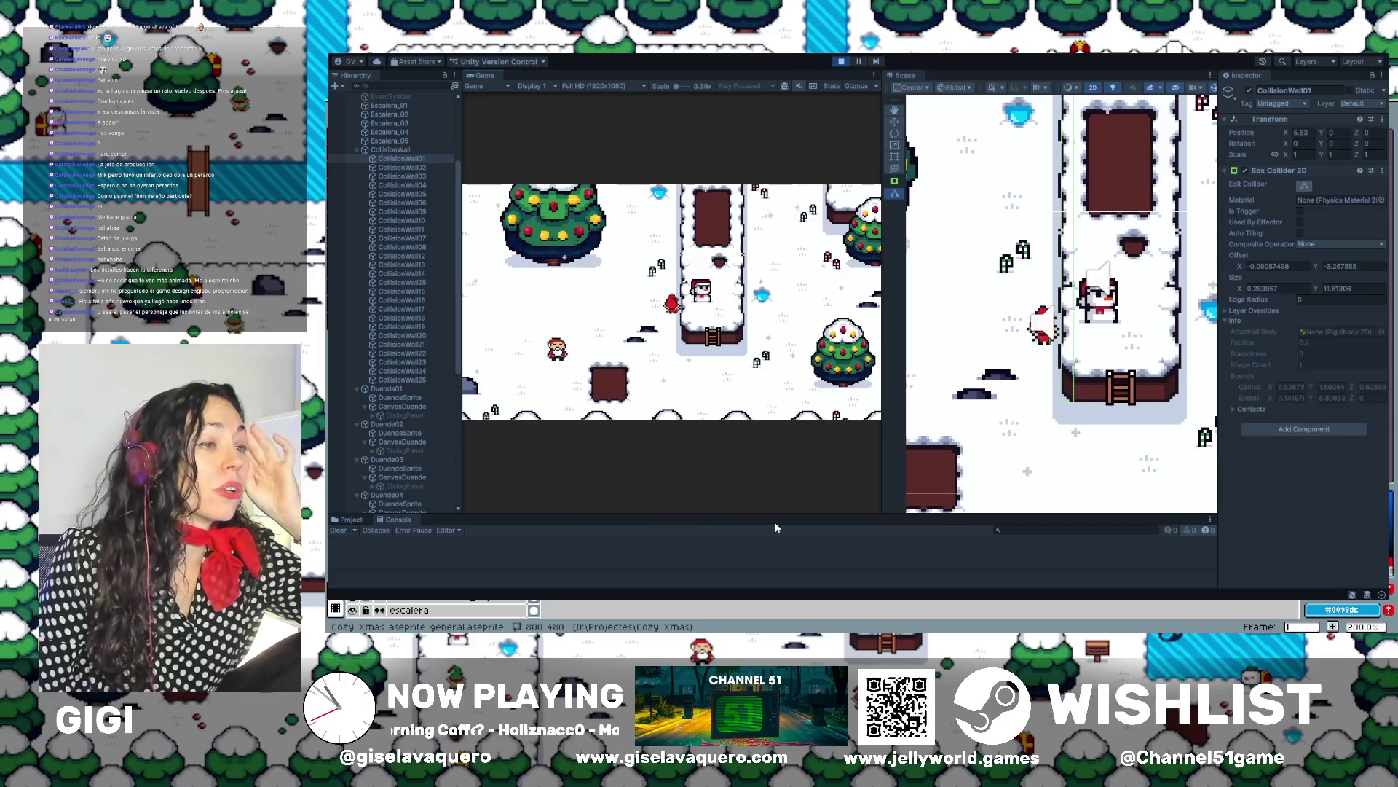
{"action": "key", "text": "ctrl+p"}
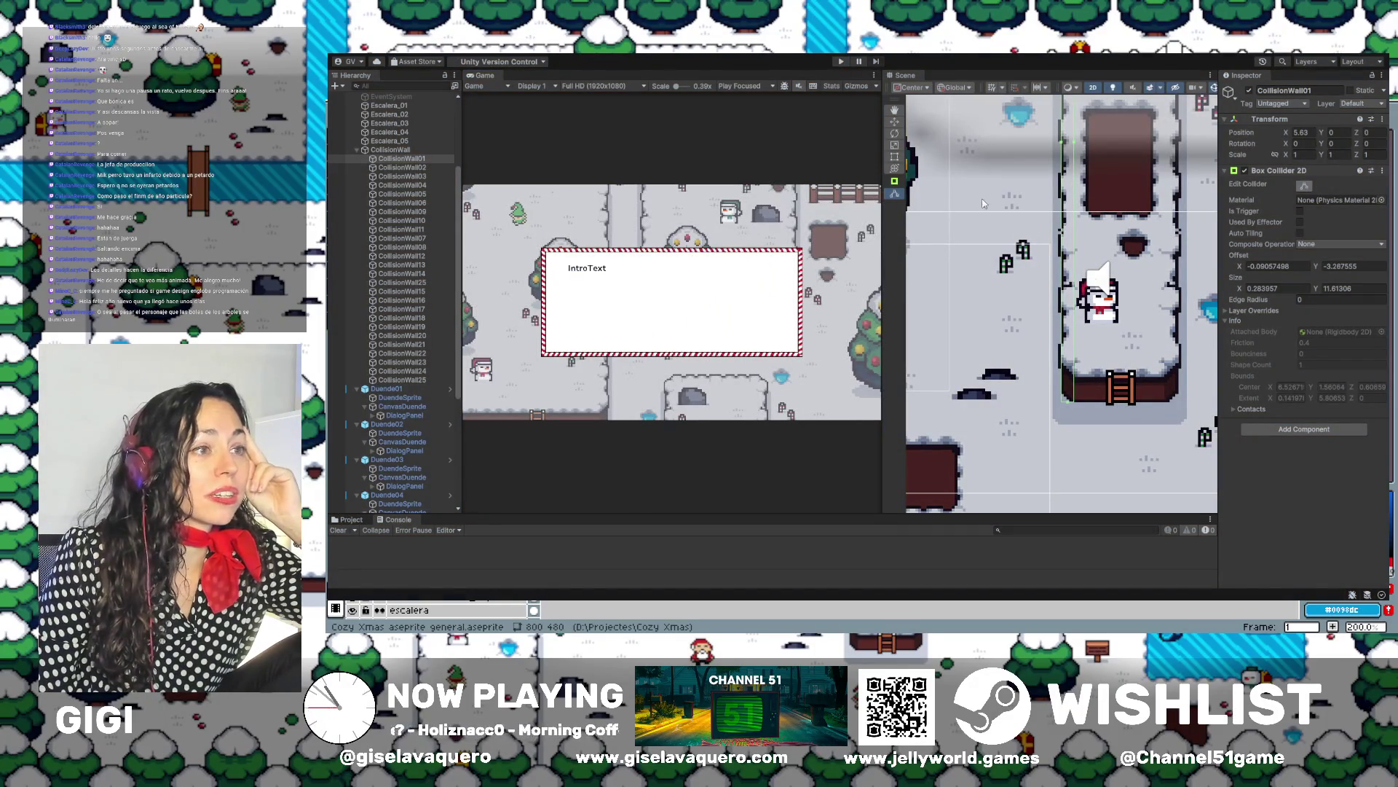
Select CanvasSanta, widen and pan the Scene view across the map, then replay the game
{"action": "scroll", "coordinate": [1150, 342], "scroll_direction": "up", "scroll_amount": 3}
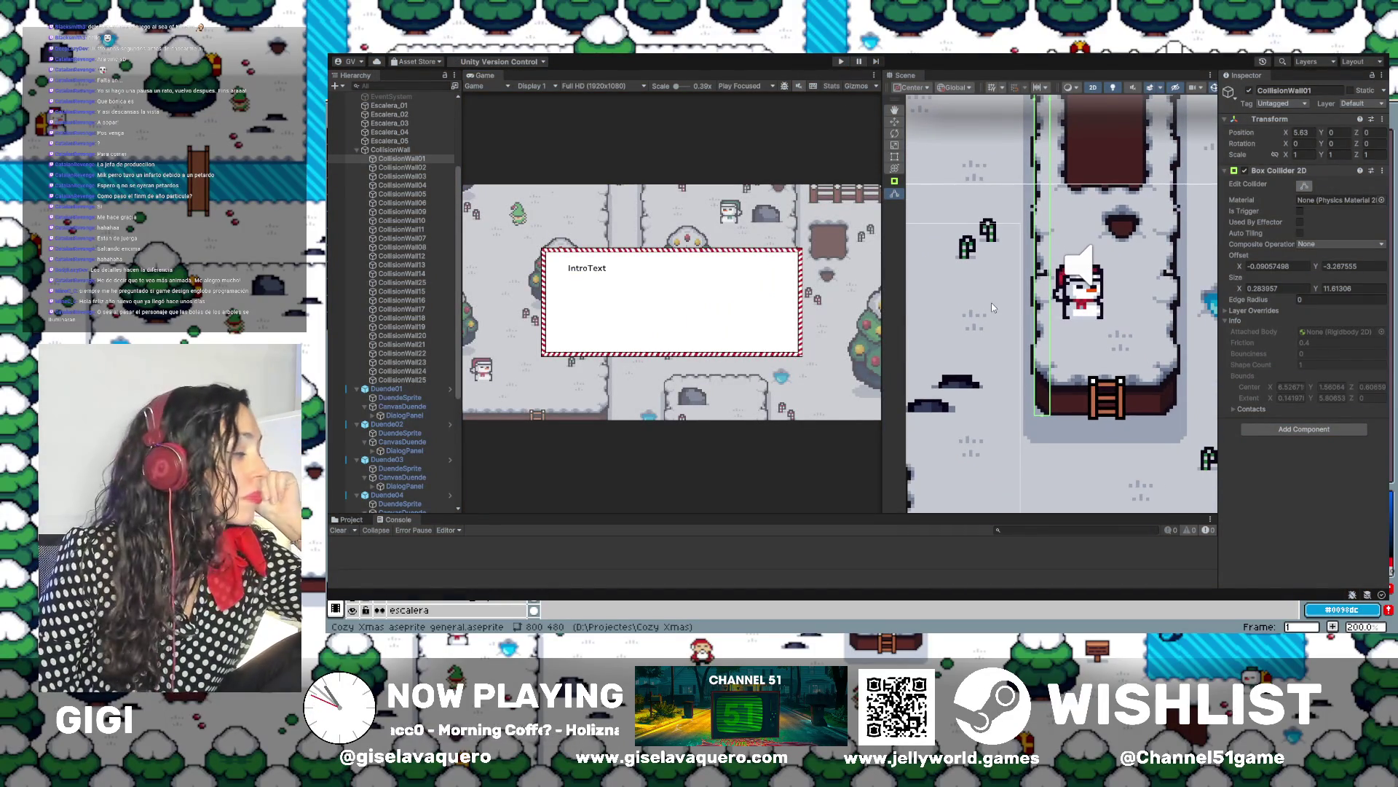
{"action": "left_click", "coordinate": [953, 289]}
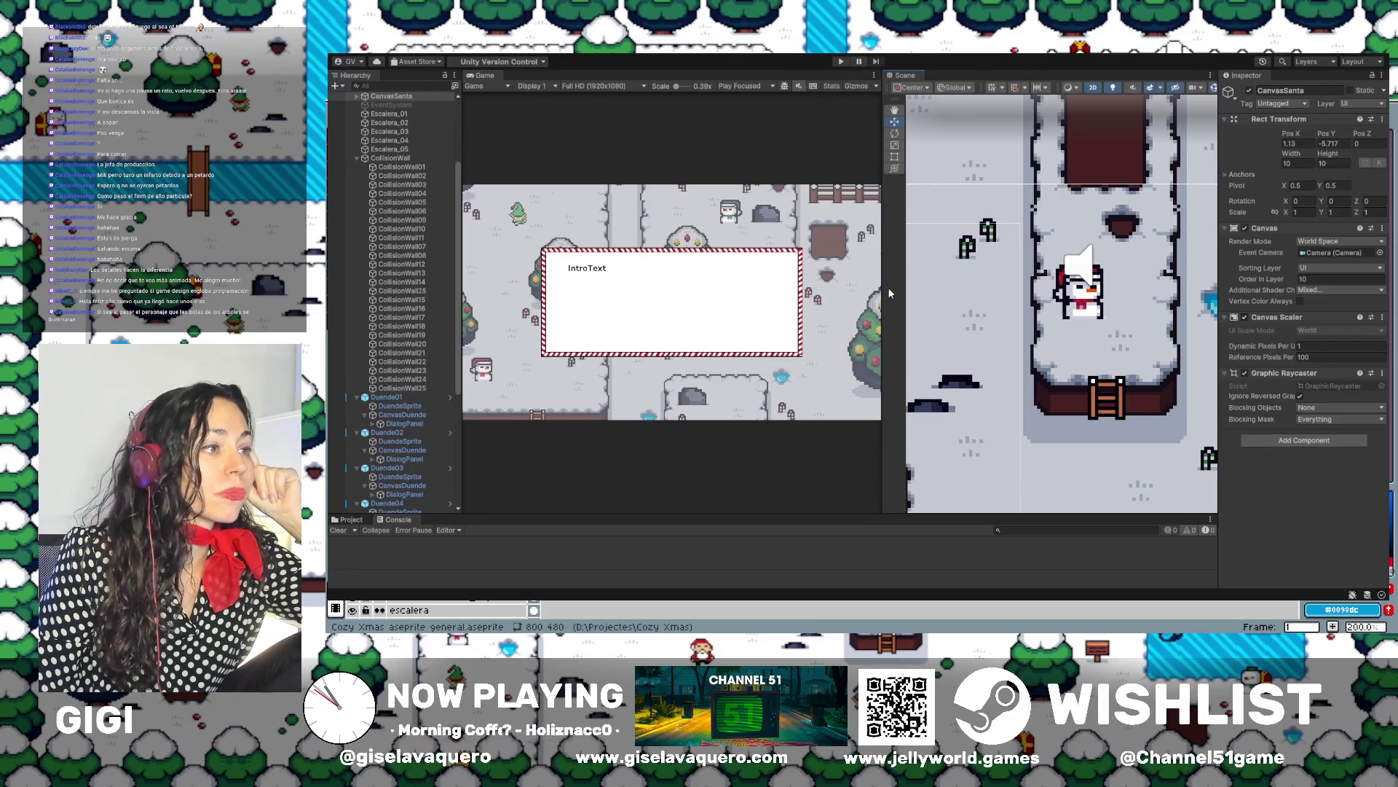
{"action": "left_click_drag", "start_coordinate": [881, 285], "coordinate": [771, 286]}
{"action": "scroll", "coordinate": [1031, 291], "scroll_direction": "down", "scroll_amount": 3}
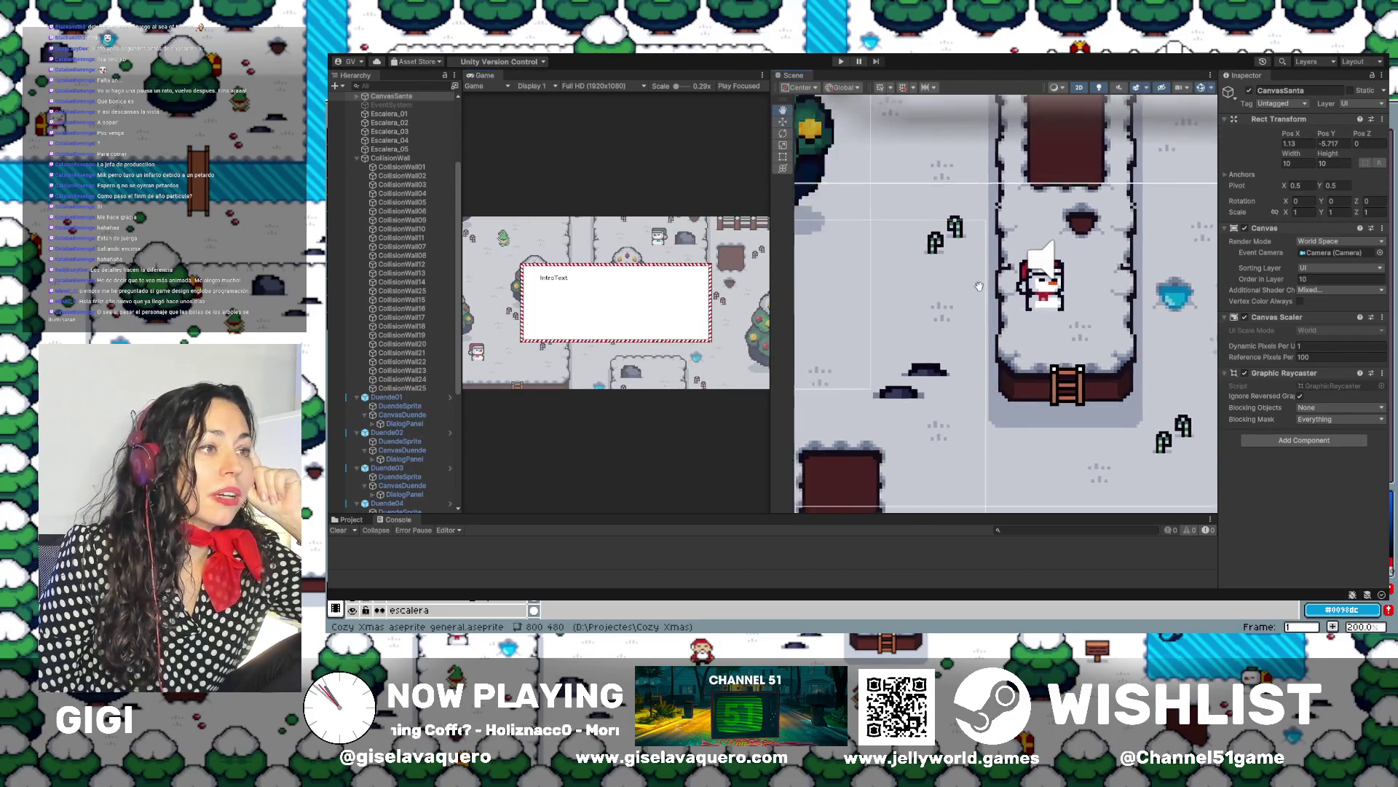
{"action": "mouse_move", "coordinate": [1031, 291]}
{"action": "left_mouse_down"}
{"action": "mouse_move", "coordinate": [963, 393]}
{"action": "mouse_move", "coordinate": [1021, 354]}
{"action": "mouse_move", "coordinate": [1037, 417]}
{"action": "mouse_move", "coordinate": [877, 245]}
{"action": "mouse_move", "coordinate": [863, 139]}
{"action": "mouse_move", "coordinate": [760, 118]}
{"action": "mouse_move", "coordinate": [729, 149]}
{"action": "left_mouse_up"}
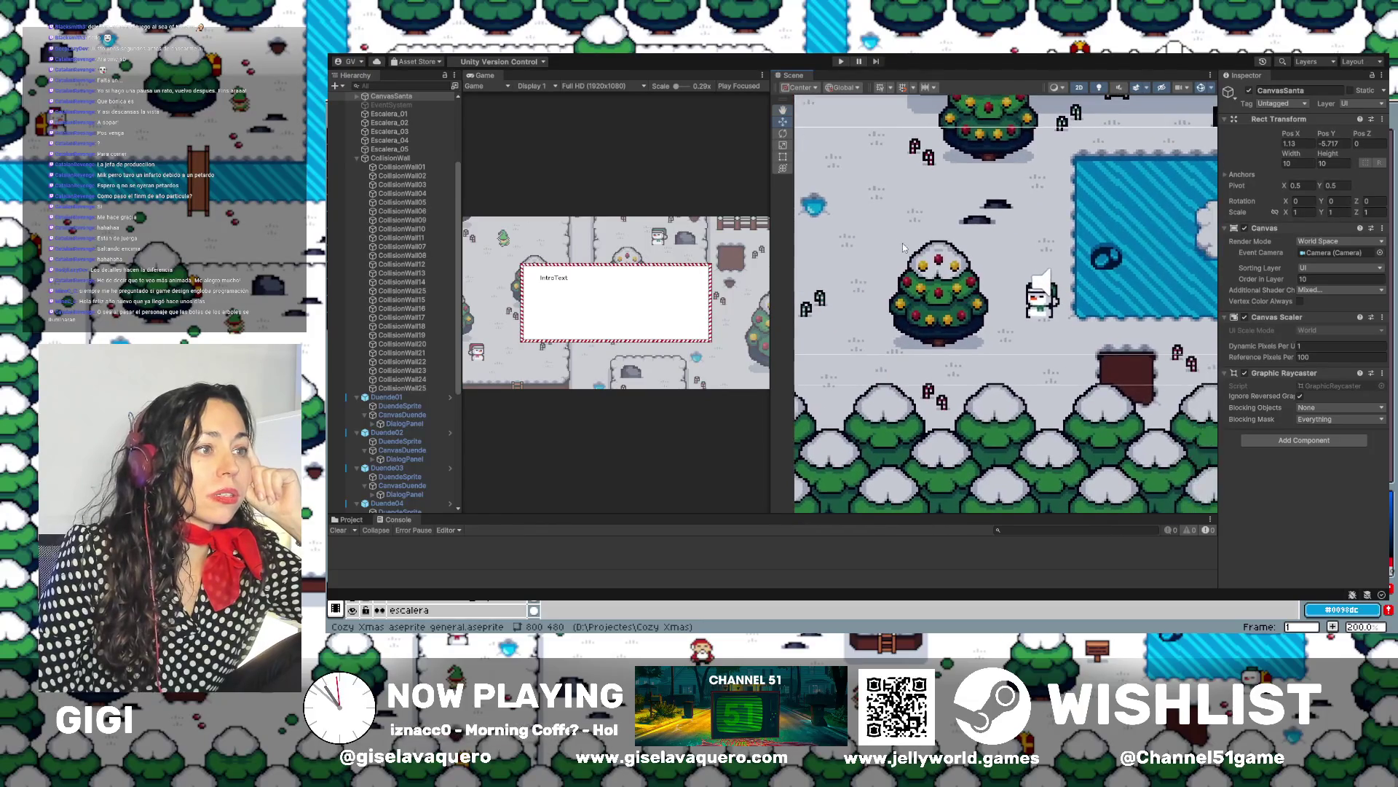
{"action": "left_click", "coordinate": [841, 61]}
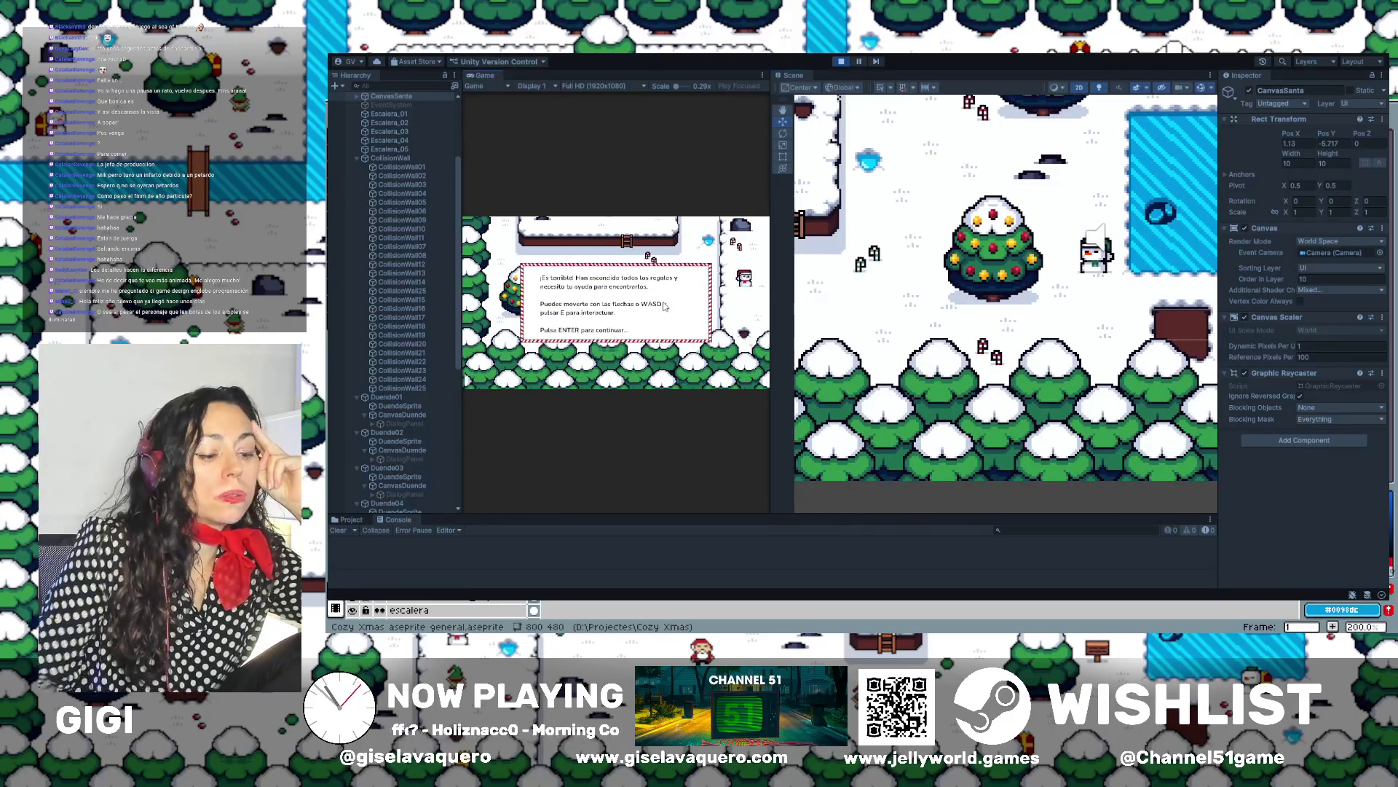
Close the intro dialog and walk the player up and right through the village
{"action": "key", "text": "Return"}
{"action": "key", "text": "Up"}
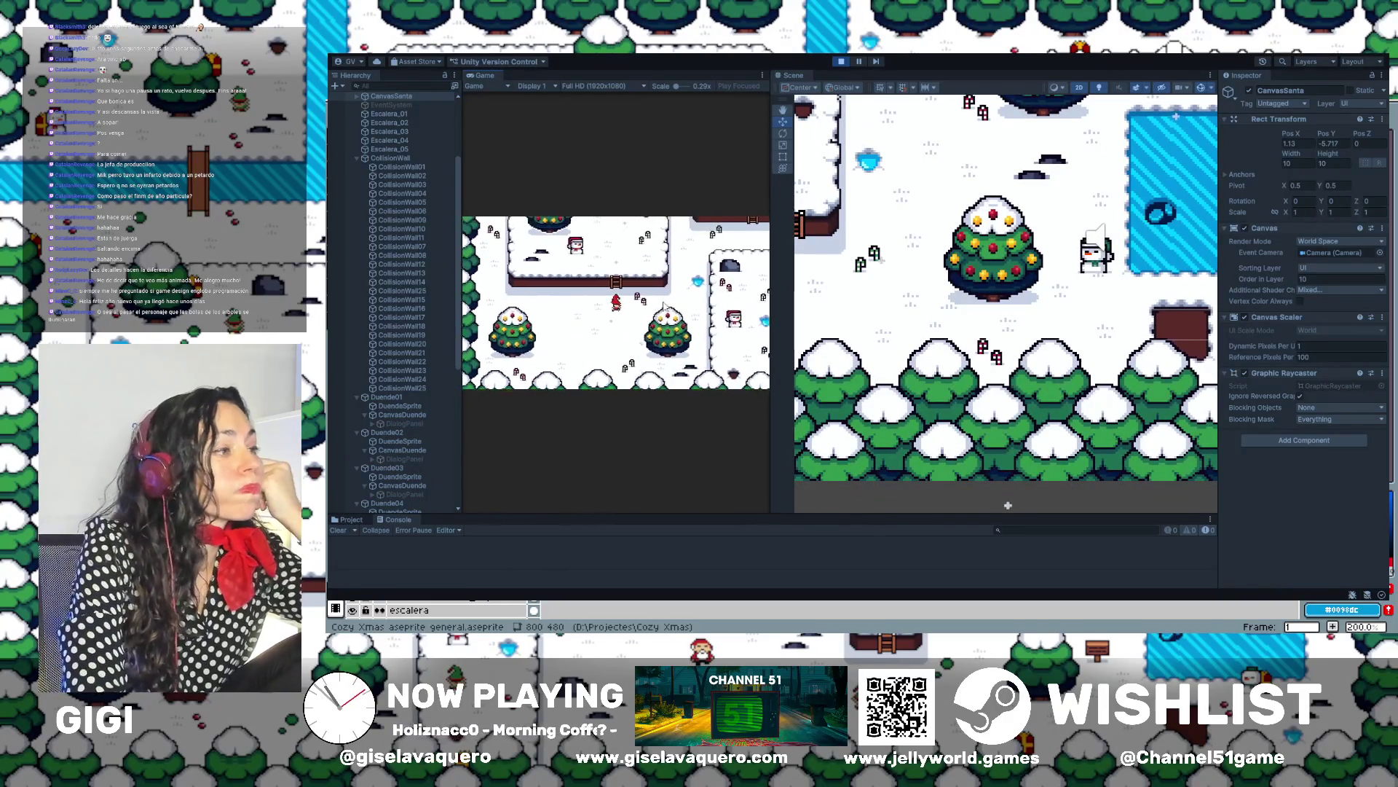
{"action": "key", "text": "Right"}
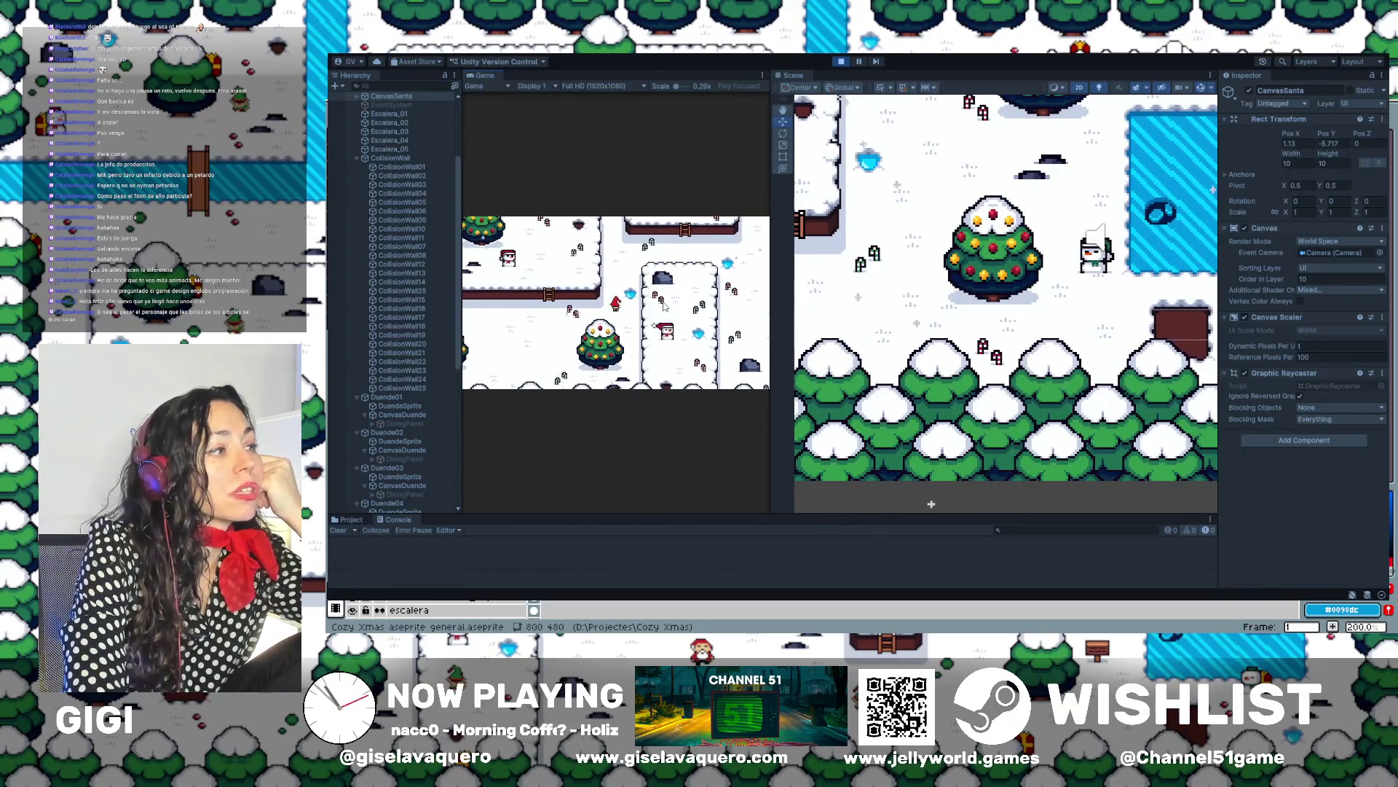
{"action": "key", "text": "Up"}
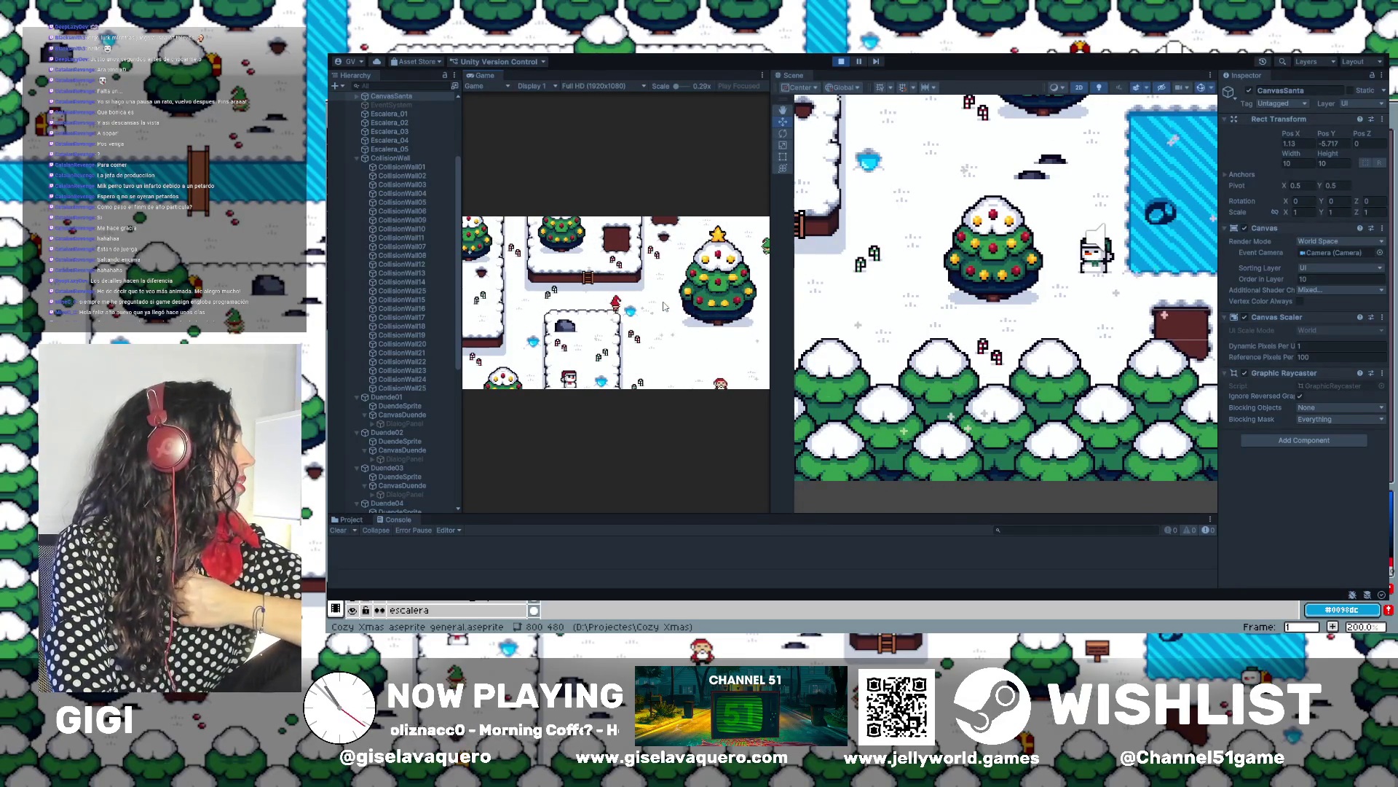
Walk the player left, up and down around the village to the ladder
{"action": "key", "text": "Left"}
{"action": "key", "text": "Up"}
{"action": "key", "text": "Up"}
{"action": "key", "text": "Right"}
{"action": "key", "text": "Left"}
{"action": "key", "text": "Down"}
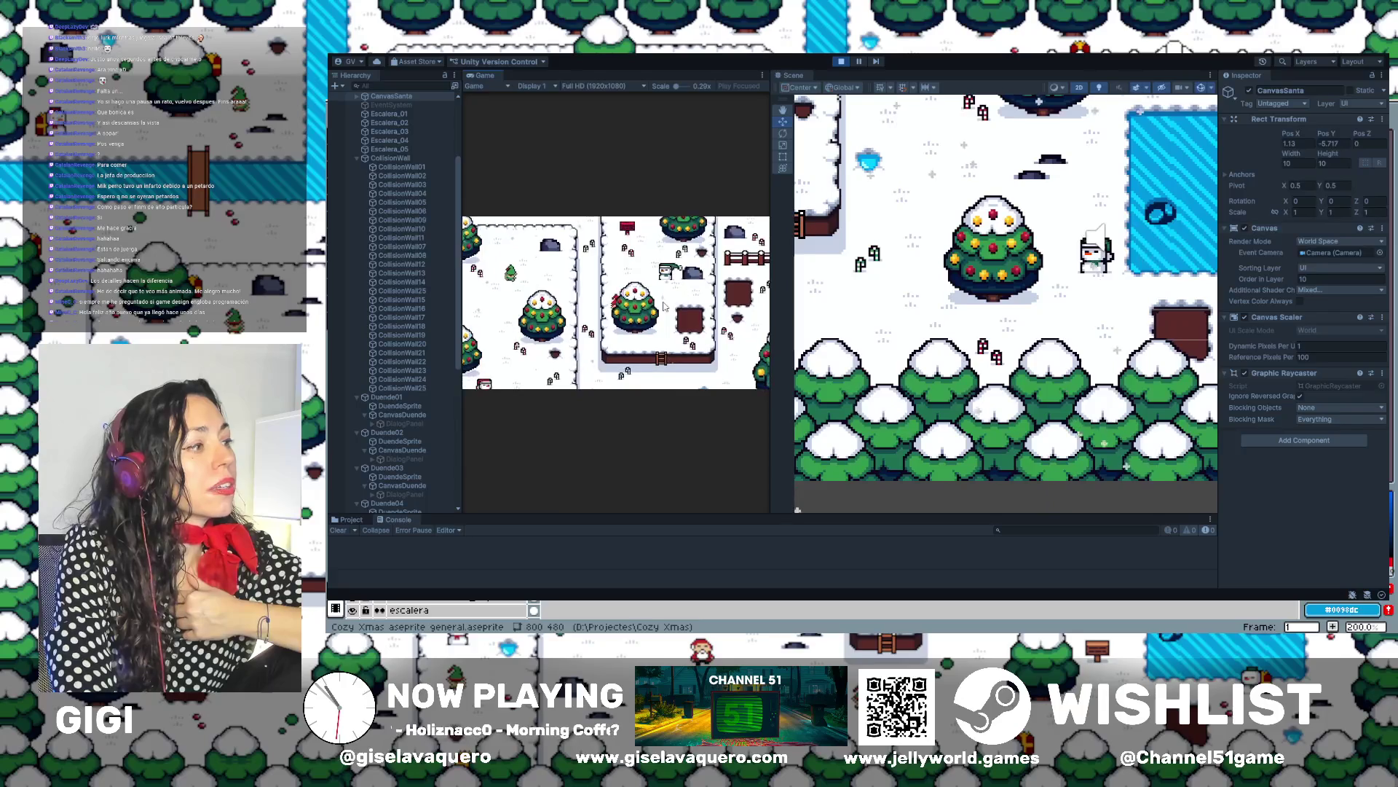
{"action": "key", "text": "Right"}
{"action": "key", "text": "Down"}
{"action": "key", "text": "Right"}
{"action": "key", "text": "Left"}
{"action": "key", "text": "Up"}
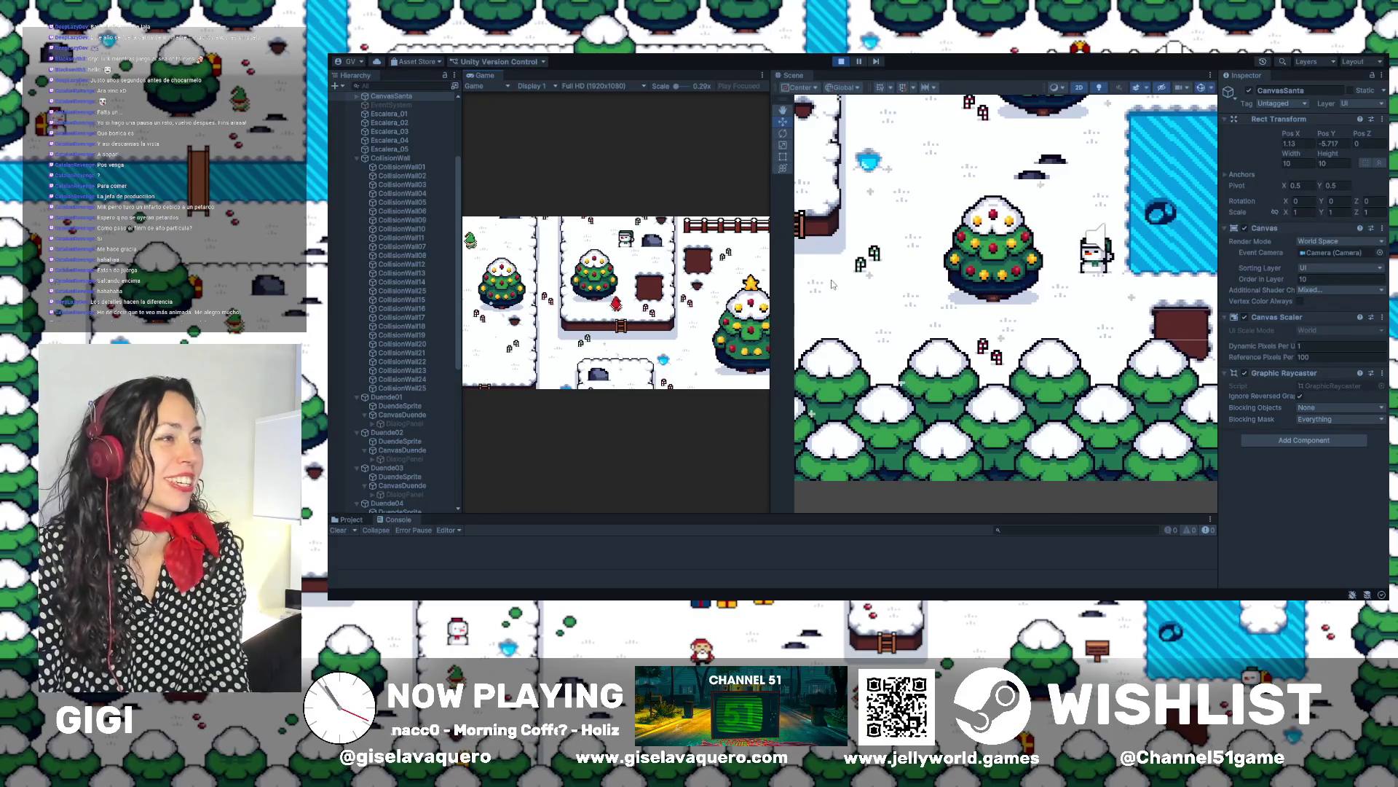
{"action": "left_click", "coordinate": [933, 275]}
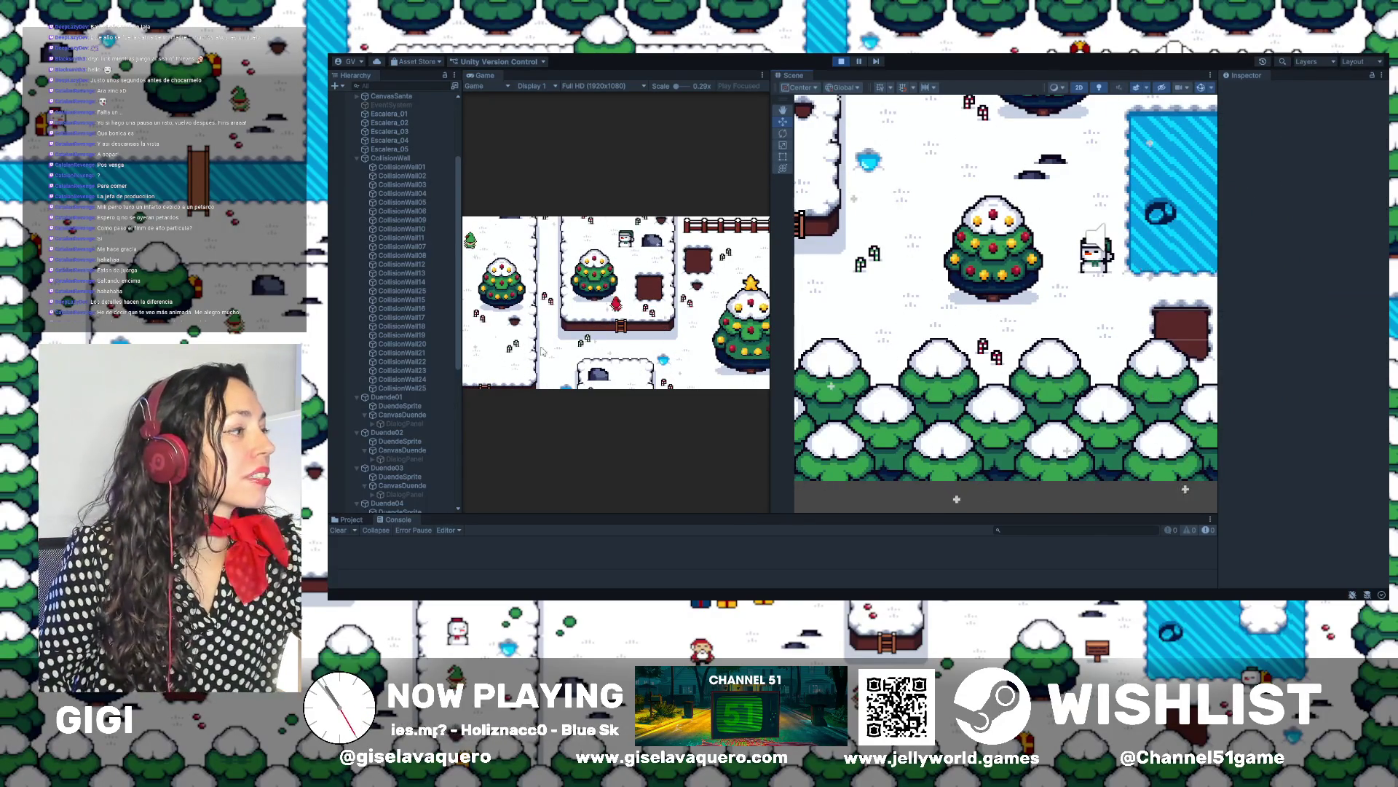
Resize the Game/Scene split and walk the player up, right and left
{"action": "left_click_drag", "start_coordinate": [773, 287], "coordinate": [976, 291]}
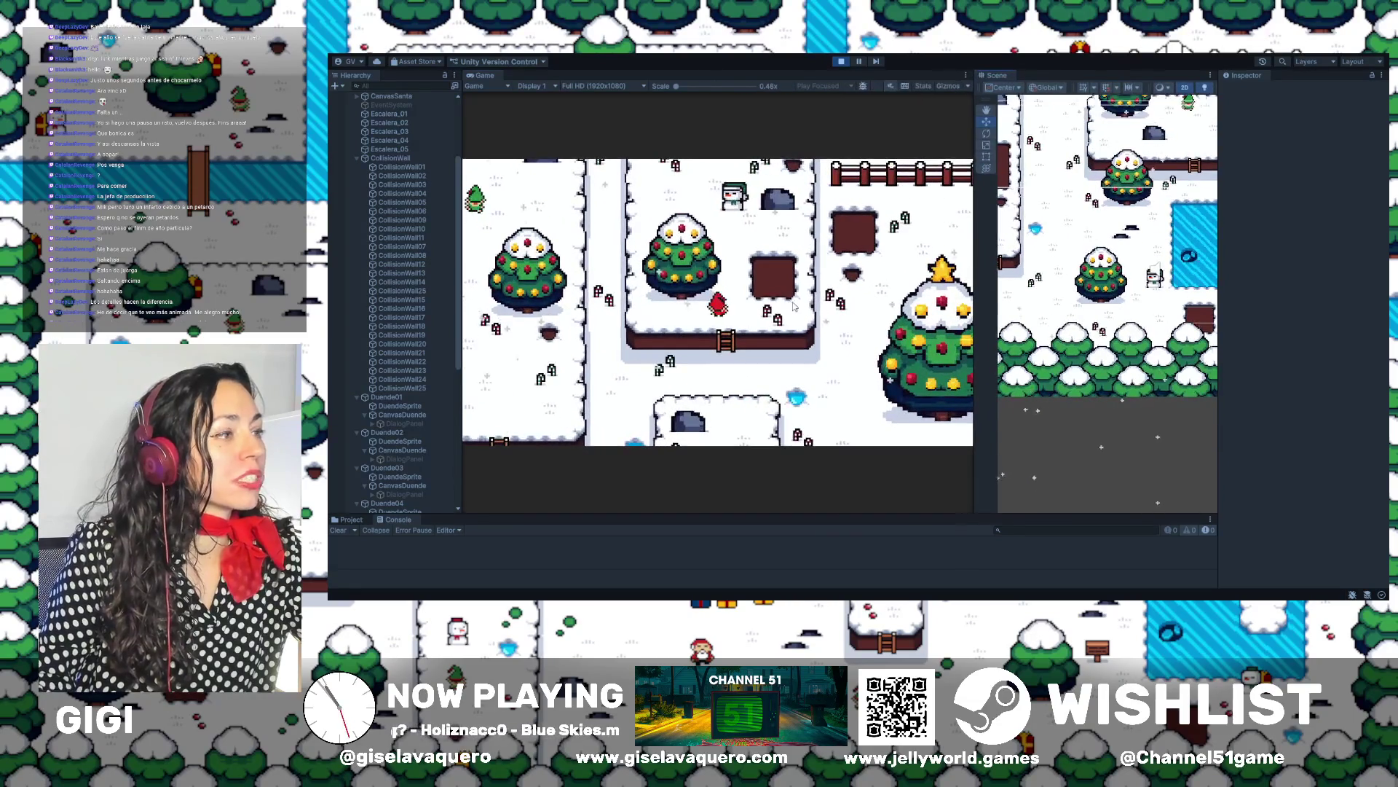
{"action": "key", "text": "Up"}
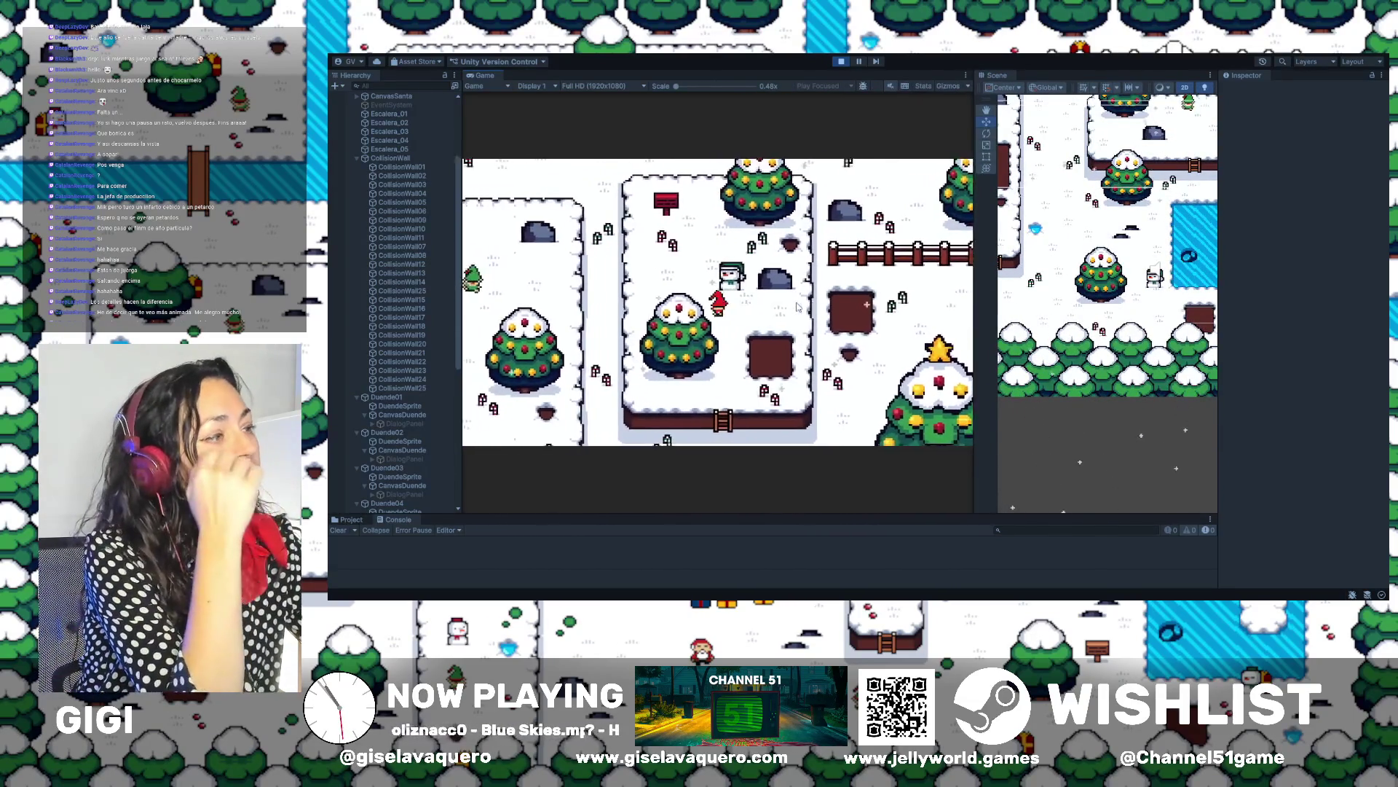
{"action": "key", "text": "Right"}
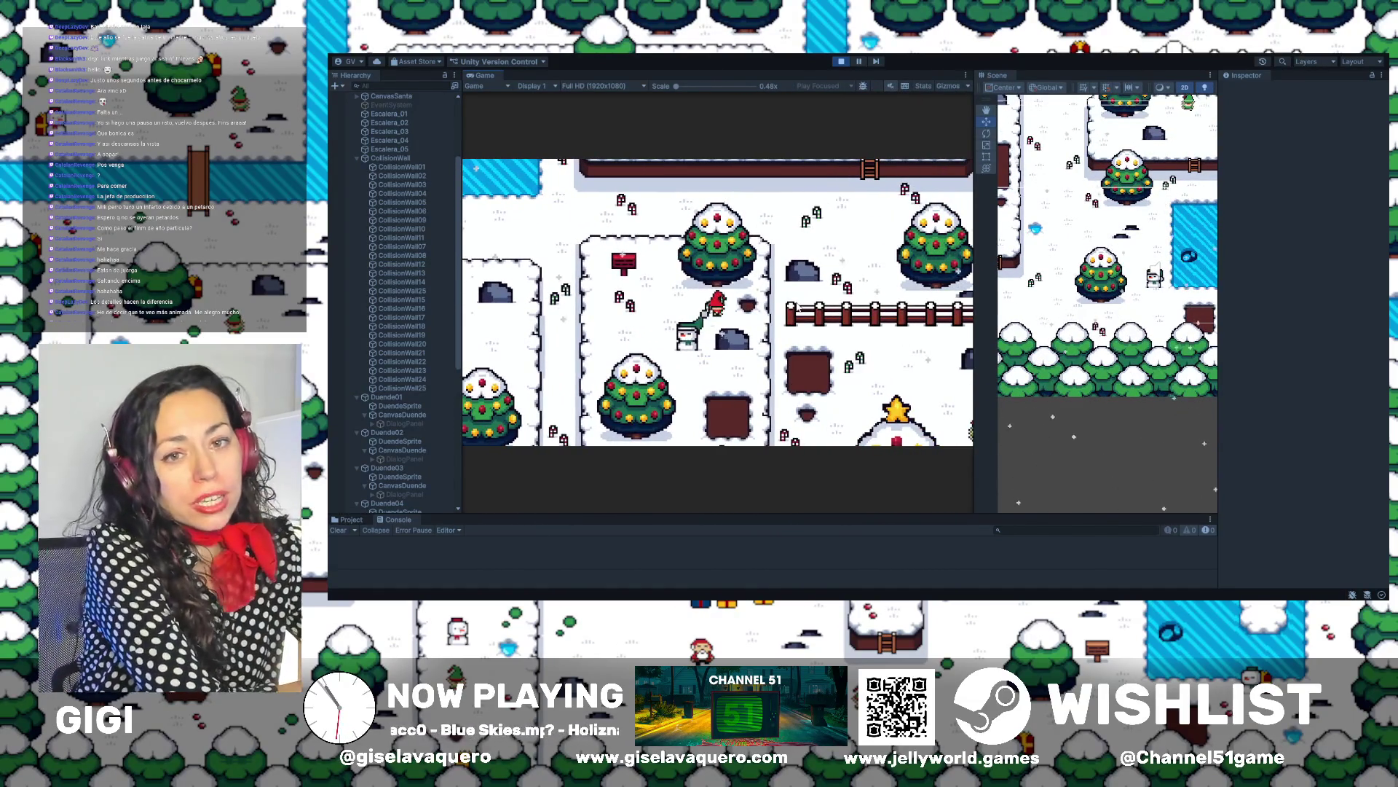
{"action": "key", "text": "Left"}
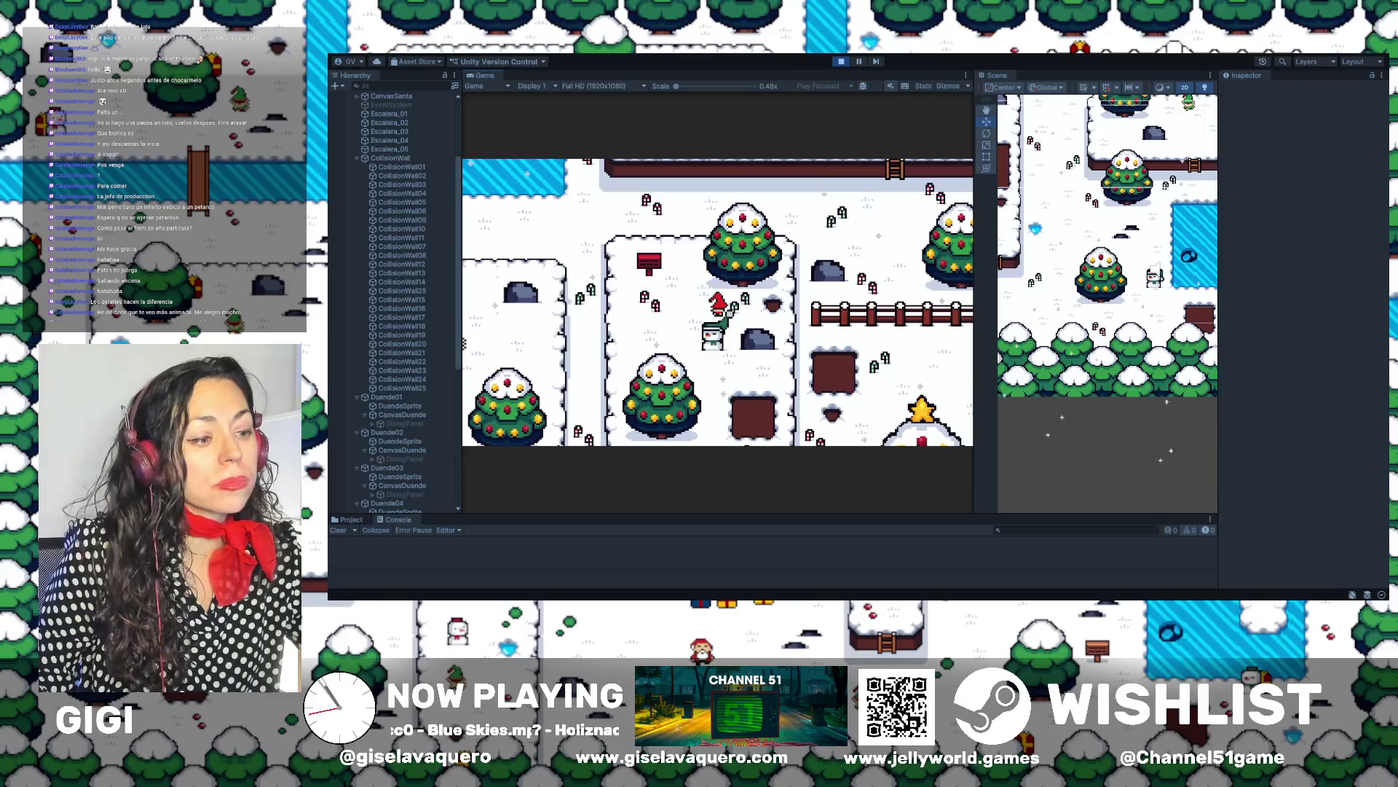
Walk the player south, then right and back left and down
{"action": "key", "text": "Down"}
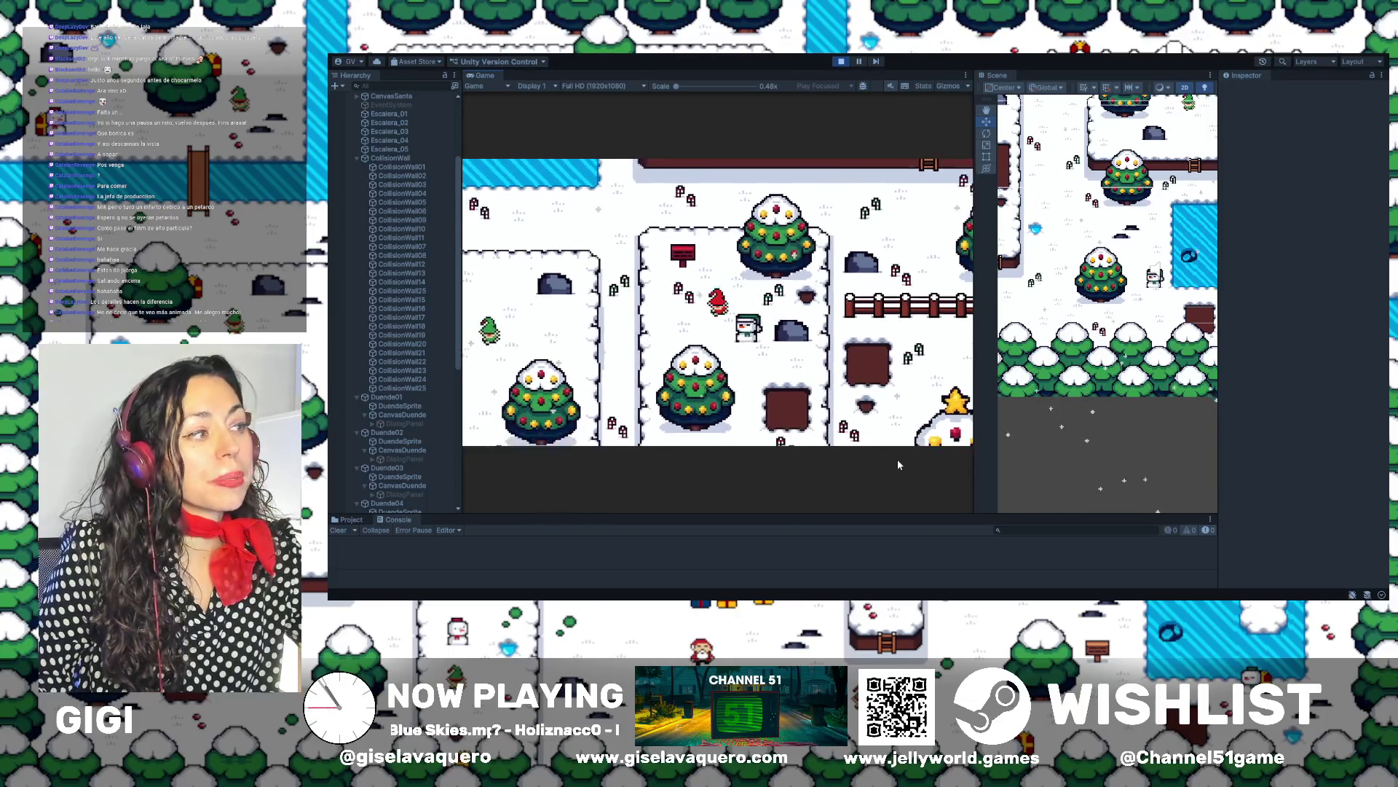
{"action": "key", "text": "Down"}
{"action": "key", "text": "Right"}
{"action": "key", "text": "Right"}
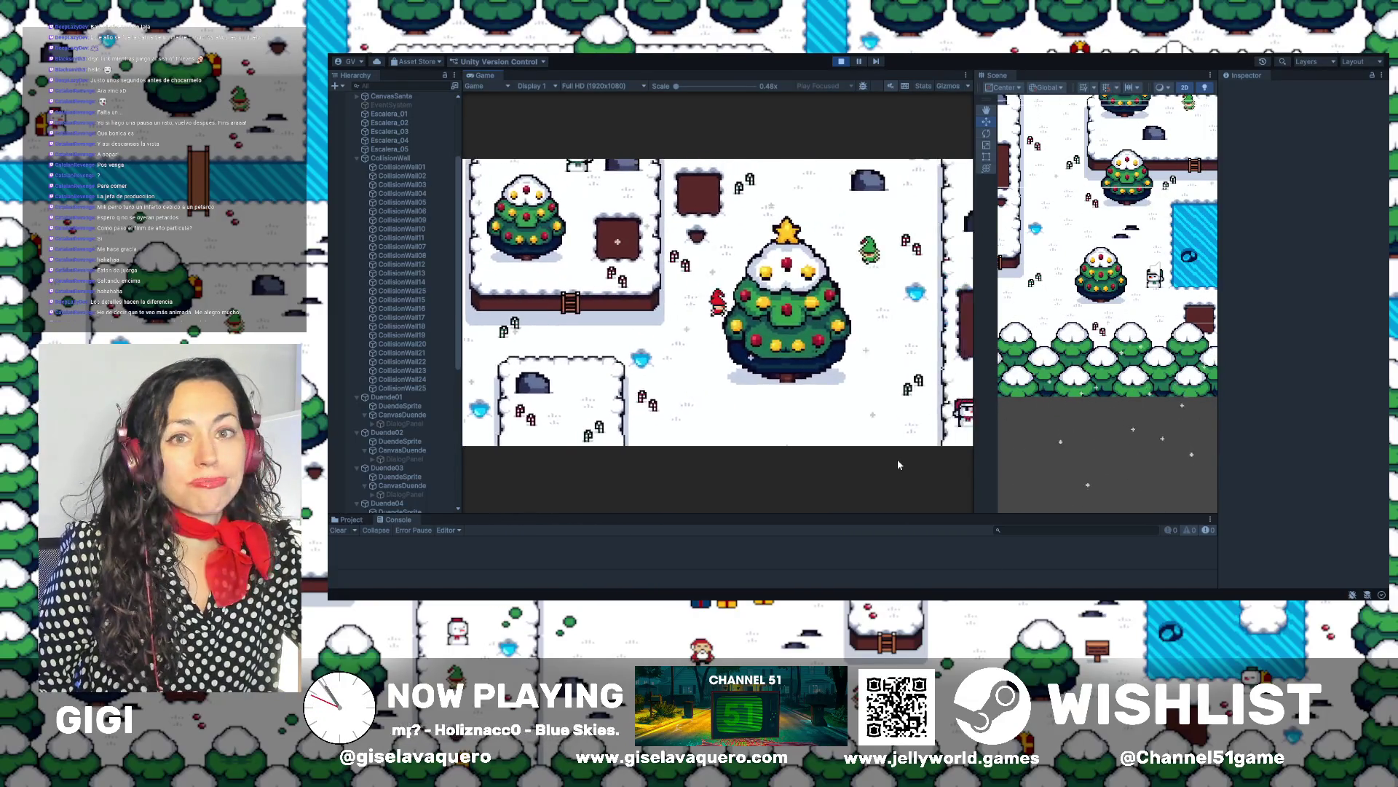
{"action": "key", "text": "Up"}
{"action": "key", "text": "Left"}
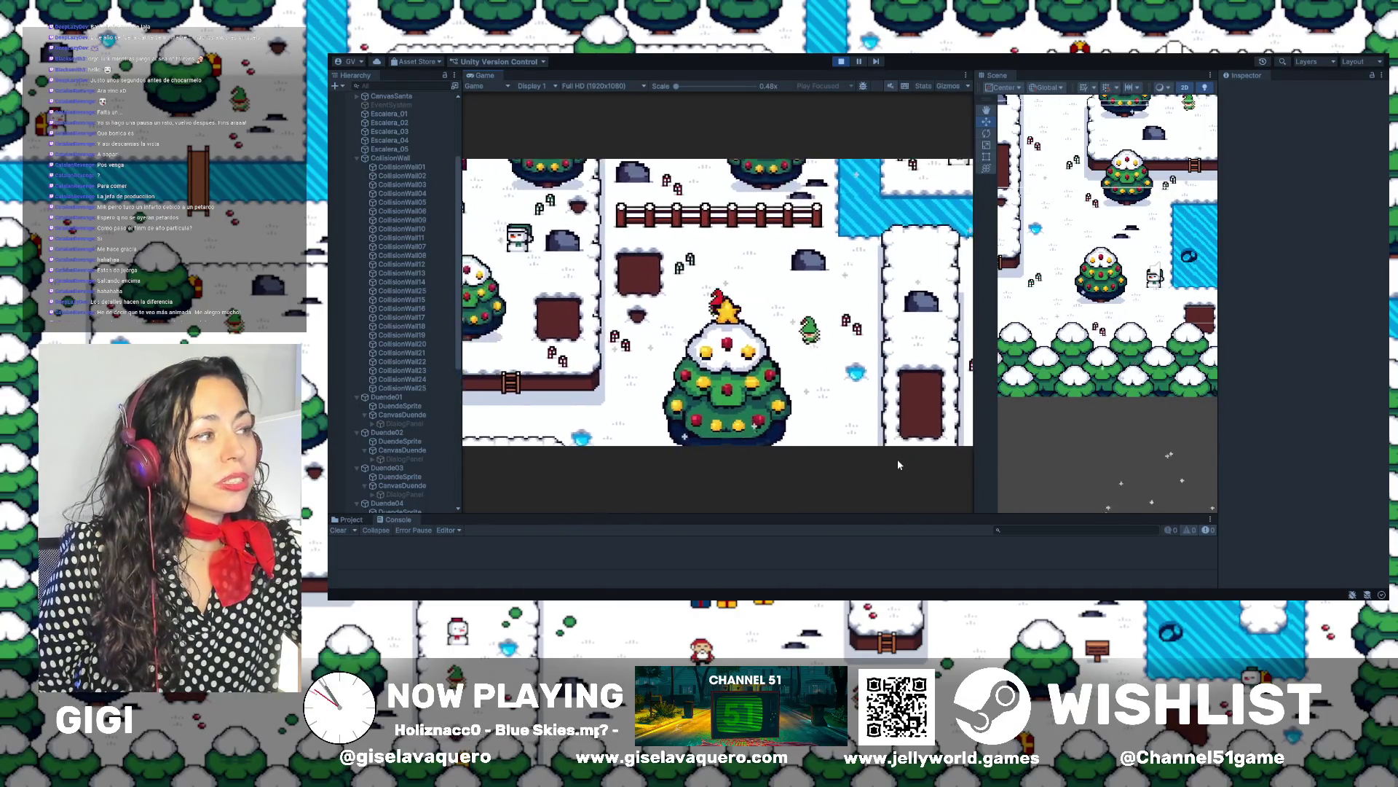
{"action": "key", "text": "Down"}
{"action": "key", "text": "Down"}
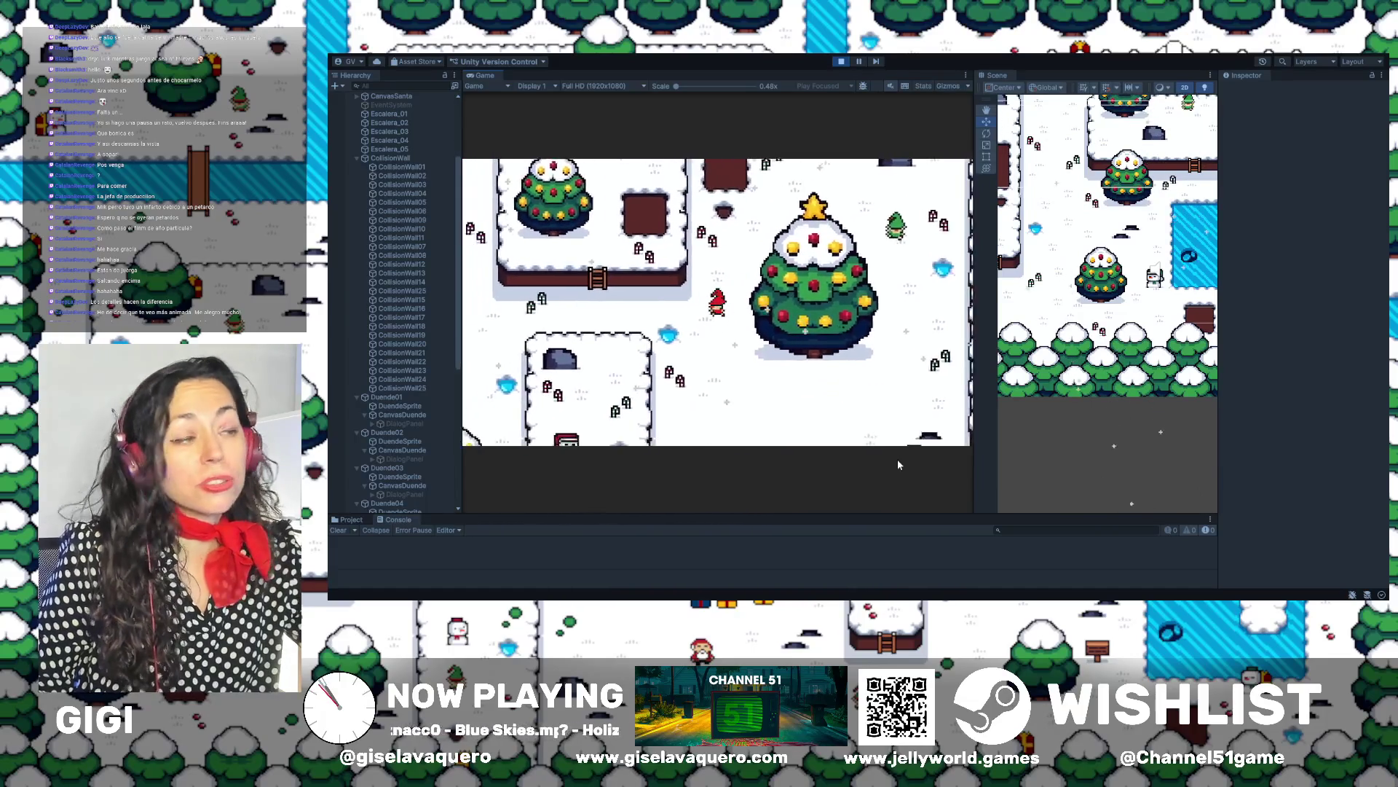
{"action": "key", "text": "Down"}
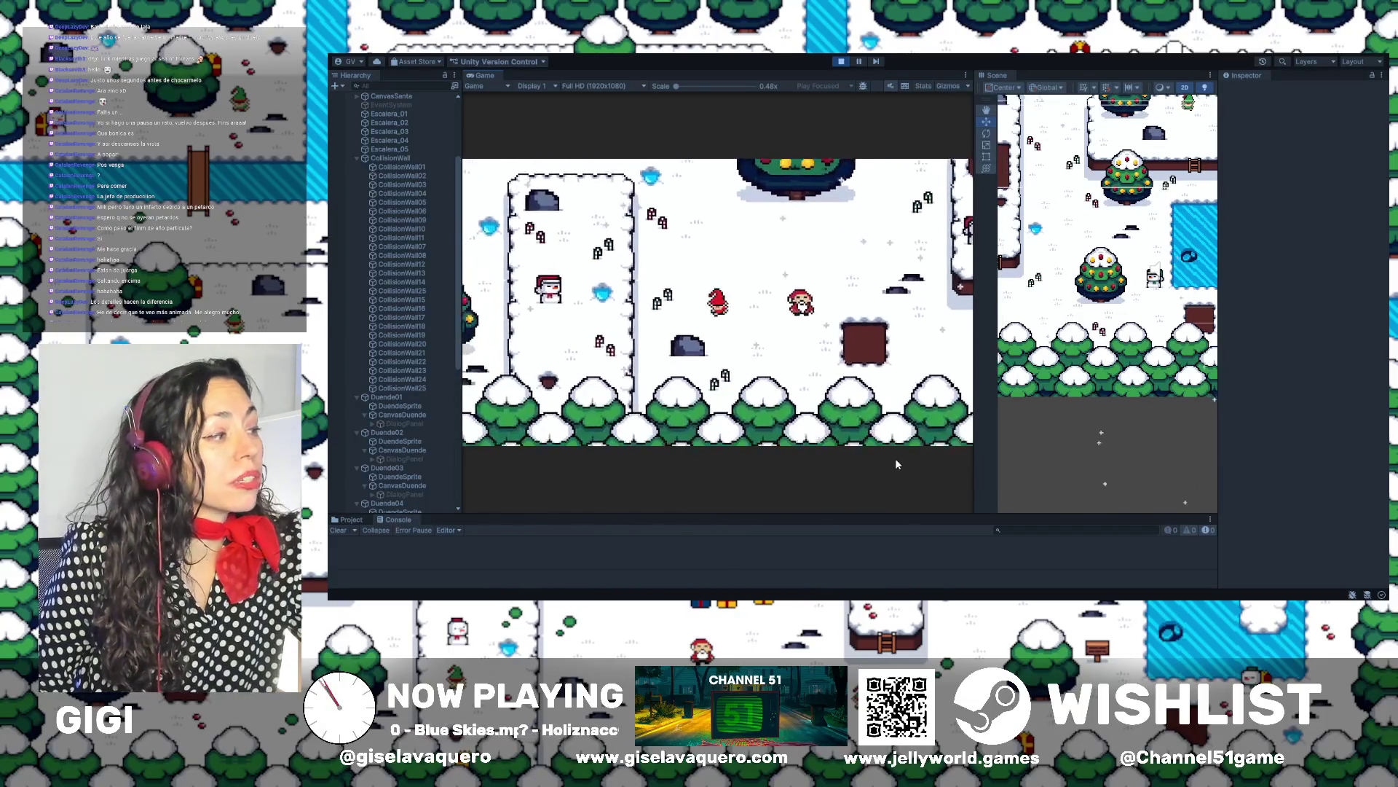
Walk the player to the star tree, past the ice pond, to the tree row
{"action": "key", "text": "Right"}
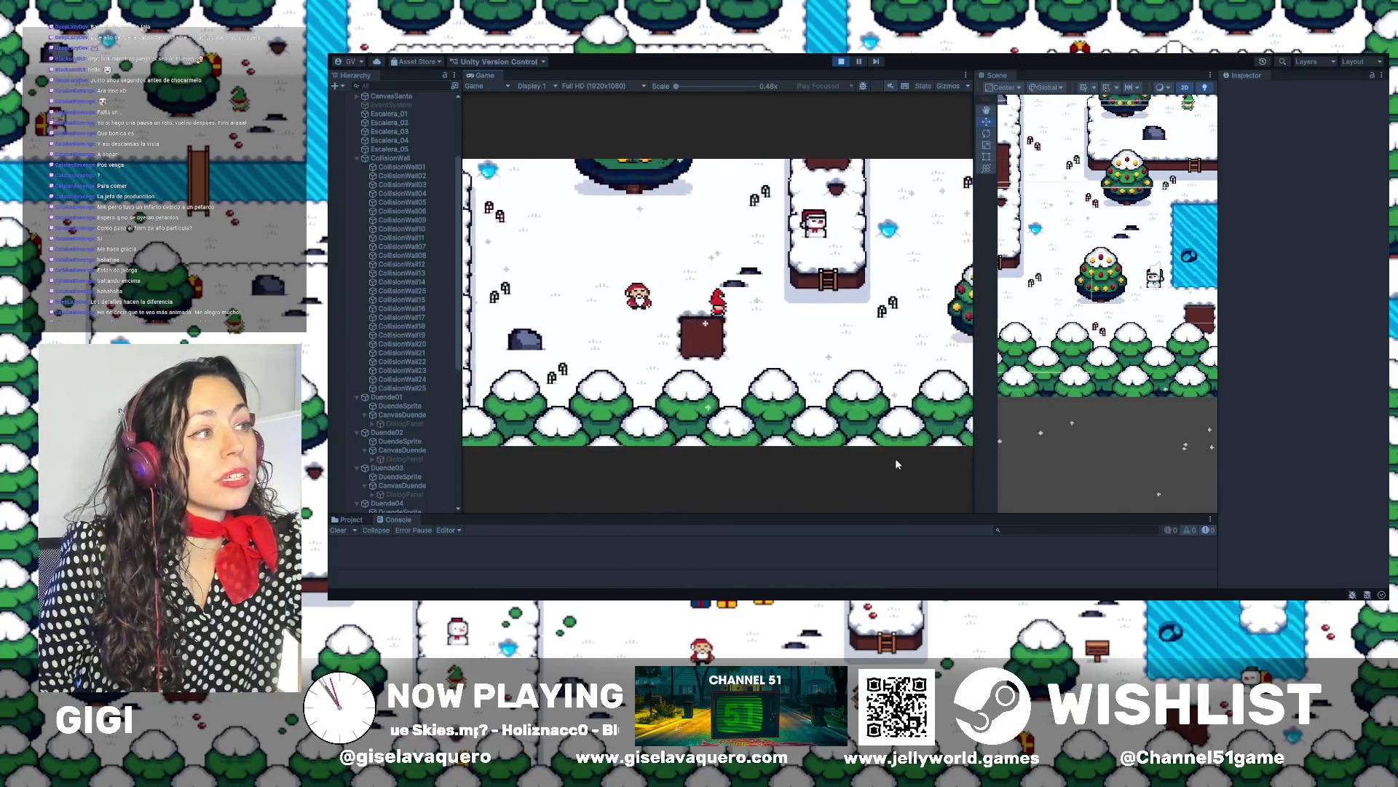
{"action": "key", "text": "Up"}
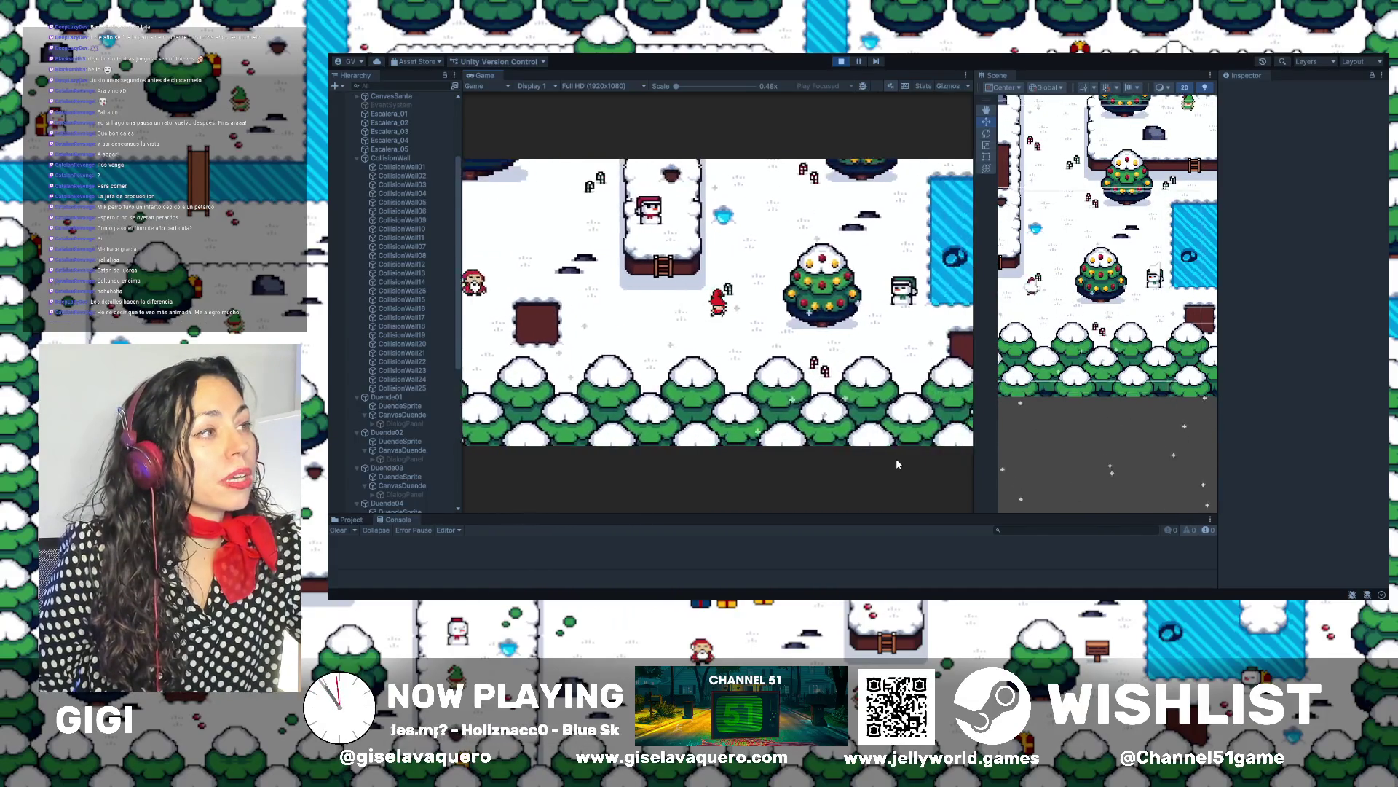
{"action": "key", "text": "Right"}
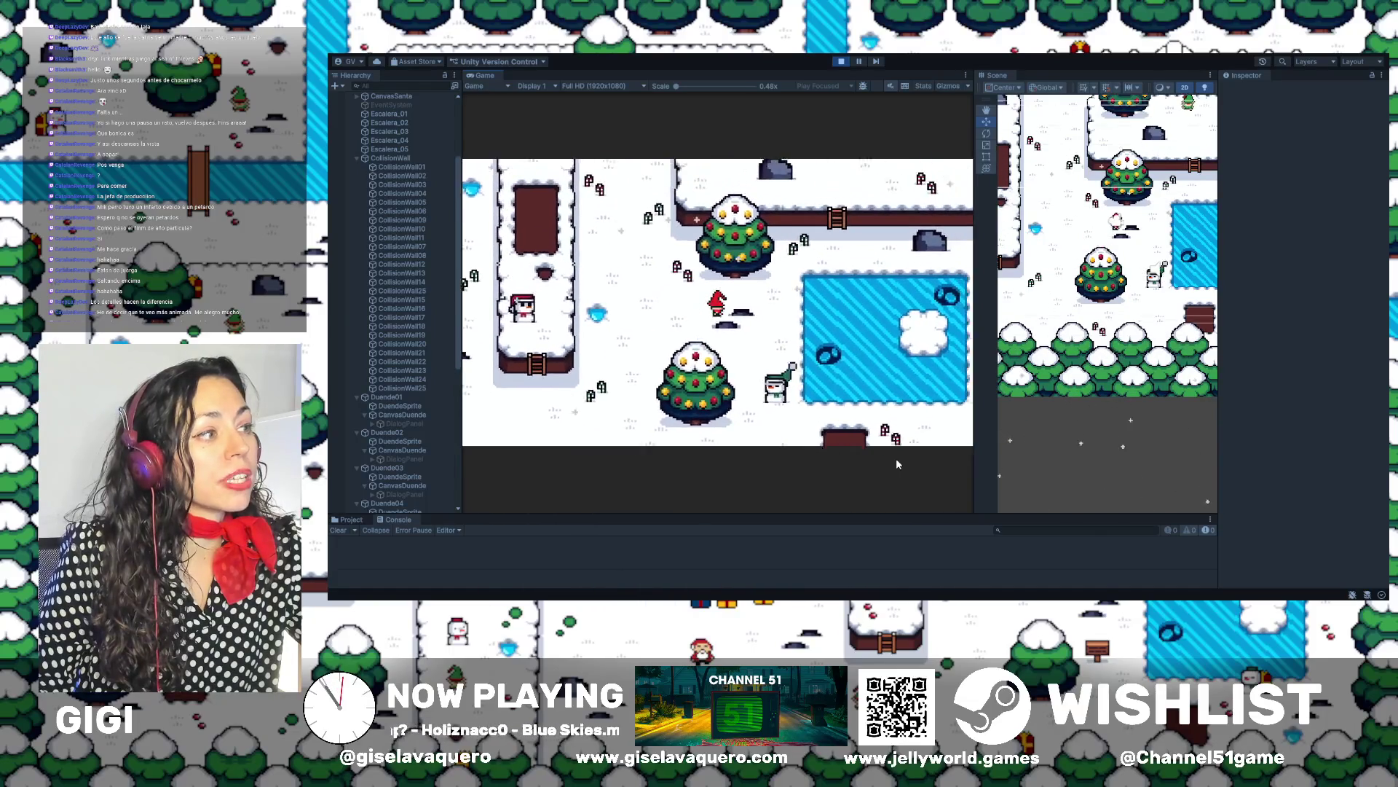
{"action": "key", "text": "Down"}
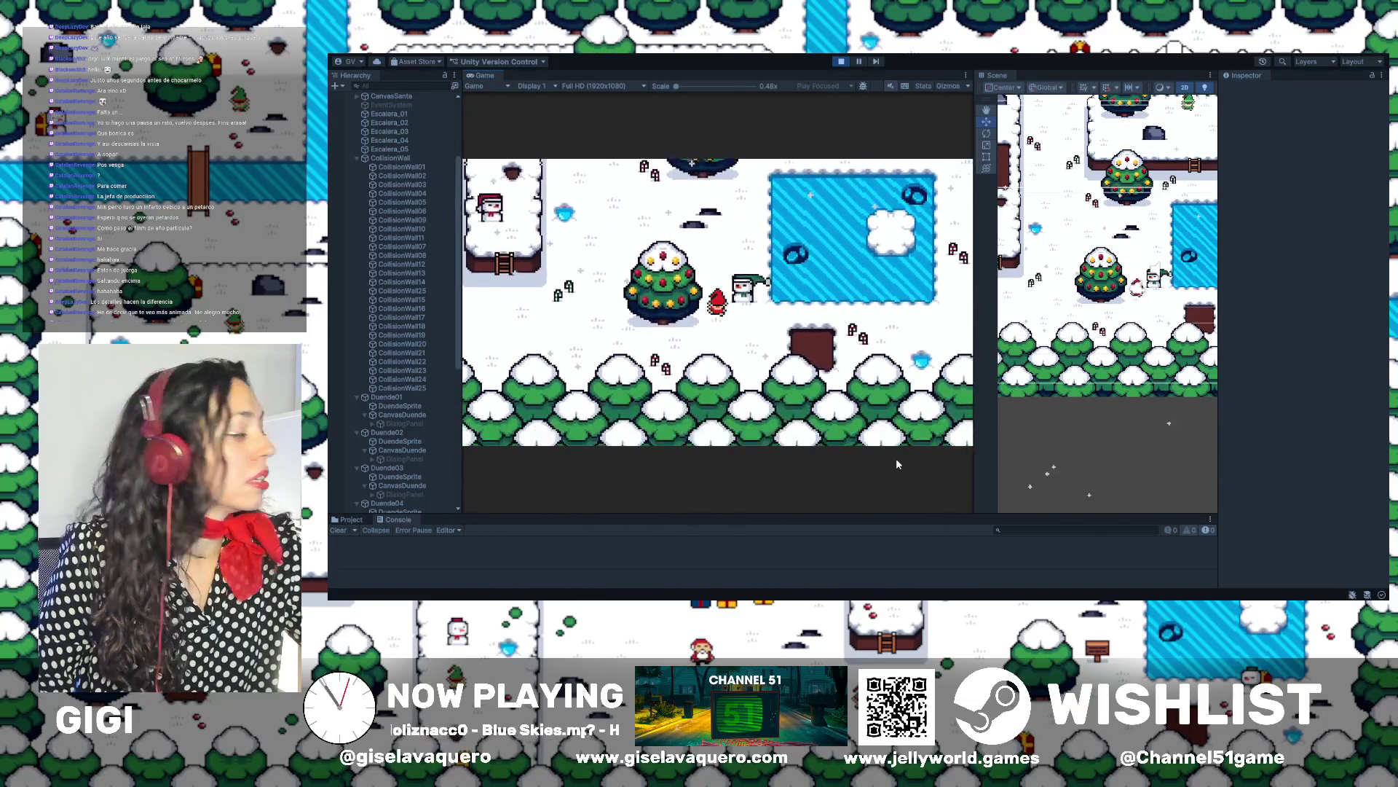
{"action": "key", "text": "Right"}
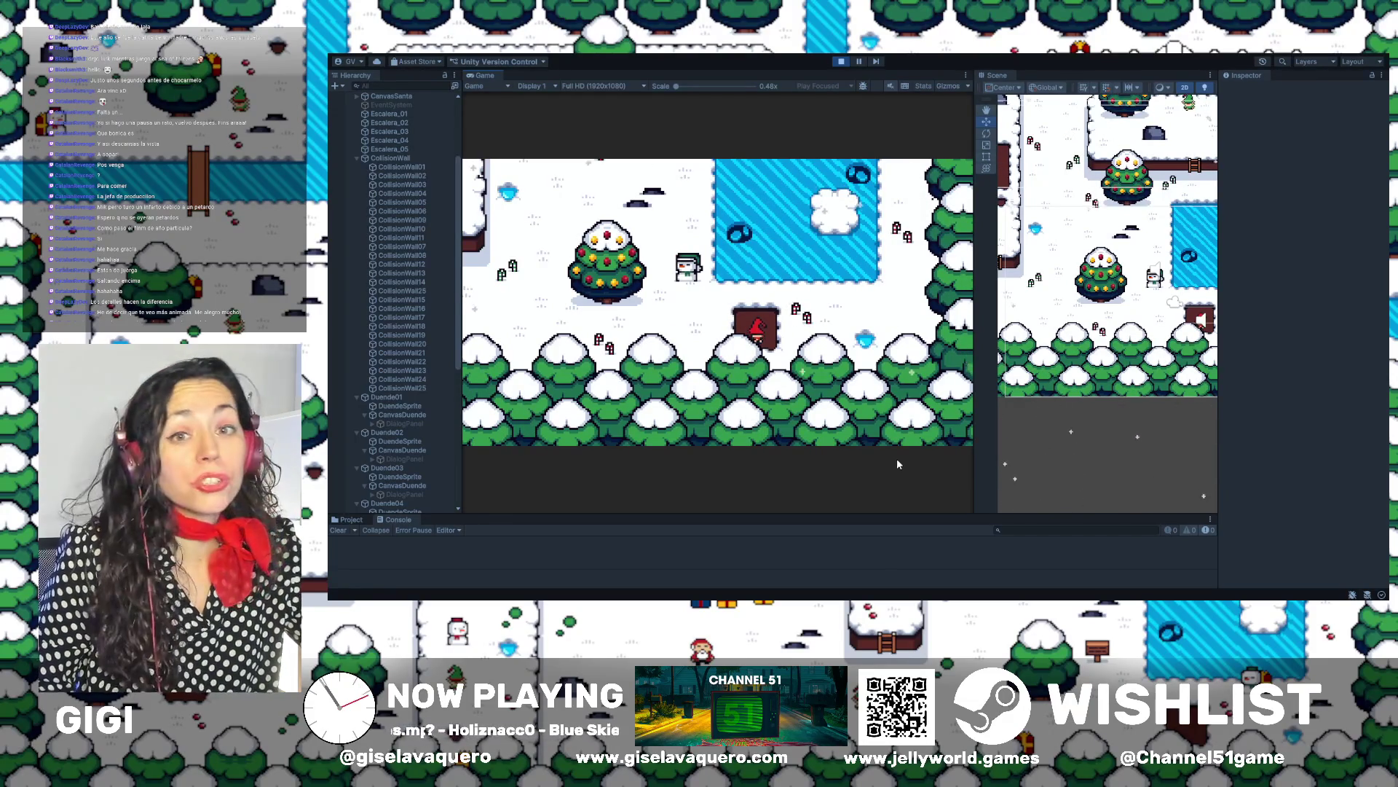
Walk the player out of the brown box, far up, then left onto the bridge
{"action": "key", "text": "Up"}
{"action": "key", "text": "Right"}
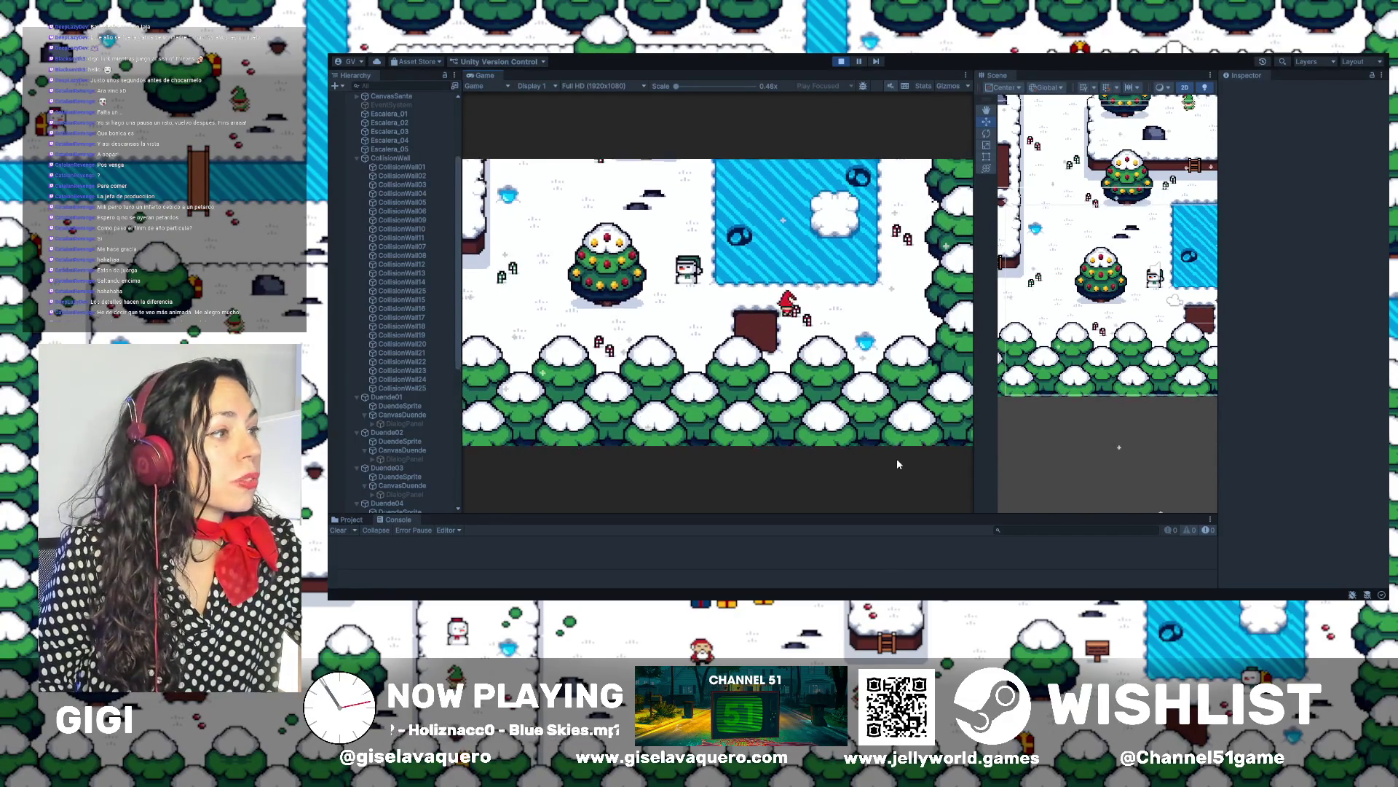
{"action": "key", "text": "Right"}
{"action": "key", "text": "Up"}
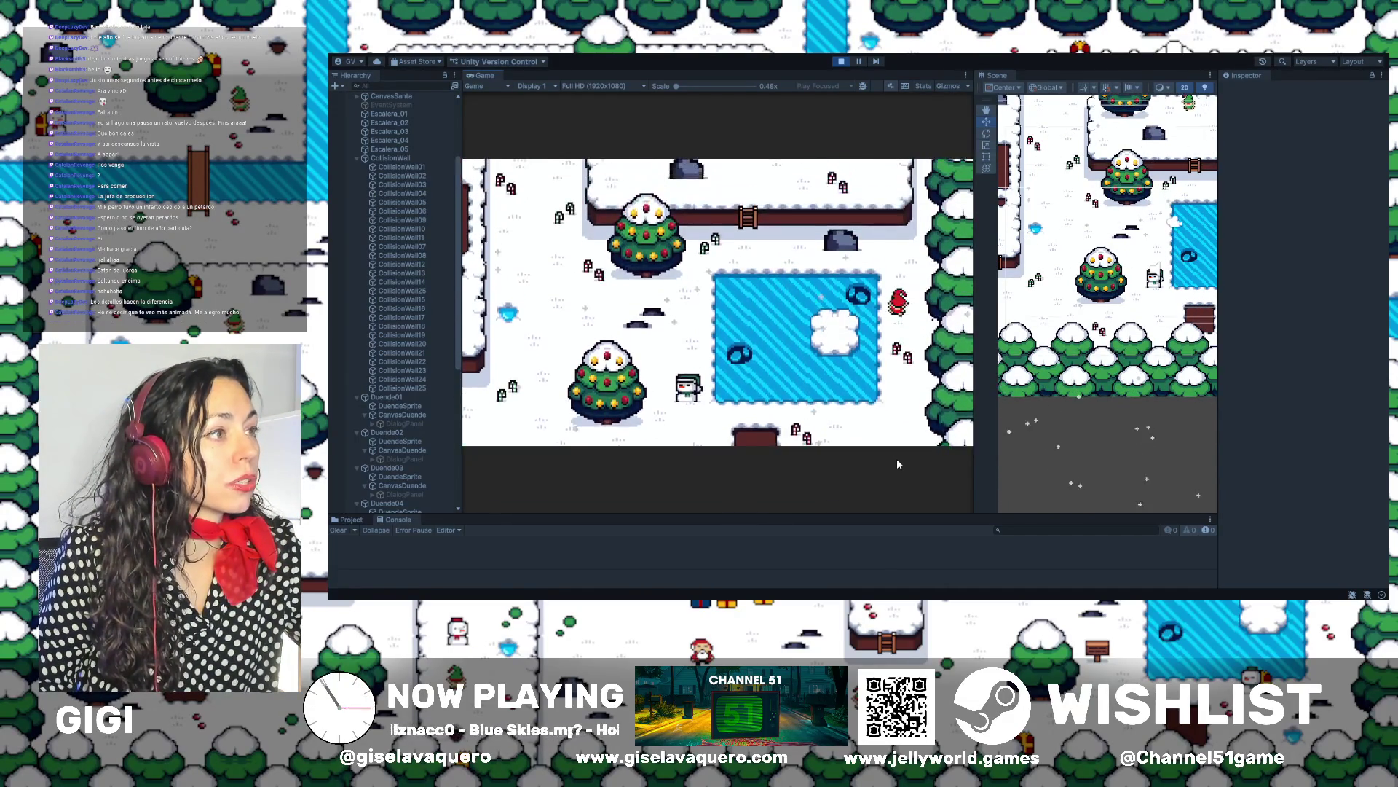
{"action": "key", "text": "Up"}
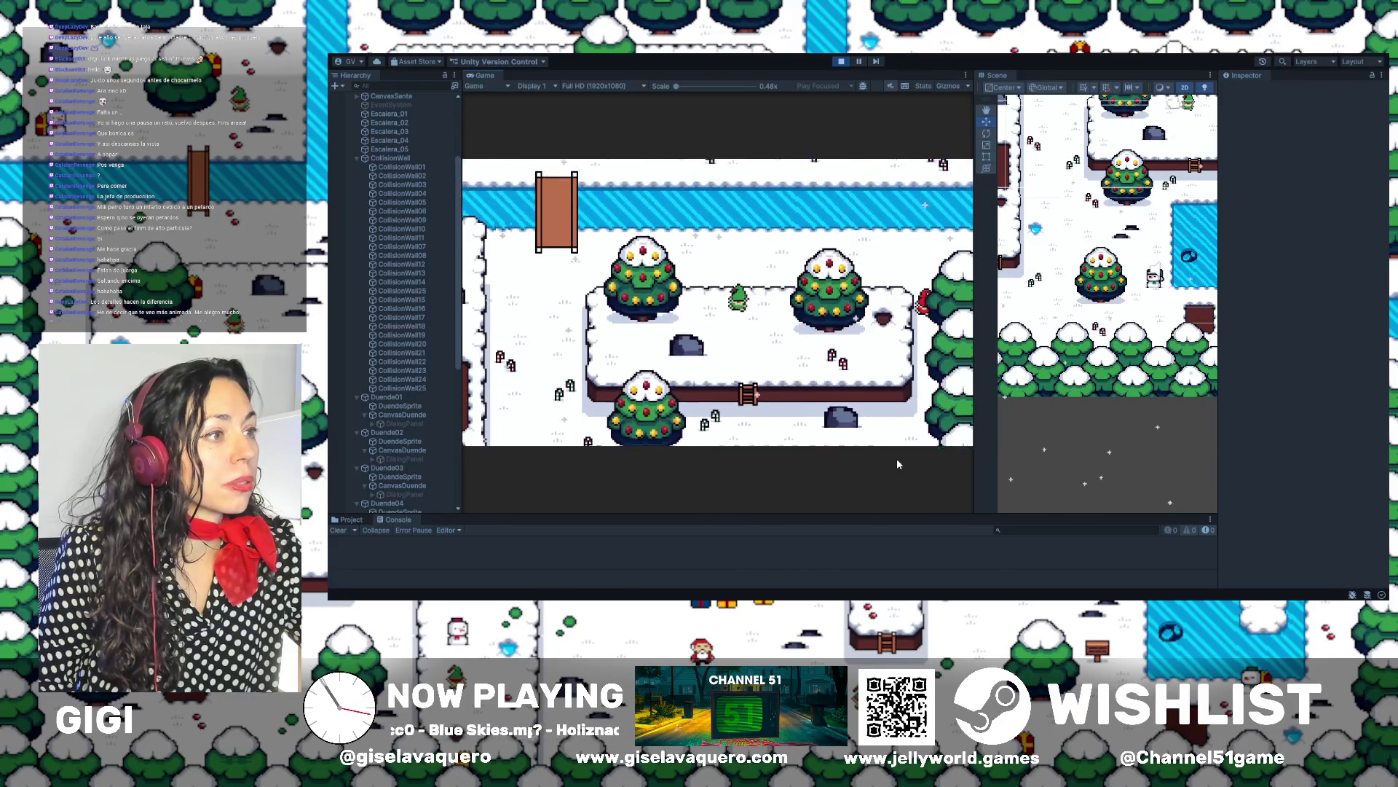
{"action": "key", "text": "Left"}
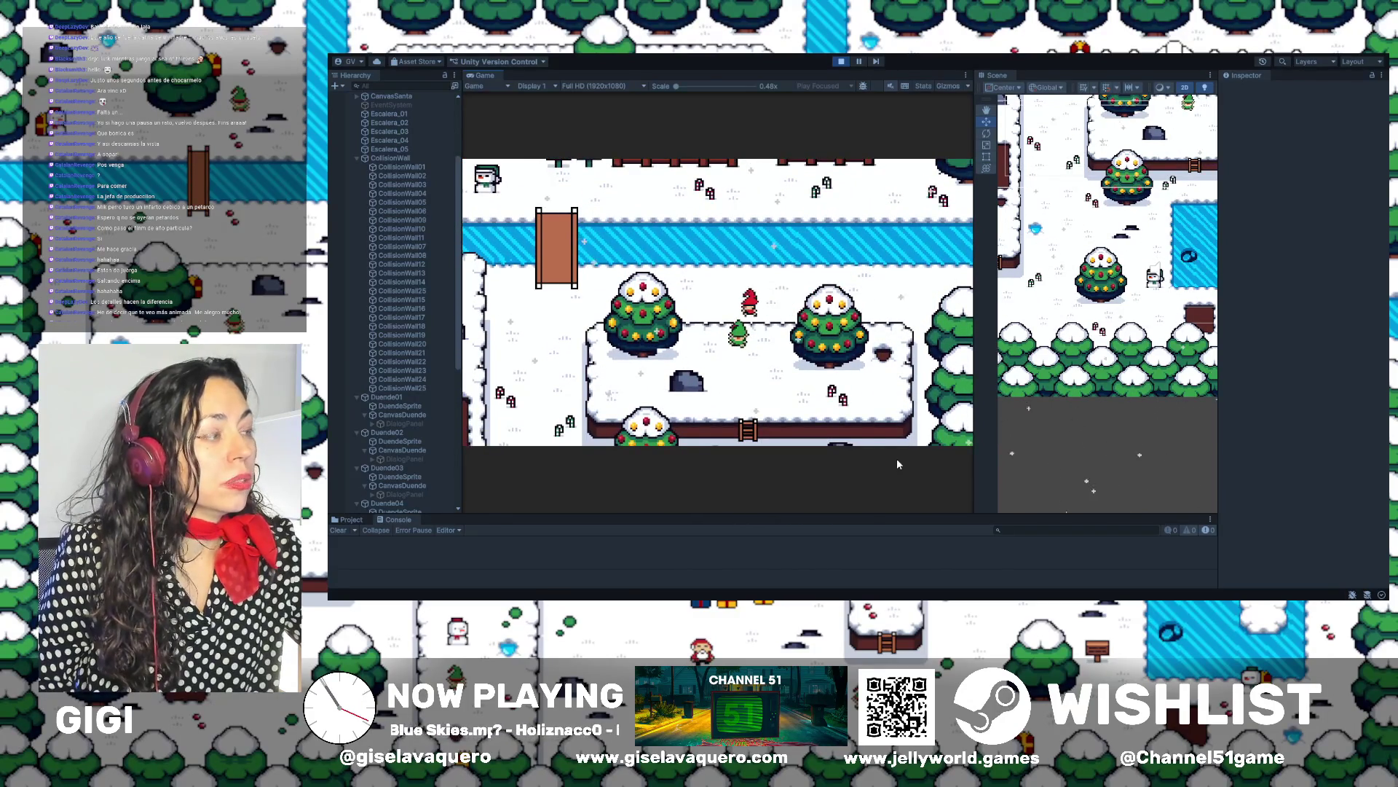
{"action": "key", "text": "Left"}
{"action": "key", "text": "Up"}
{"action": "key", "text": "Up"}
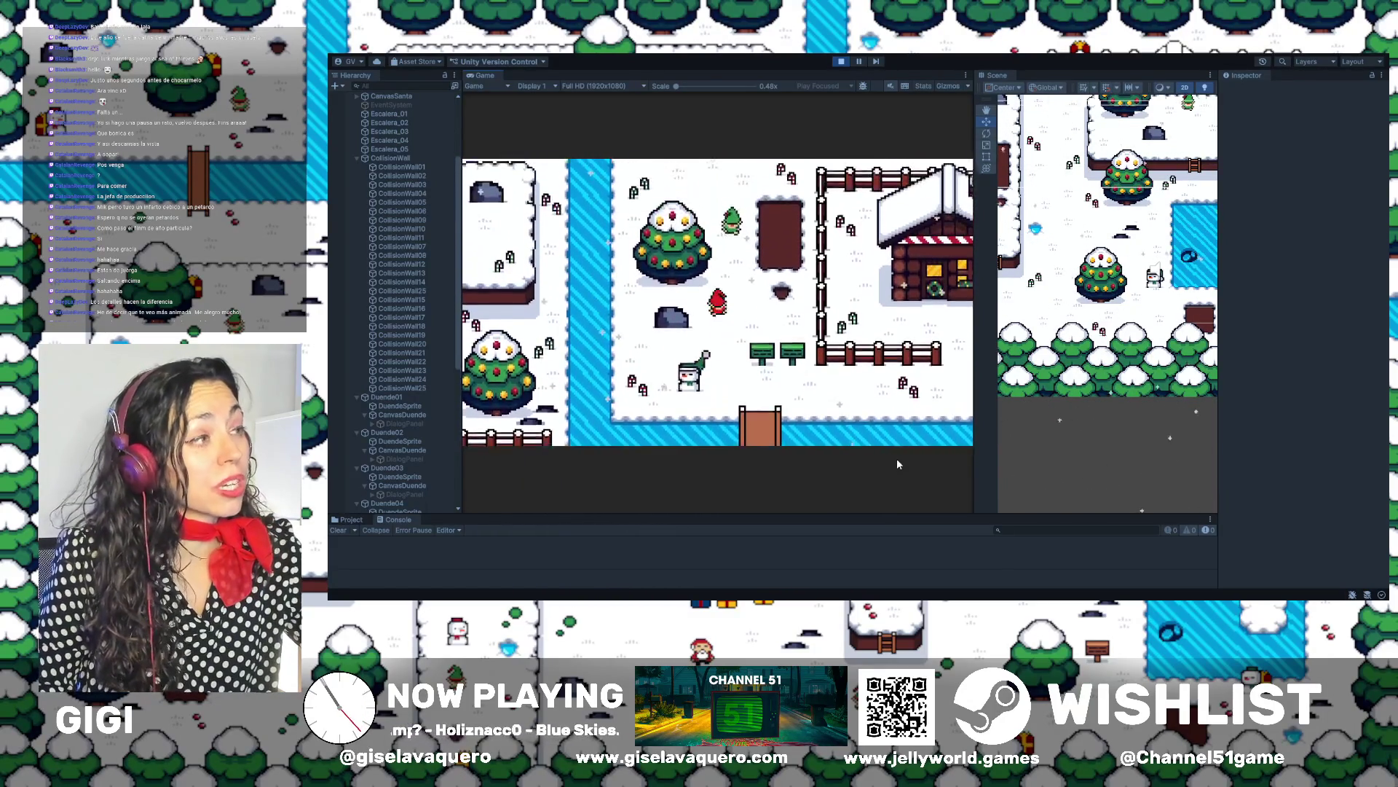
Walk the player down across the bridge, further down, then left and up
{"action": "key", "text": "Down"}
{"action": "key", "text": "Right"}
{"action": "key", "text": "Down"}
{"action": "key", "text": "Down"}
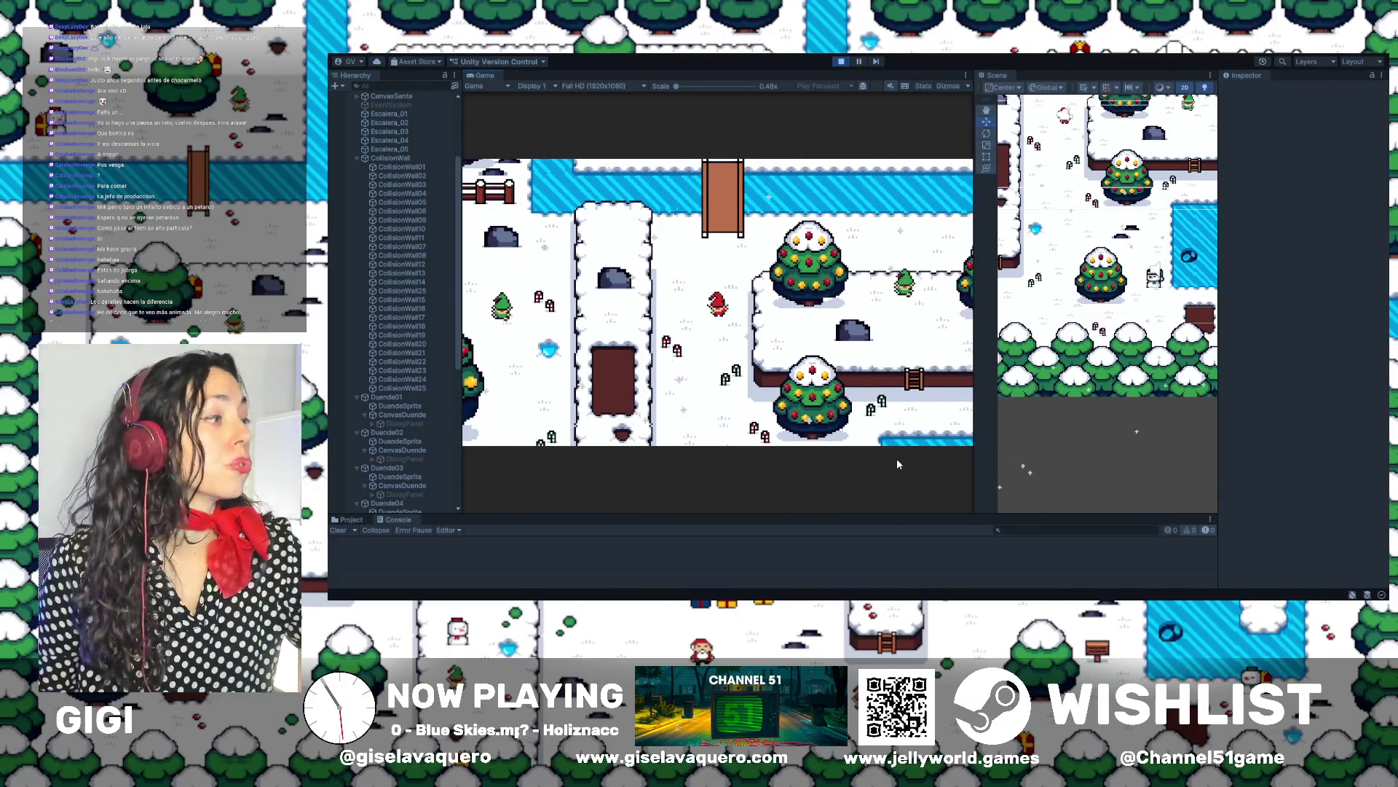
{"action": "key", "text": "Down"}
{"action": "key", "text": "Down"}
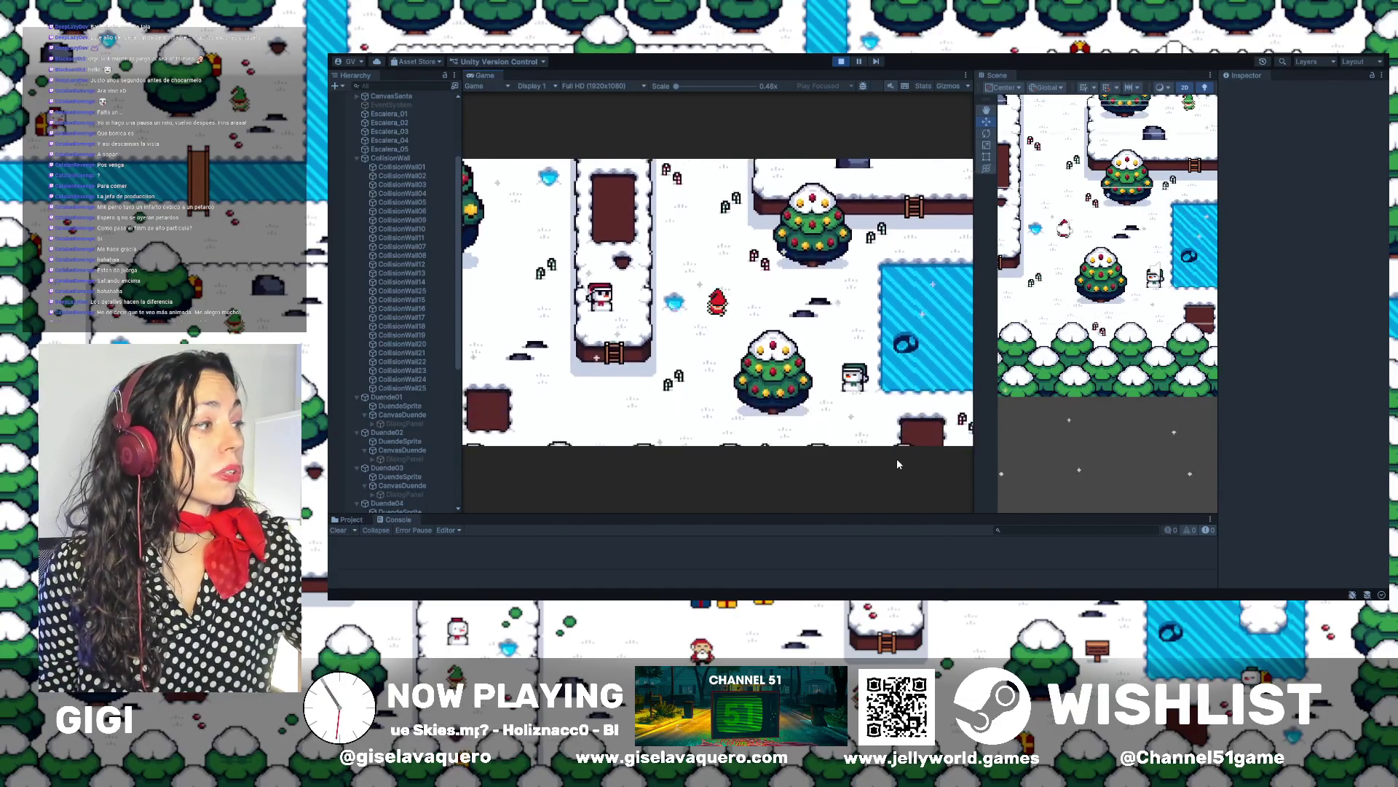
{"action": "key", "text": "Left"}
{"action": "key", "text": "Up"}
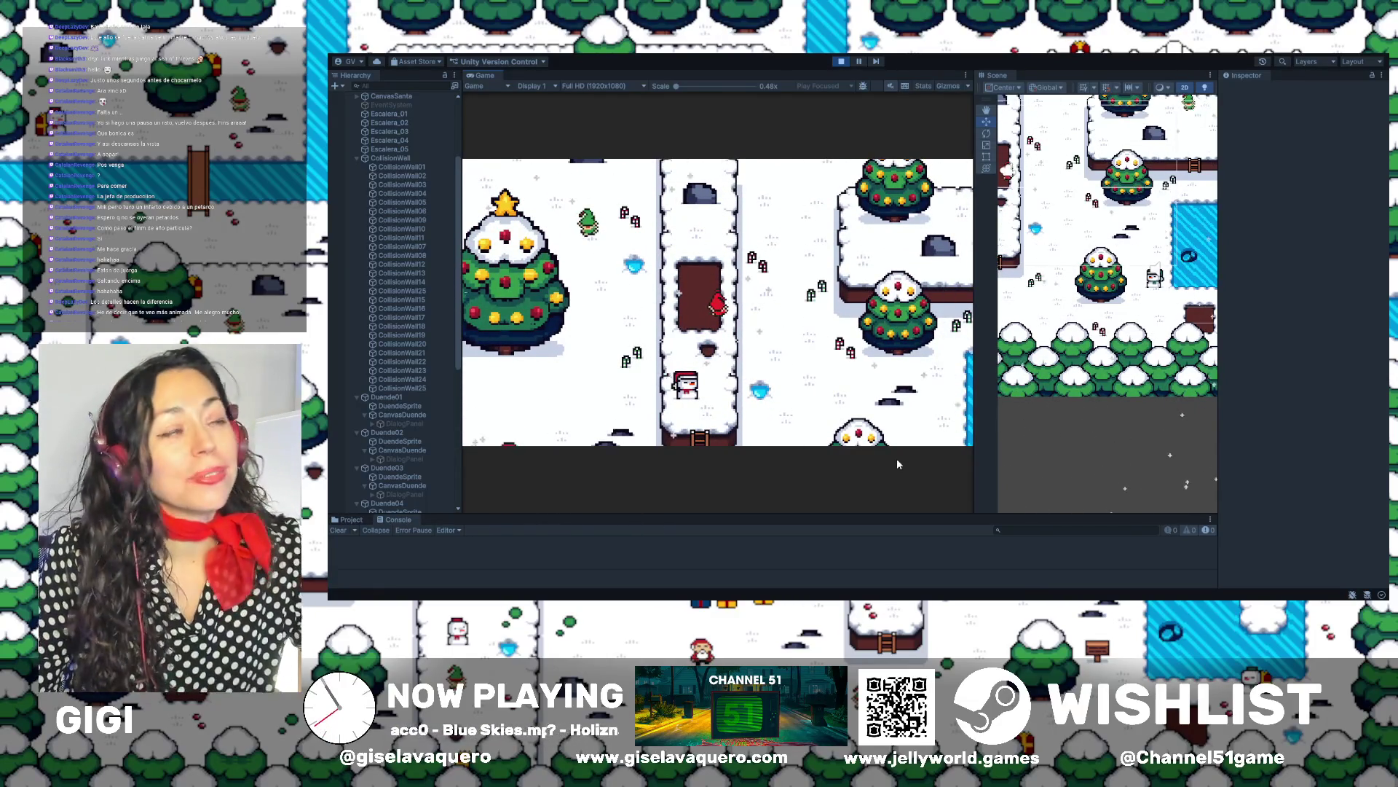
Keep roaming the map until the 25-presents-left notice appears
{"action": "key", "text": "Up"}
{"action": "key", "text": "Left"}
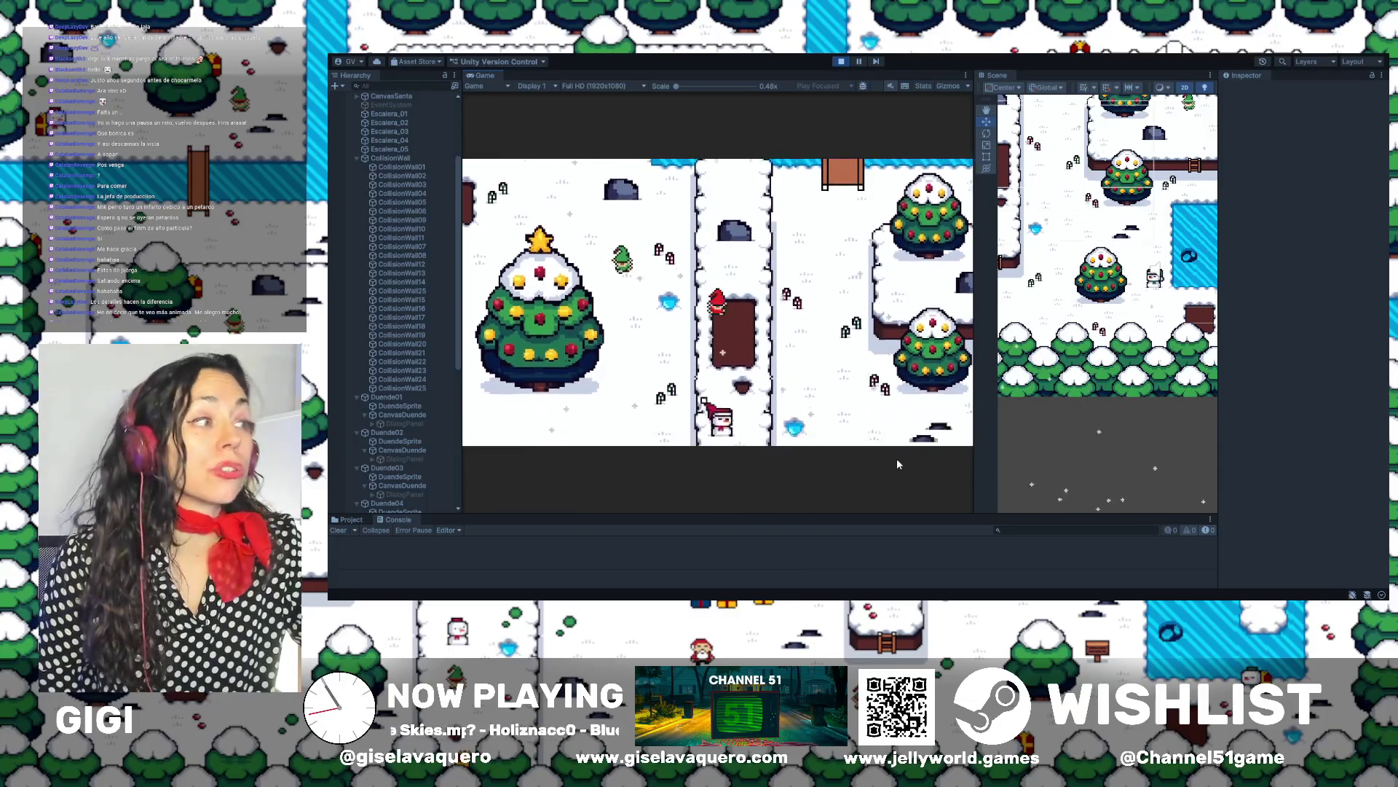
{"action": "key", "text": "Right"}
{"action": "key", "text": "Down"}
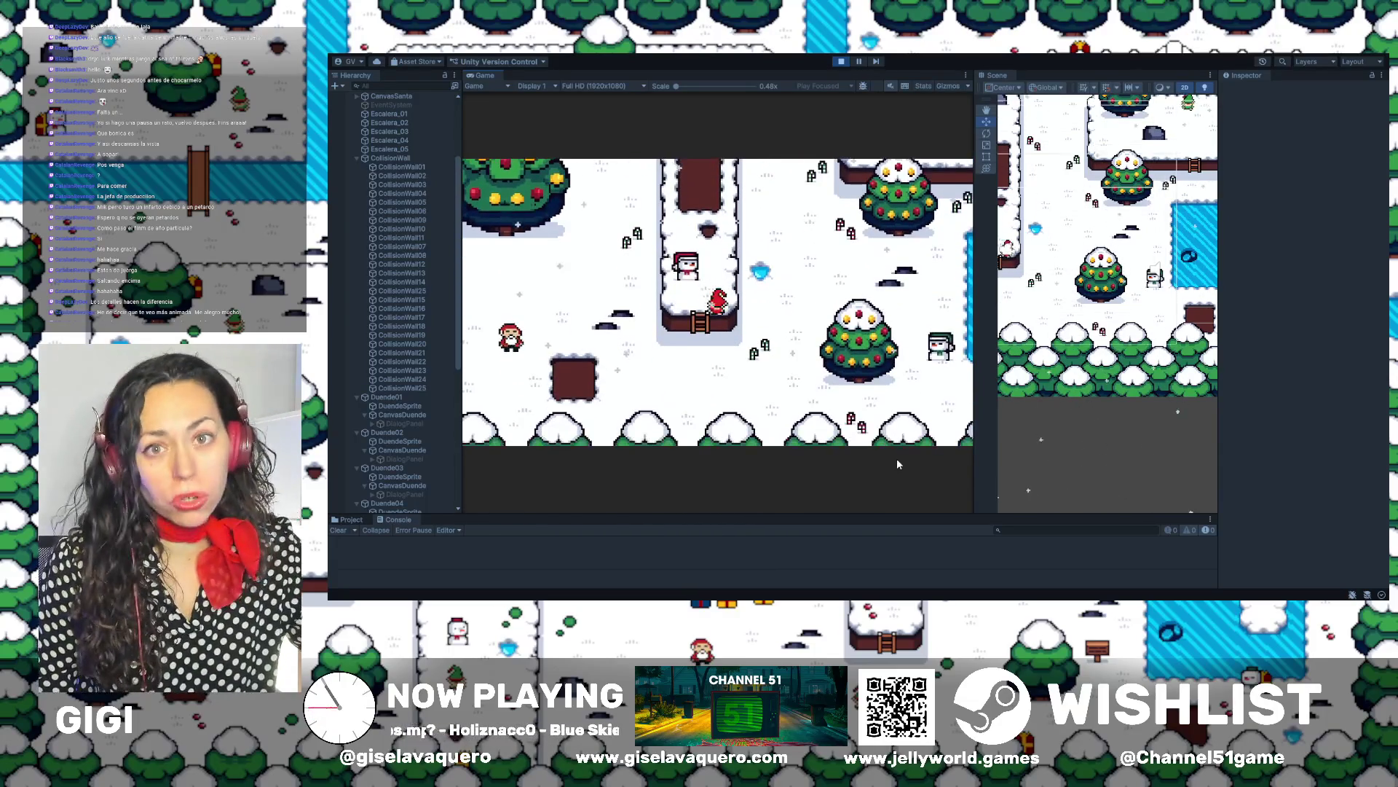
{"action": "key", "text": "Down"}
{"action": "key", "text": "Left"}
{"action": "key", "text": "Left"}
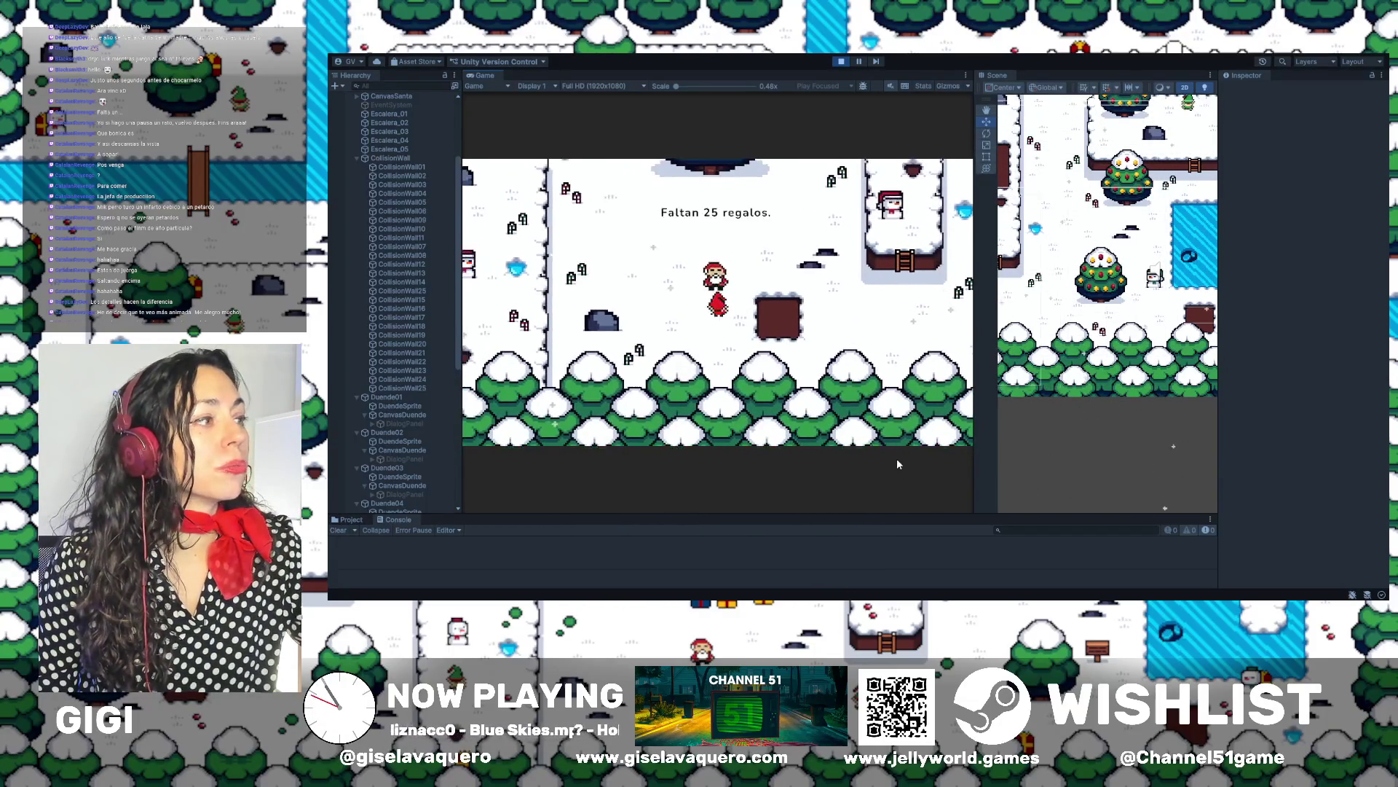
{"action": "key", "text": "Up"}
{"action": "key", "text": "Down"}
{"action": "key", "text": "Up"}
{"action": "key", "text": "Right"}
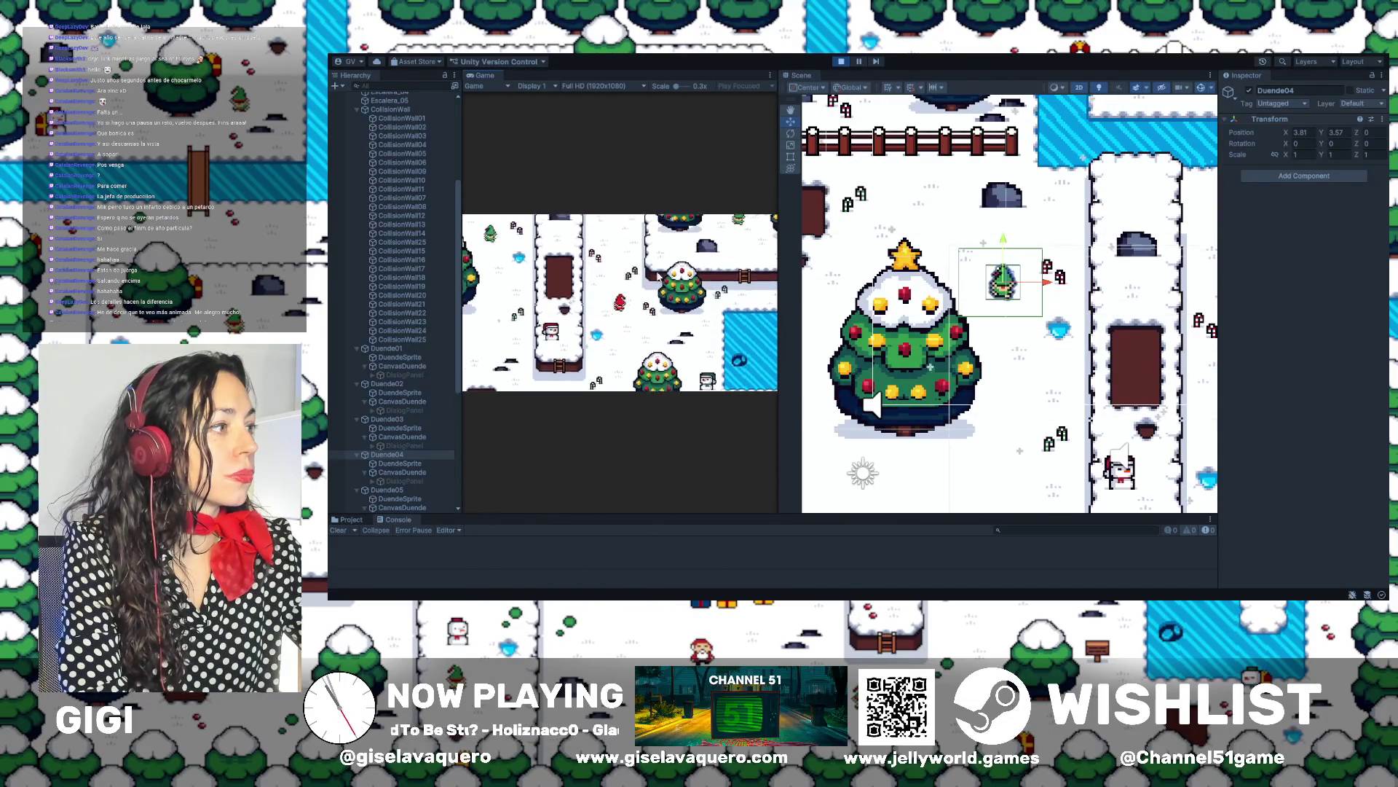
Walk the player up toward the river and beside the tree
{"action": "key", "text": "Up"}
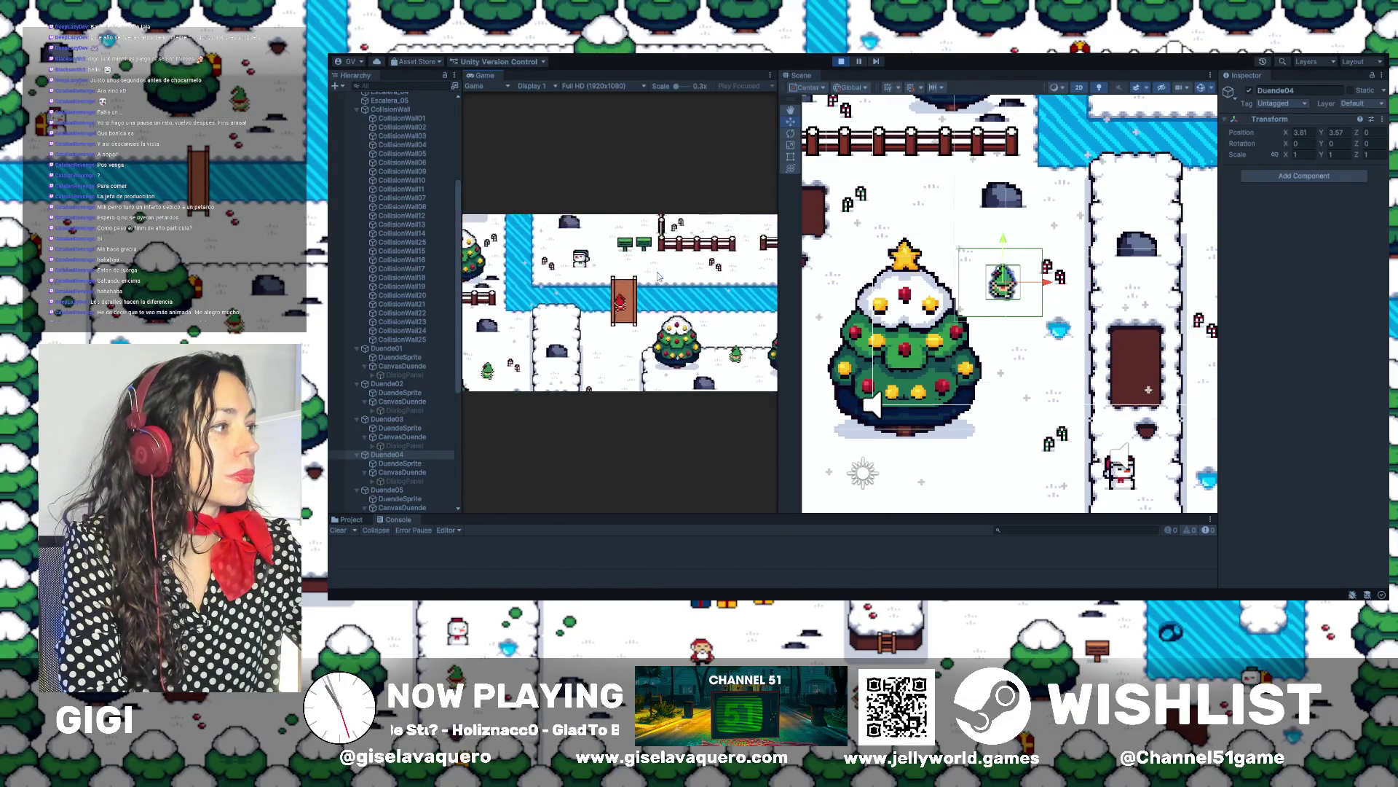
{"action": "key", "text": "Left"}
{"action": "key", "text": "Up"}
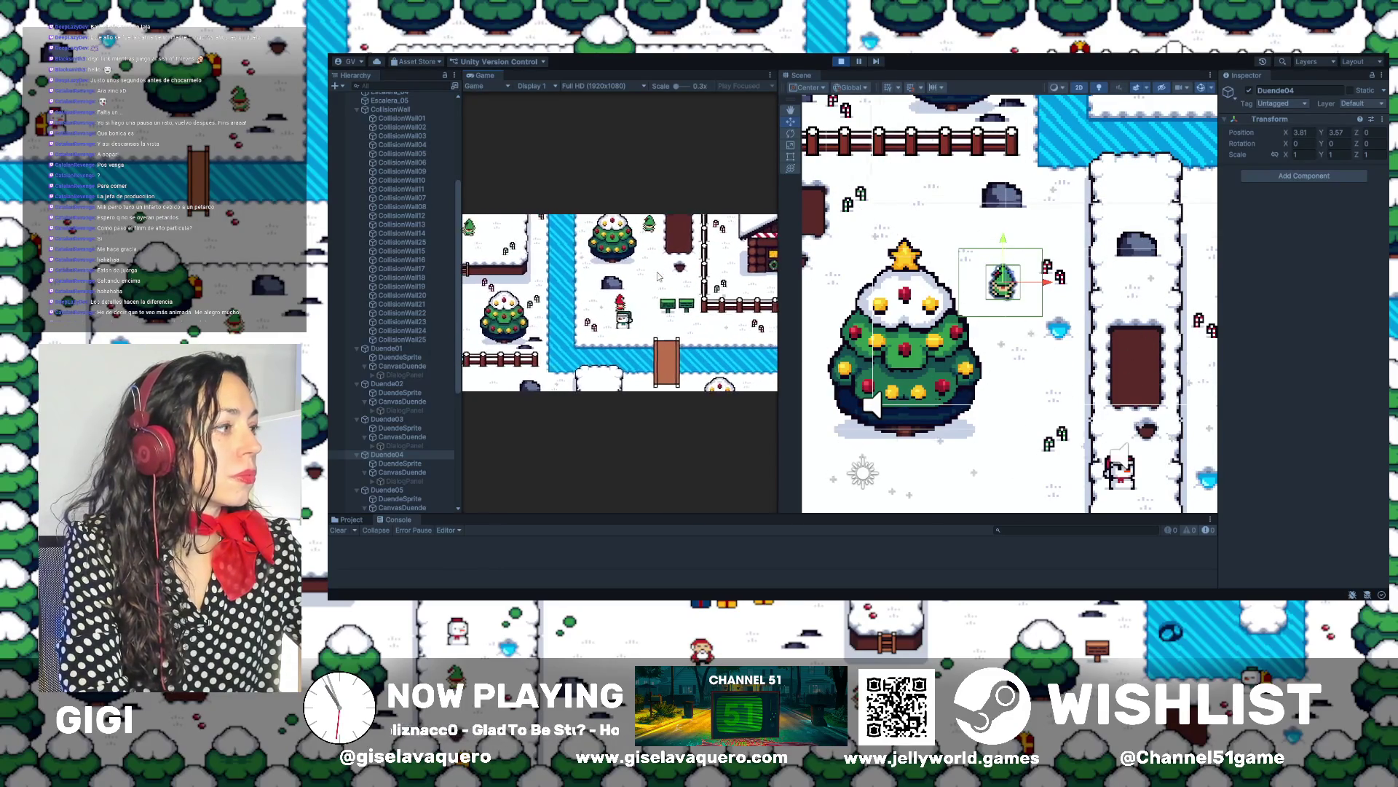
{"action": "key", "text": "Up"}
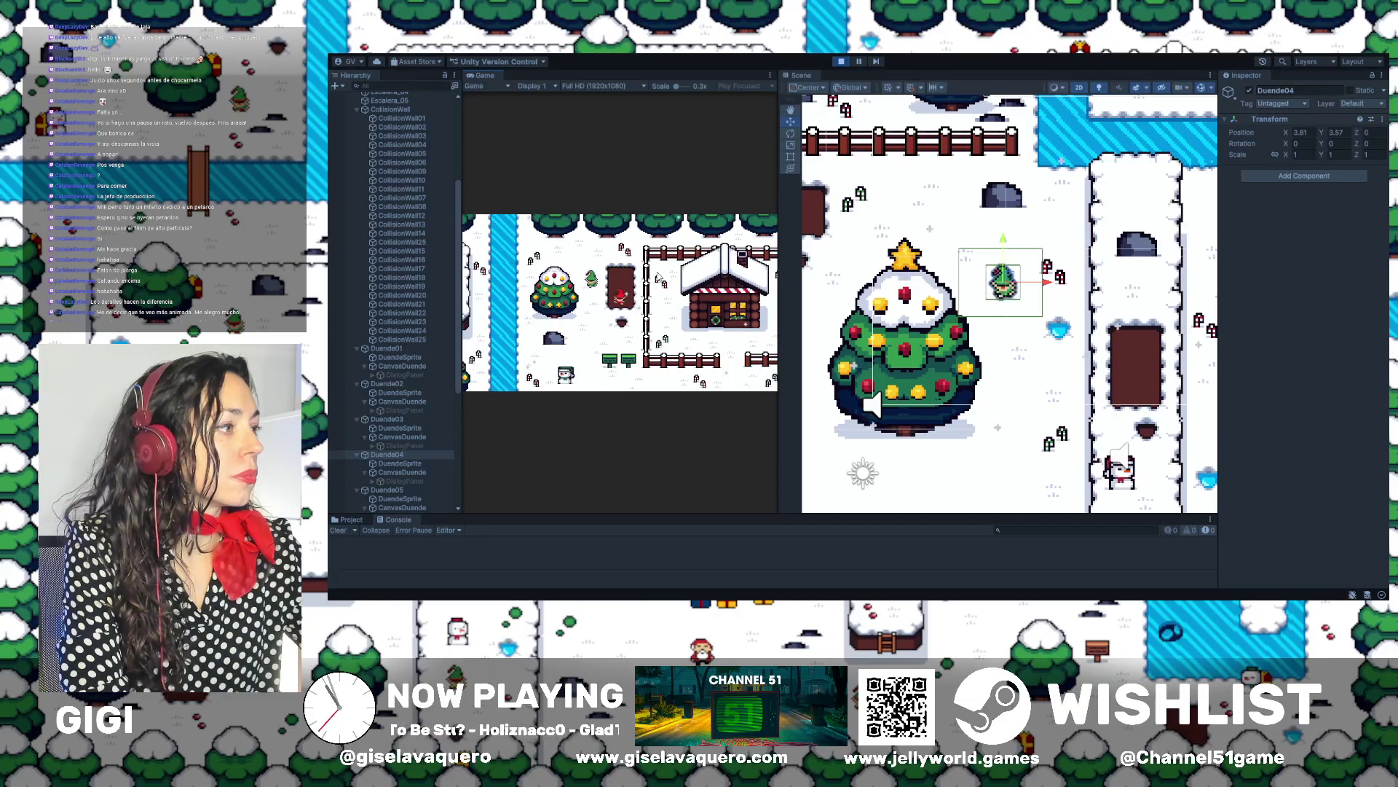
Walk the player down-left off the rug and off the bridge, then right
{"action": "key", "text": "Down"}
{"action": "key", "text": "Left"}
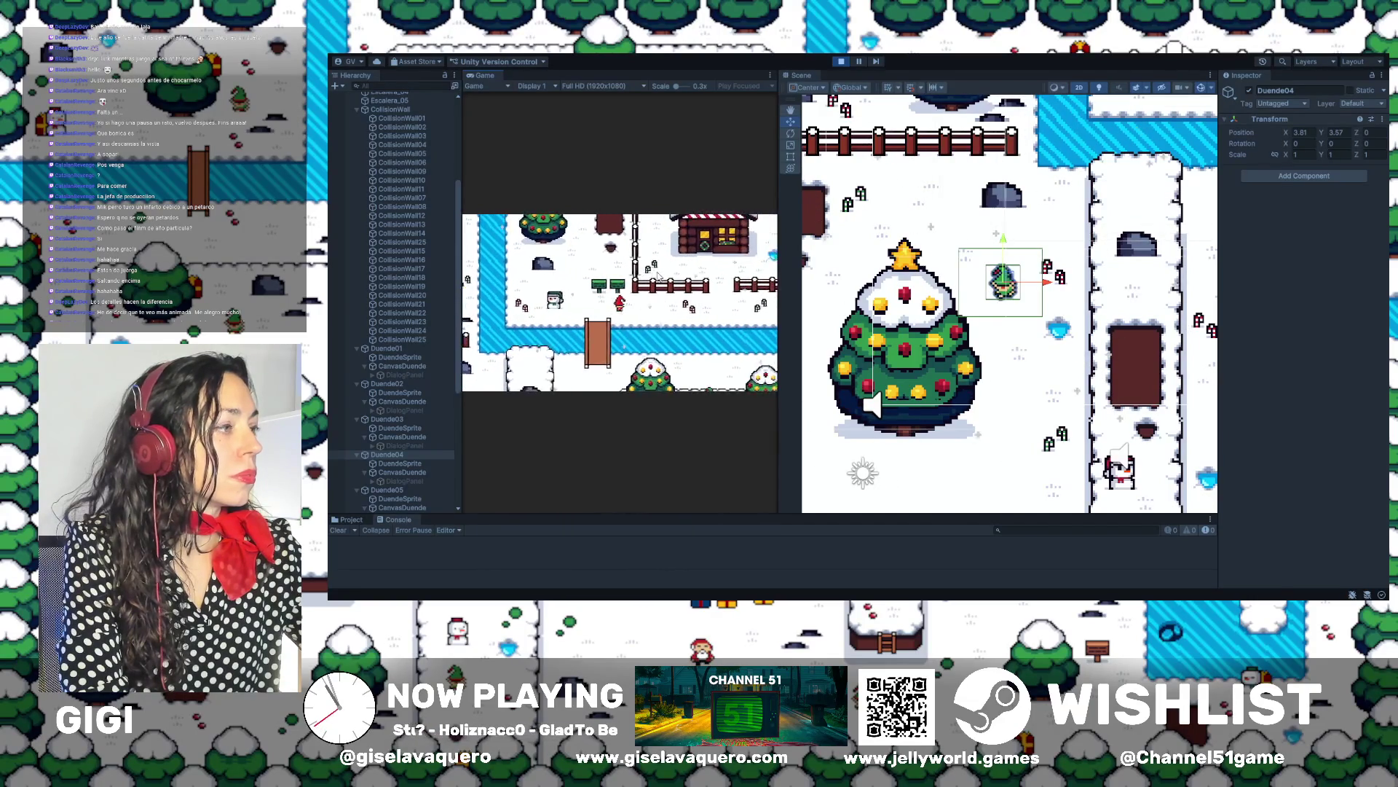
{"action": "key", "text": "Down"}
{"action": "key", "text": "Left"}
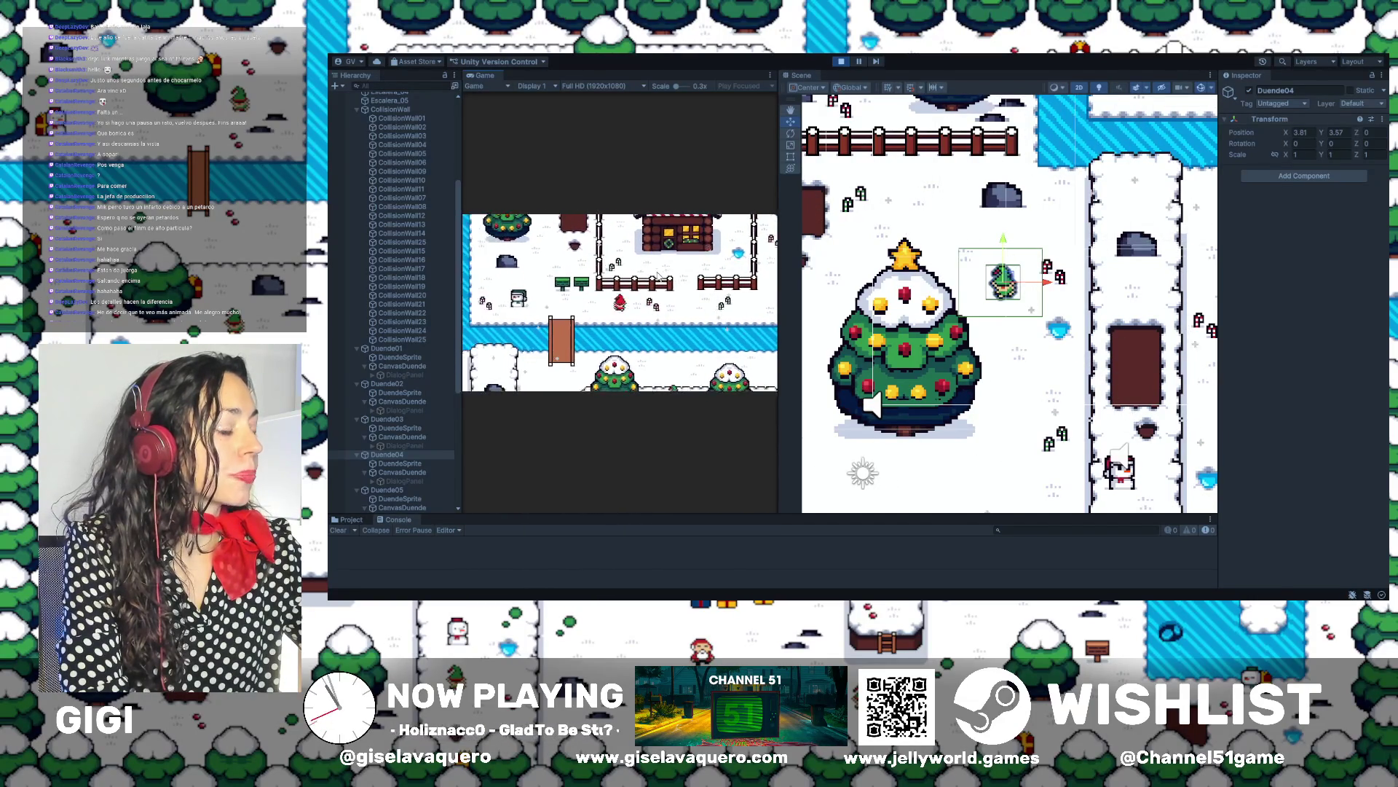
{"action": "key", "text": "Left"}
{"action": "key", "text": "Down"}
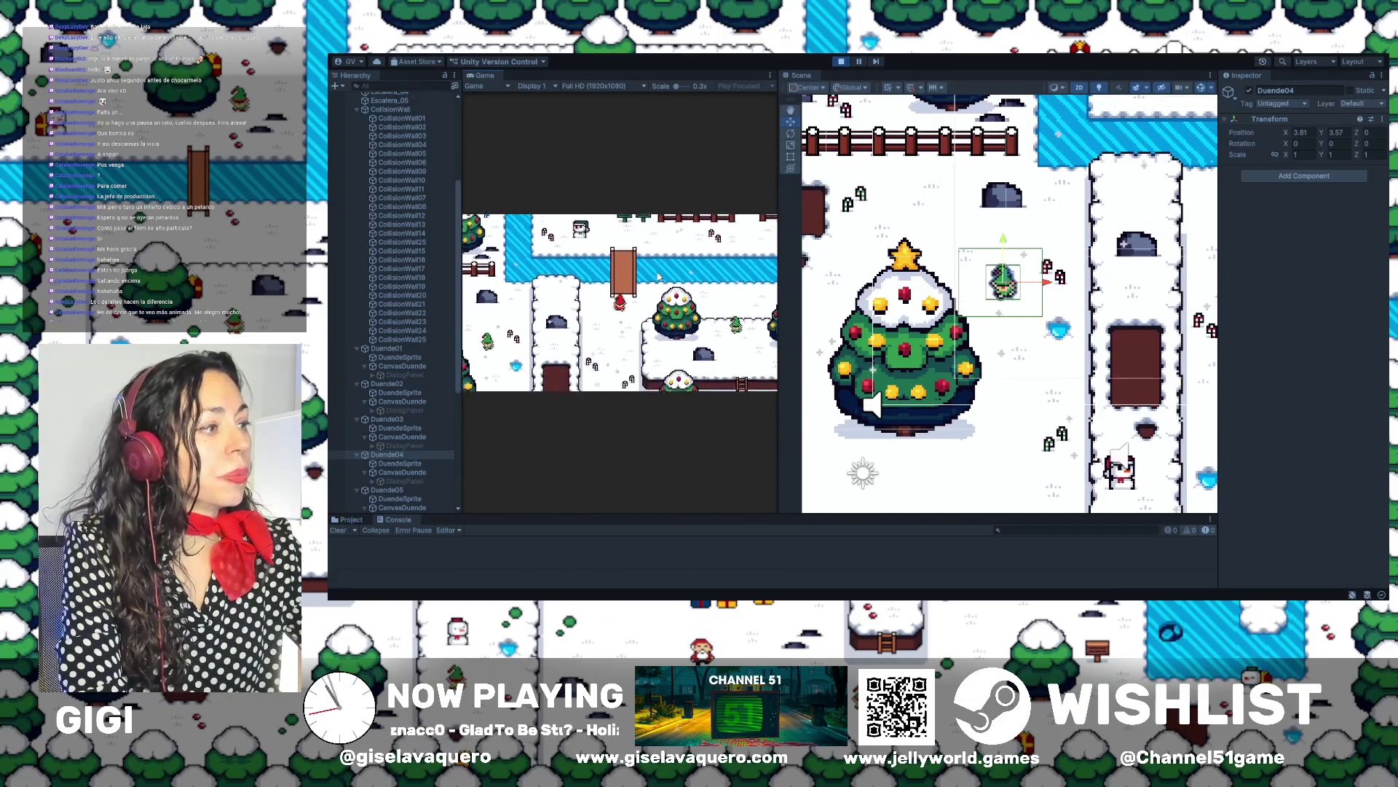
{"action": "key", "text": "Right"}
Climb the ladder and walk the player past the cabin to the right
{"action": "key", "text": "Up"}
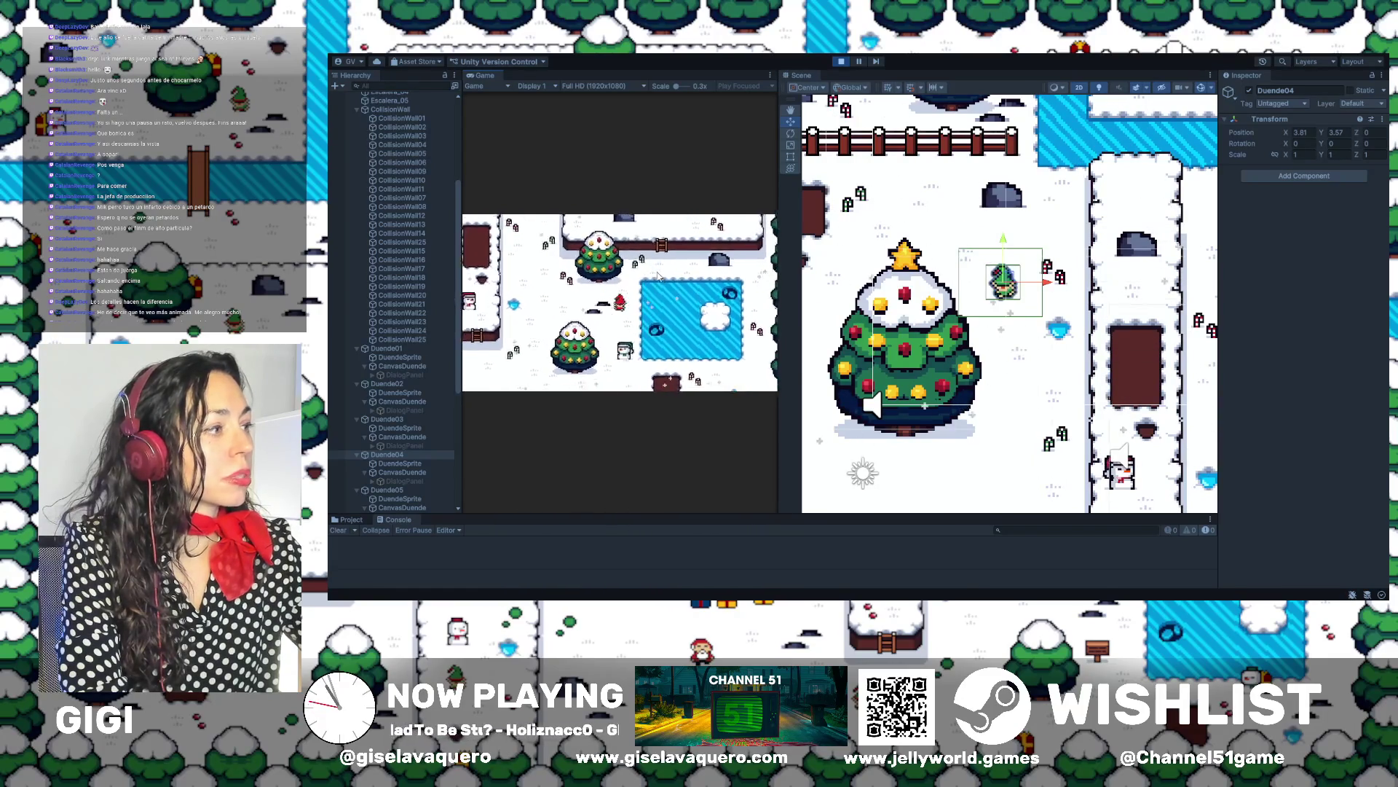
{"action": "key", "text": "Up"}
{"action": "key", "text": "Right"}
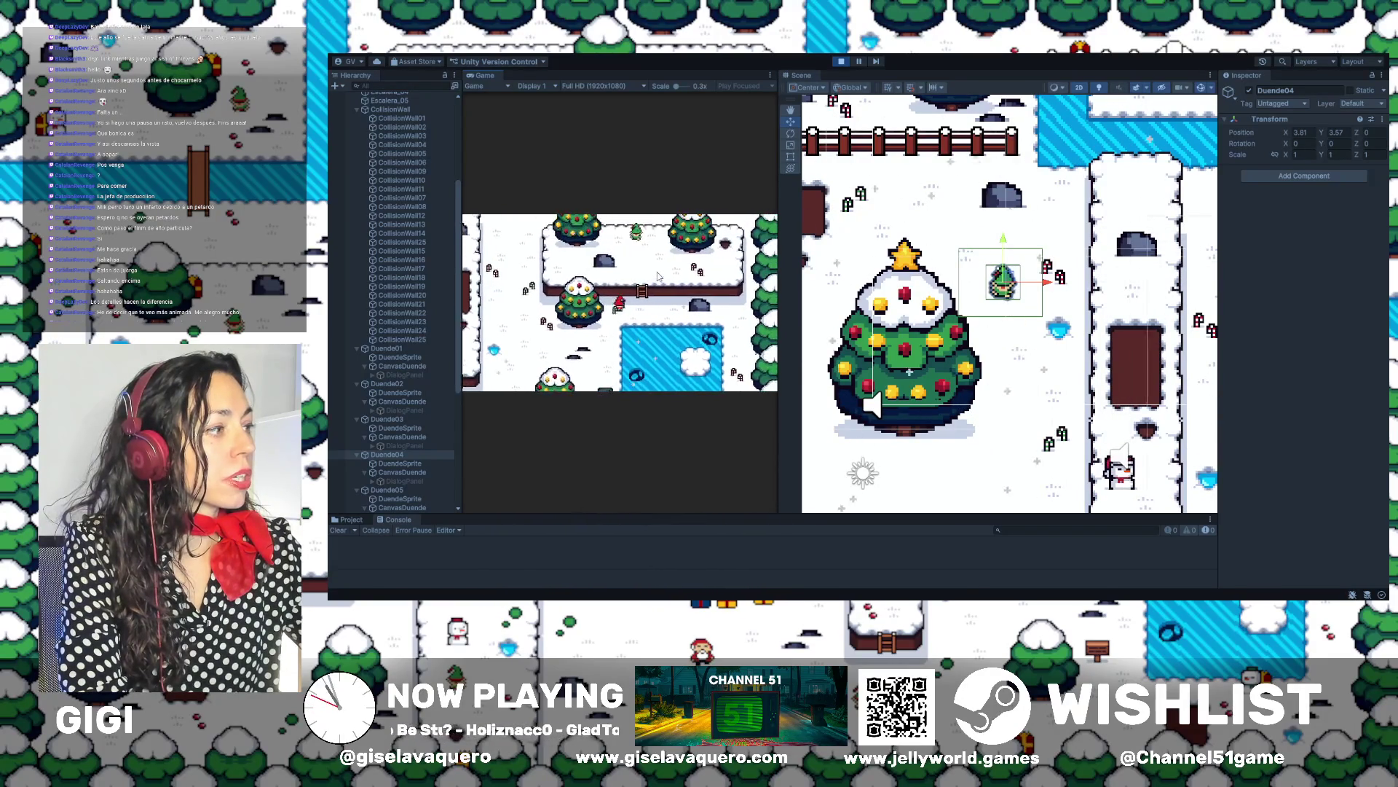
{"action": "key", "text": "Up"}
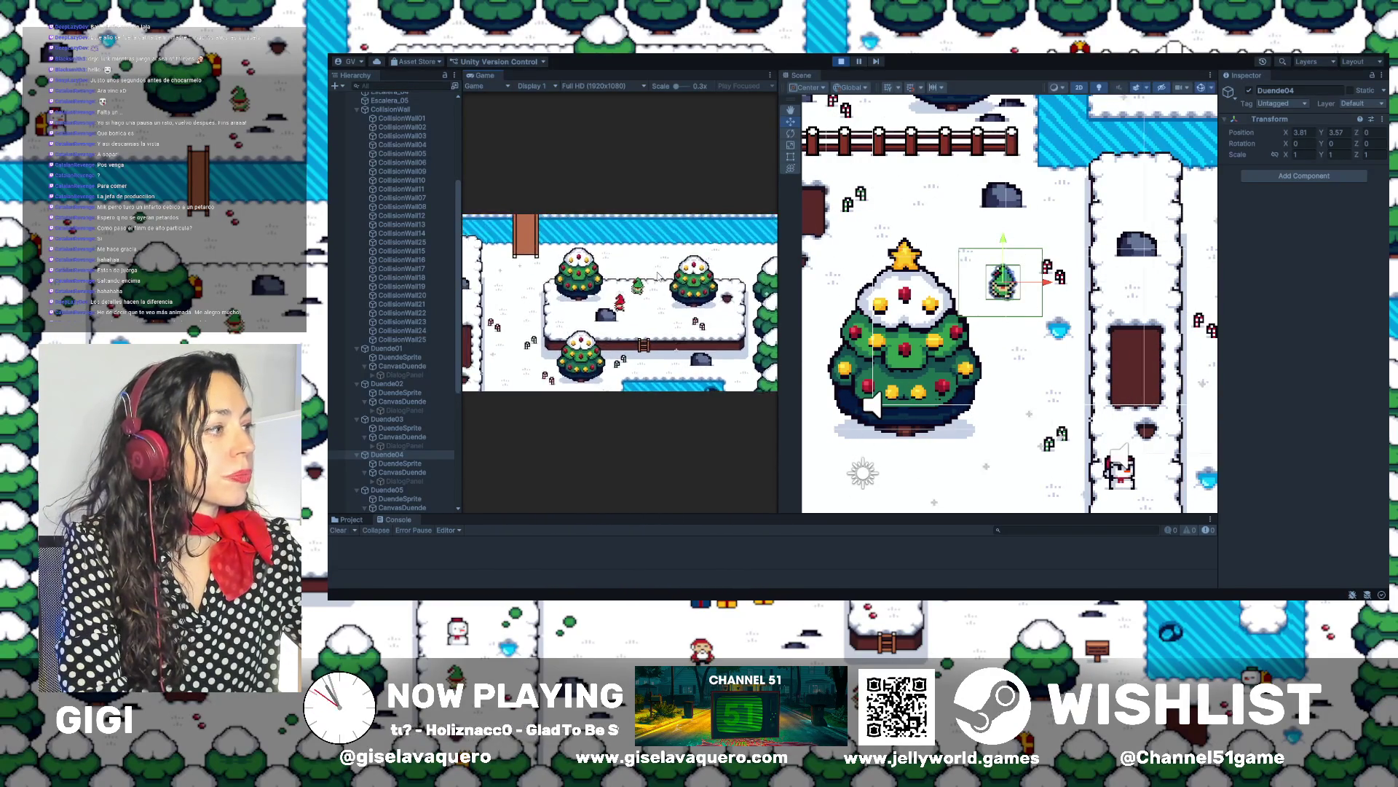
{"action": "key", "text": "Left"}
{"action": "key", "text": "Right"}
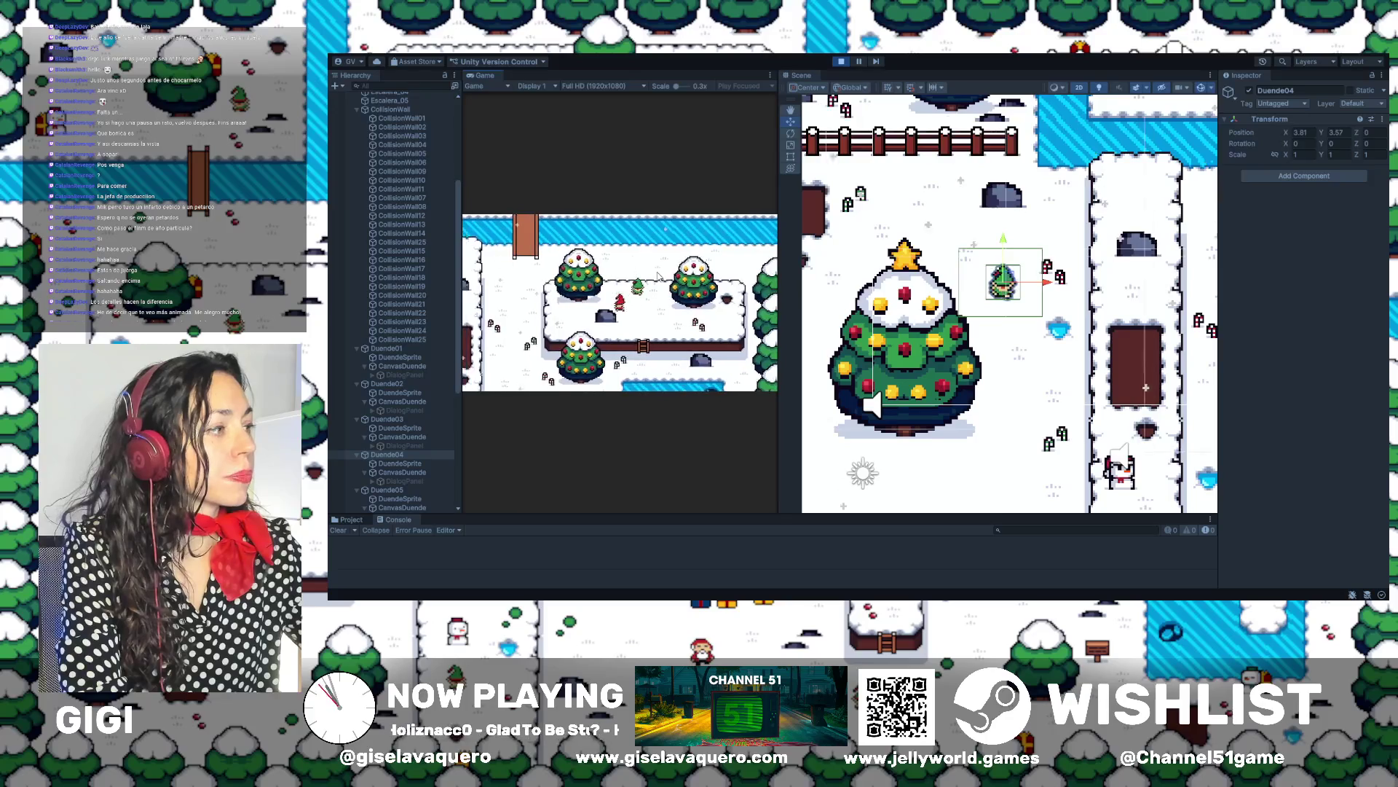
{"action": "key", "text": "Down"}
{"action": "key", "text": "Right"}
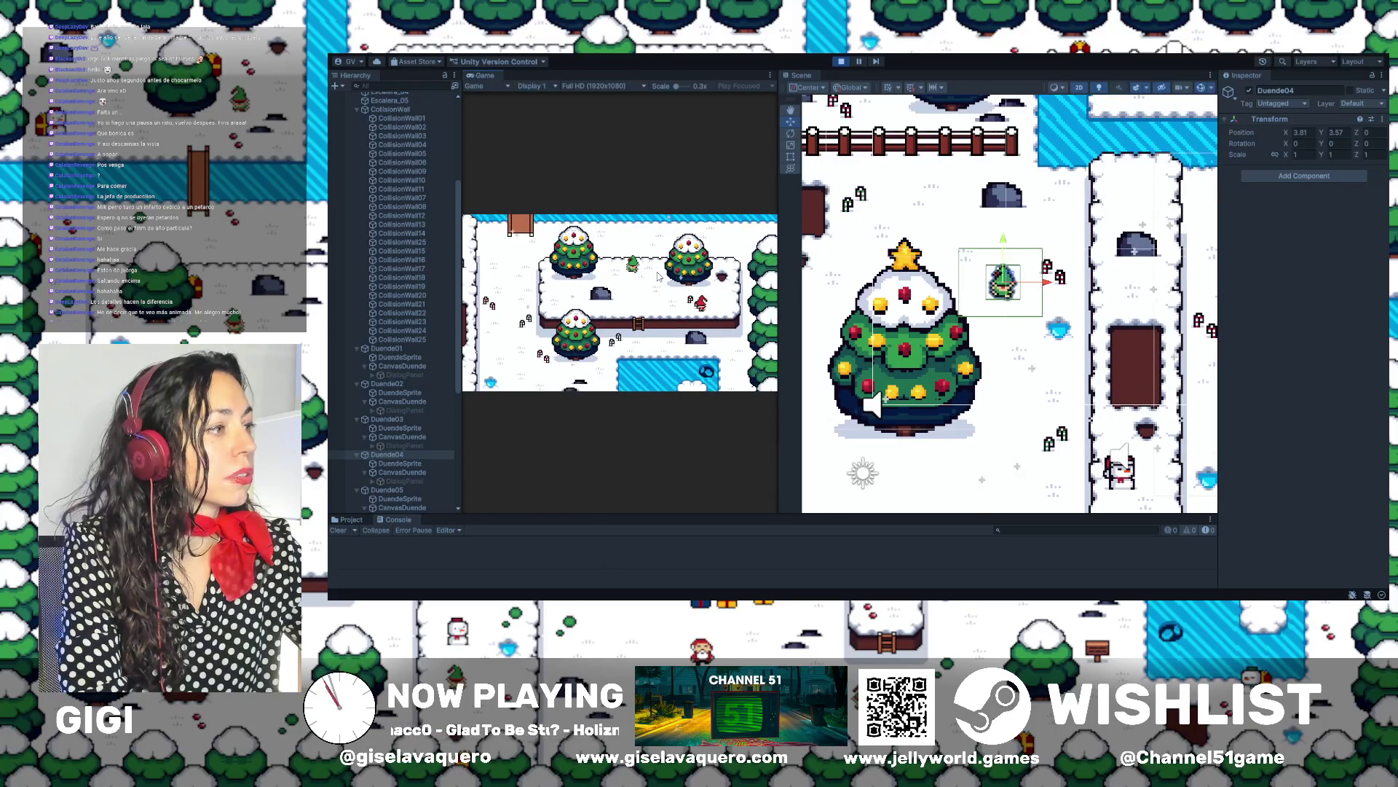
{"action": "key", "text": "Right"}
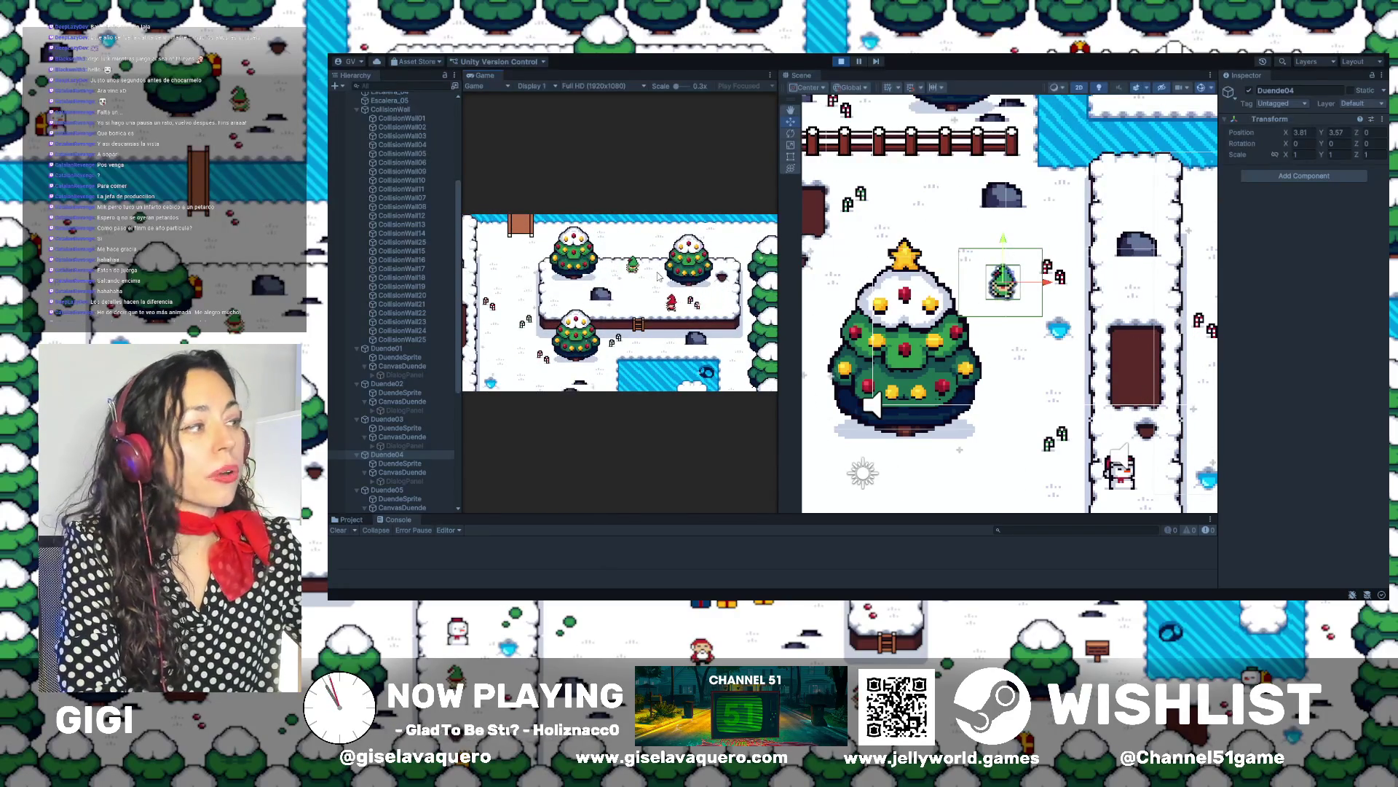
Walk the player back down to the tree line near the dark block
{"action": "key", "text": "Down"}
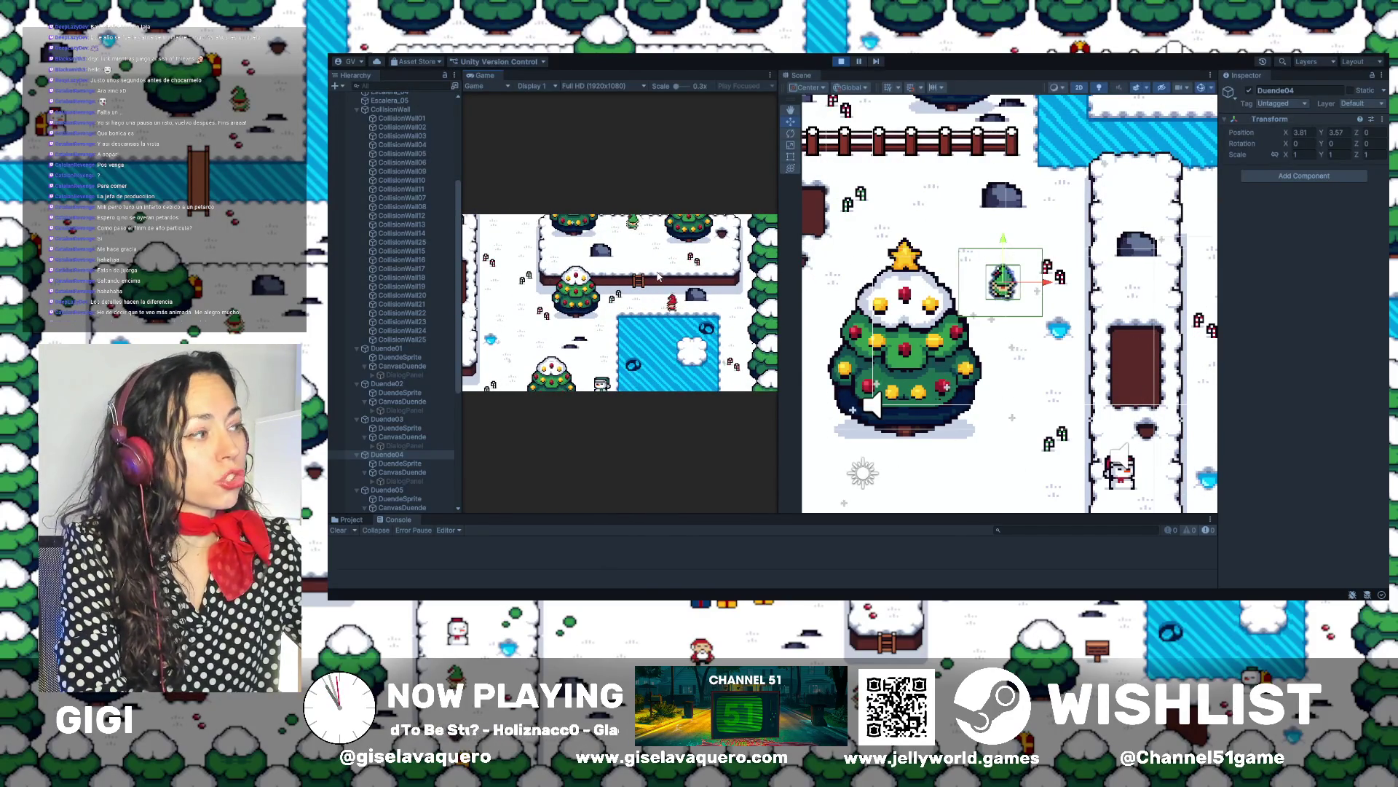
{"action": "key", "text": "Down"}
{"action": "key", "text": "Left"}
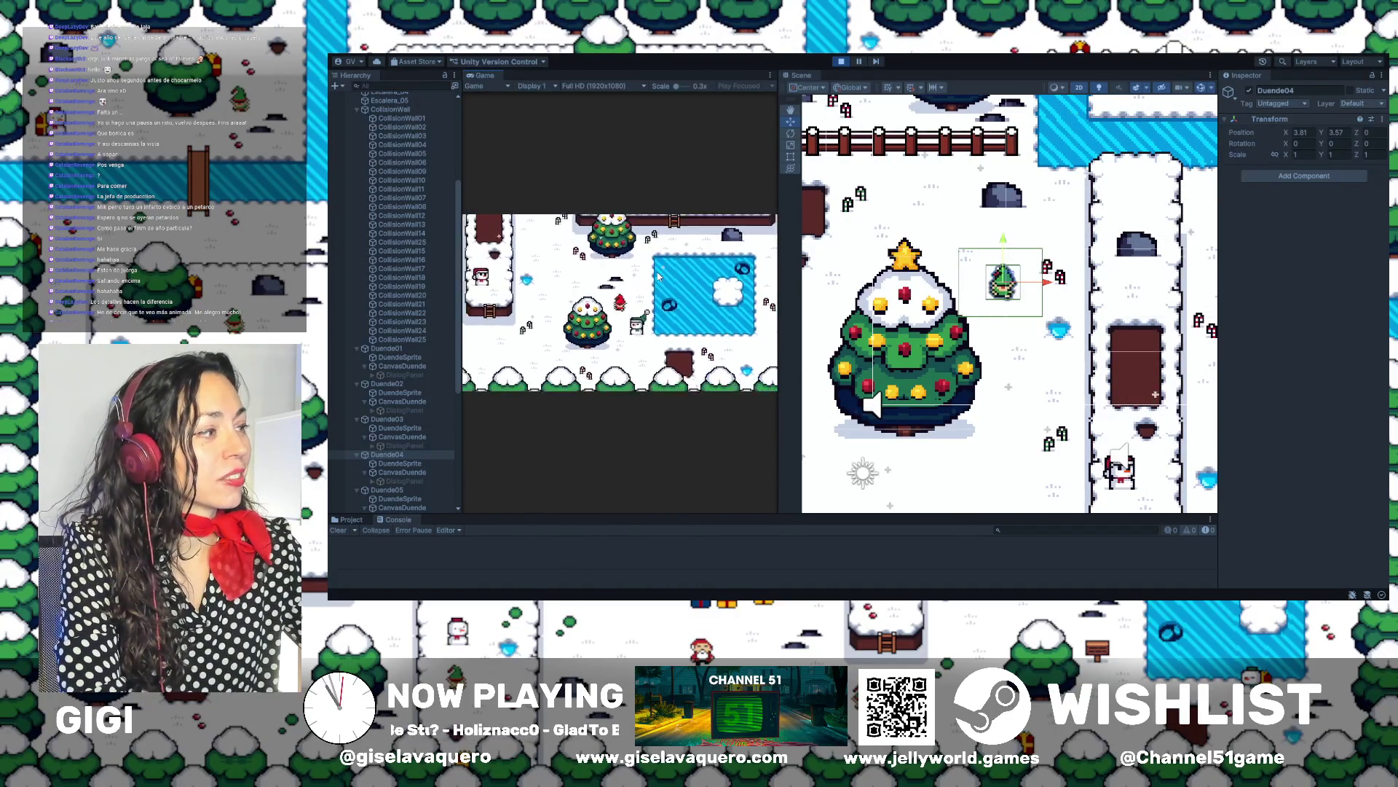
{"action": "key", "text": "Right"}
{"action": "key", "text": "Down"}
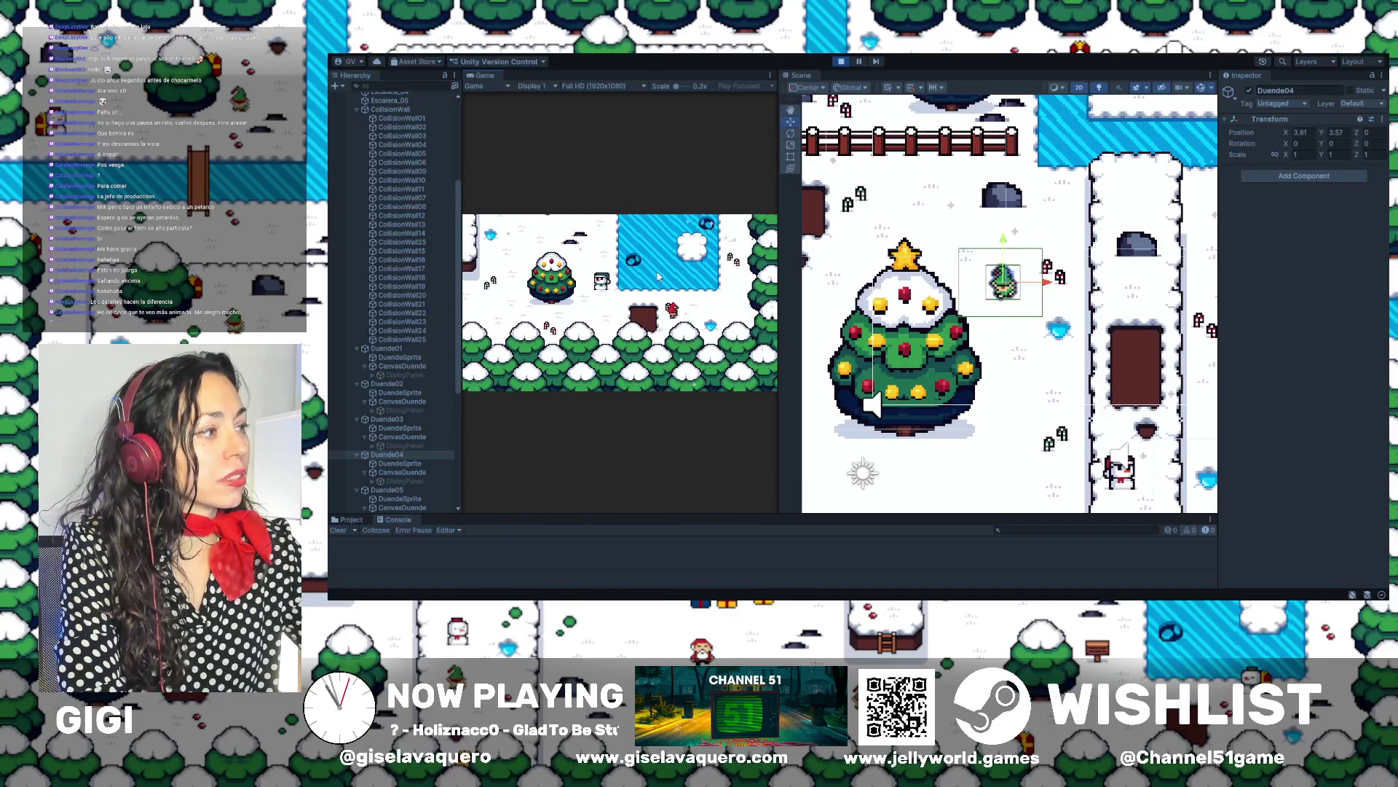
{"action": "key", "text": "Up"}
Pan the Scene view, stop the playtest, and widen the Game view beside the Scene view
{"action": "scroll", "coordinate": [1126, 157], "scroll_direction": "down", "scroll_amount": 5}
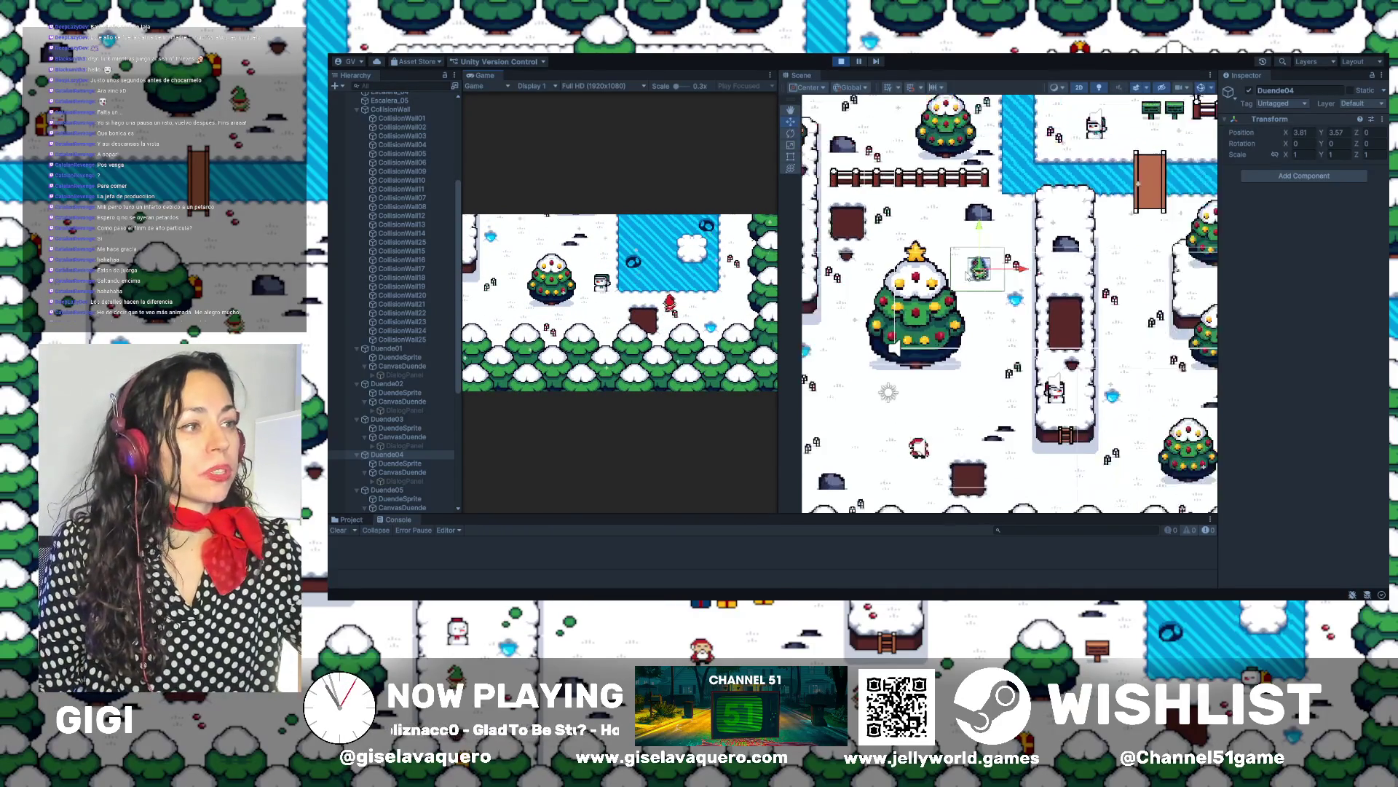
{"action": "key", "text": "Right"}
{"action": "key", "text": "Up"}
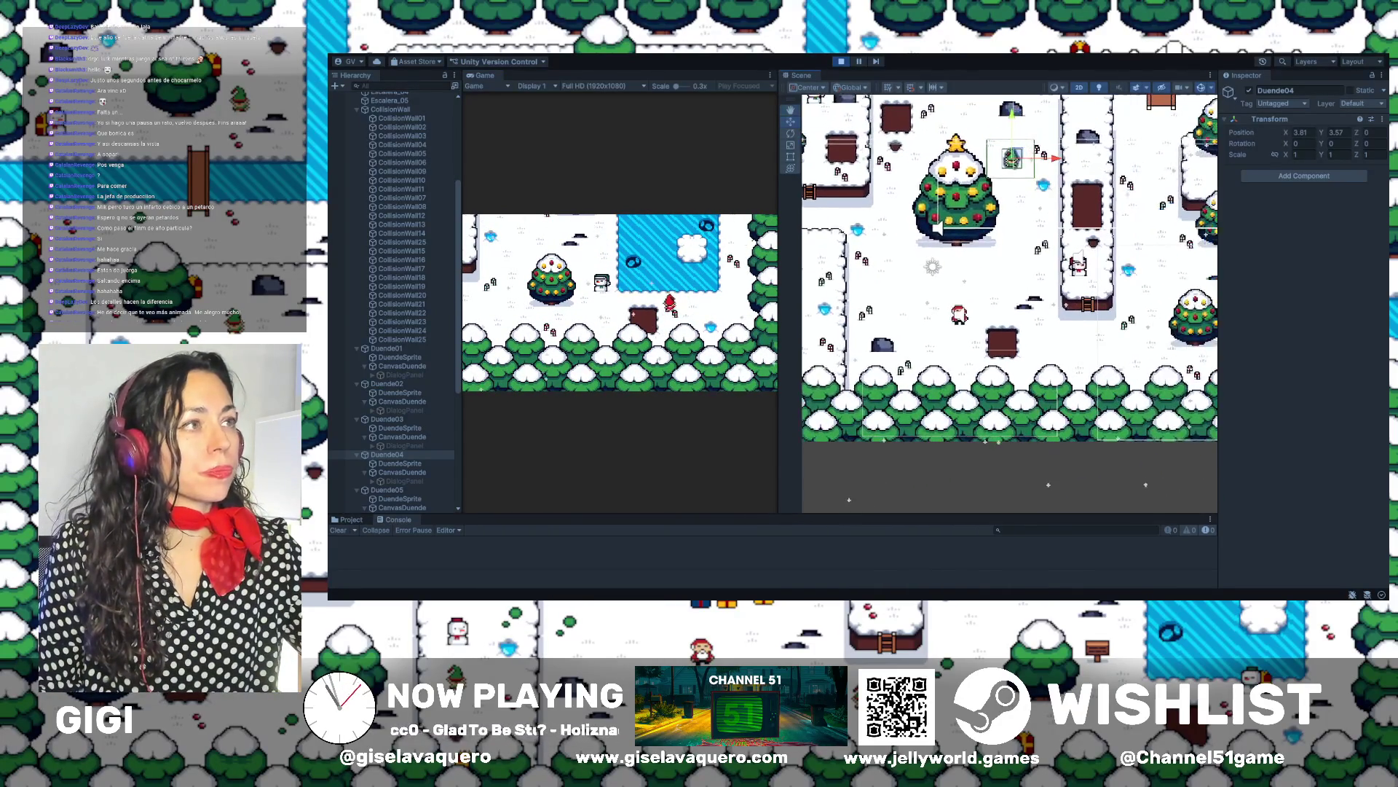
{"action": "left_click", "coordinate": [842, 62]}
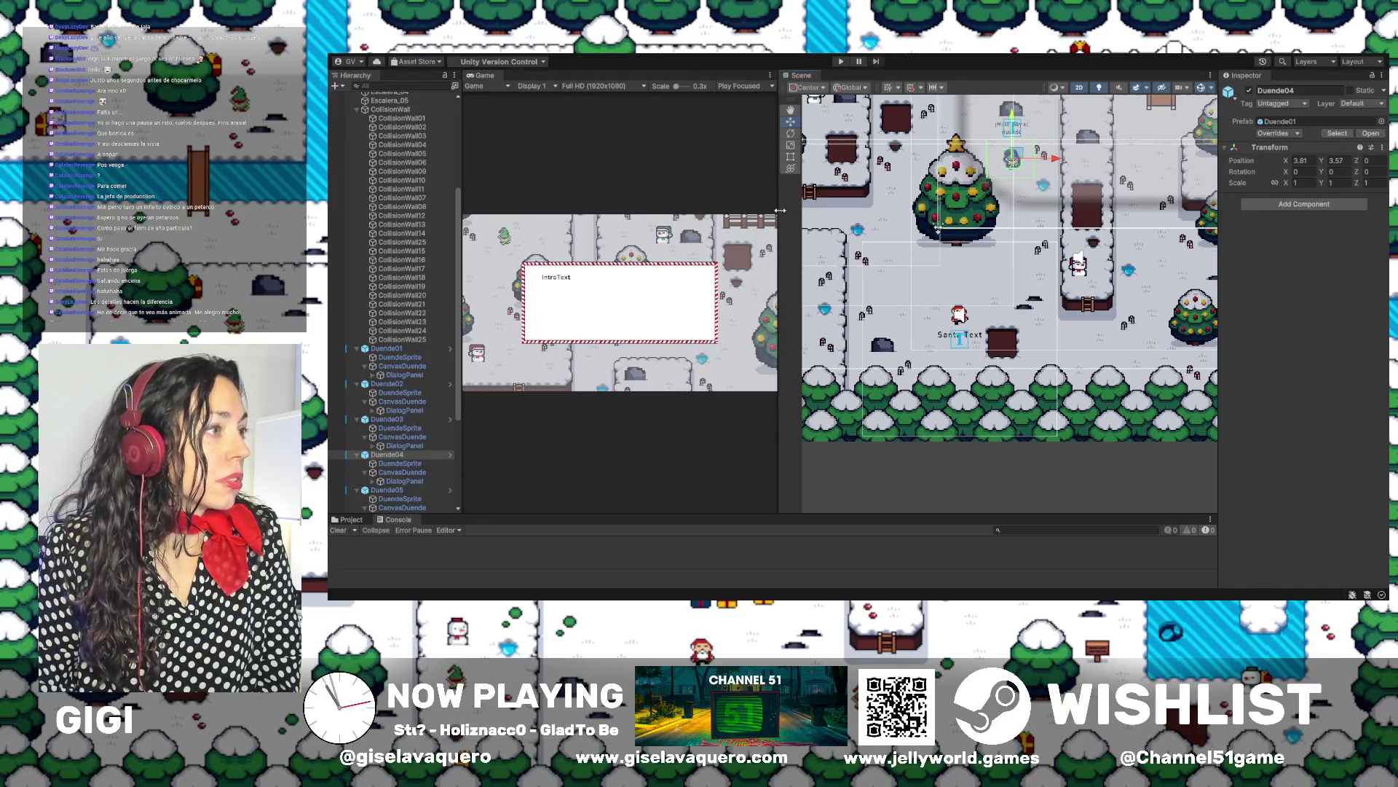
{"action": "left_click_drag", "start_coordinate": [780, 210], "coordinate": [940, 212]}
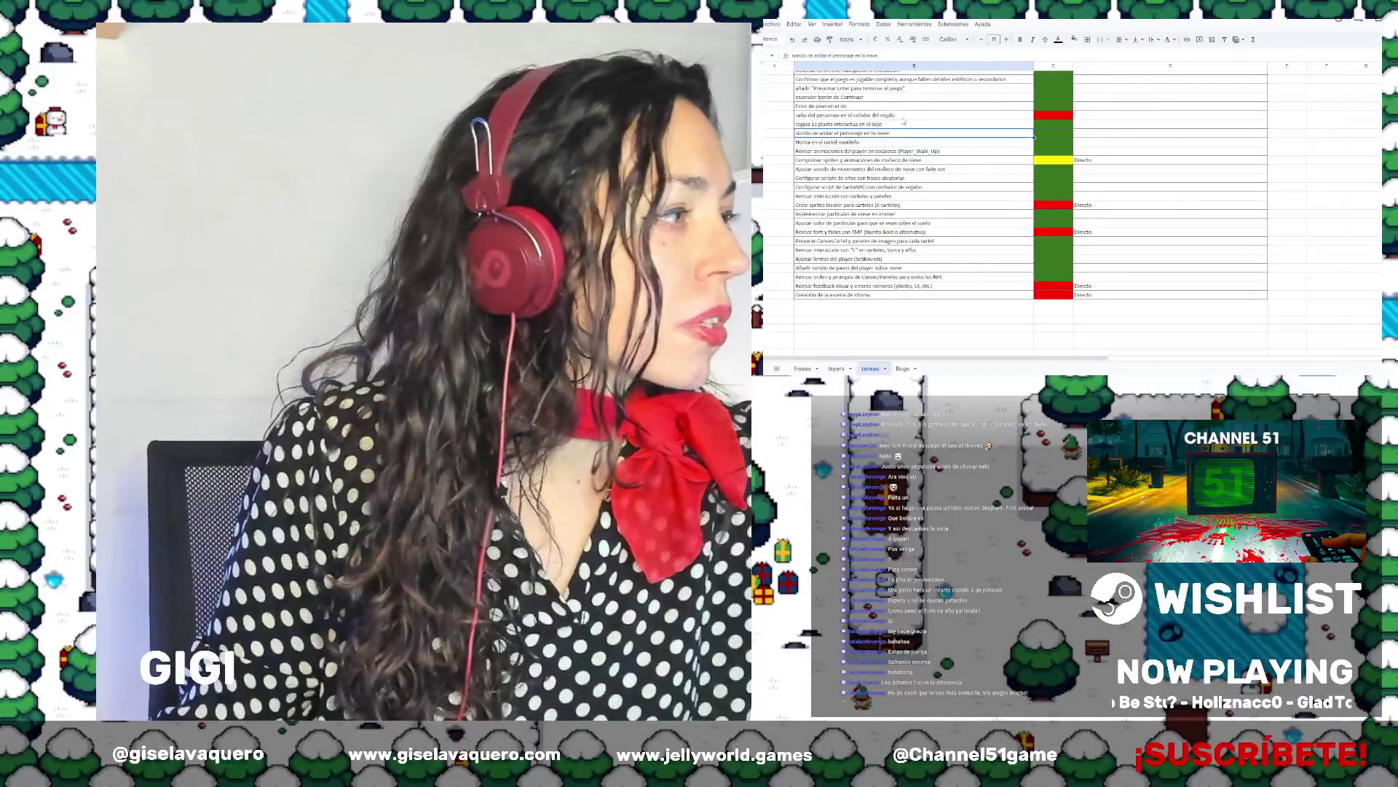
Add 'Directo' in column D beside the red character-jump task
{"action": "left_click", "coordinate": [1041, 116]}
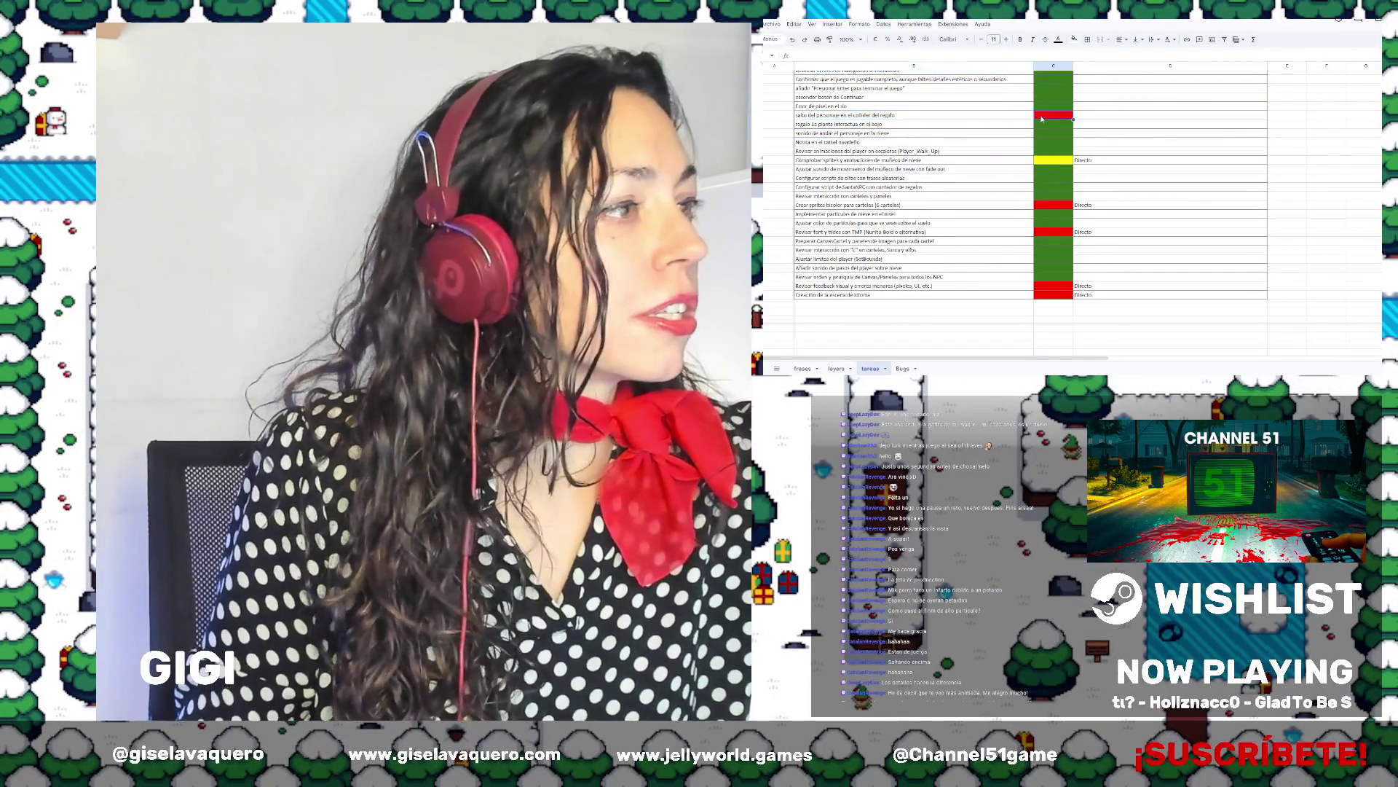
{"action": "left_click", "coordinate": [1084, 115]}
{"action": "type", "text": "Directo"}
{"action": "left_click", "coordinate": [1085, 159]}
Paste a green fill into the snowman sprites-and-animations task's yellow status cell
{"action": "left_click", "coordinate": [887, 160]}
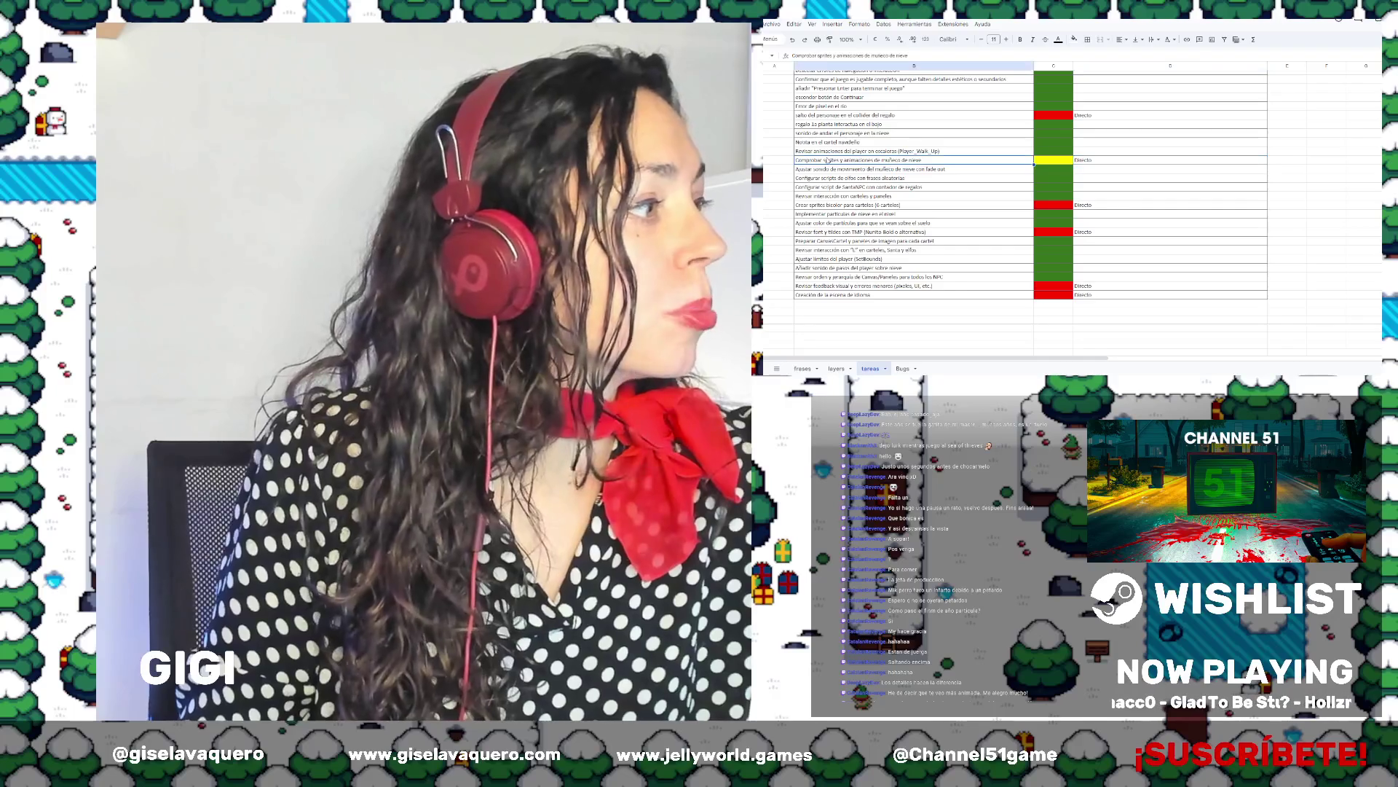
{"action": "left_click", "coordinate": [1064, 159]}
{"action": "key", "text": "ctrl+v"}
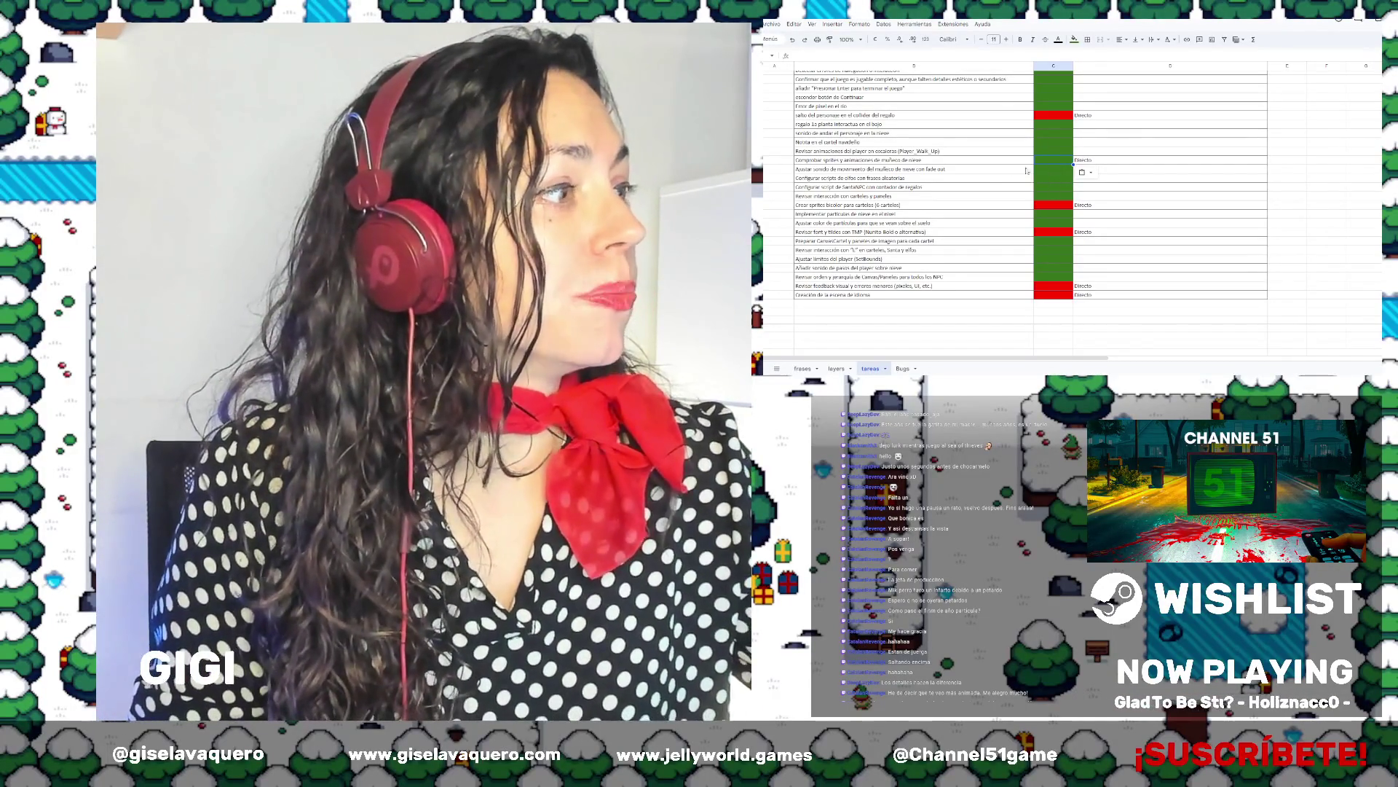
Review the movement-sound, SantaNPC script, sign-interaction and bicolor sign sprites tasks
{"action": "left_click", "coordinate": [991, 171]}
{"action": "left_click", "coordinate": [923, 184]}
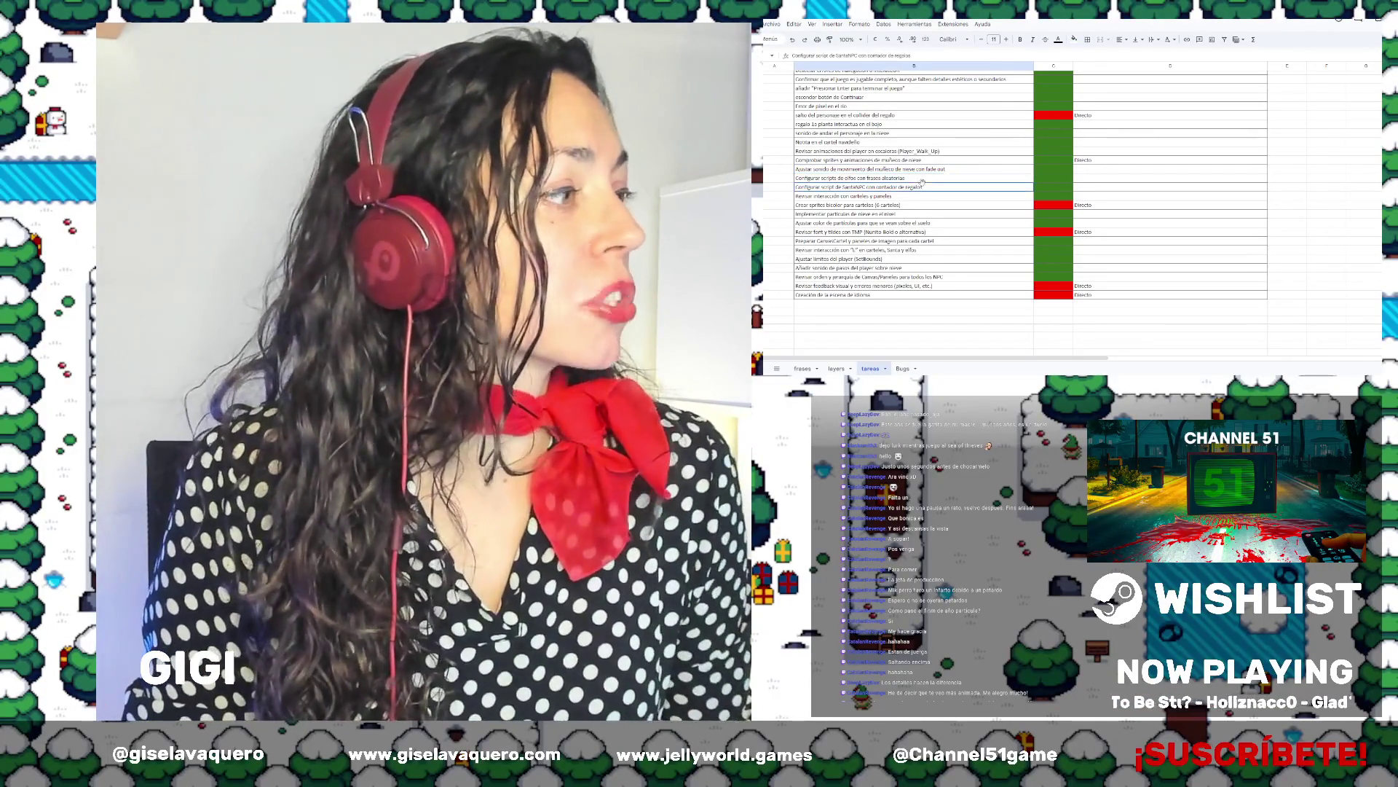
{"action": "left_click", "coordinate": [905, 198]}
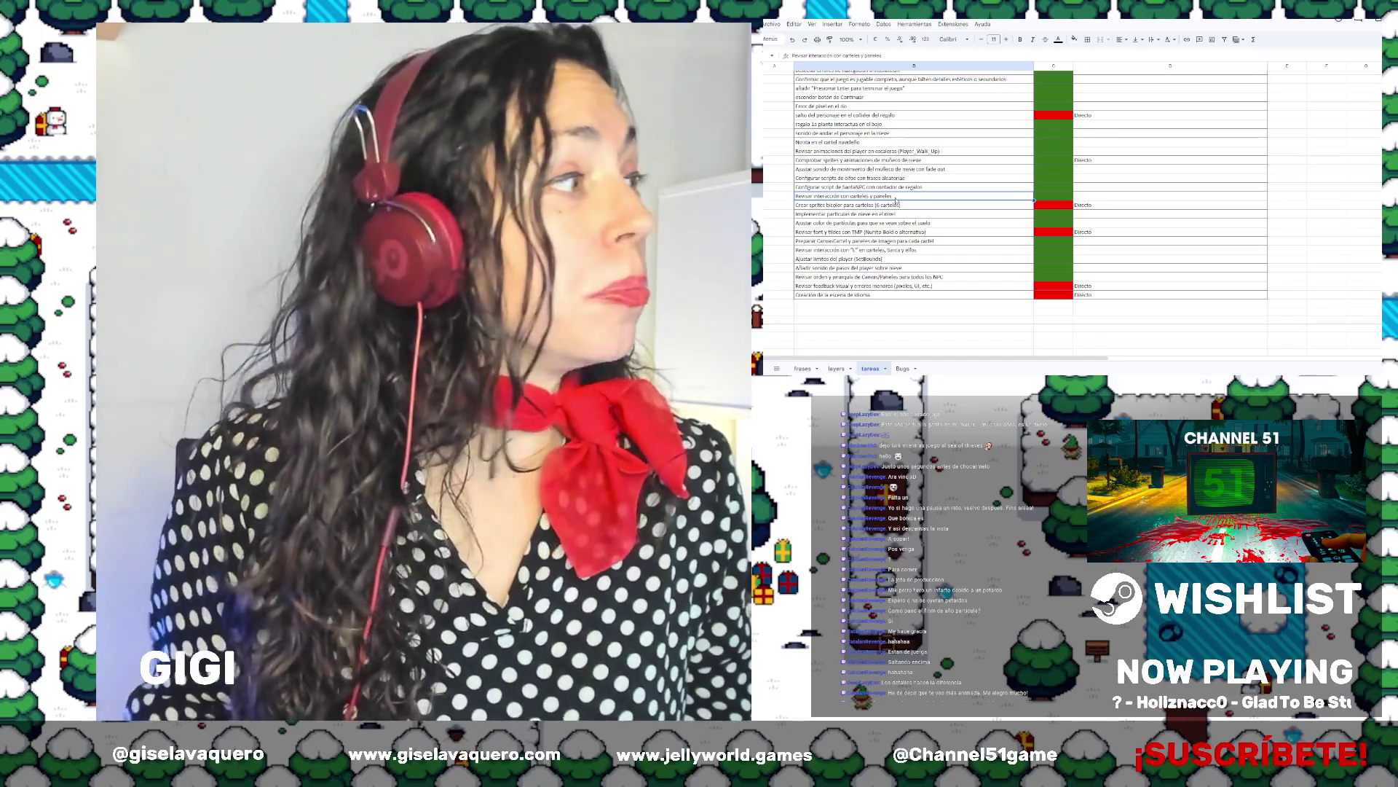
{"action": "left_click", "coordinate": [852, 204]}
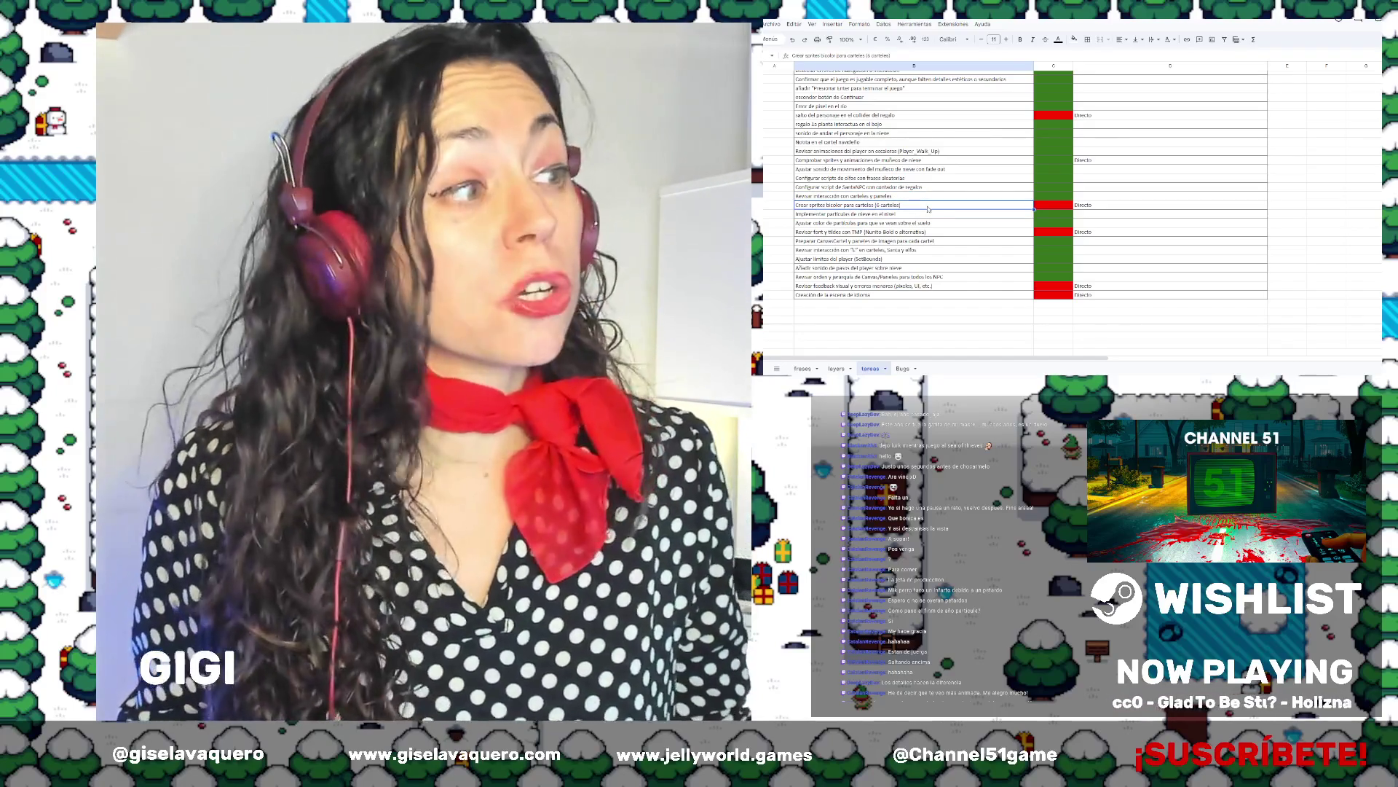
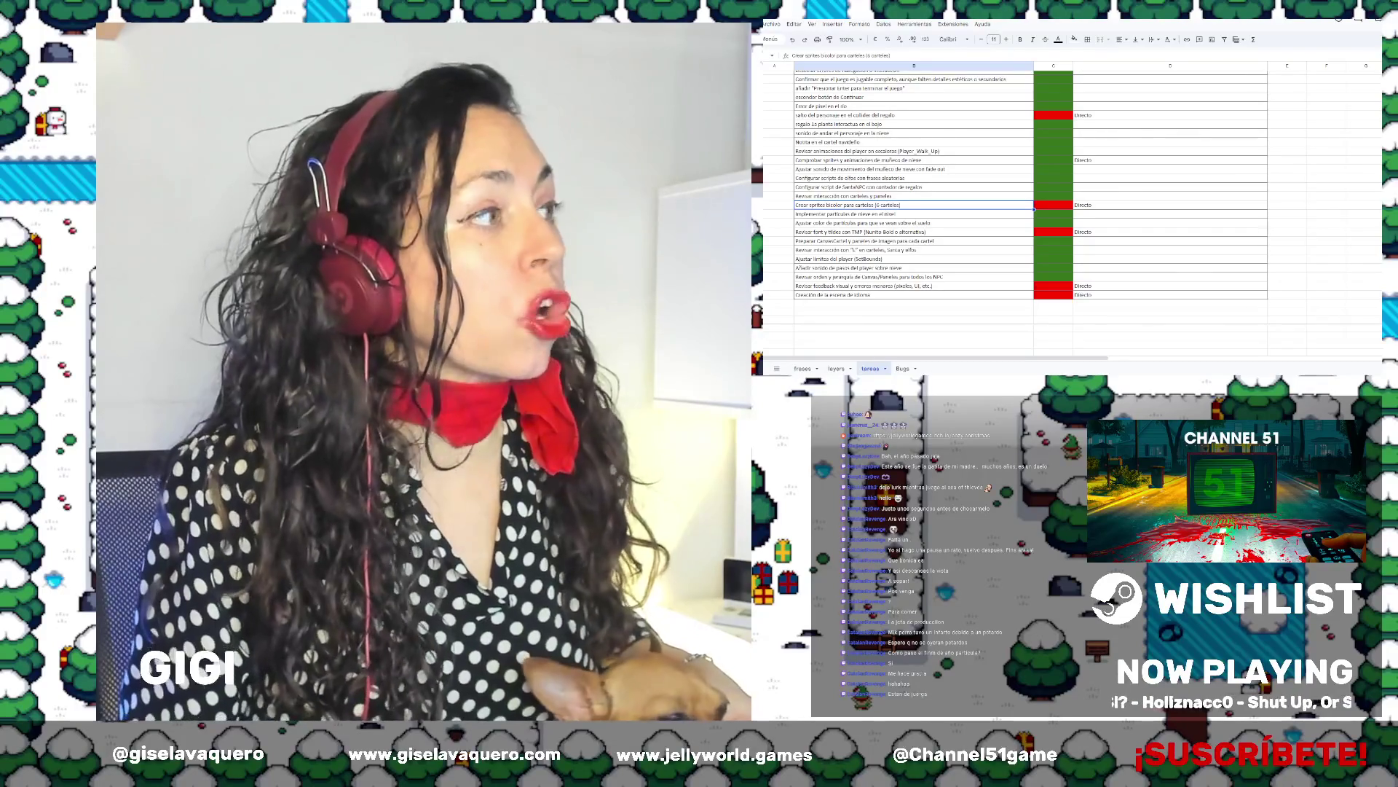
Clear the Directo comment from the first completed task in column D
{"action": "scroll", "coordinate": [1020, 211], "scroll_direction": "up", "scroll_amount": 2}
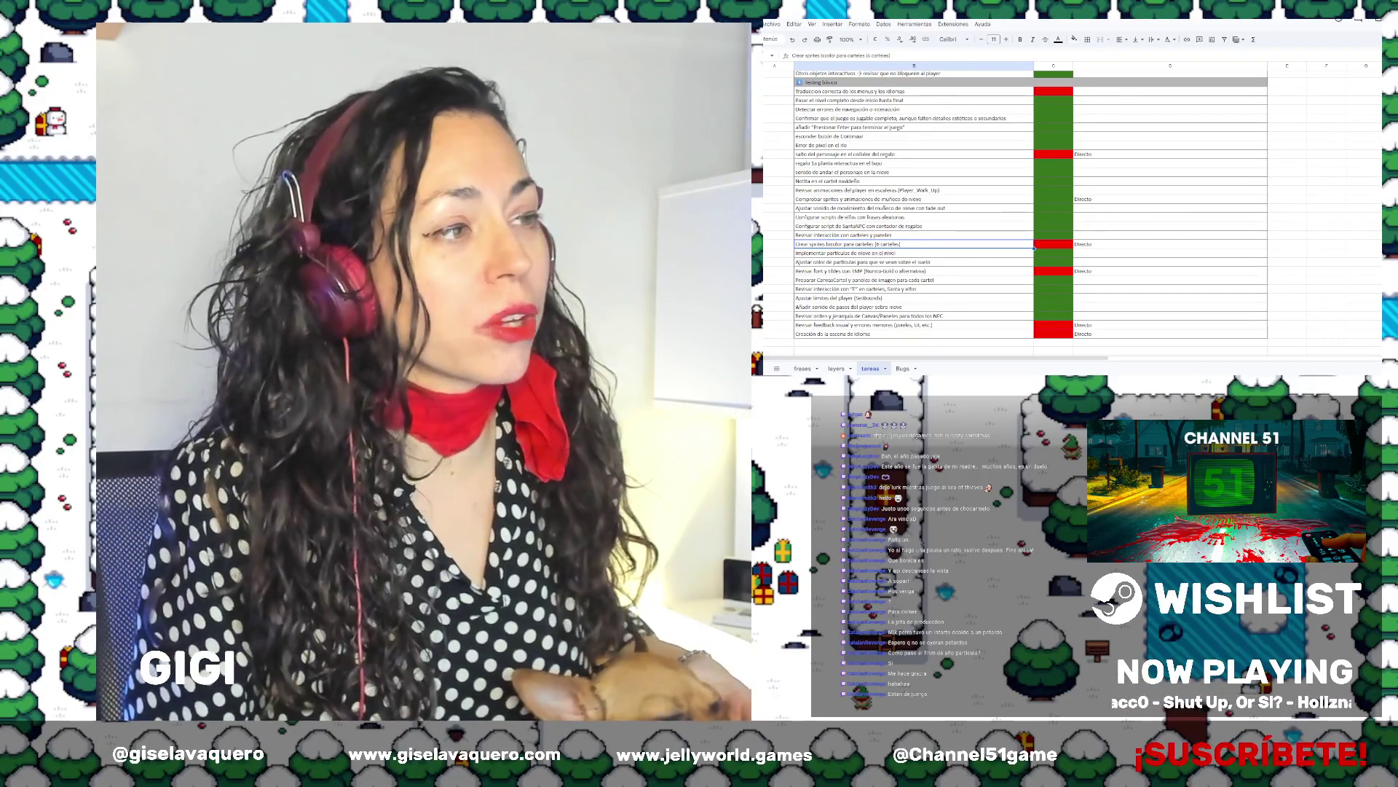
{"action": "left_click", "coordinate": [1103, 201]}
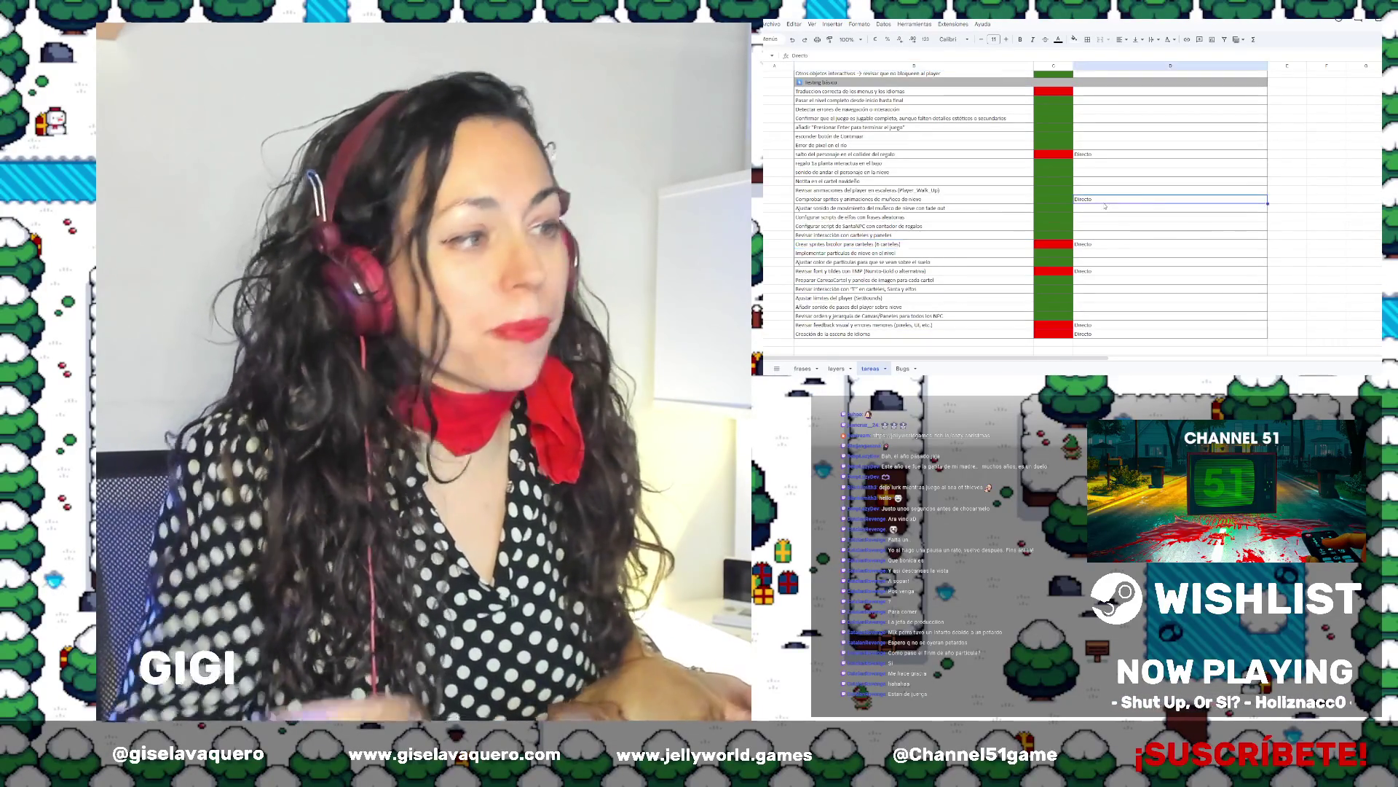
{"action": "key", "text": "Delete"}
{"action": "key", "text": "Down"}
{"action": "key", "text": "Down"}
{"action": "key", "text": "Down"}
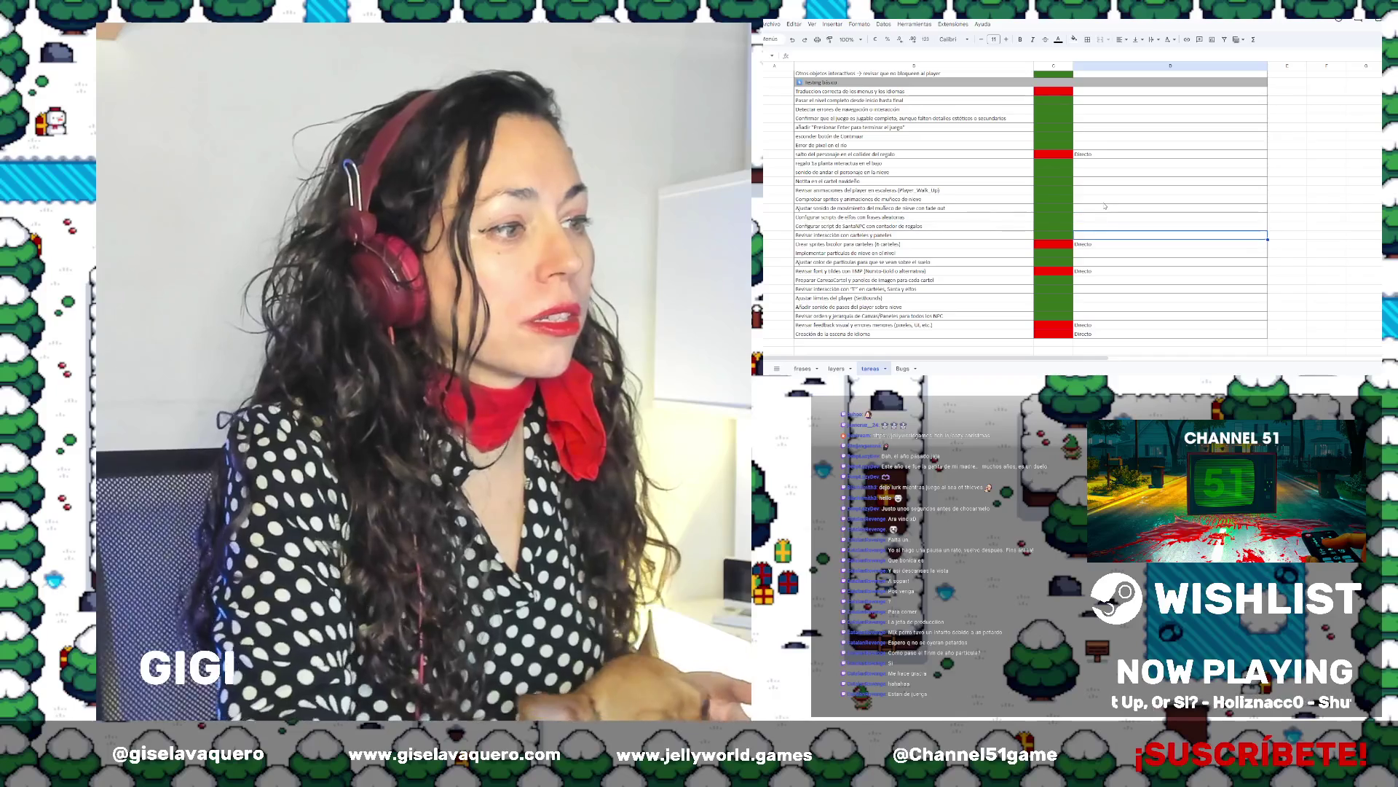
Review the bicolor sprites, font and accents, gift collider and snow particles task rows
{"action": "left_click", "coordinate": [878, 247]}
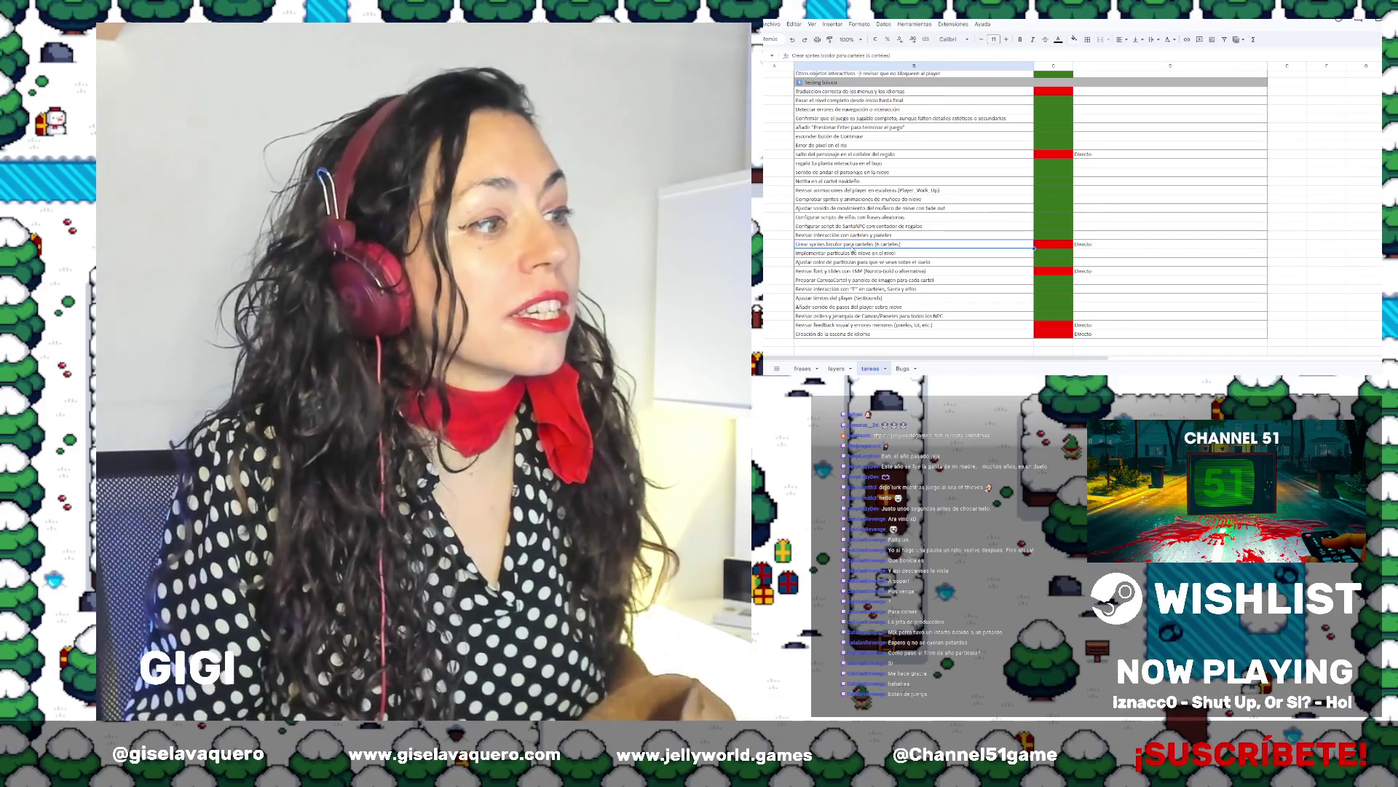
{"action": "left_click", "coordinate": [885, 270]}
{"action": "left_click", "coordinate": [1085, 272]}
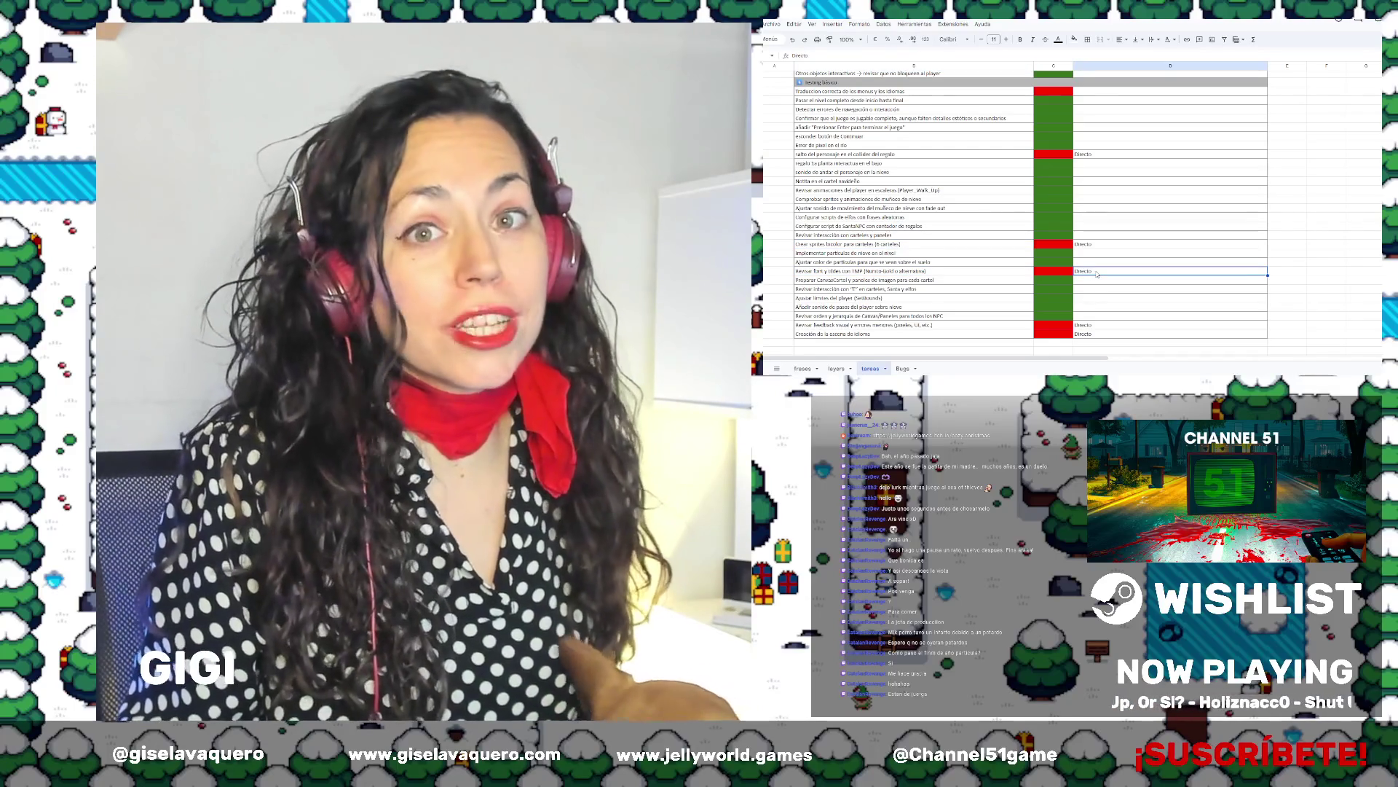
{"action": "left_click", "coordinate": [1090, 246]}
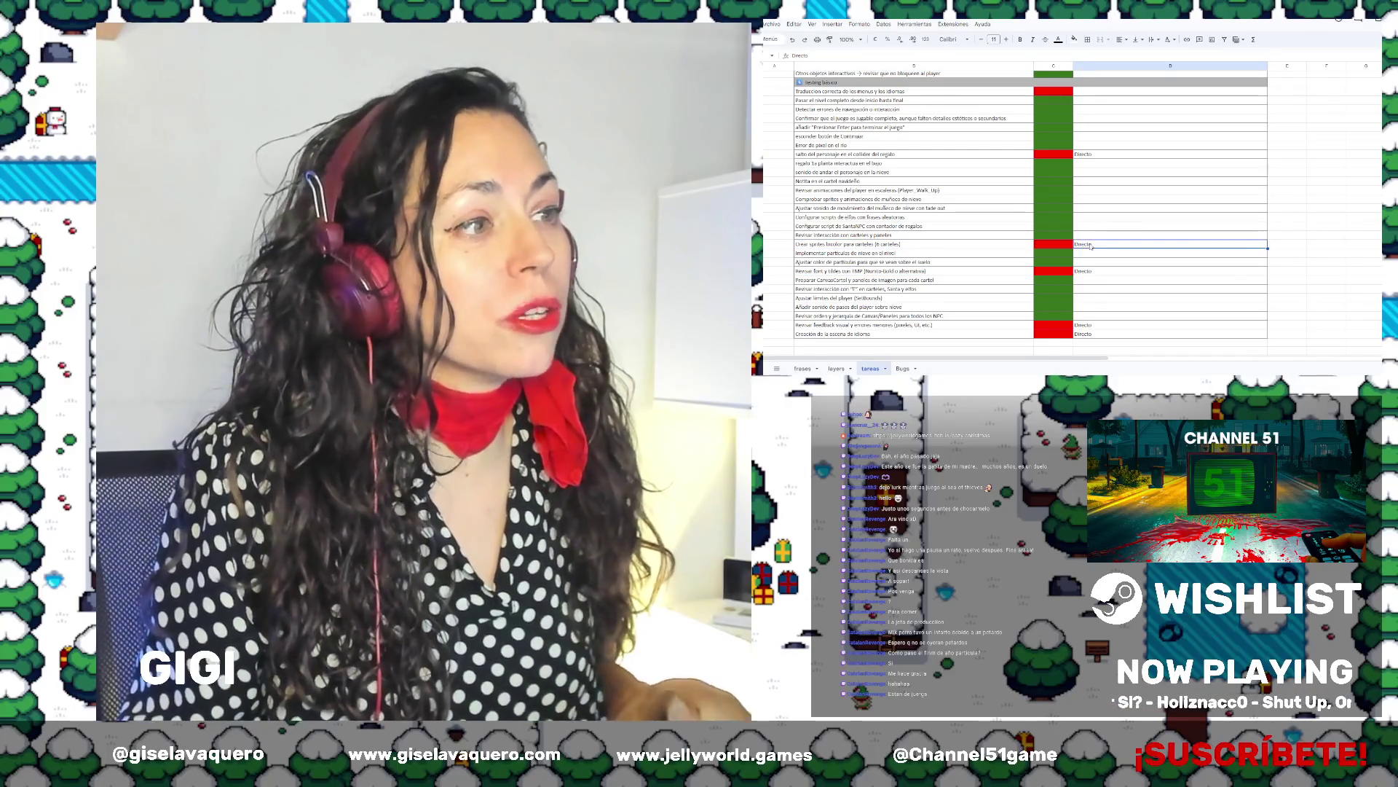
{"action": "left_click", "coordinate": [853, 155]}
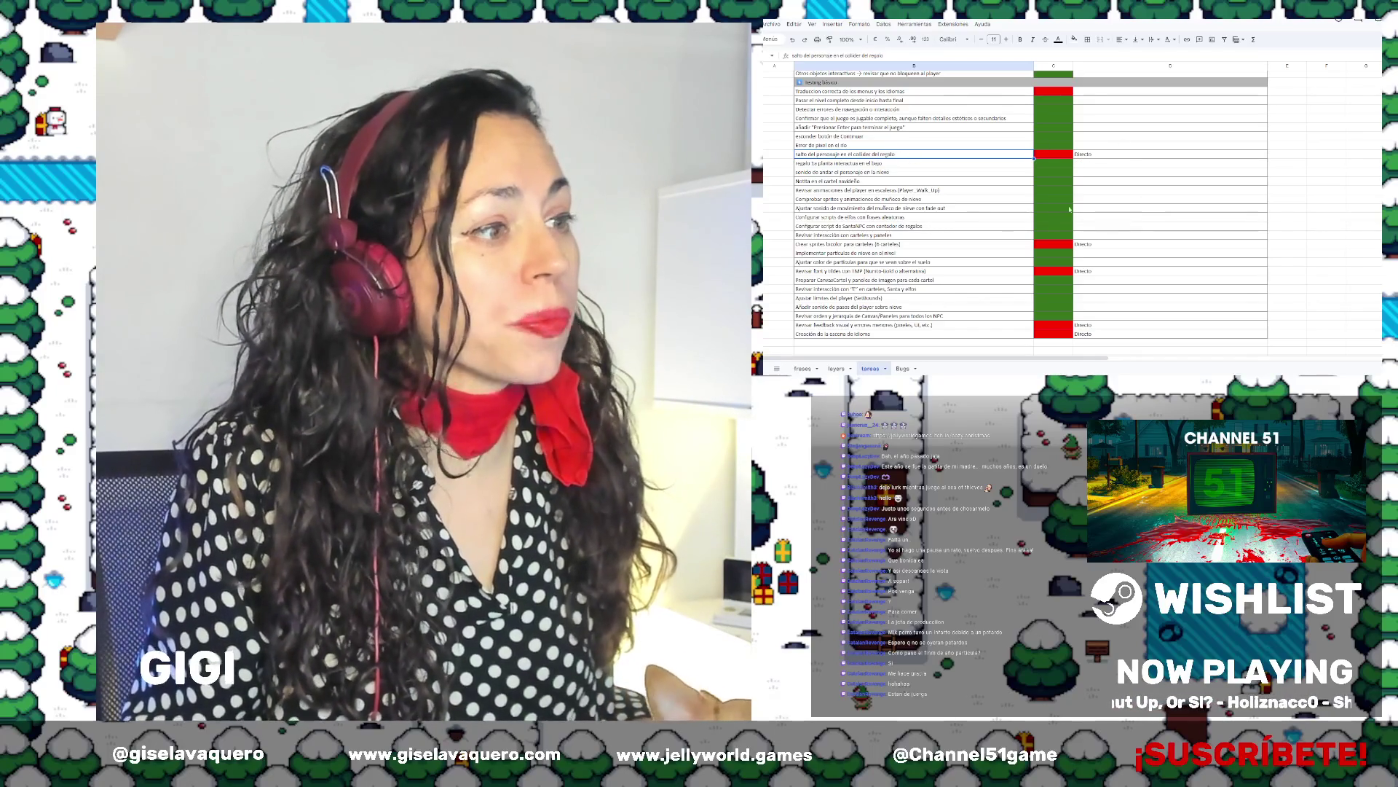
{"action": "left_click", "coordinate": [819, 252]}
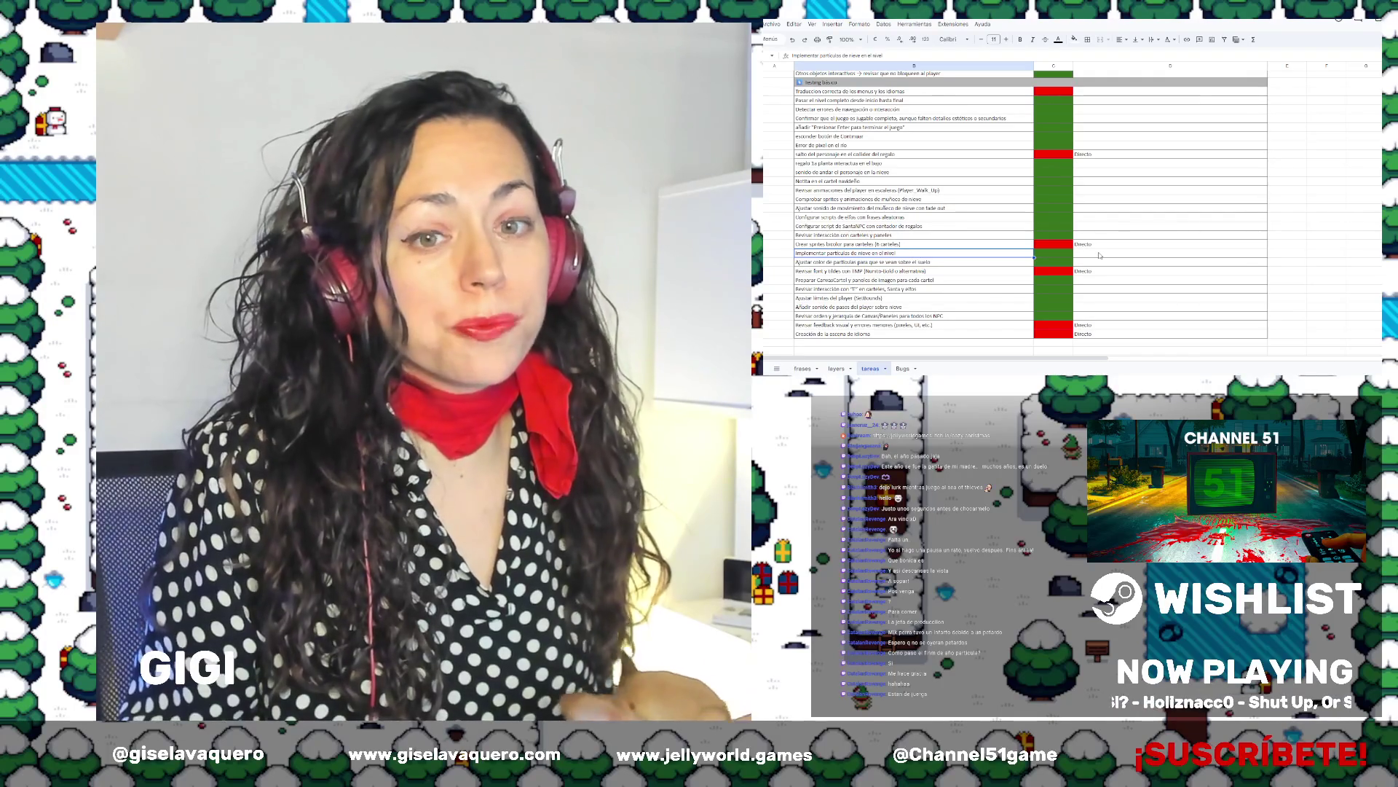
{"action": "left_click", "coordinate": [823, 244]}
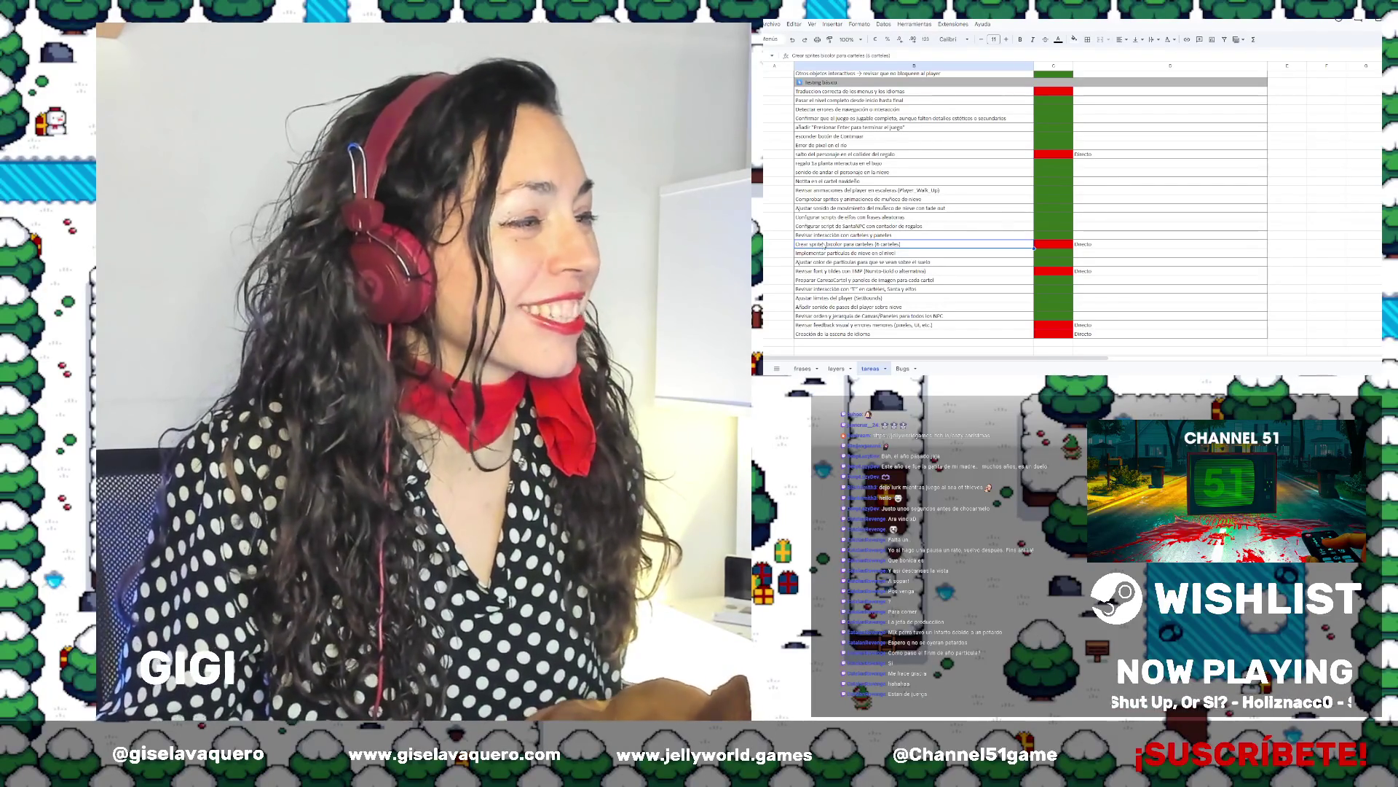
{"action": "left_click", "coordinate": [805, 270]}
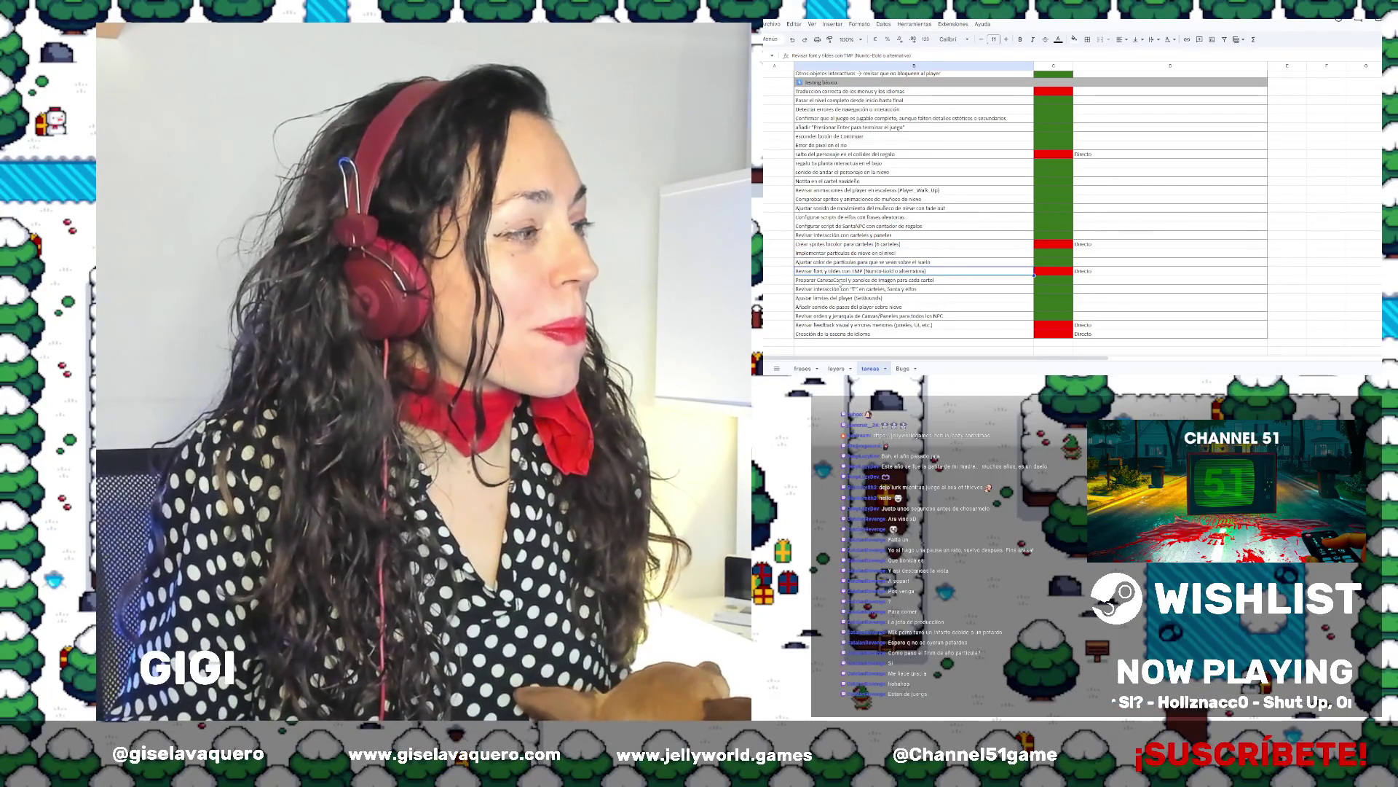
Look over the language scene and visual feedback task rows further down
{"action": "scroll", "coordinate": [996, 297], "scroll_direction": "down", "scroll_amount": 1}
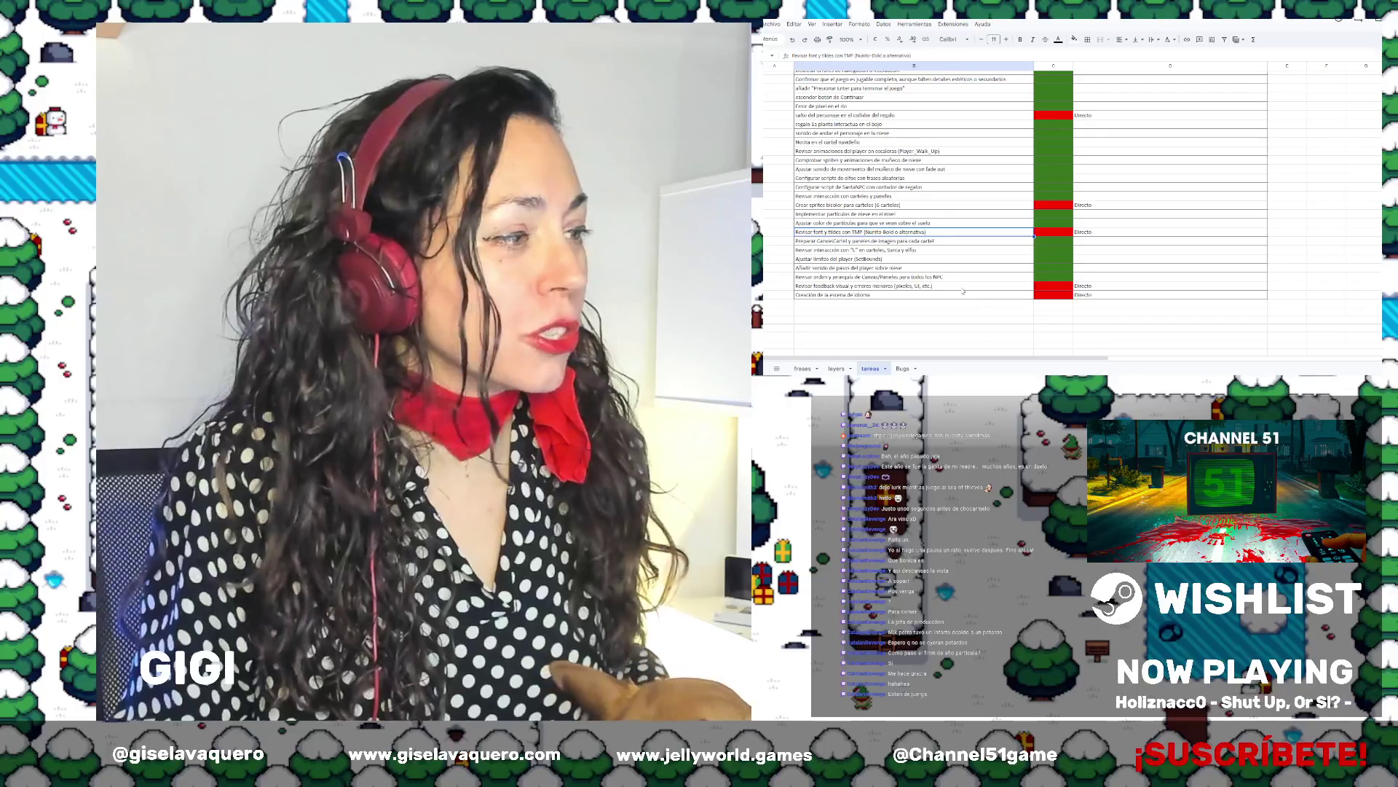
{"action": "left_click", "coordinate": [935, 288]}
{"action": "key", "text": "Down"}
{"action": "left_click", "coordinate": [918, 288]}
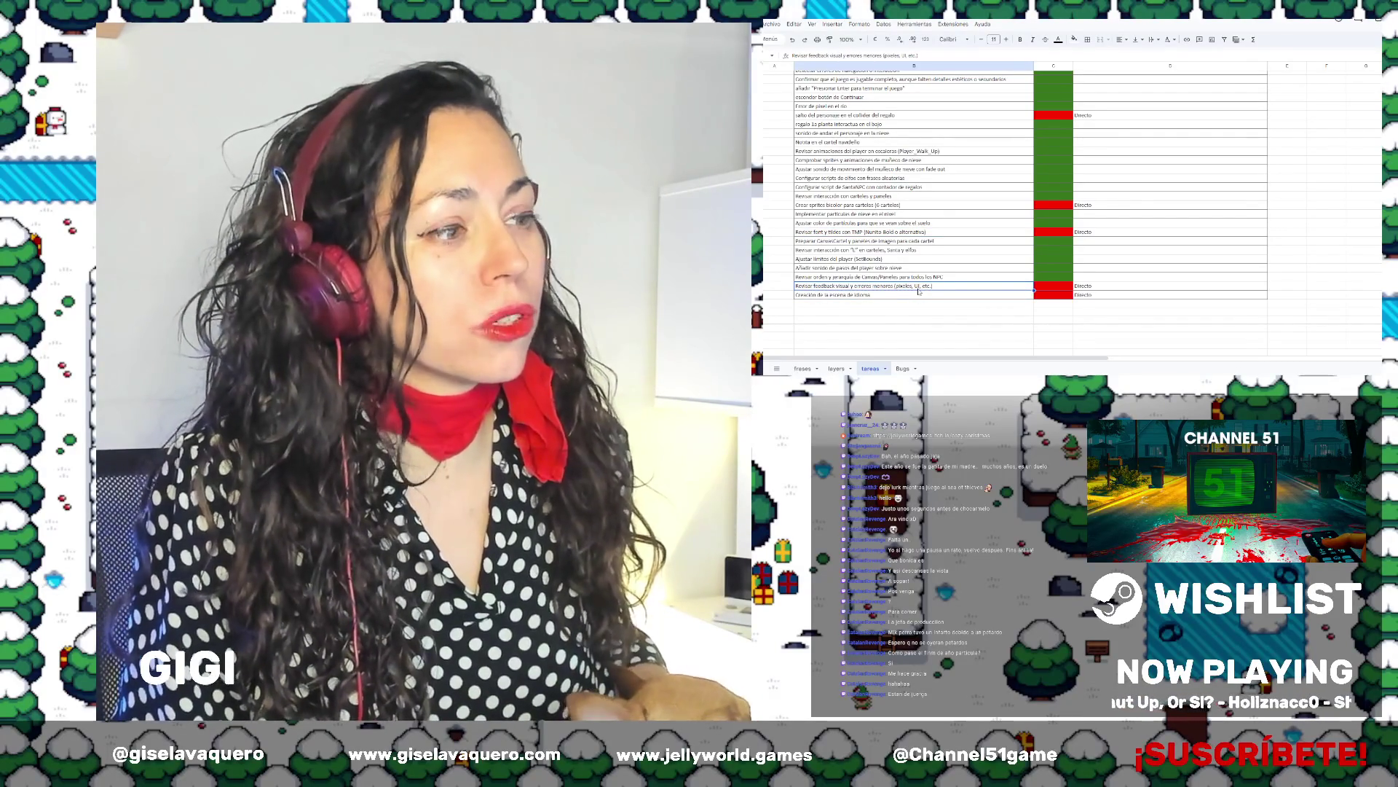
{"action": "left_click", "coordinate": [836, 295]}
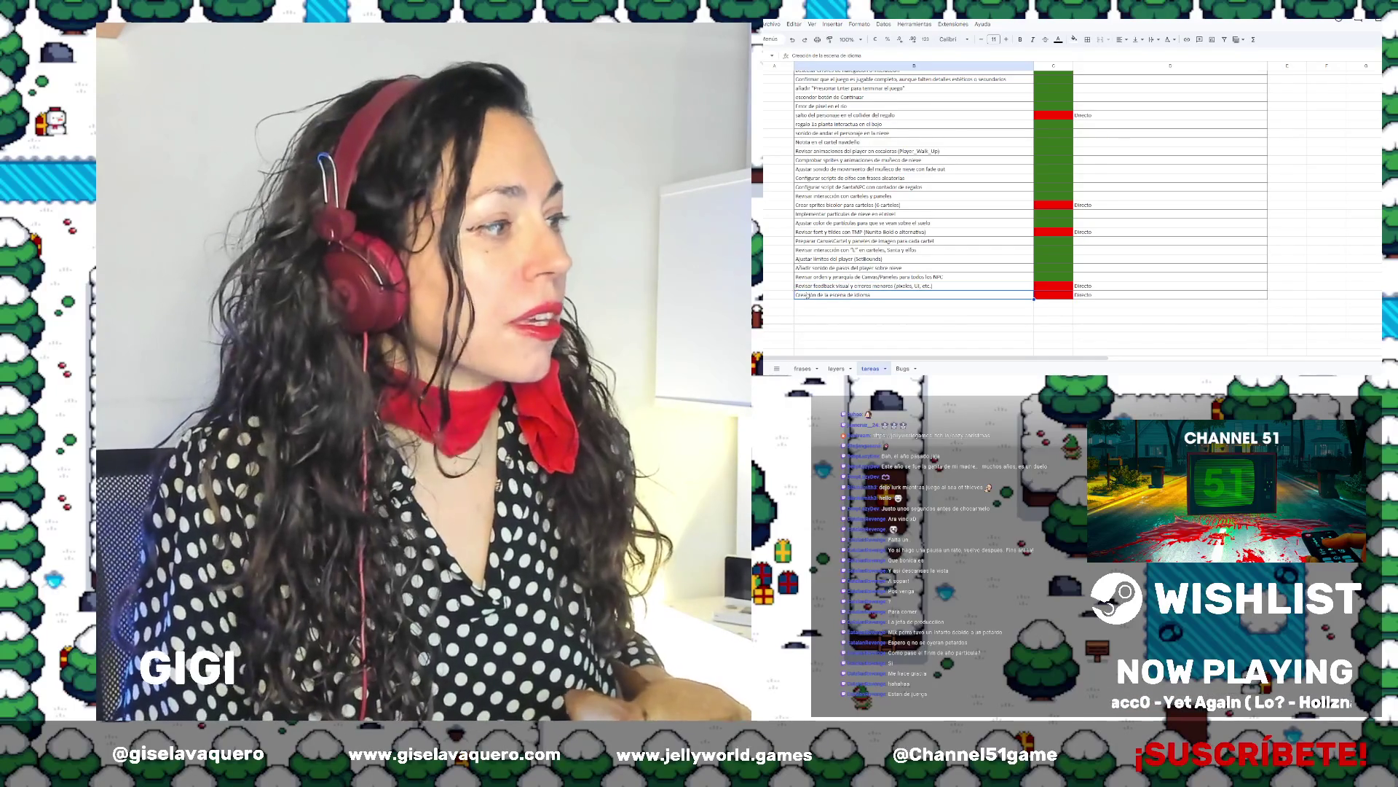
{"action": "key", "text": "Up"}
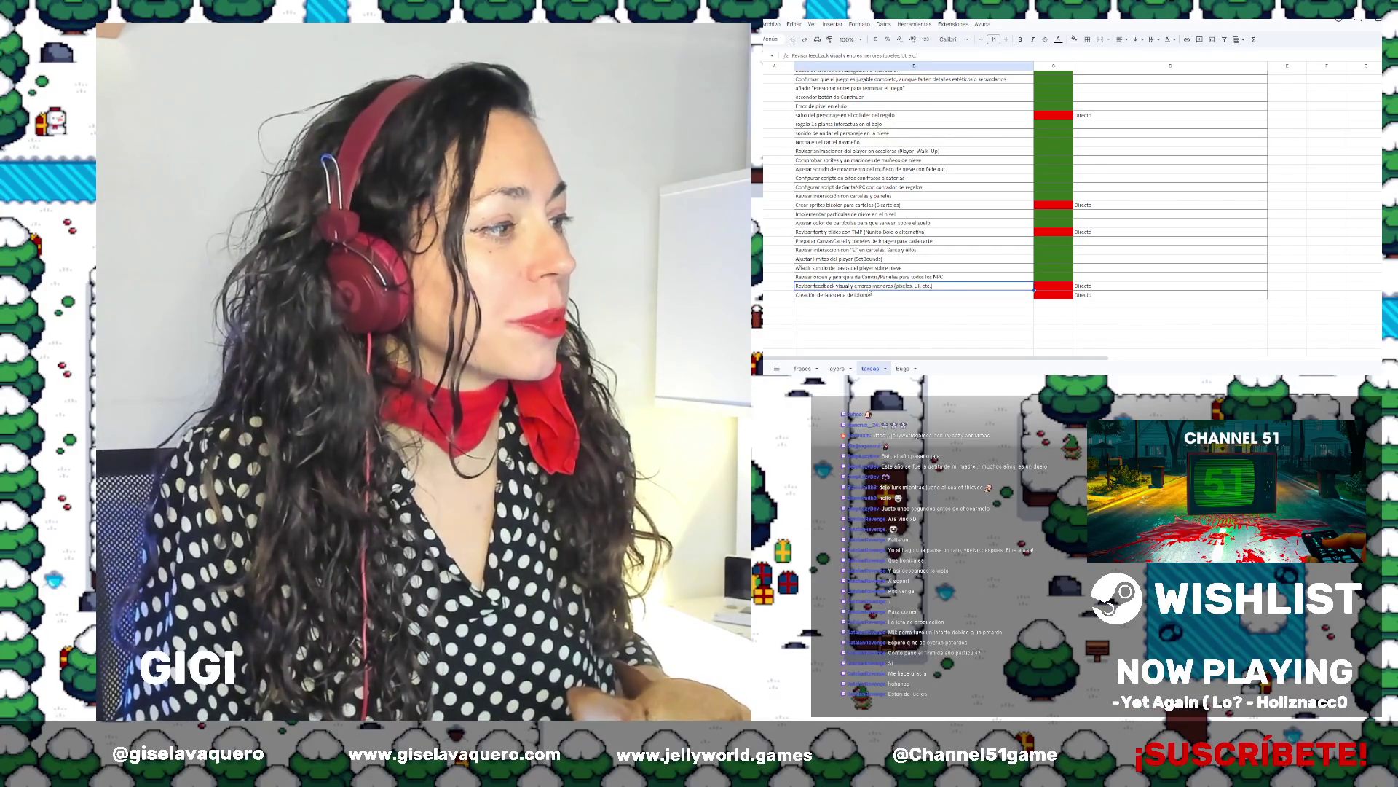
Copy and clear the visual feedback task's Directo comment, then select the language scene's check cell
{"action": "left_click", "coordinate": [1065, 278]}
{"action": "left_click", "coordinate": [1095, 285]}
{"action": "key", "text": "ctrl+c"}
{"action": "key", "text": "Delete"}
{"action": "left_click", "coordinate": [871, 286]}
{"action": "left_click", "coordinate": [863, 295]}
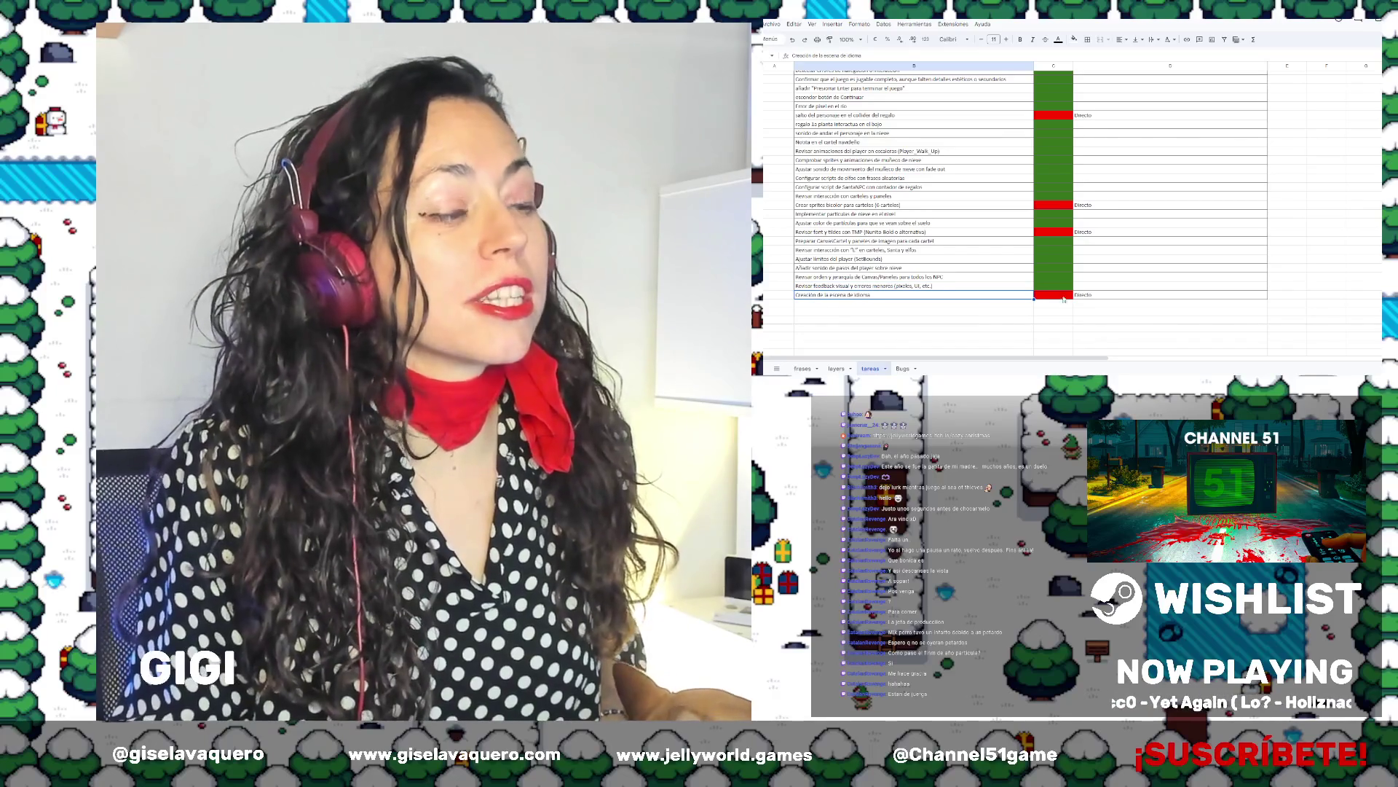
{"action": "left_click", "coordinate": [1043, 298]}
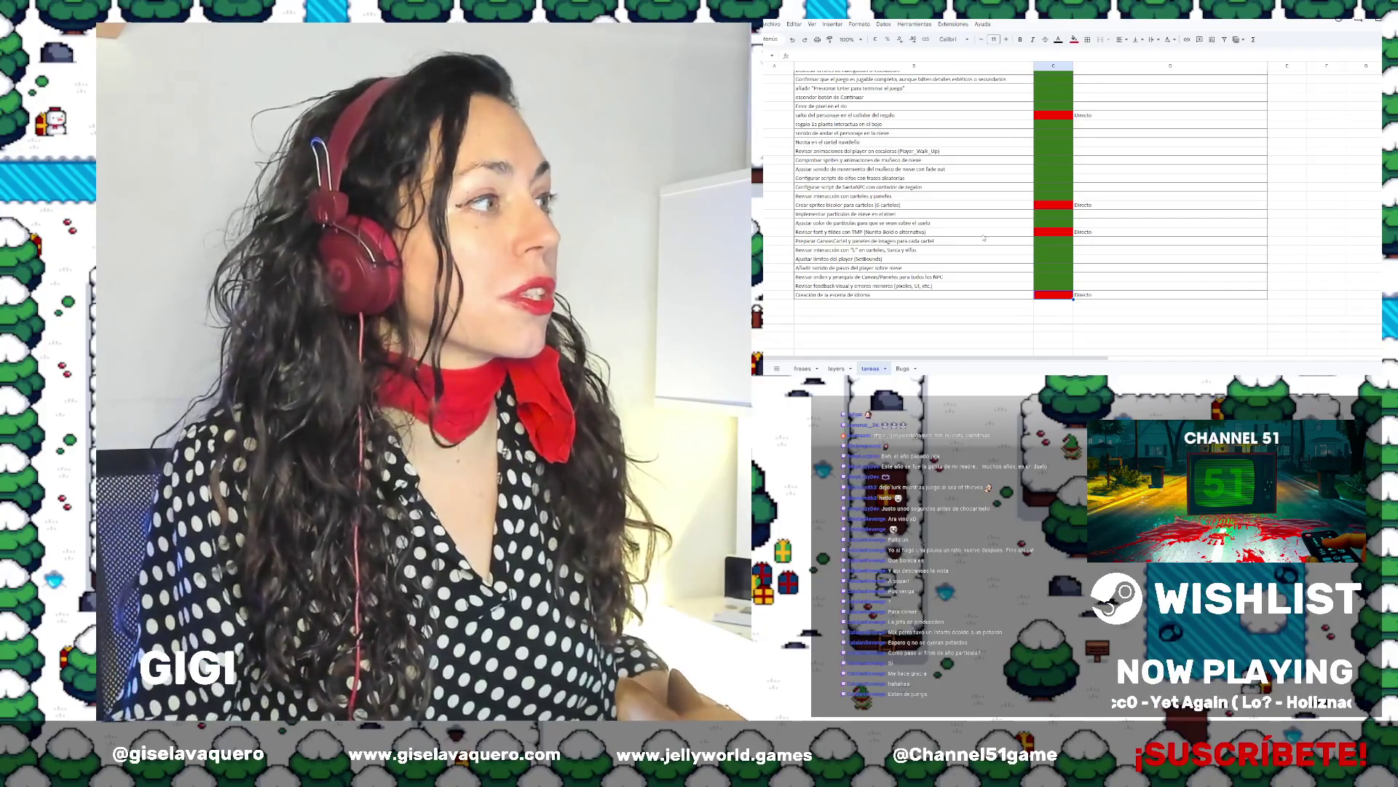
{"action": "scroll", "coordinate": [1097, 195], "scroll_direction": "down", "scroll_amount": 3}
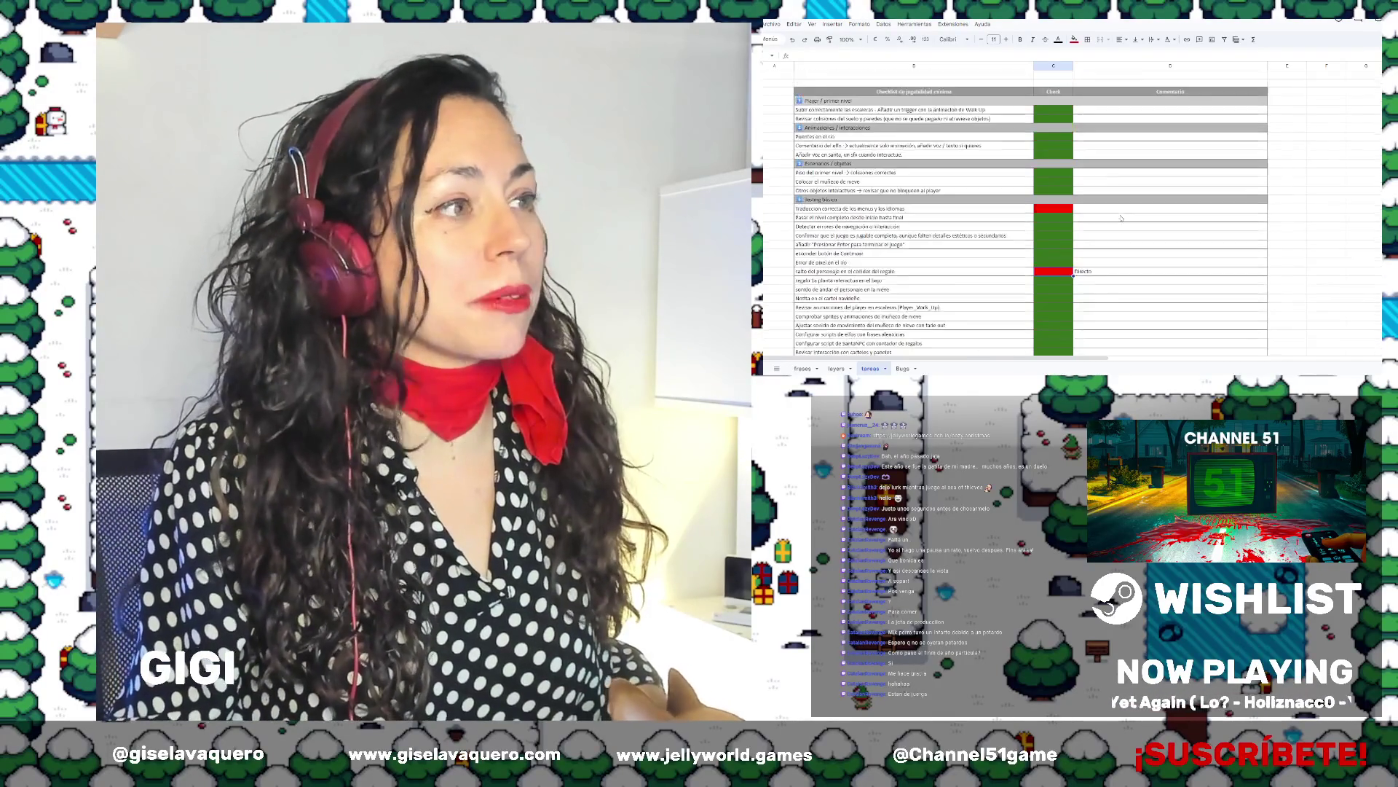
{"action": "scroll", "coordinate": [1098, 195], "scroll_direction": "up", "scroll_amount": 4}
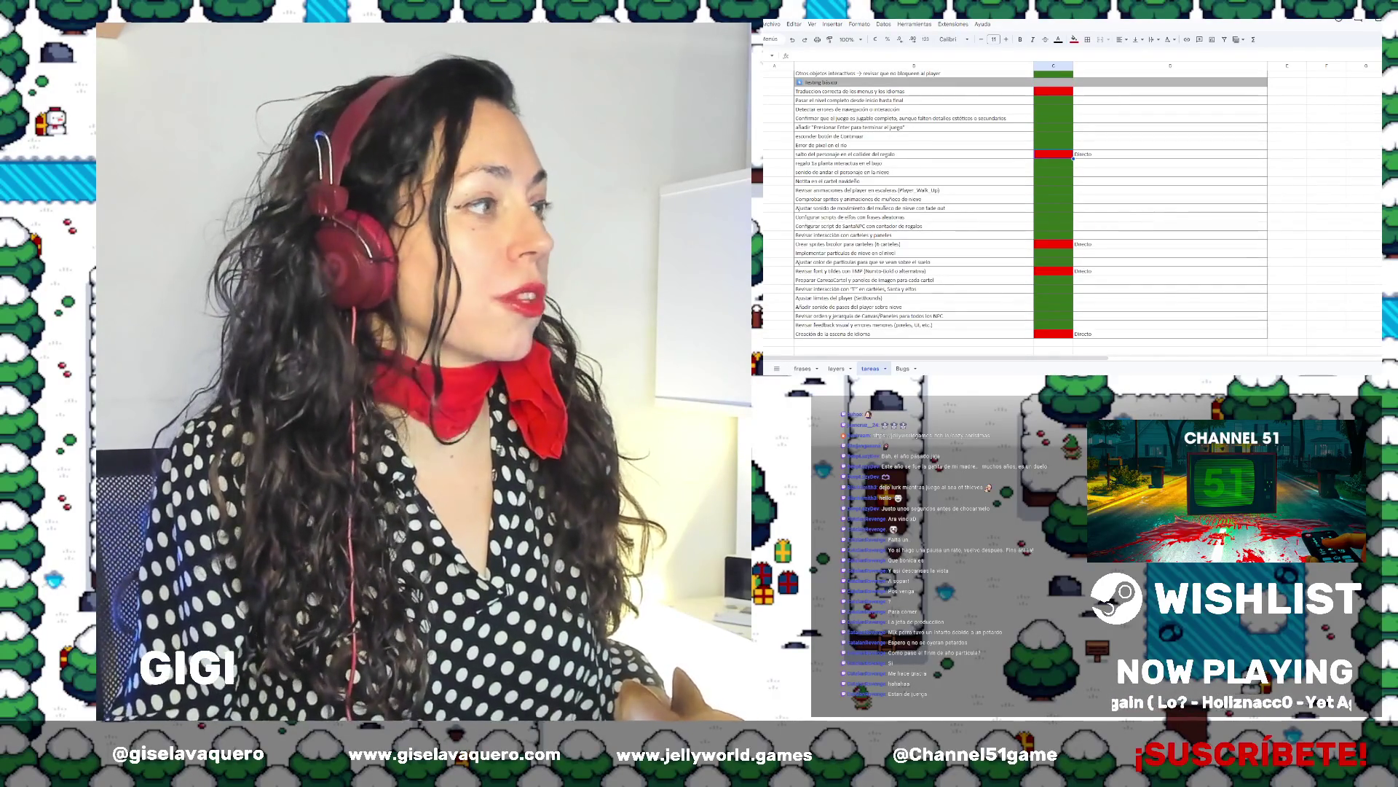
{"action": "left_click", "coordinate": [838, 153]}
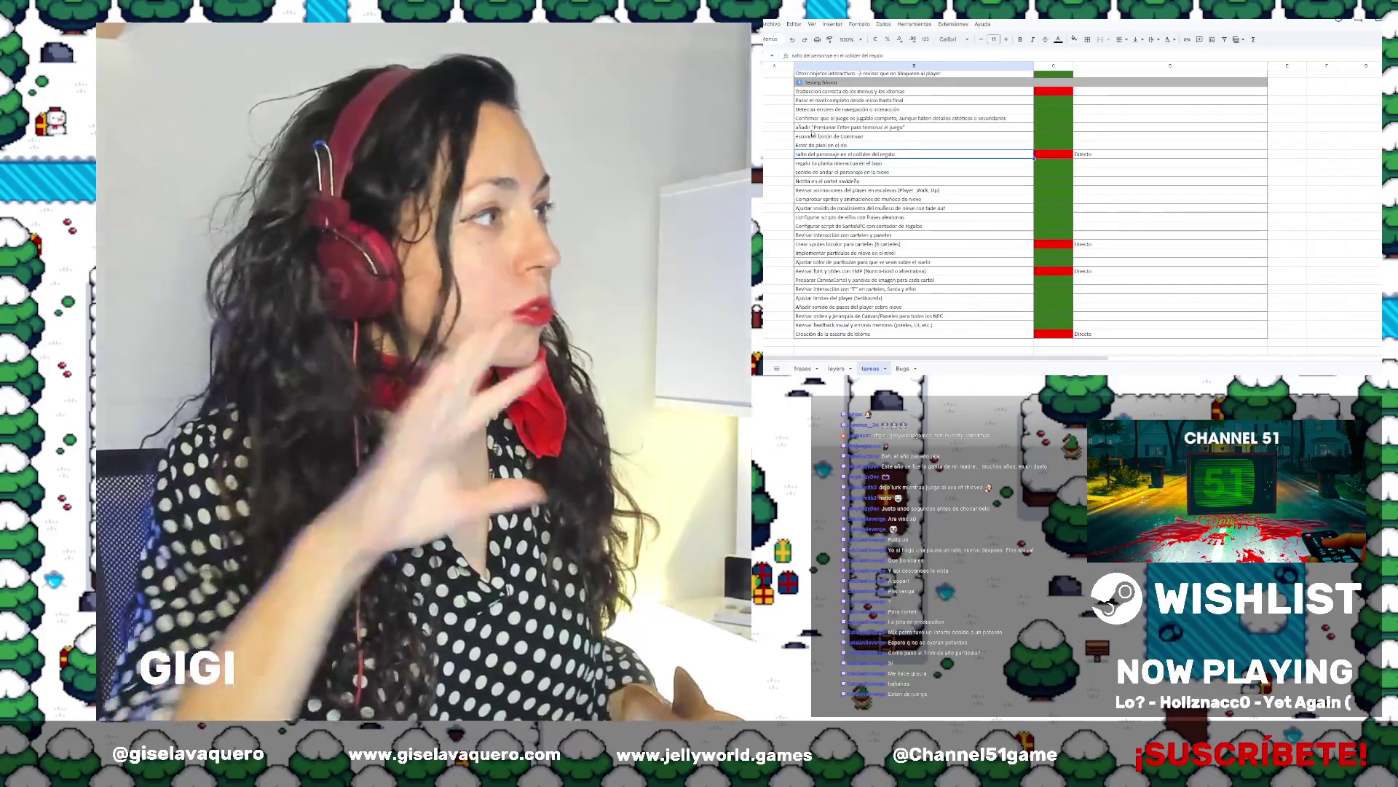
{"action": "scroll", "coordinate": [868, 89], "scroll_direction": "up", "scroll_amount": 4}
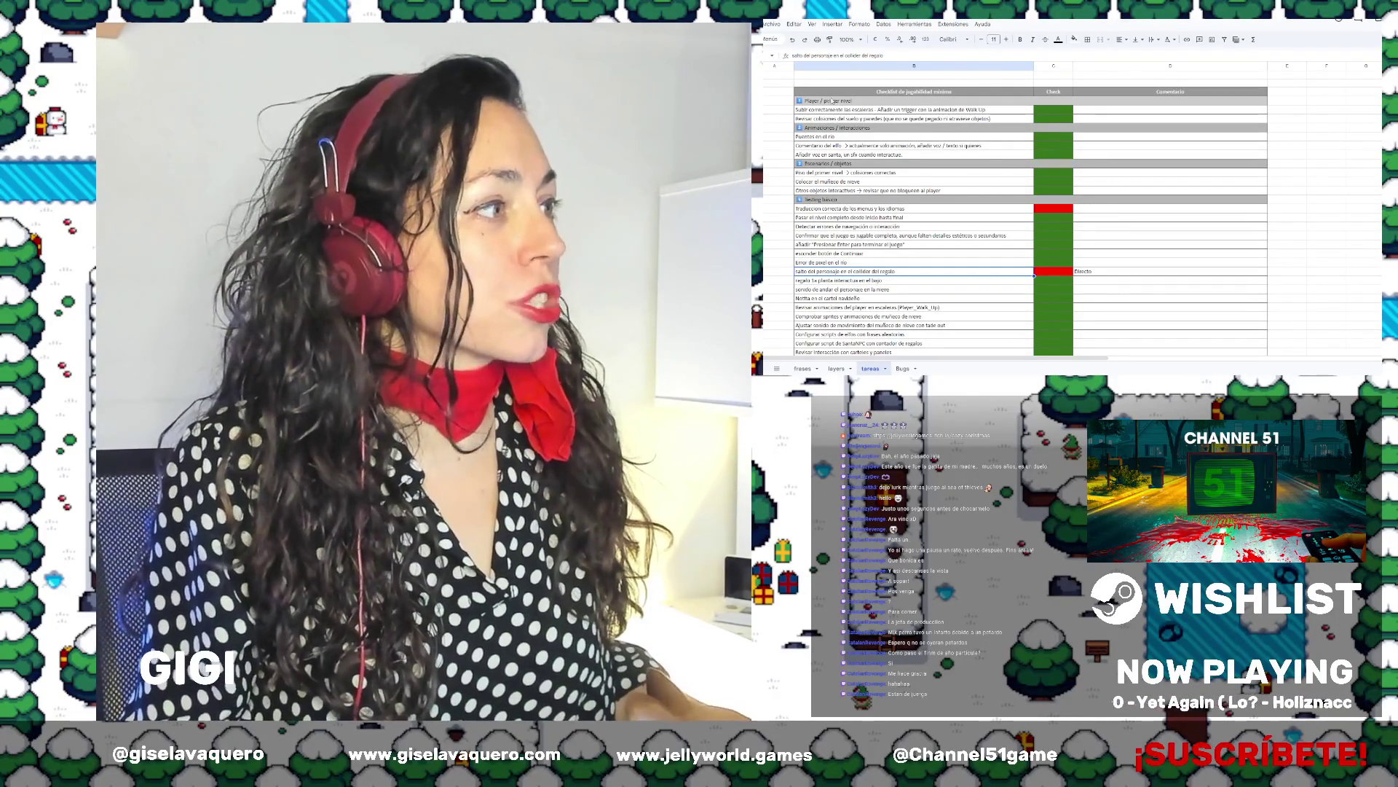
{"action": "scroll", "coordinate": [903, 188], "scroll_direction": "down", "scroll_amount": 2}
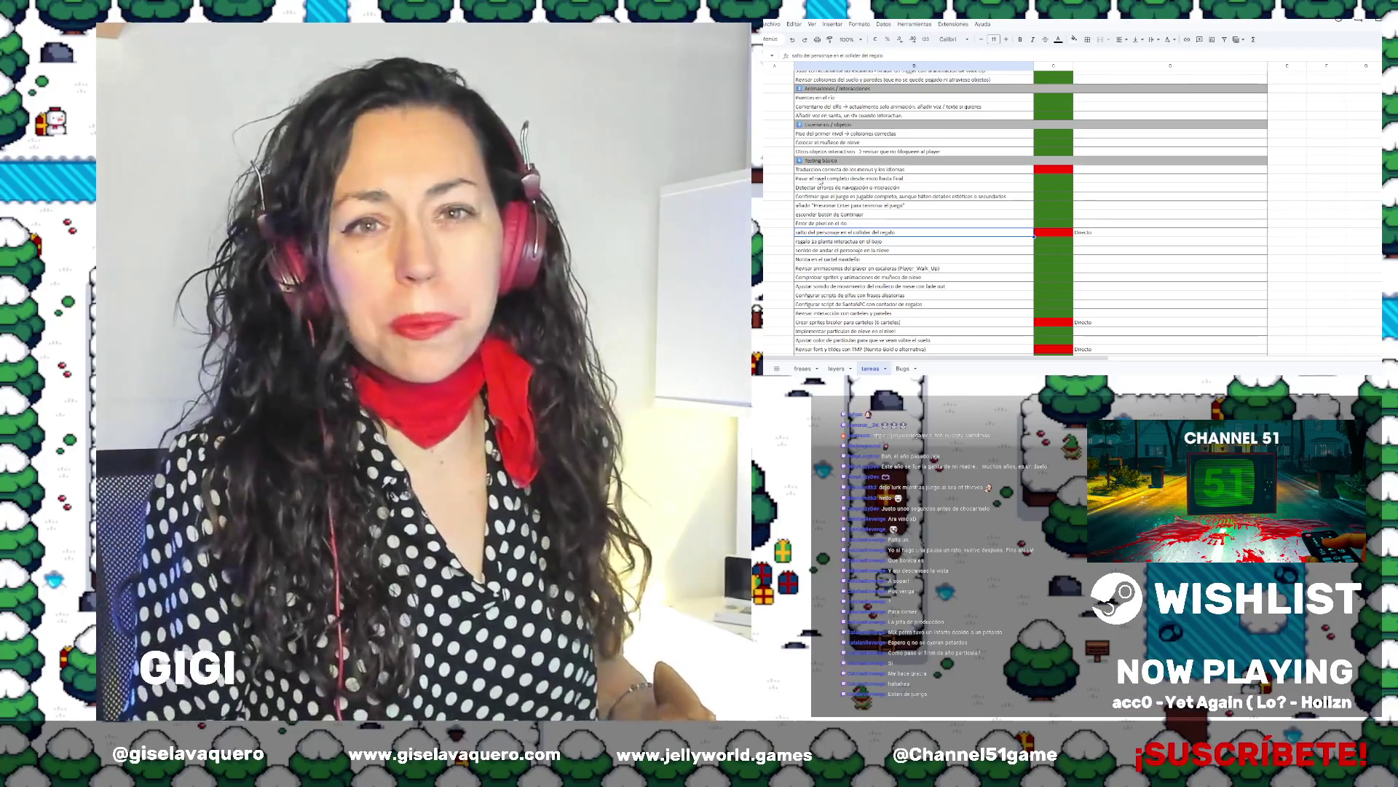
{"action": "left_click", "coordinate": [884, 170]}
{"action": "scroll", "coordinate": [898, 180], "scroll_direction": "down", "scroll_amount": 2}
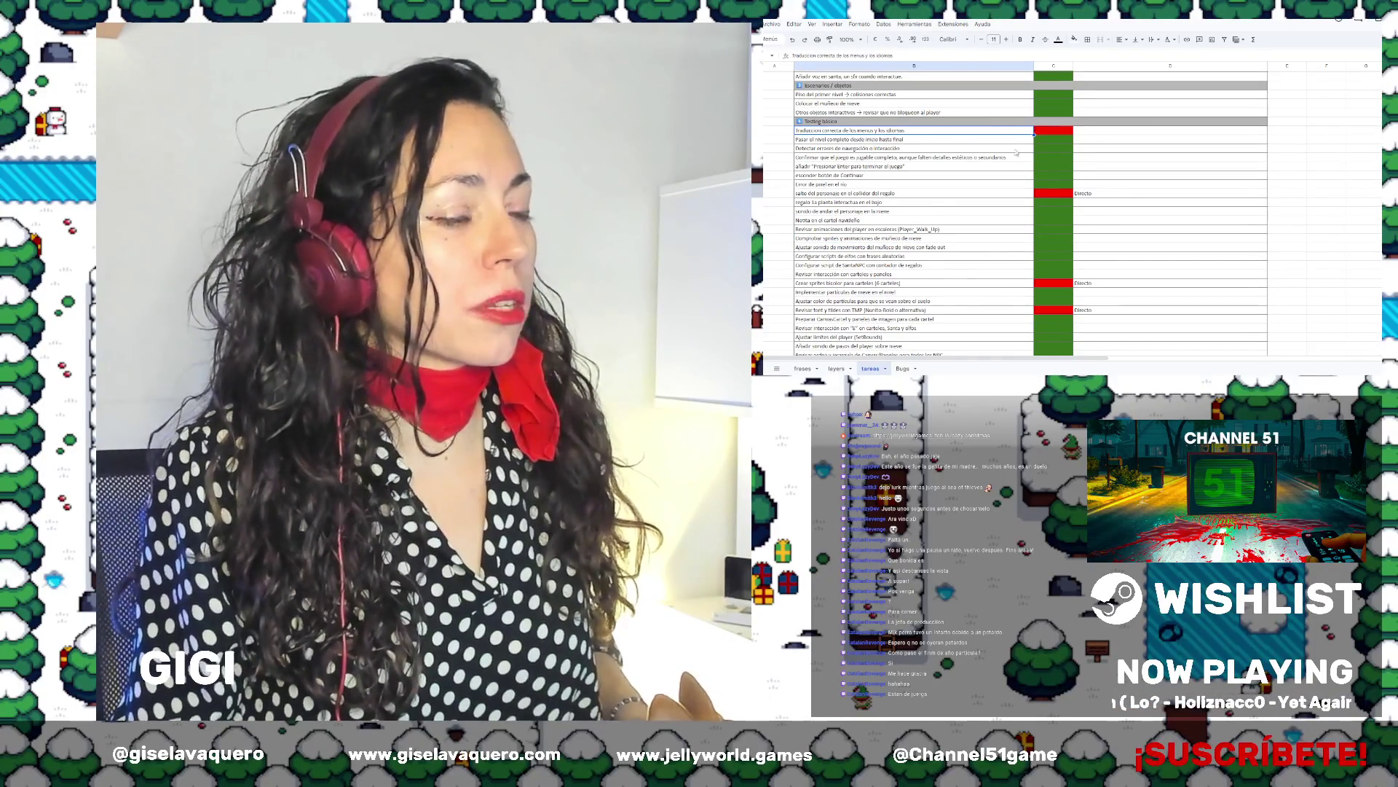
{"action": "scroll", "coordinate": [961, 195], "scroll_direction": "down", "scroll_amount": 2}
{"action": "left_click", "coordinate": [872, 154]}
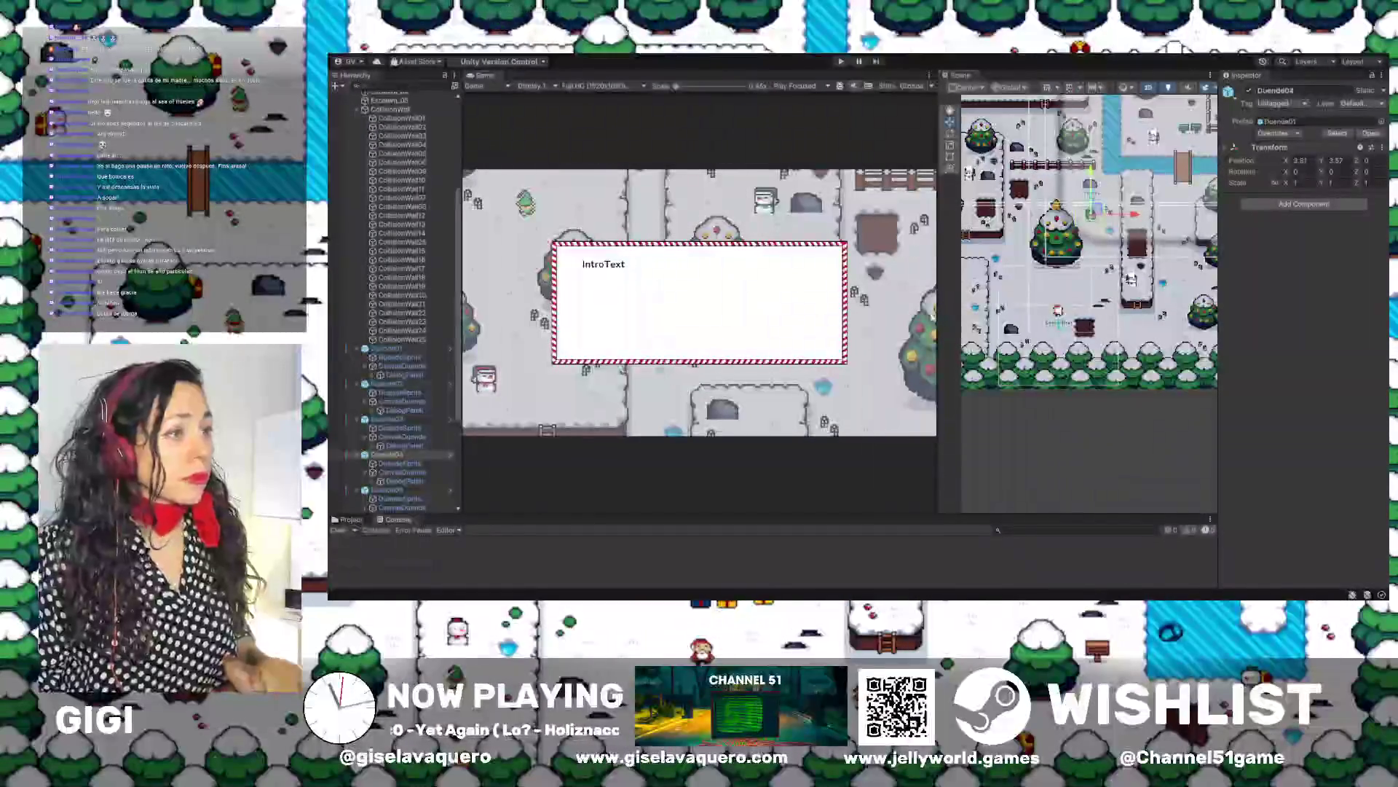
Widen the Scene view, collapse CollisionWall, and activate Gifts so its text panels show across the map
{"action": "left_click_drag", "start_coordinate": [825, 280], "coordinate": [681, 280]}
{"action": "scroll", "coordinate": [985, 319], "scroll_direction": "up", "scroll_amount": 3}
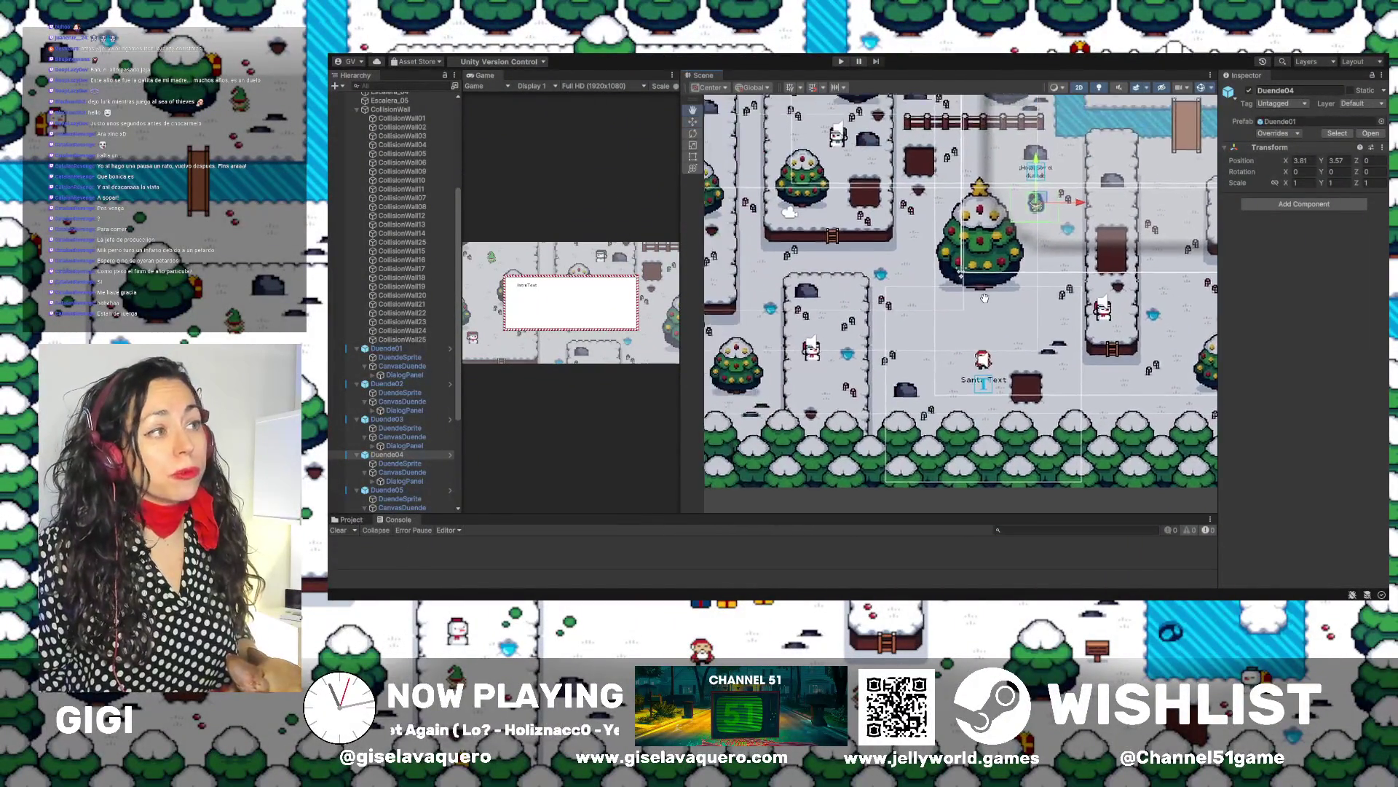
{"action": "scroll", "coordinate": [352, 138], "scroll_direction": "up", "scroll_amount": 5}
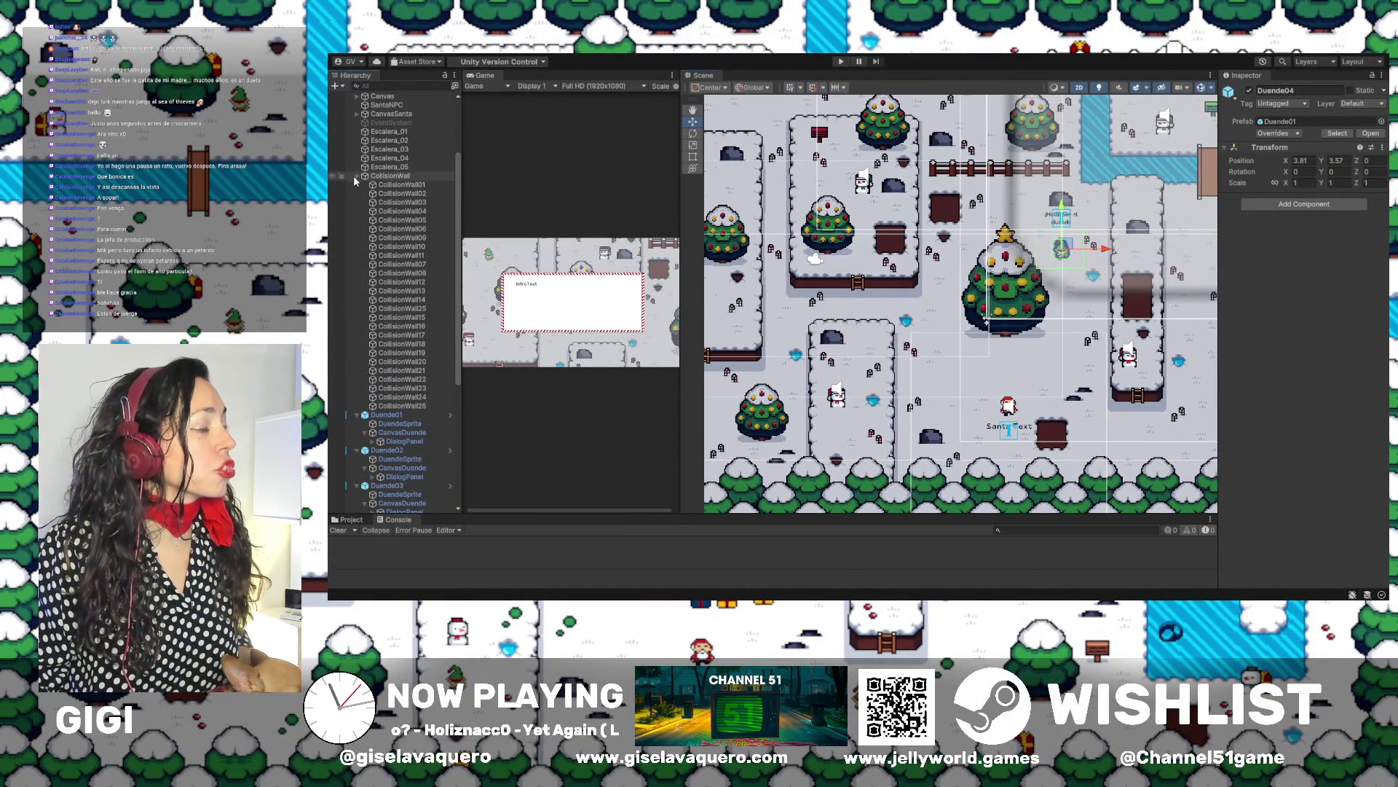
{"action": "left_click", "coordinate": [353, 177]}
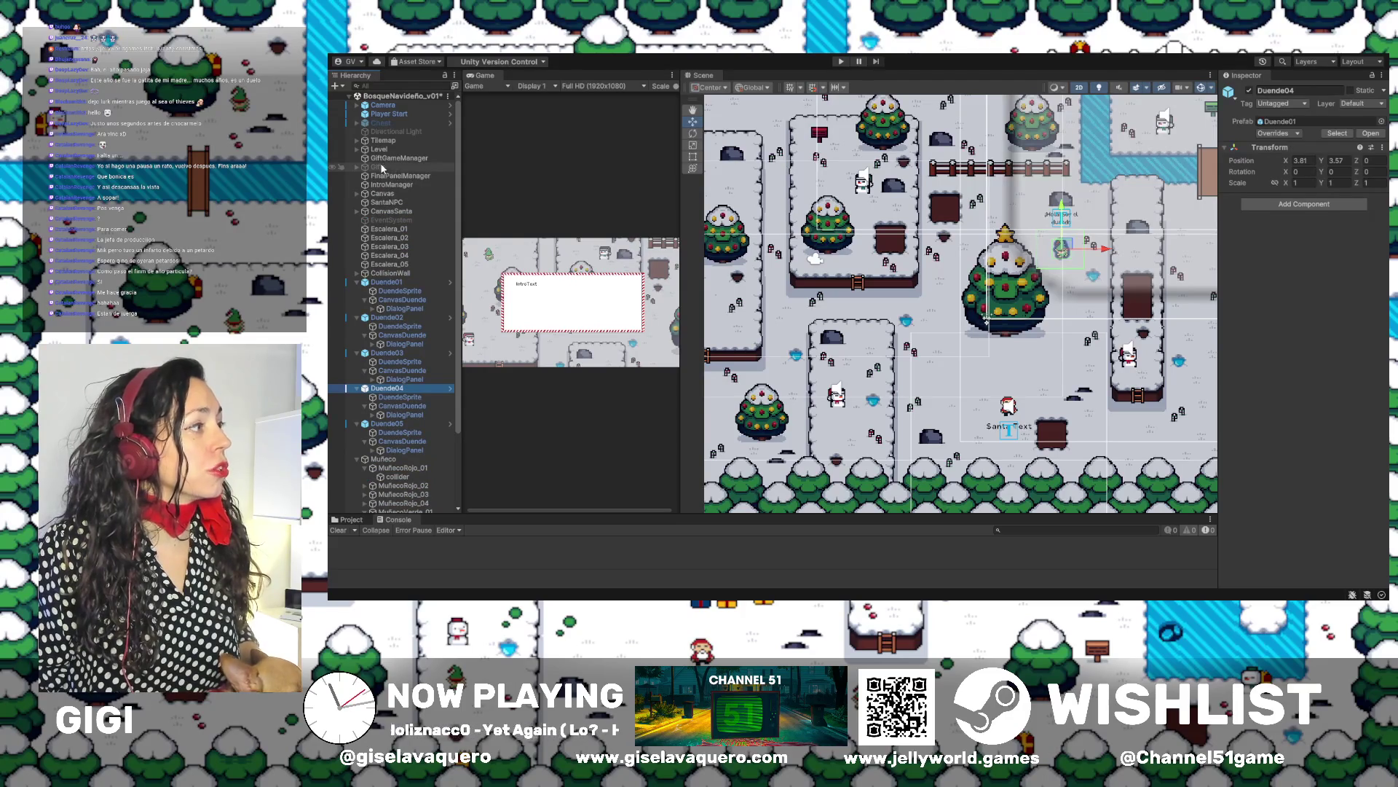
{"action": "left_click", "coordinate": [381, 166]}
{"action": "left_click", "coordinate": [1249, 91]}
{"action": "mouse_move", "coordinate": [1006, 353]}
{"action": "left_mouse_down"}
{"action": "mouse_move", "coordinate": [1110, 339]}
{"action": "mouse_move", "coordinate": [1048, 325]}
{"action": "left_mouse_up"}
{"action": "scroll", "coordinate": [1093, 335], "scroll_direction": "down", "scroll_amount": 2}
{"action": "scroll", "coordinate": [1049, 325], "scroll_direction": "down", "scroll_amount": 1}
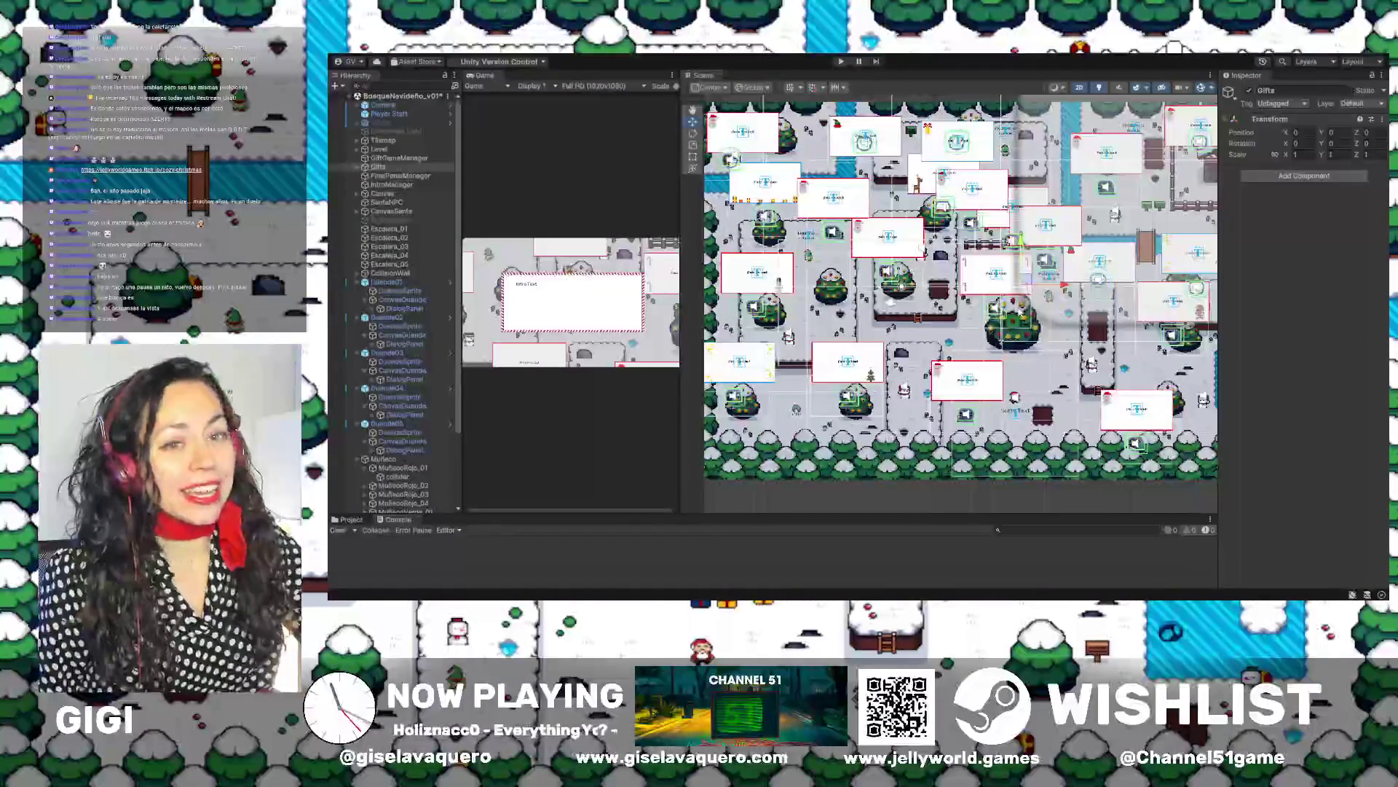
Give the Game view more room beside the Scene view
{"action": "left_click_drag", "start_coordinate": [681, 289], "coordinate": [764, 290]}
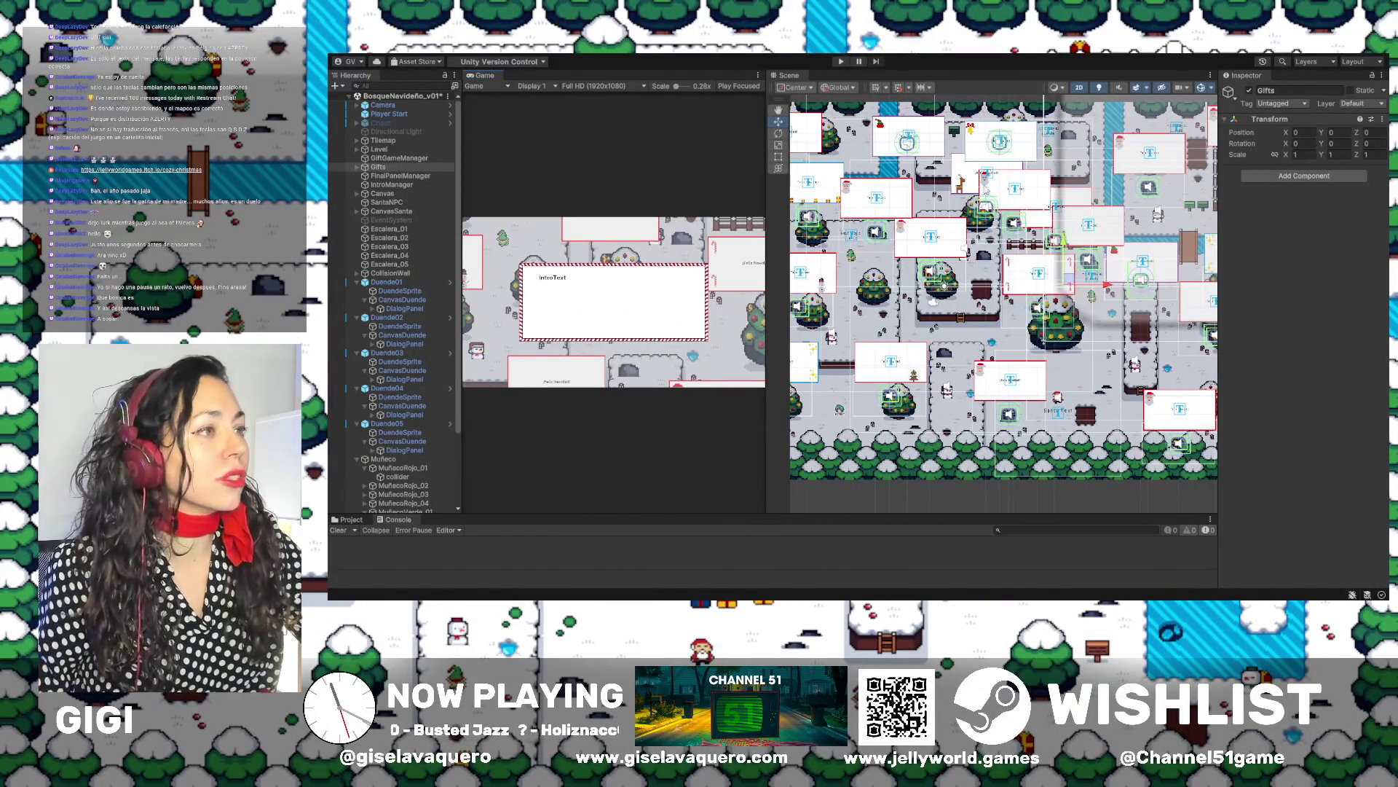
Expand Gifts, Chest01Azul and Chest States, then select the Closed chest state
{"action": "scroll", "coordinate": [1065, 227], "scroll_direction": "down", "scroll_amount": 2}
{"action": "scroll", "coordinate": [1065, 227], "scroll_direction": "up", "scroll_amount": 6}
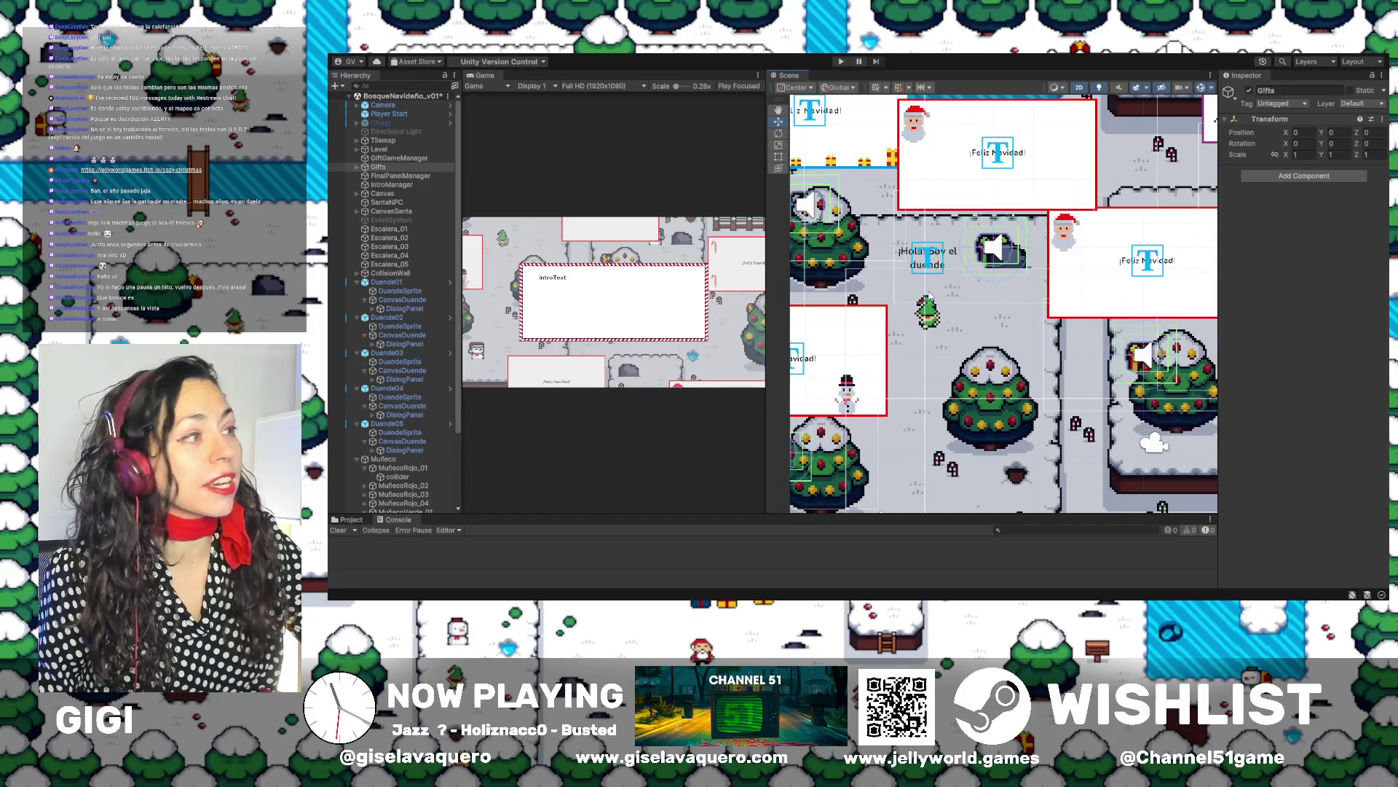
{"action": "left_click", "coordinate": [357, 168]}
{"action": "double_click", "coordinate": [382, 177]}
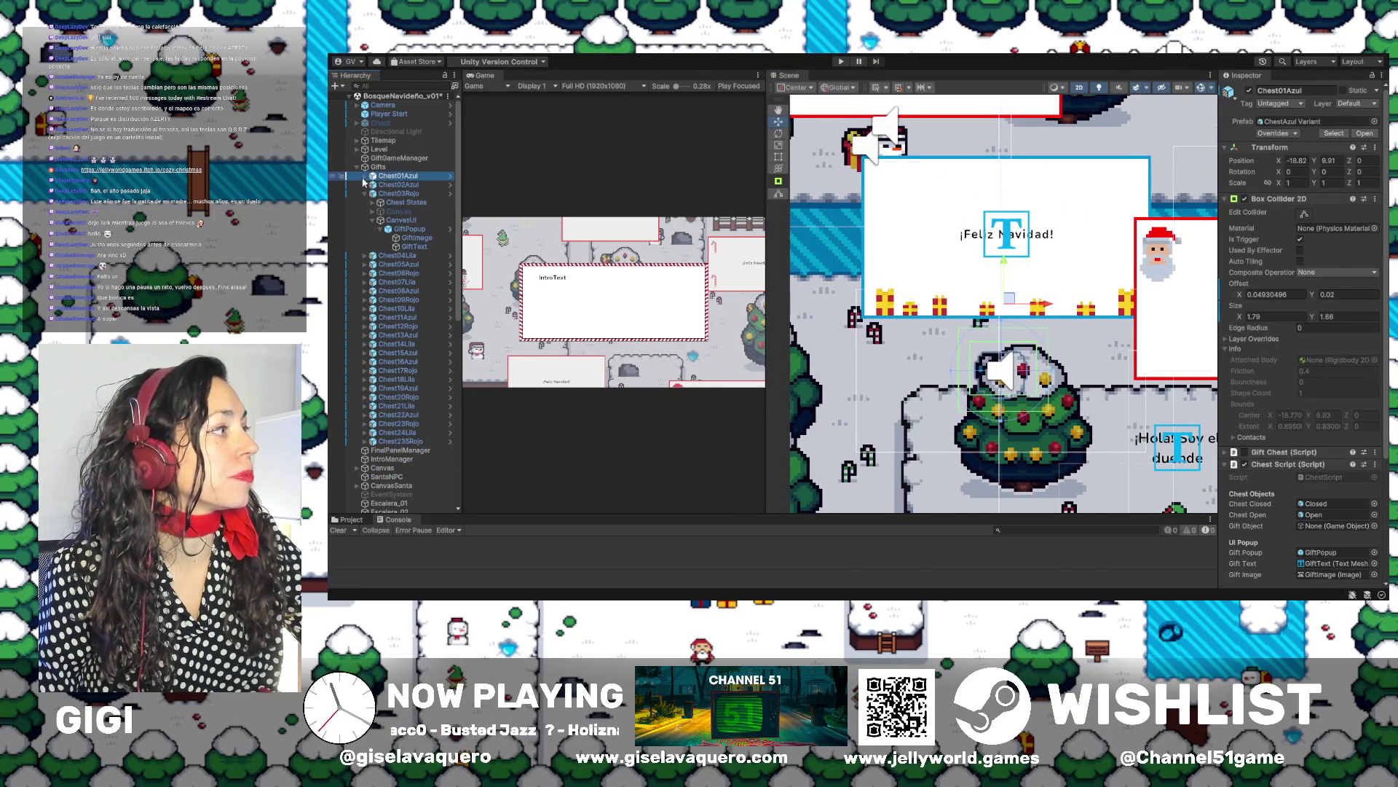
{"action": "key", "text": "Right"}
{"action": "left_click", "coordinate": [390, 187]}
{"action": "left_click", "coordinate": [380, 185]}
{"action": "left_click", "coordinate": [393, 193]}
Frame the Closed chest, select Open, and toggle Open's visibility repeatedly to compare the sprites
{"action": "double_click", "coordinate": [393, 193]}
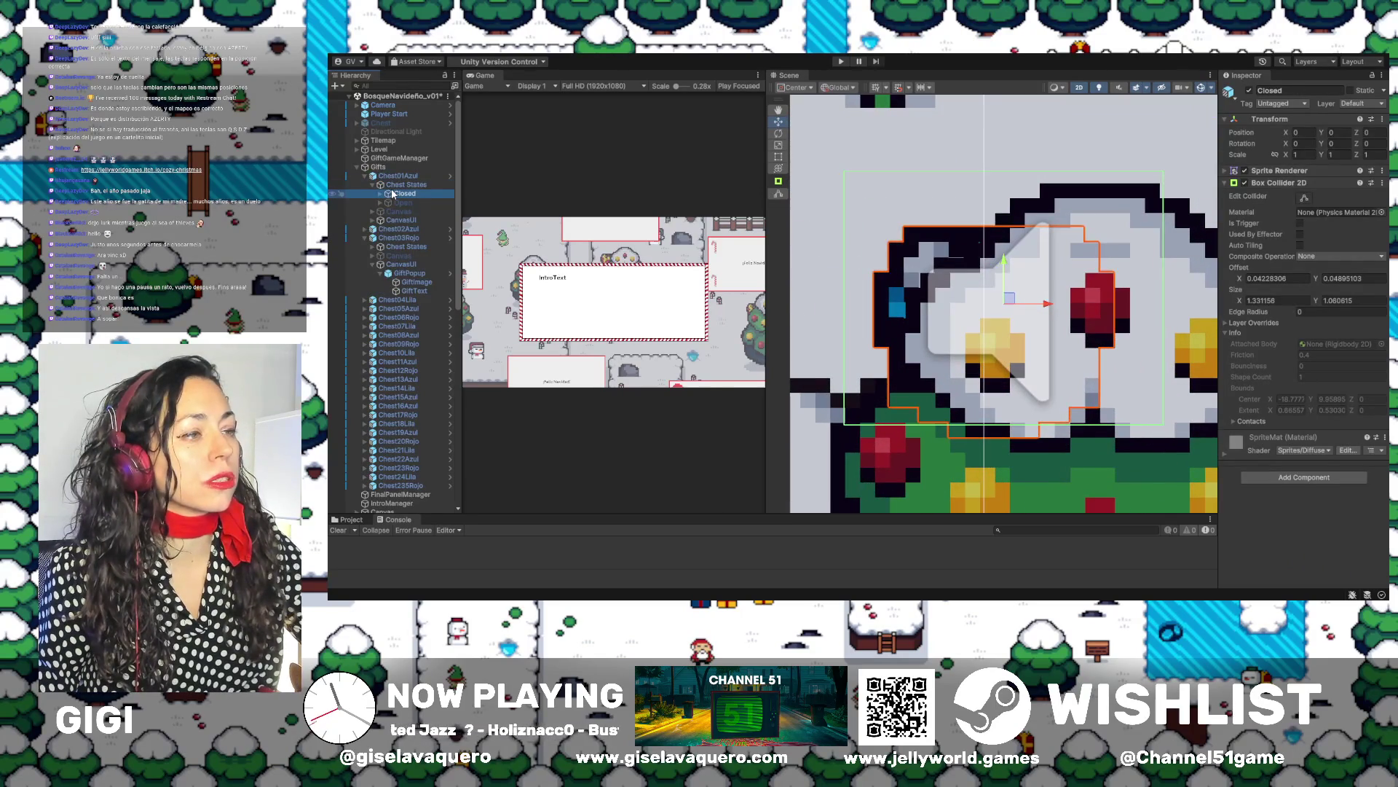
{"action": "left_click", "coordinate": [399, 202]}
{"action": "left_click", "coordinate": [381, 202]}
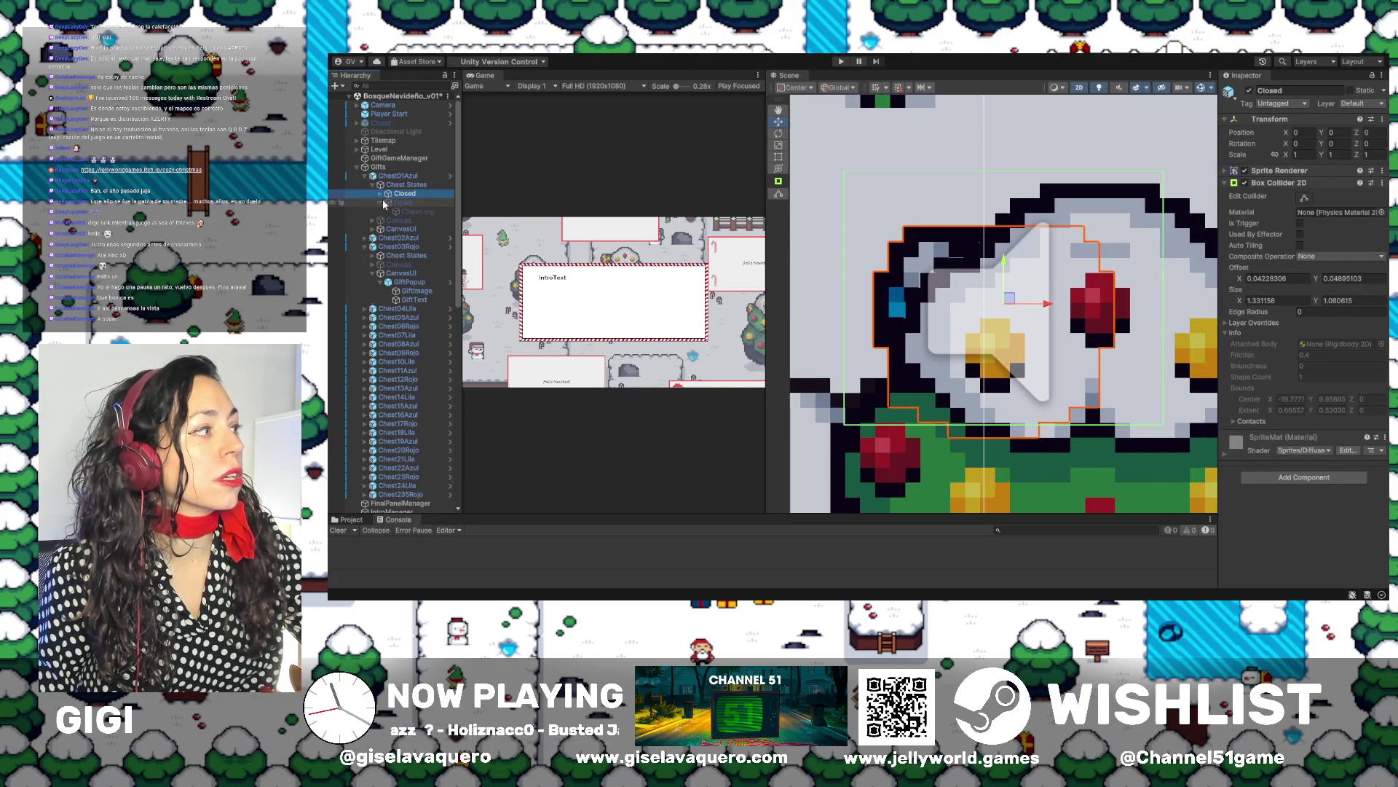
{"action": "left_click", "coordinate": [1250, 91]}
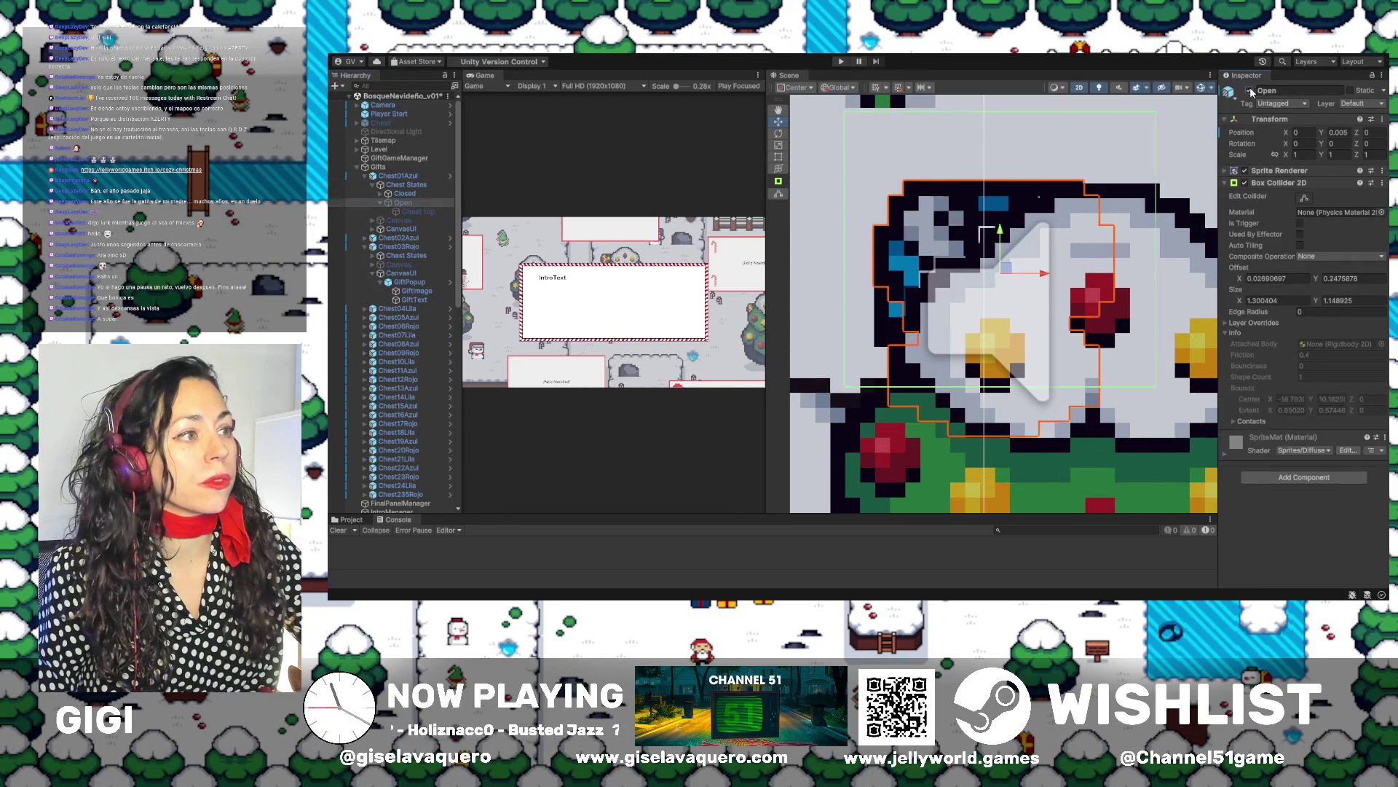
{"action": "left_click", "coordinate": [1250, 90]}
{"action": "left_click", "coordinate": [1250, 90]}
{"action": "left_click", "coordinate": [1251, 91]}
{"action": "left_click", "coordinate": [1250, 90]}
{"action": "left_click", "coordinate": [1250, 90]}
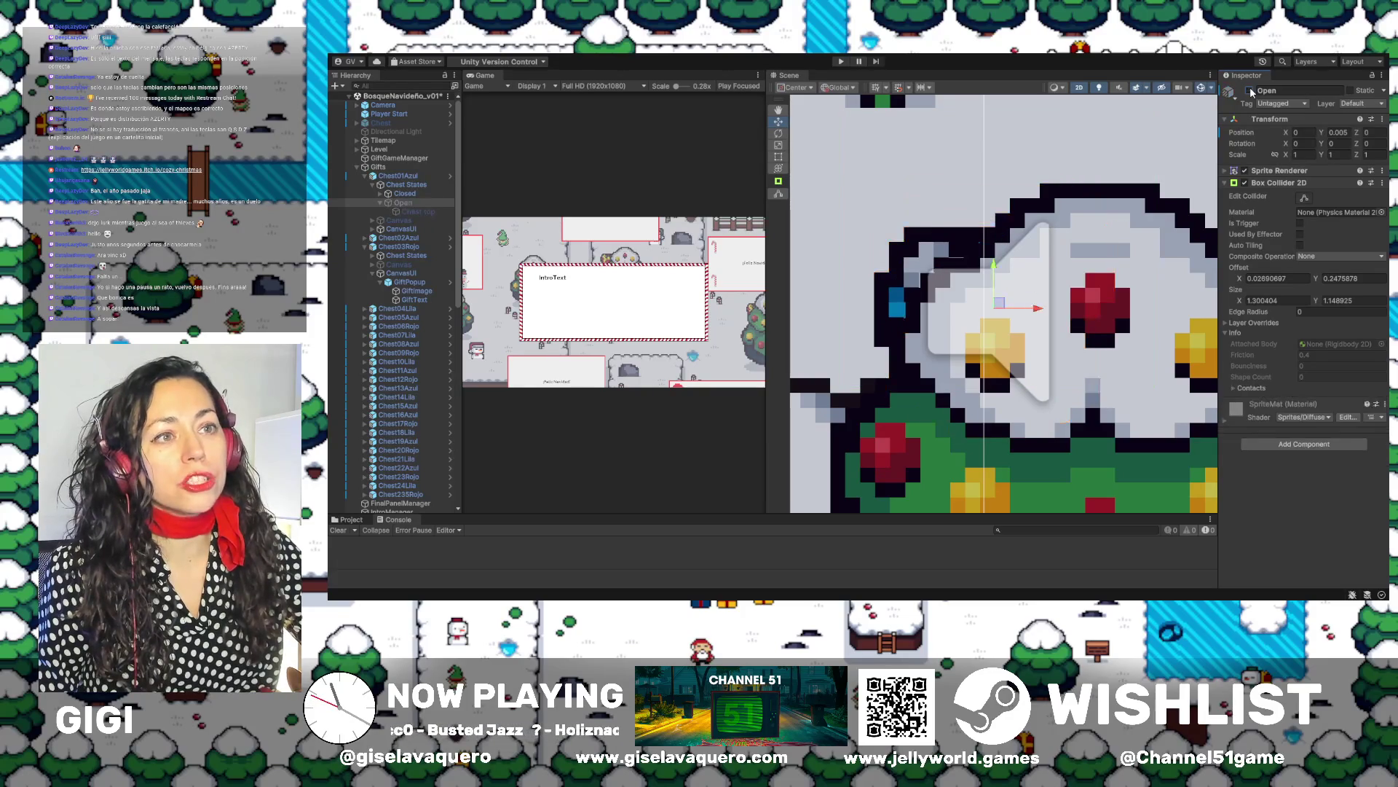
{"action": "left_click", "coordinate": [1251, 90]}
{"action": "left_click", "coordinate": [1250, 90]}
{"action": "left_click", "coordinate": [1250, 91]}
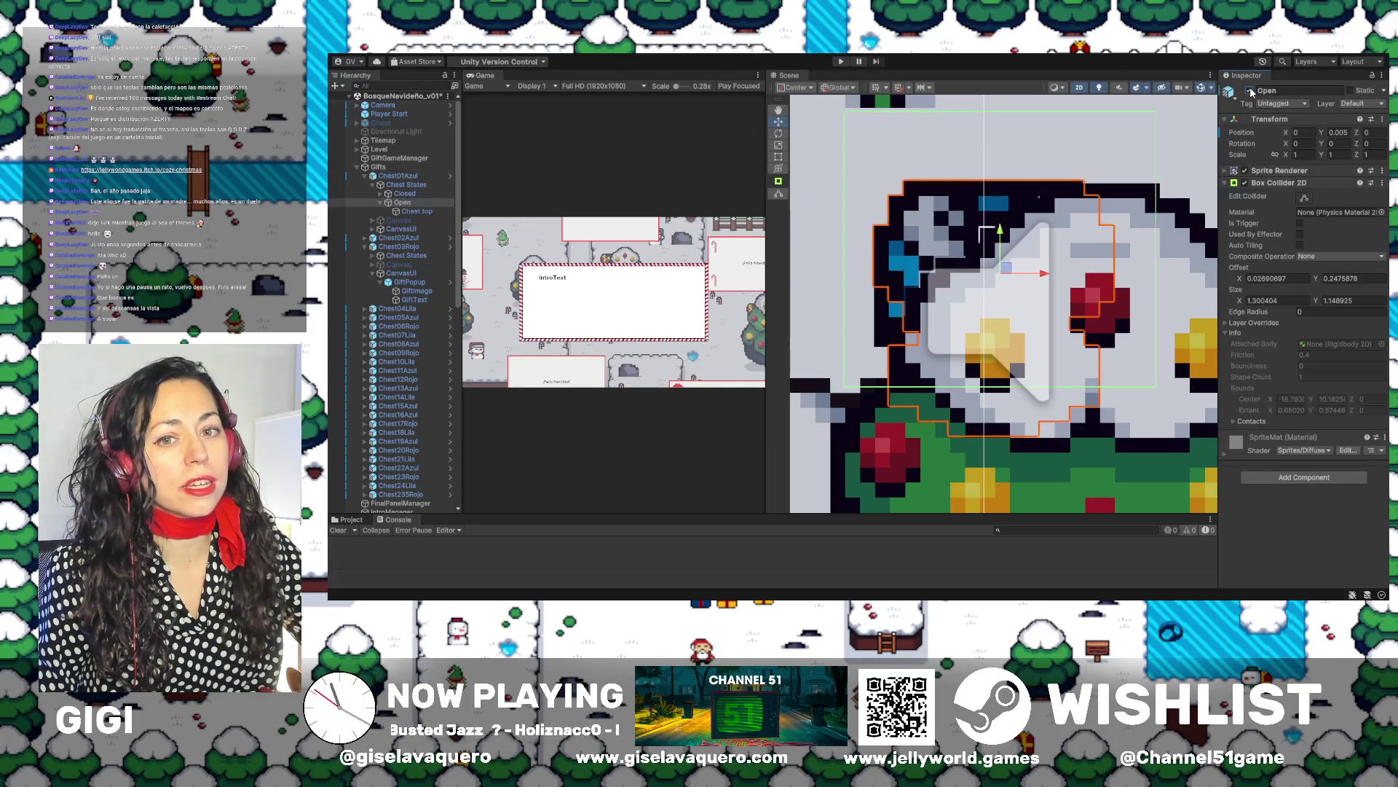
{"action": "left_click", "coordinate": [1251, 91]}
{"action": "left_click", "coordinate": [1250, 90]}
{"action": "left_click", "coordinate": [1250, 90]}
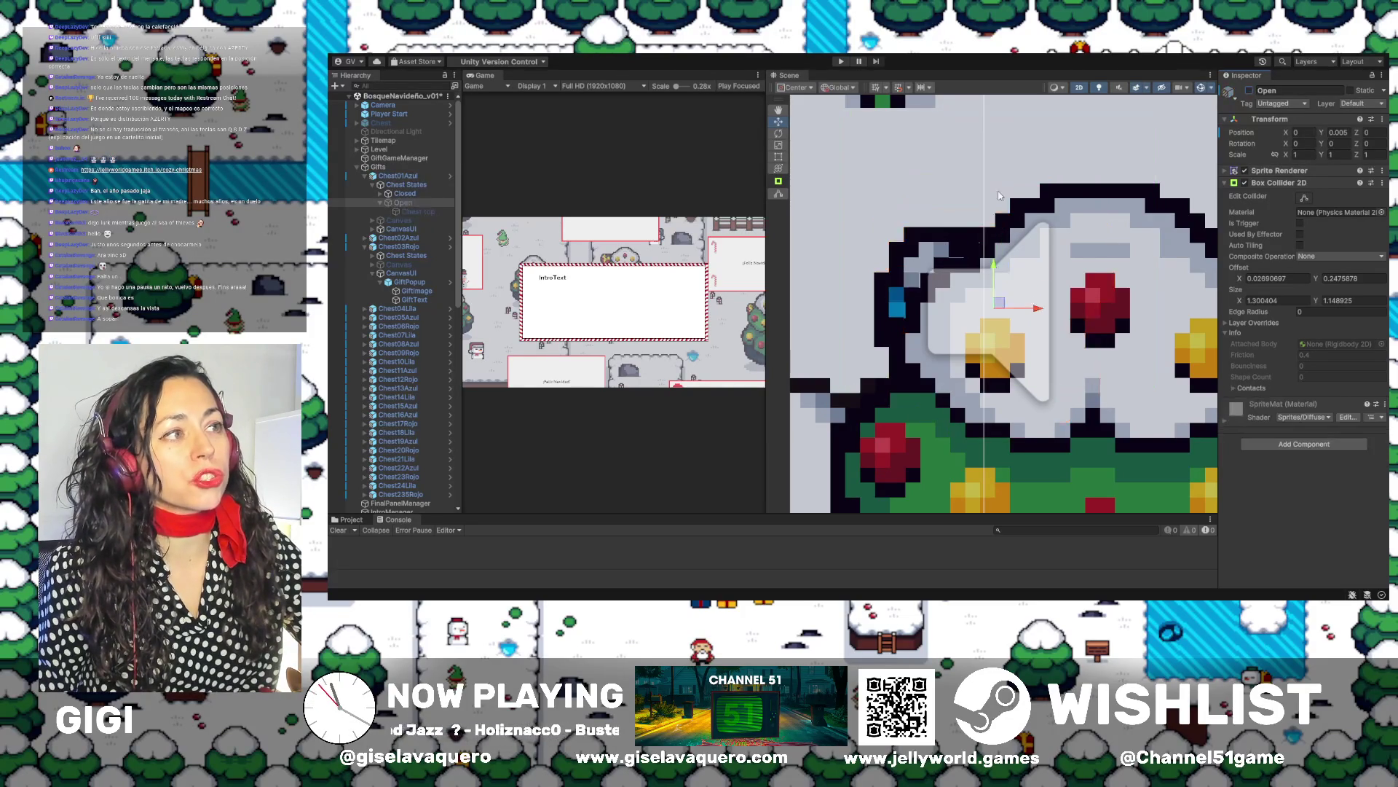
{"action": "scroll", "coordinate": [1149, 134], "scroll_direction": "up", "scroll_amount": 5}
{"action": "left_click", "coordinate": [1251, 90]}
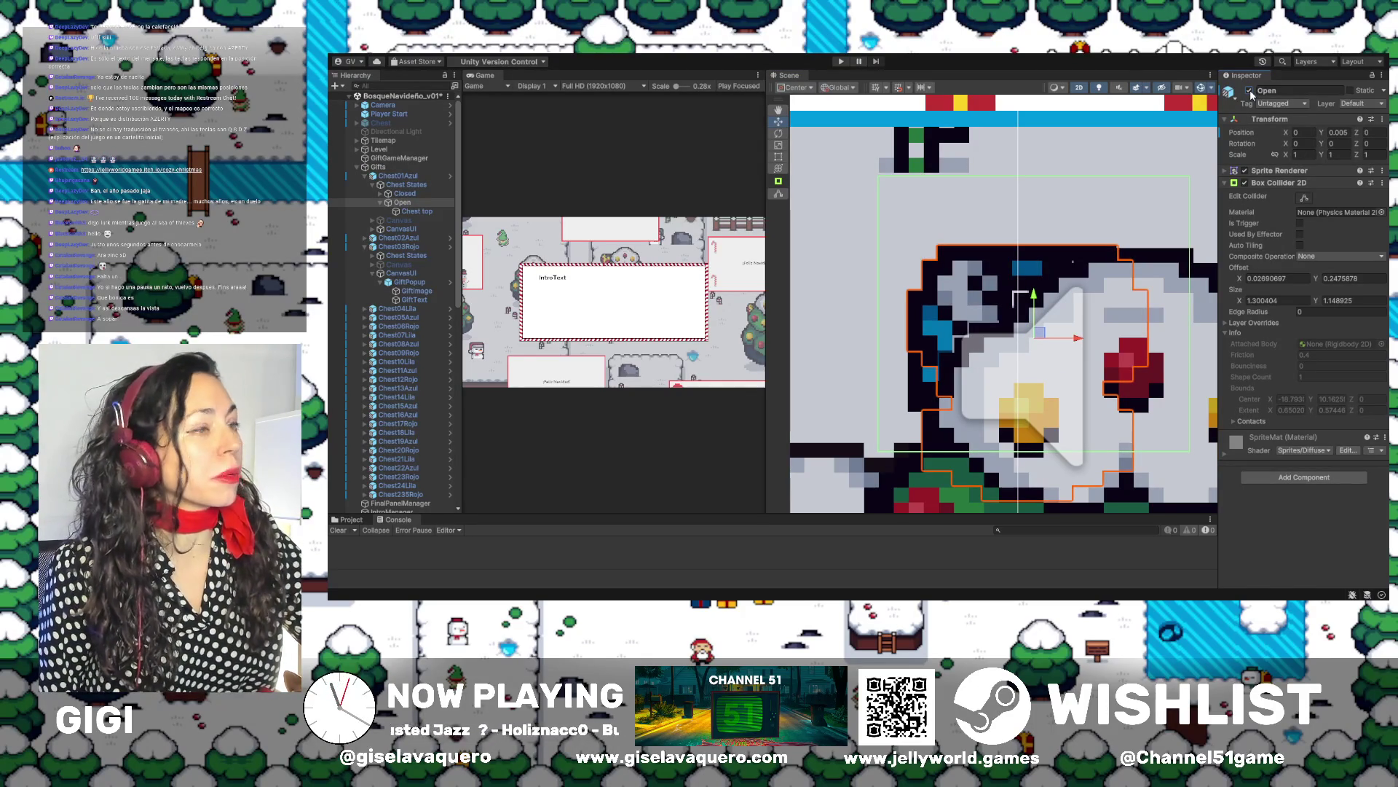
Lower the Open box collider's top edge to 1.300404 × 0.8834742, then compare with Closed
{"action": "left_click", "coordinate": [1302, 201]}
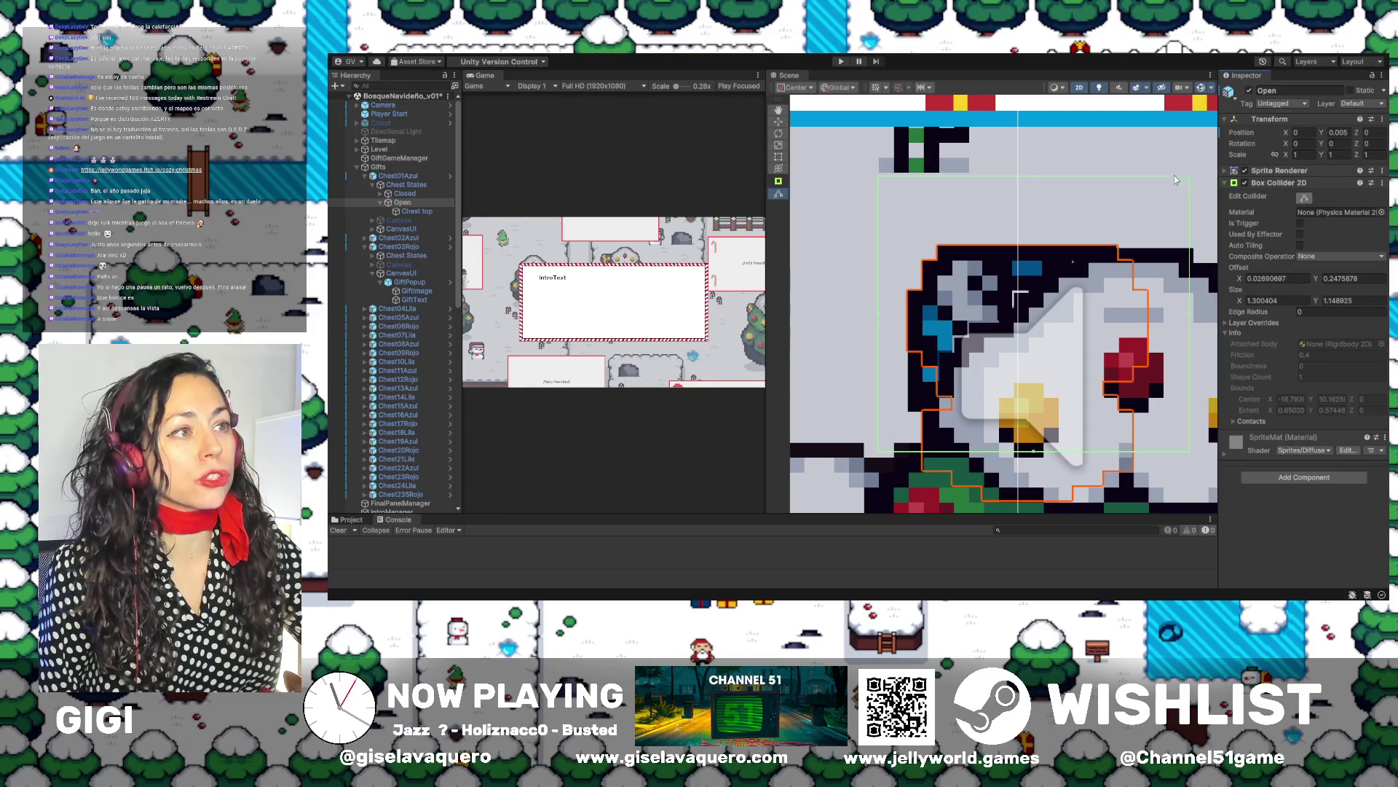
{"action": "left_click_drag", "start_coordinate": [1035, 176], "coordinate": [1034, 244]}
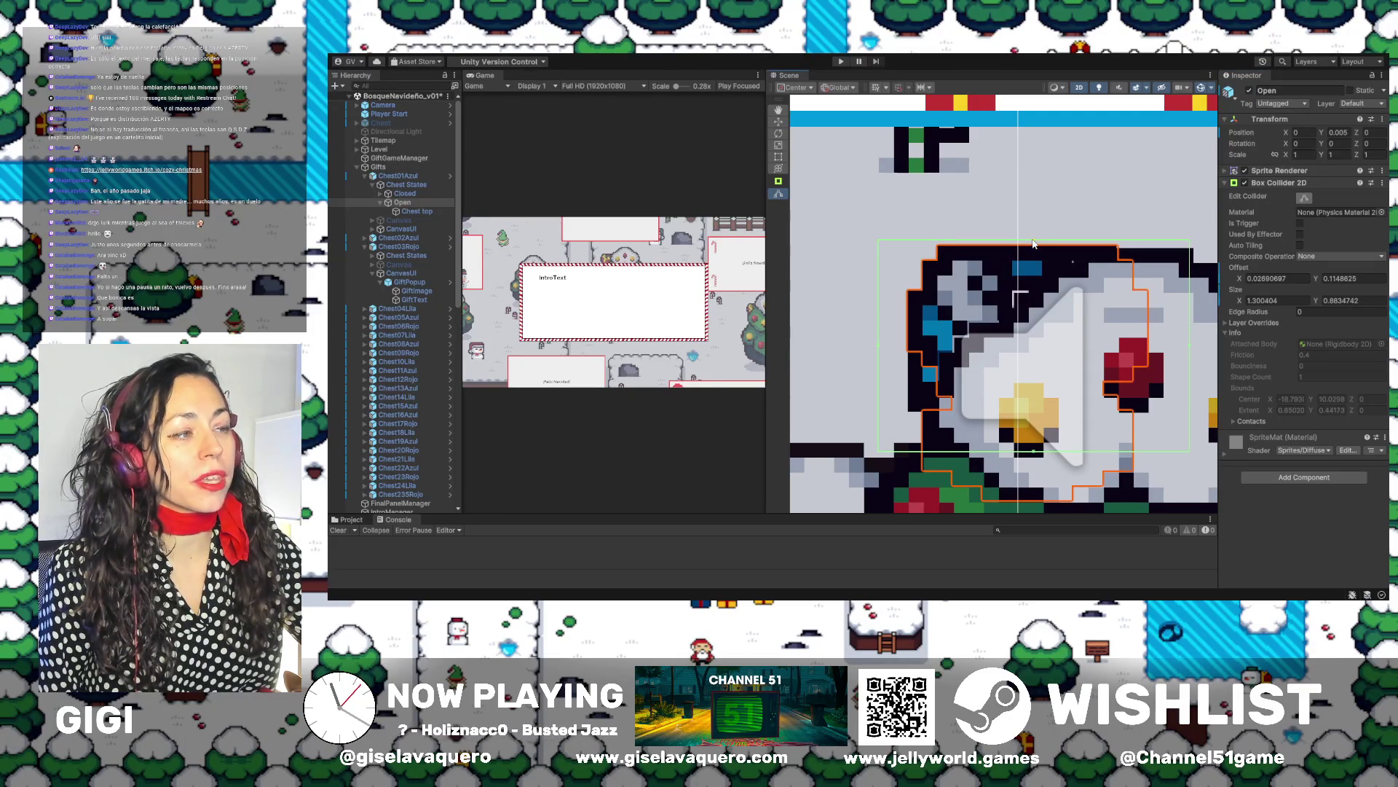
{"action": "left_click", "coordinate": [404, 194]}
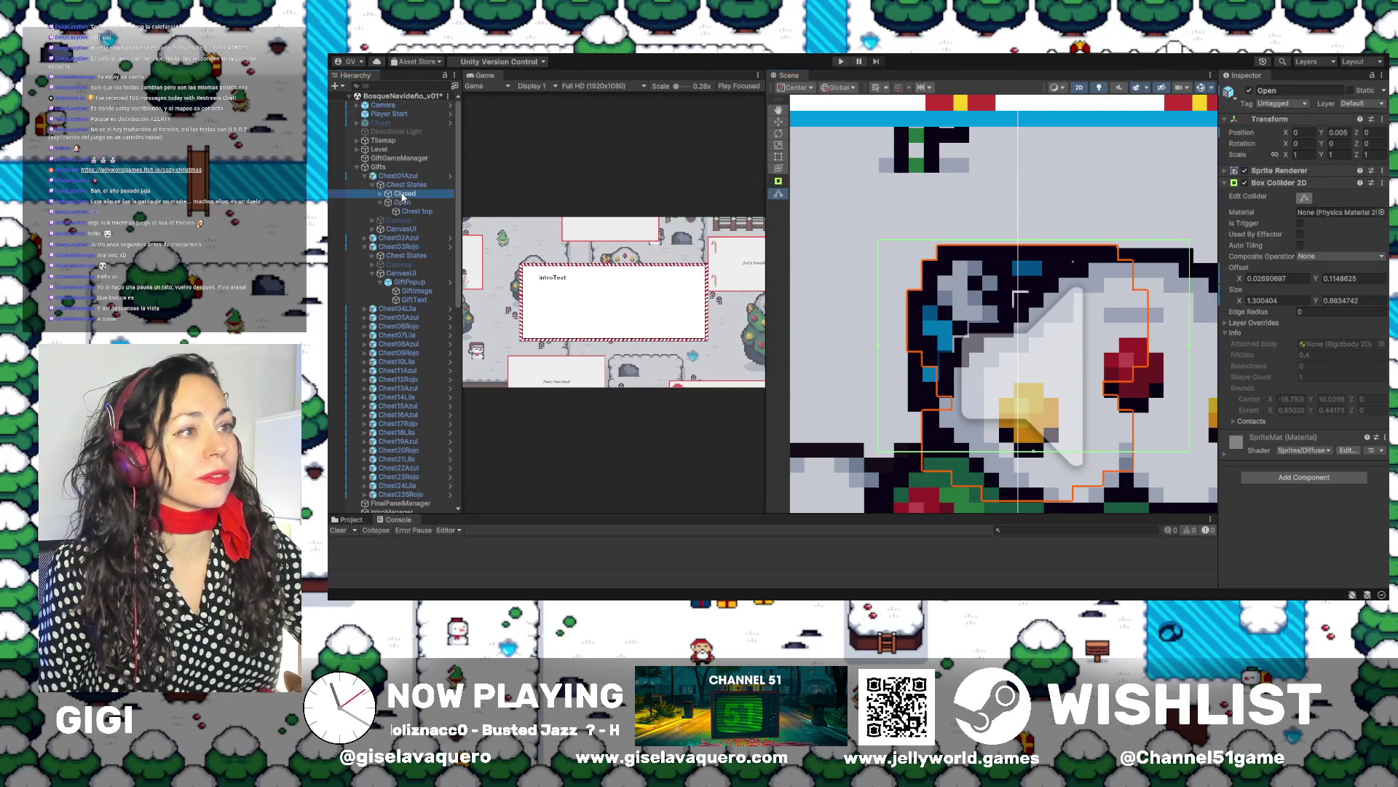
{"action": "left_click", "coordinate": [405, 202]}
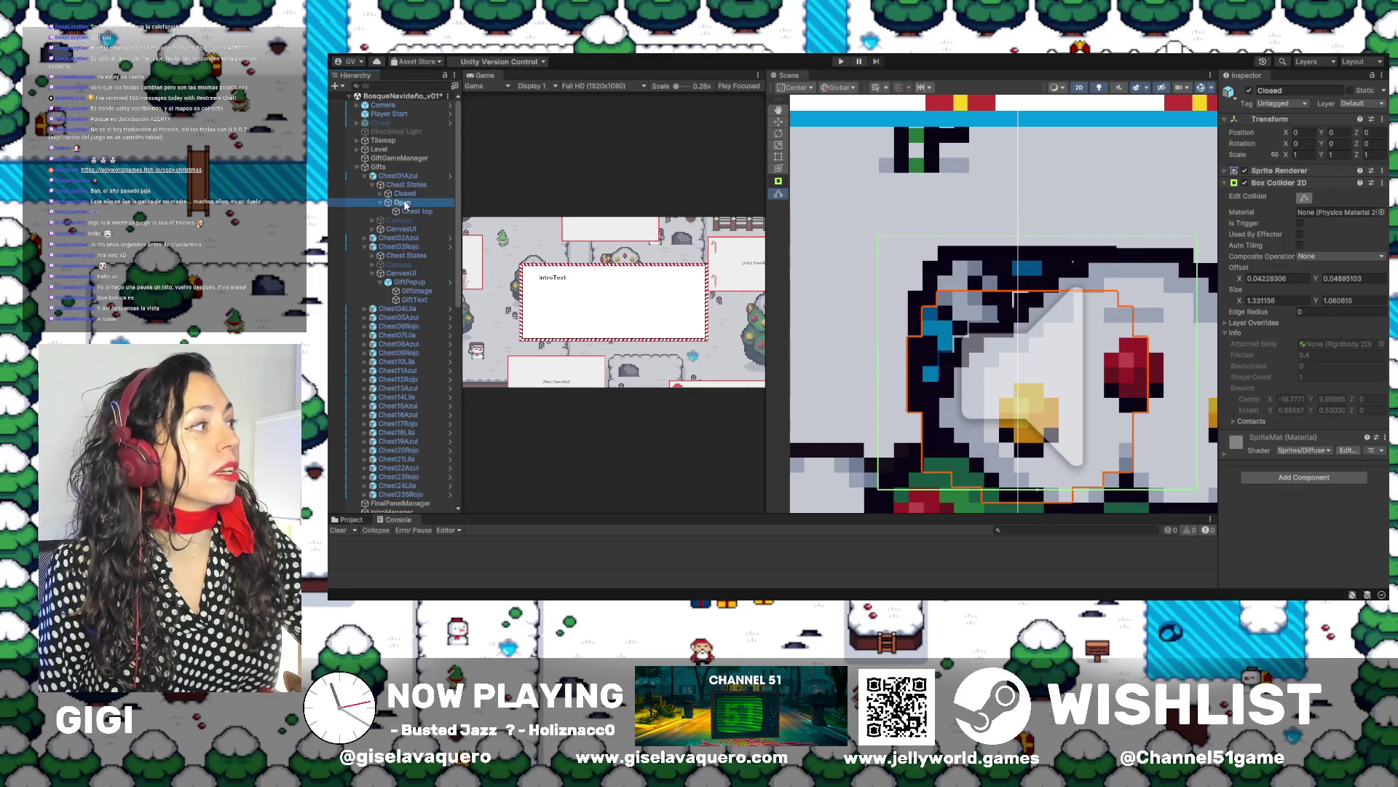
{"action": "left_click", "coordinate": [1250, 90]}
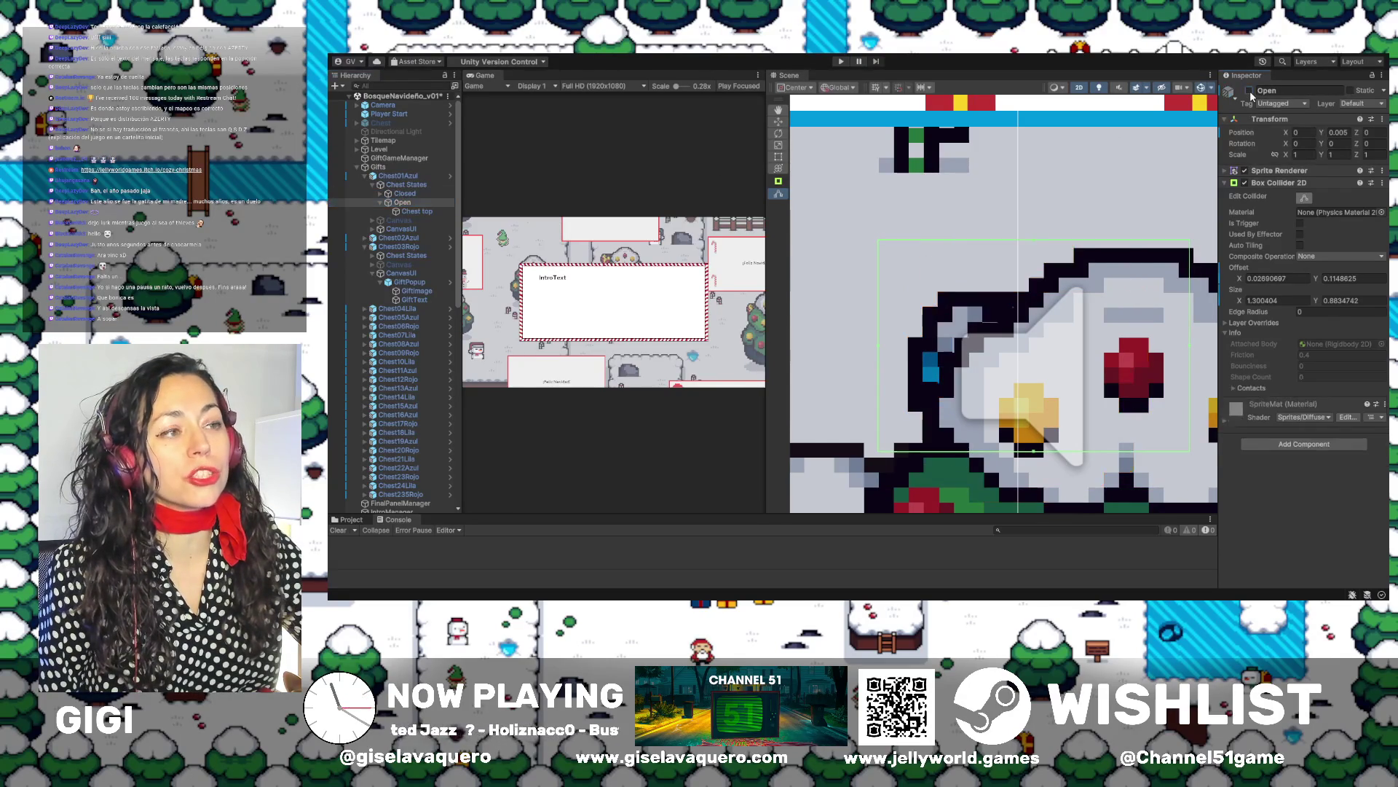
Show the Open chest state again and enlarge the Game view over the Scene view
{"action": "left_click", "coordinate": [1250, 90]}
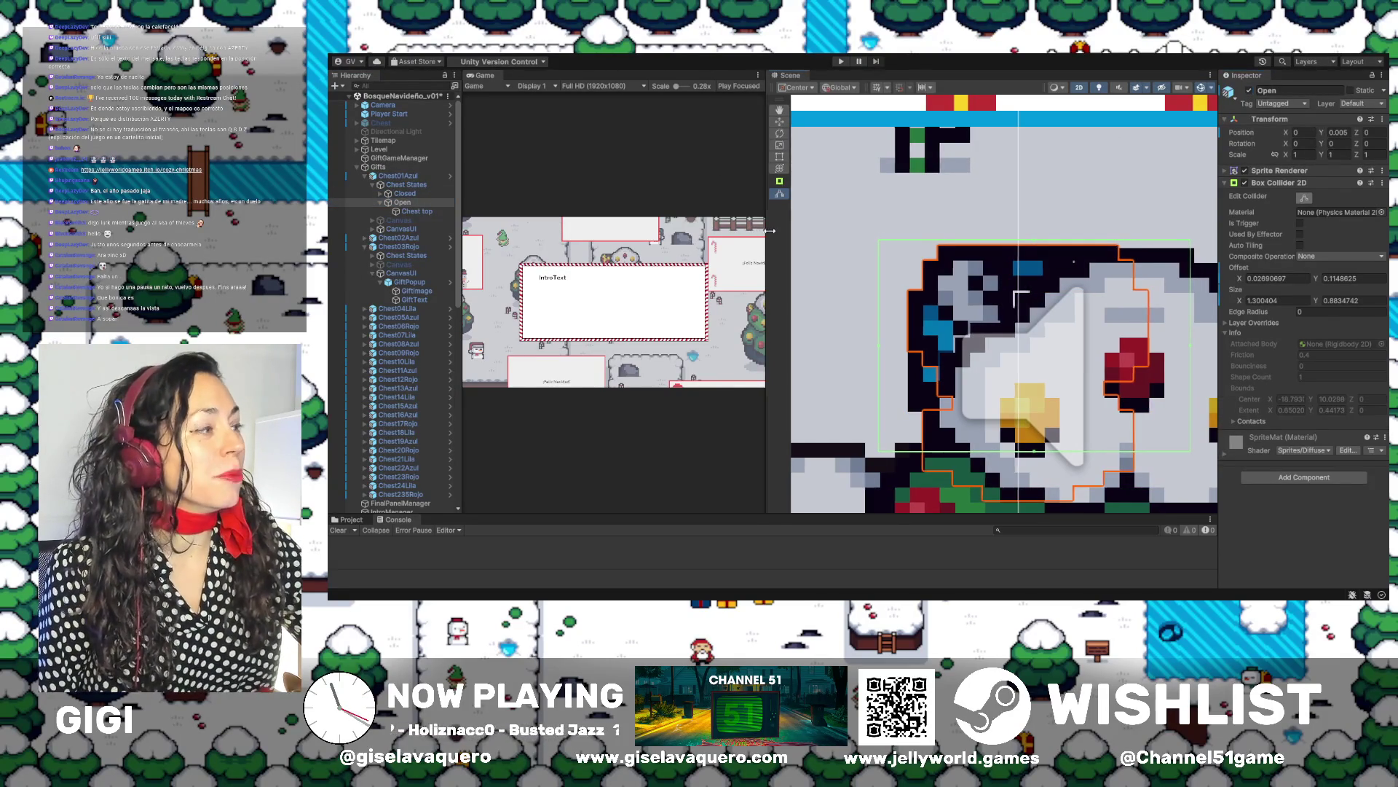
{"action": "left_click_drag", "start_coordinate": [767, 237], "coordinate": [1014, 246]}
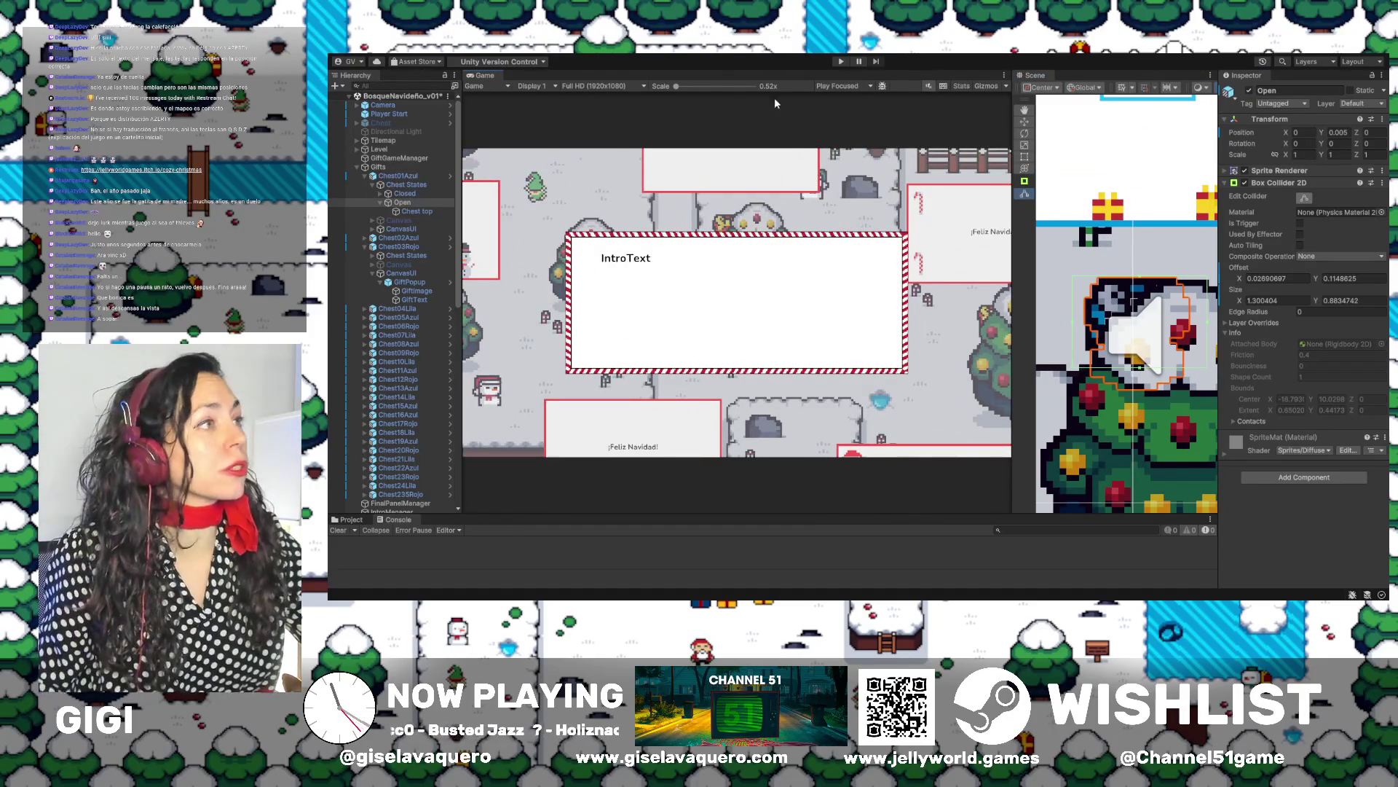
Play the game, dismiss the intro, walk toward the bridge, then stop and restart play
{"action": "left_click", "coordinate": [837, 61]}
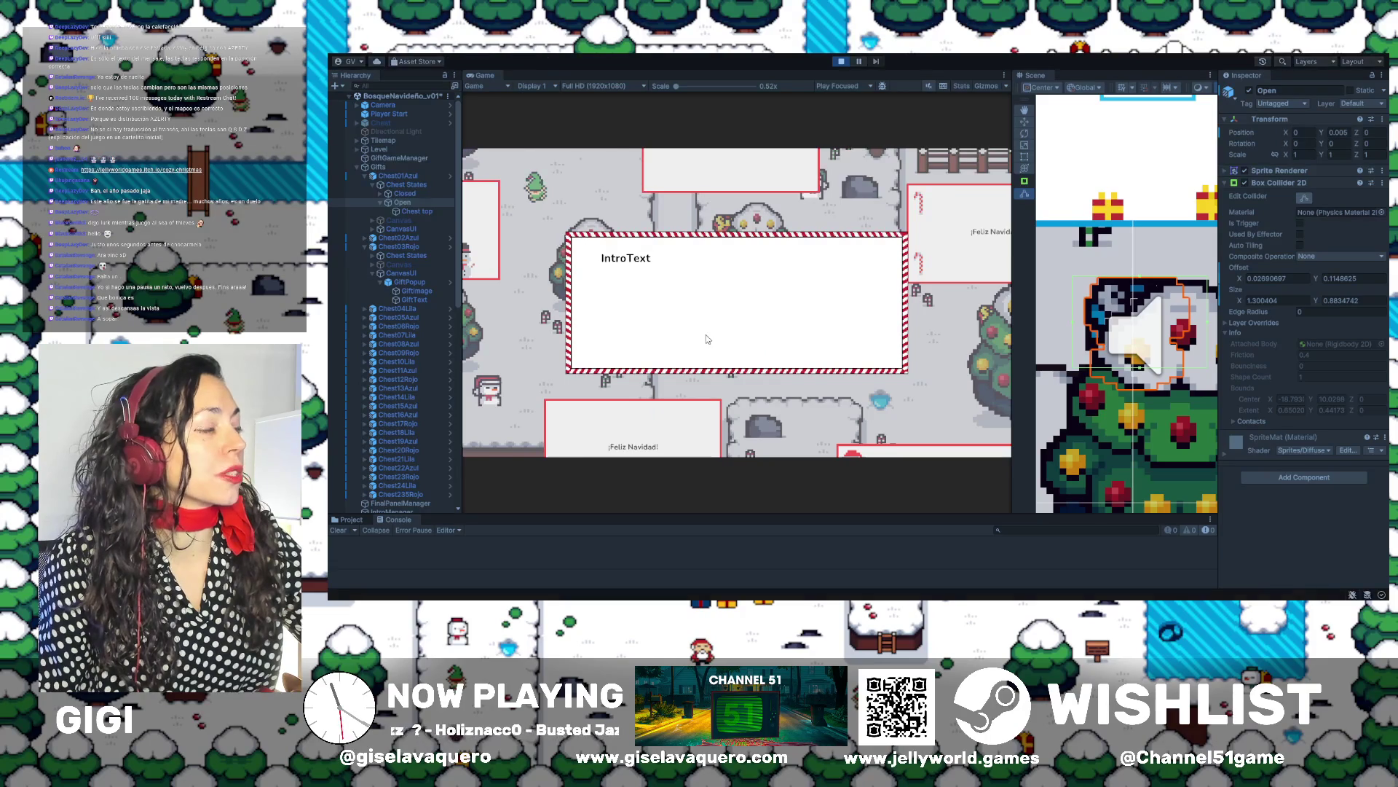
{"action": "key", "text": "Return"}
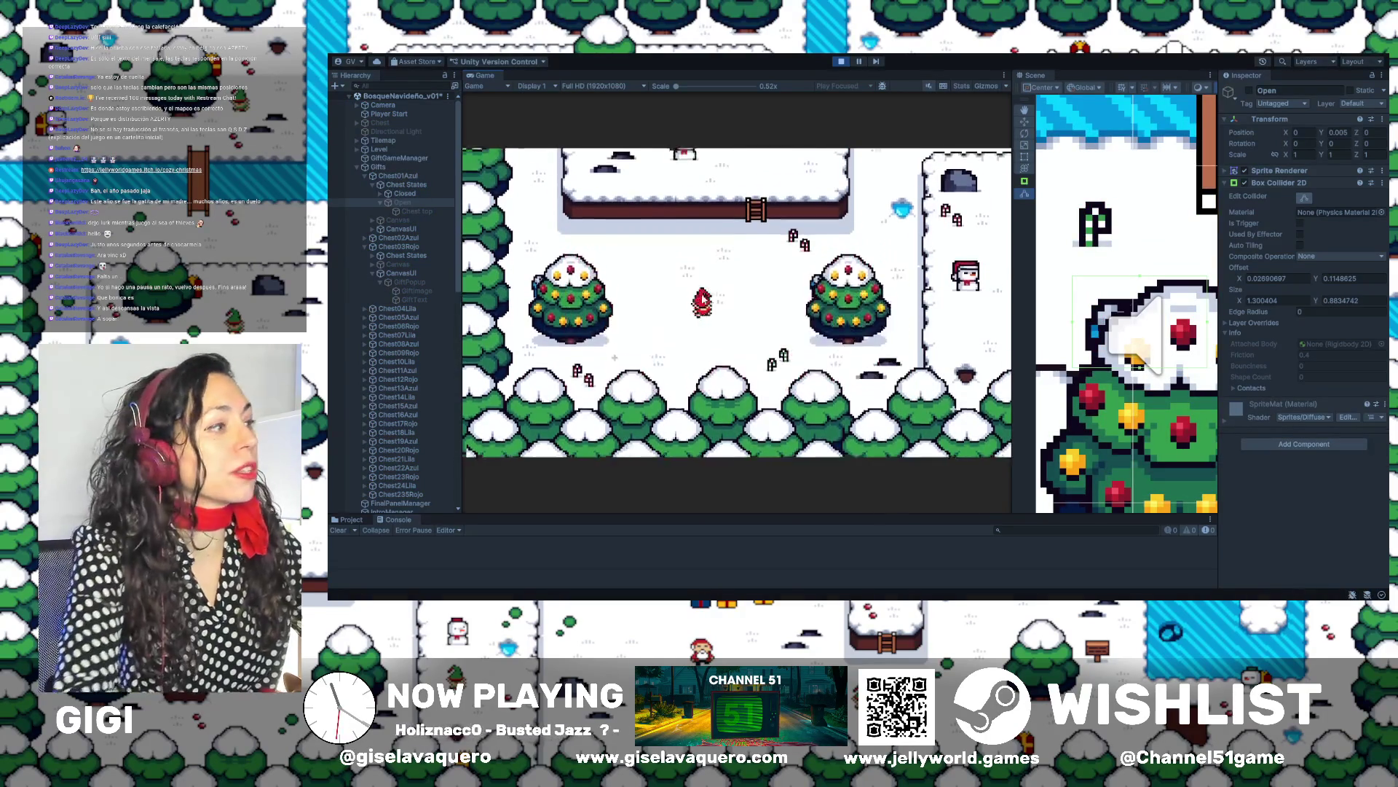
{"action": "key", "text": "Left"}
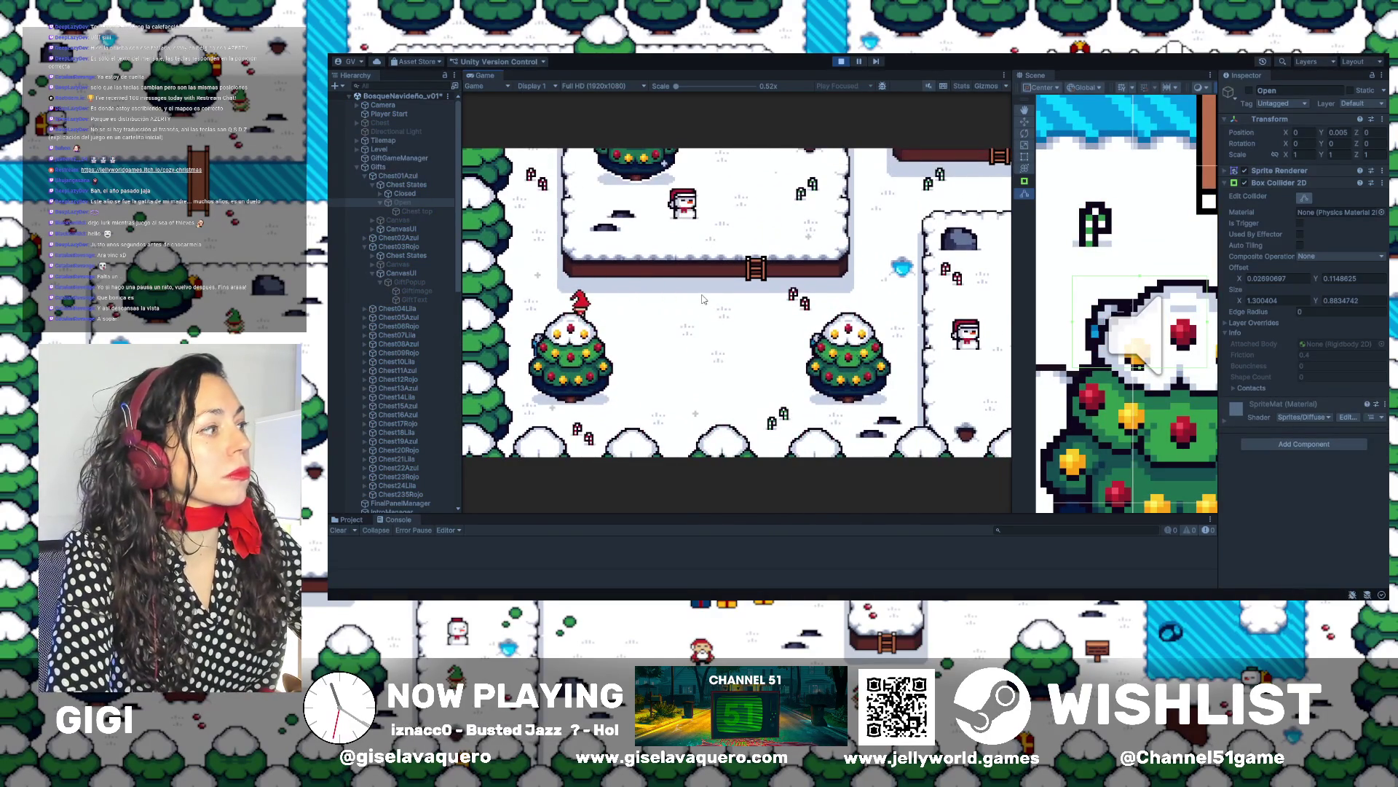
{"action": "key", "text": "Up"}
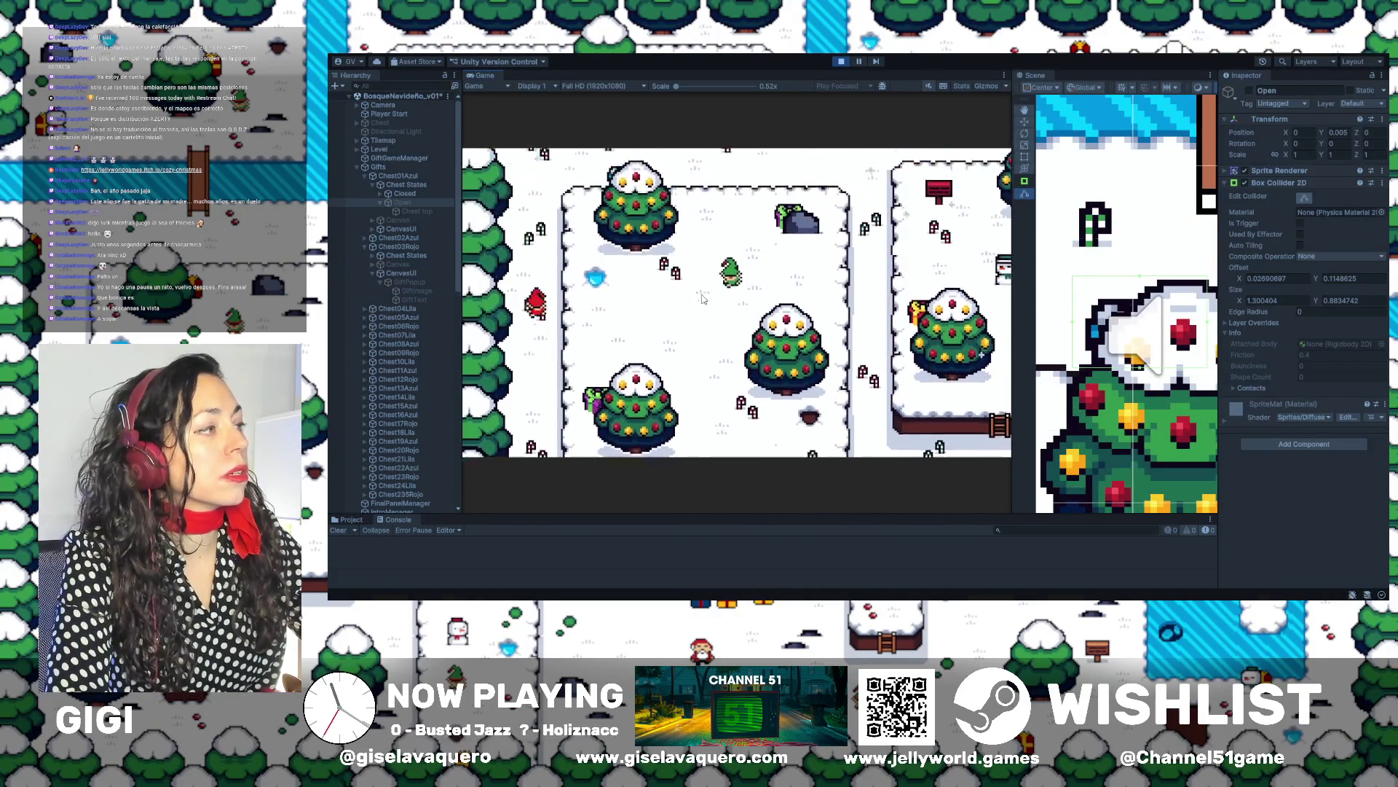
{"action": "key", "text": "Right"}
{"action": "key", "text": "Right"}
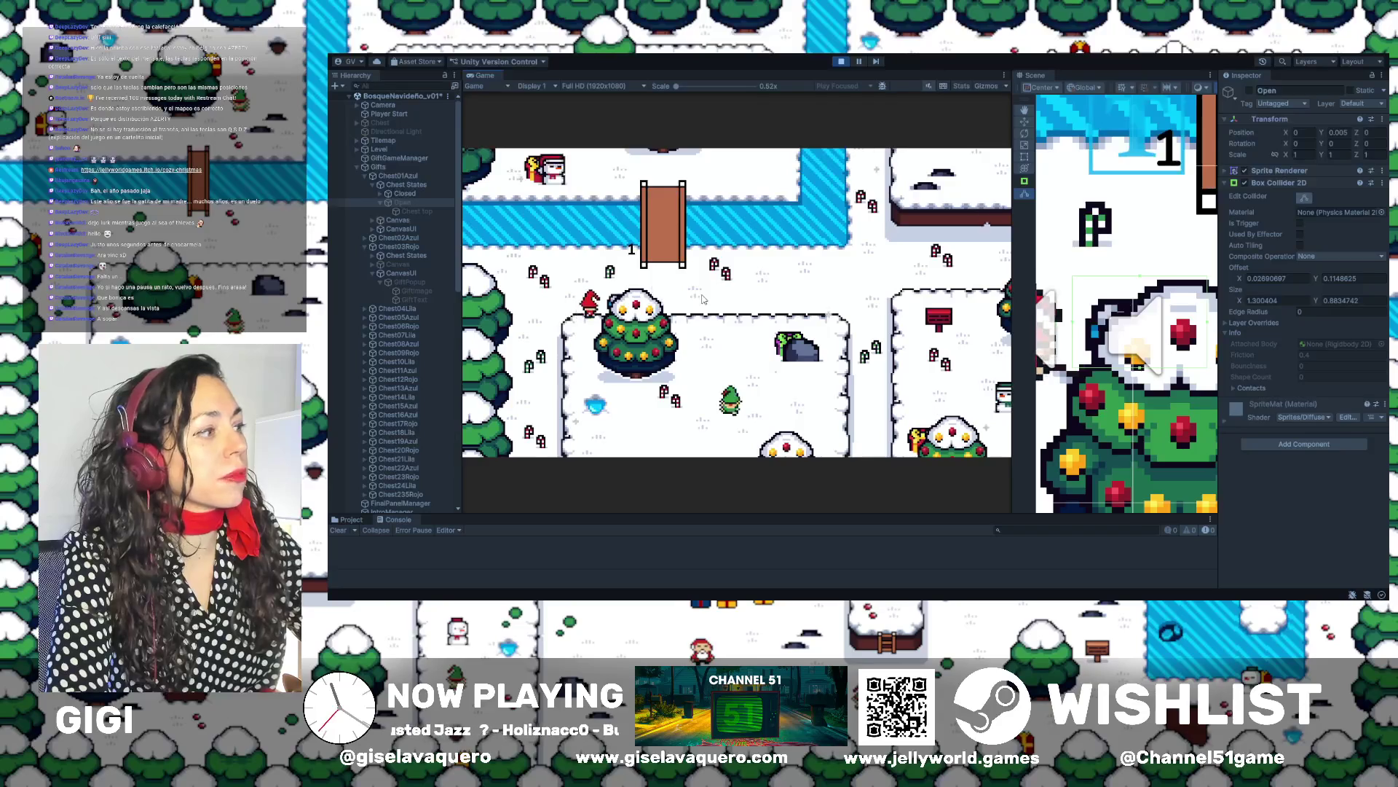
{"action": "key", "text": "Up"}
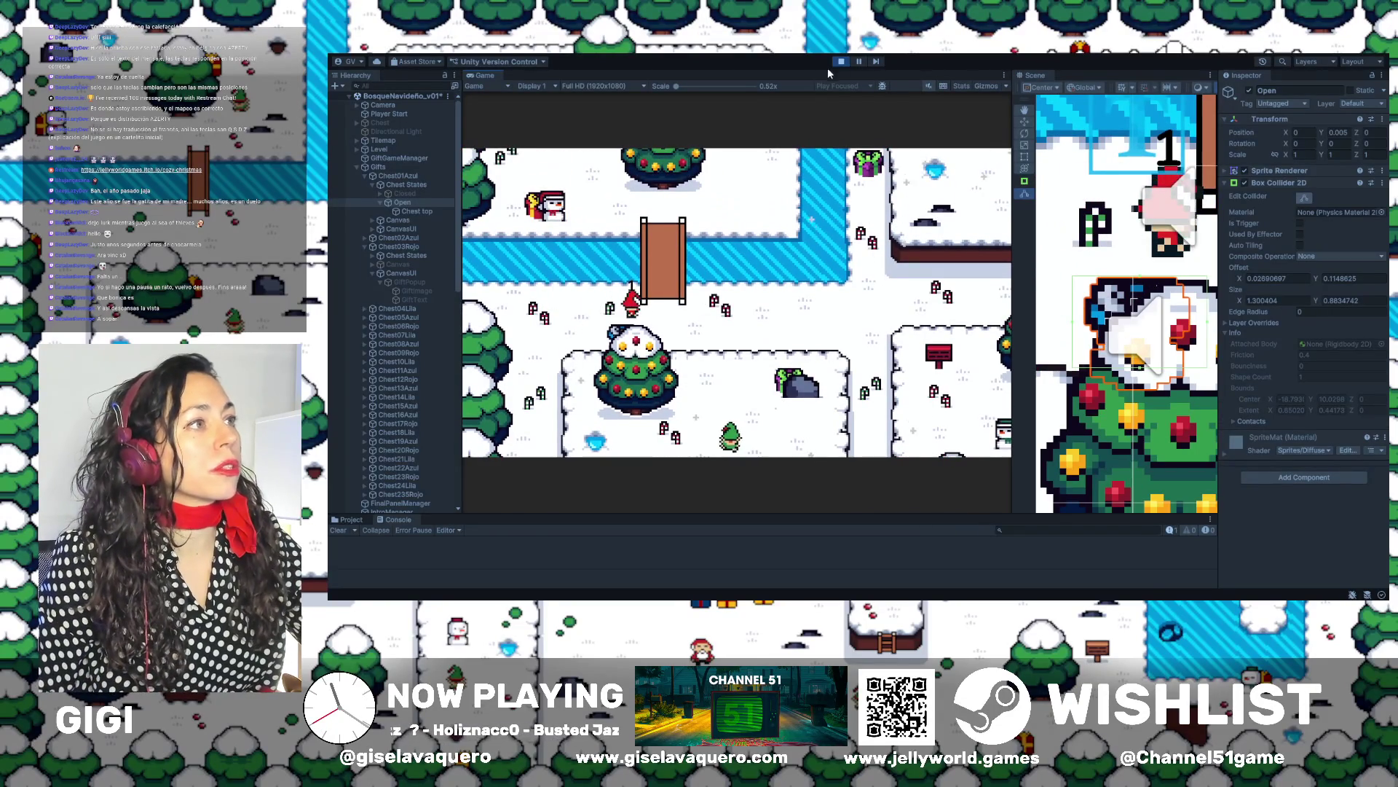
{"action": "left_click", "coordinate": [841, 61]}
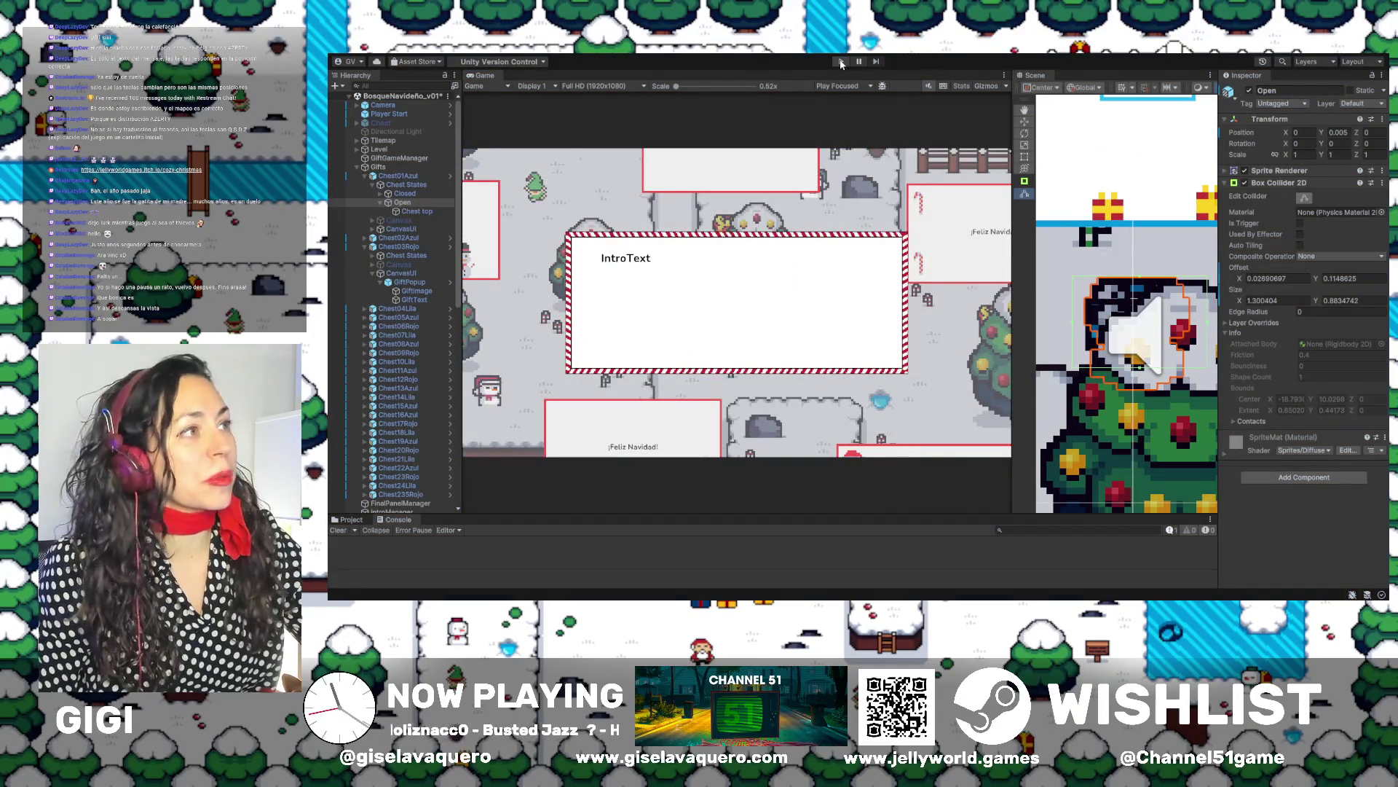
{"action": "left_click", "coordinate": [842, 62]}
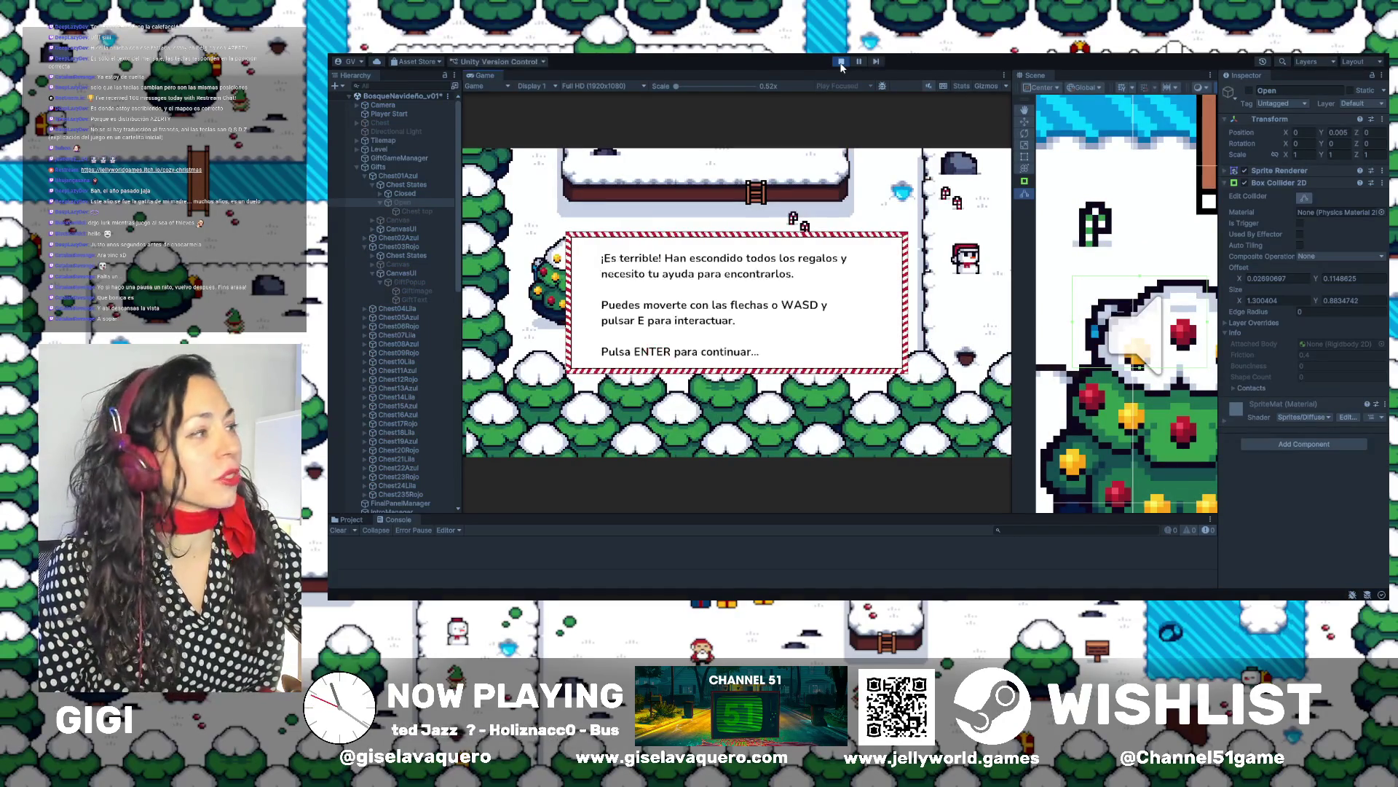
Dismiss the intro, walk up to the first chest, open it and dismiss its message
{"action": "key", "text": "Return"}
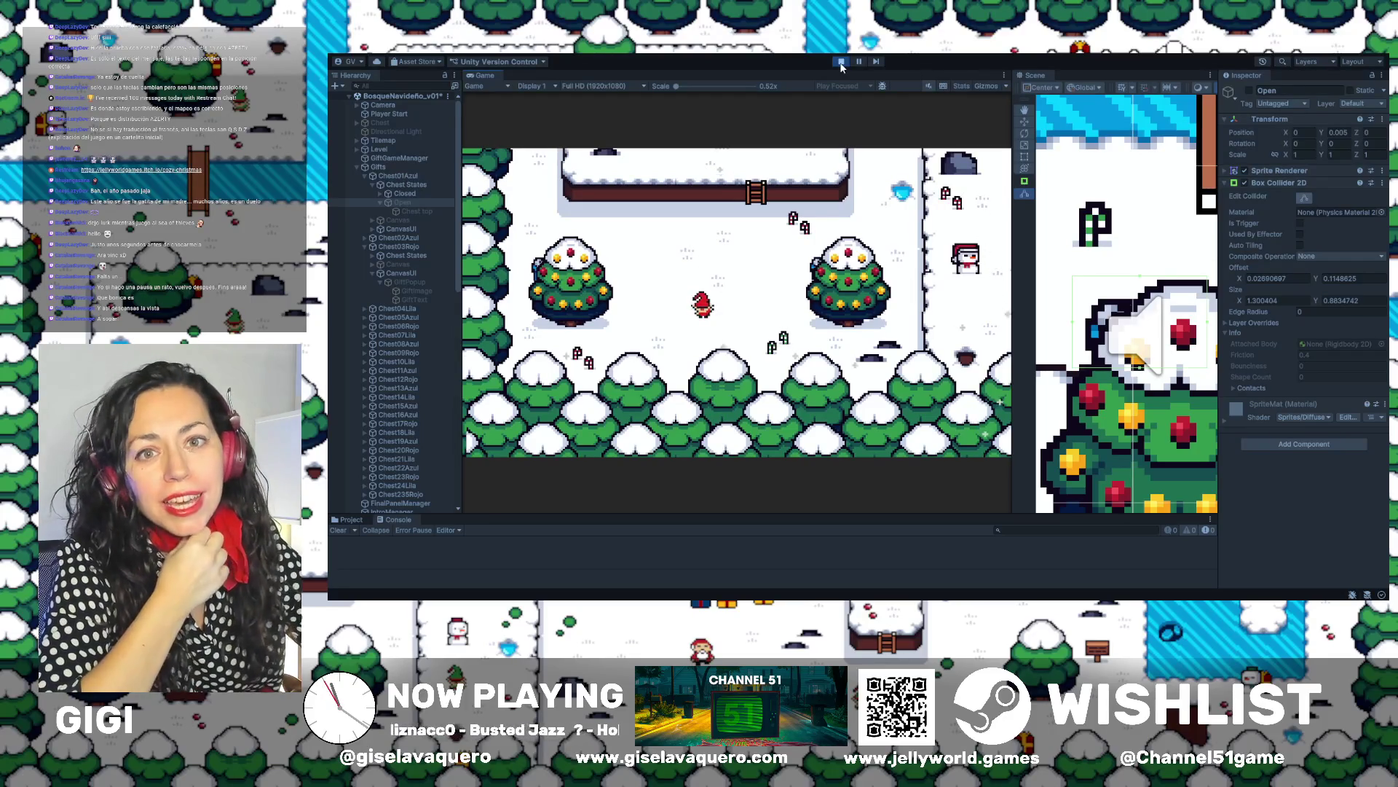
{"action": "key", "text": "Up"}
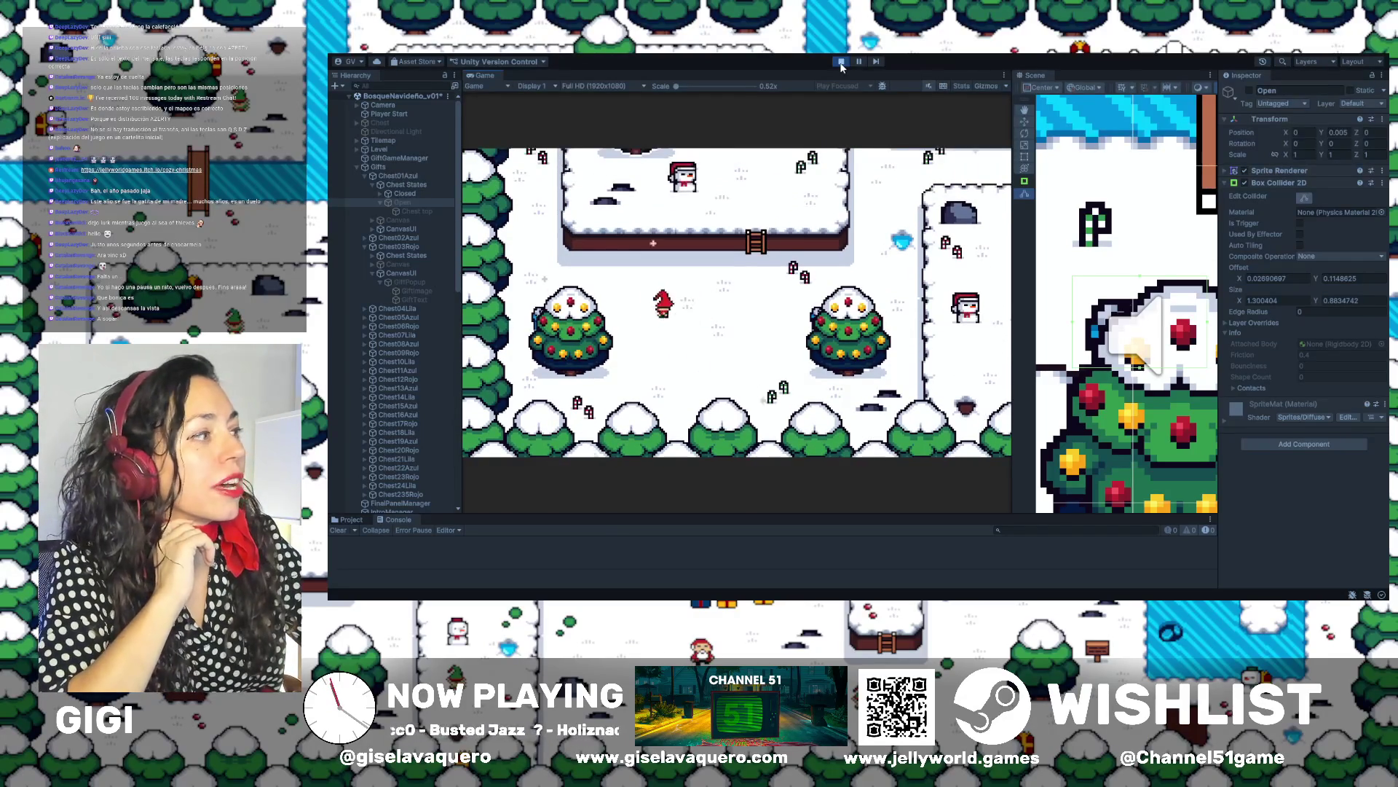
{"action": "key", "text": "Left"}
{"action": "key", "text": "Up"}
{"action": "key", "text": "Up"}
{"action": "key", "text": "Right"}
{"action": "key", "text": "Up"}
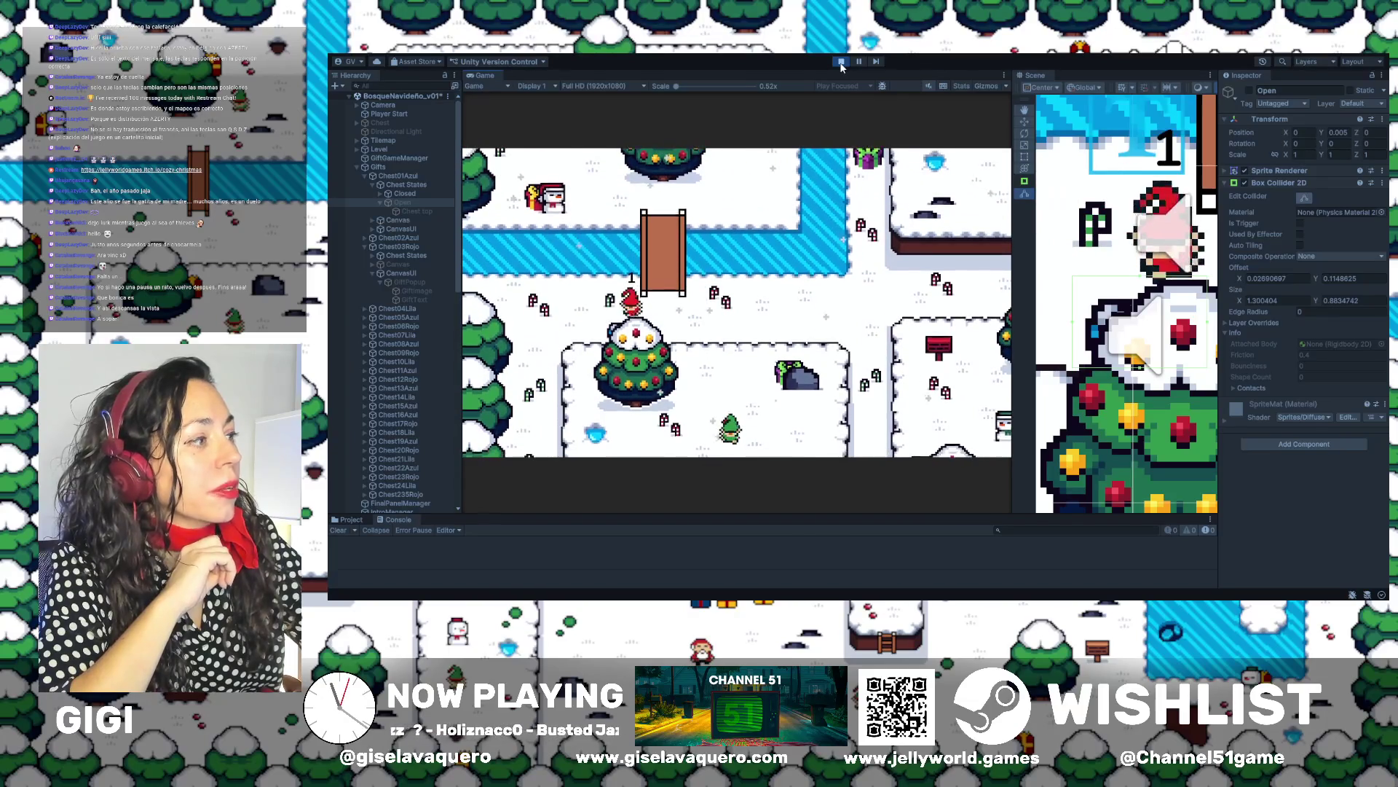
{"action": "key", "text": "Left"}
{"action": "key", "text": "space"}
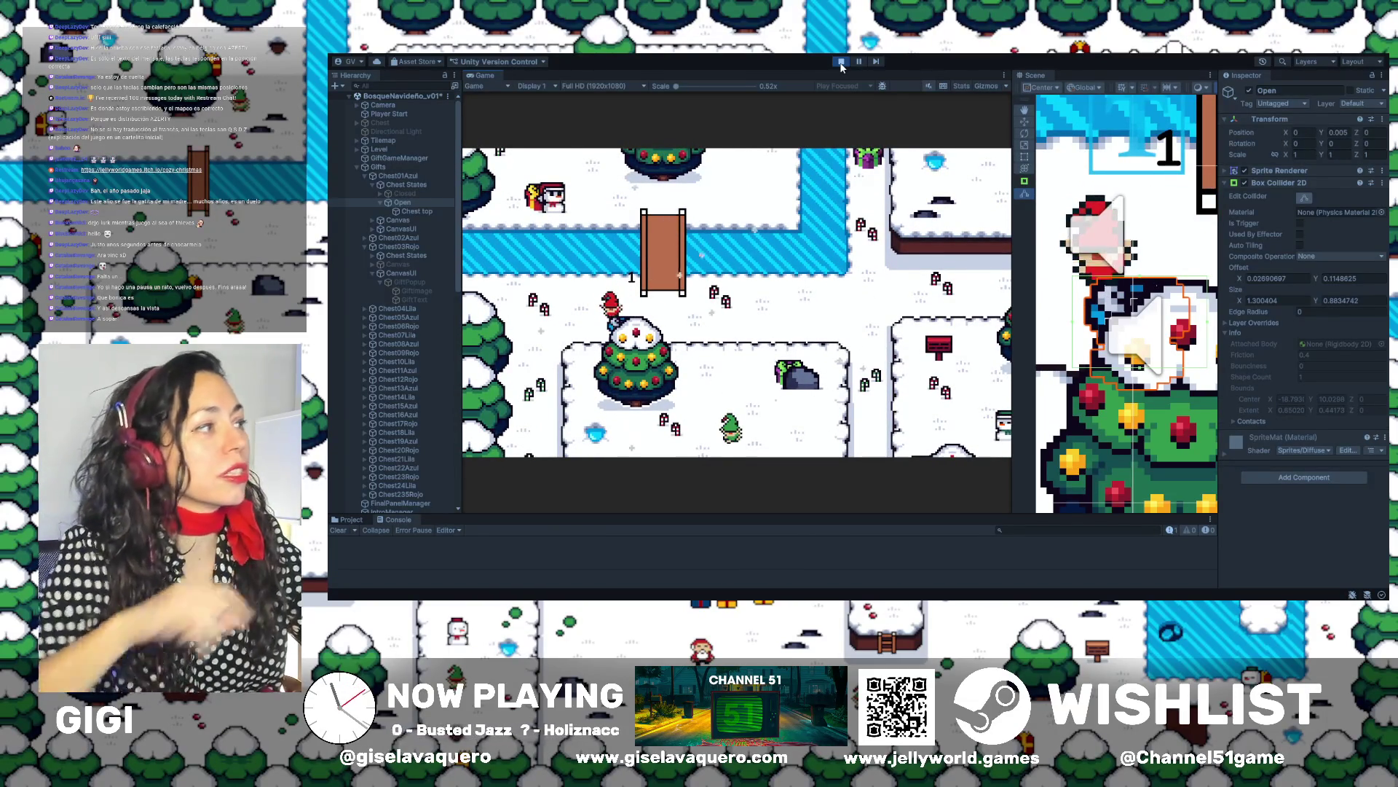
Walk across the bridge and along the river, opening the gifts found there
{"action": "key", "text": "Up"}
{"action": "key", "text": "Right"}
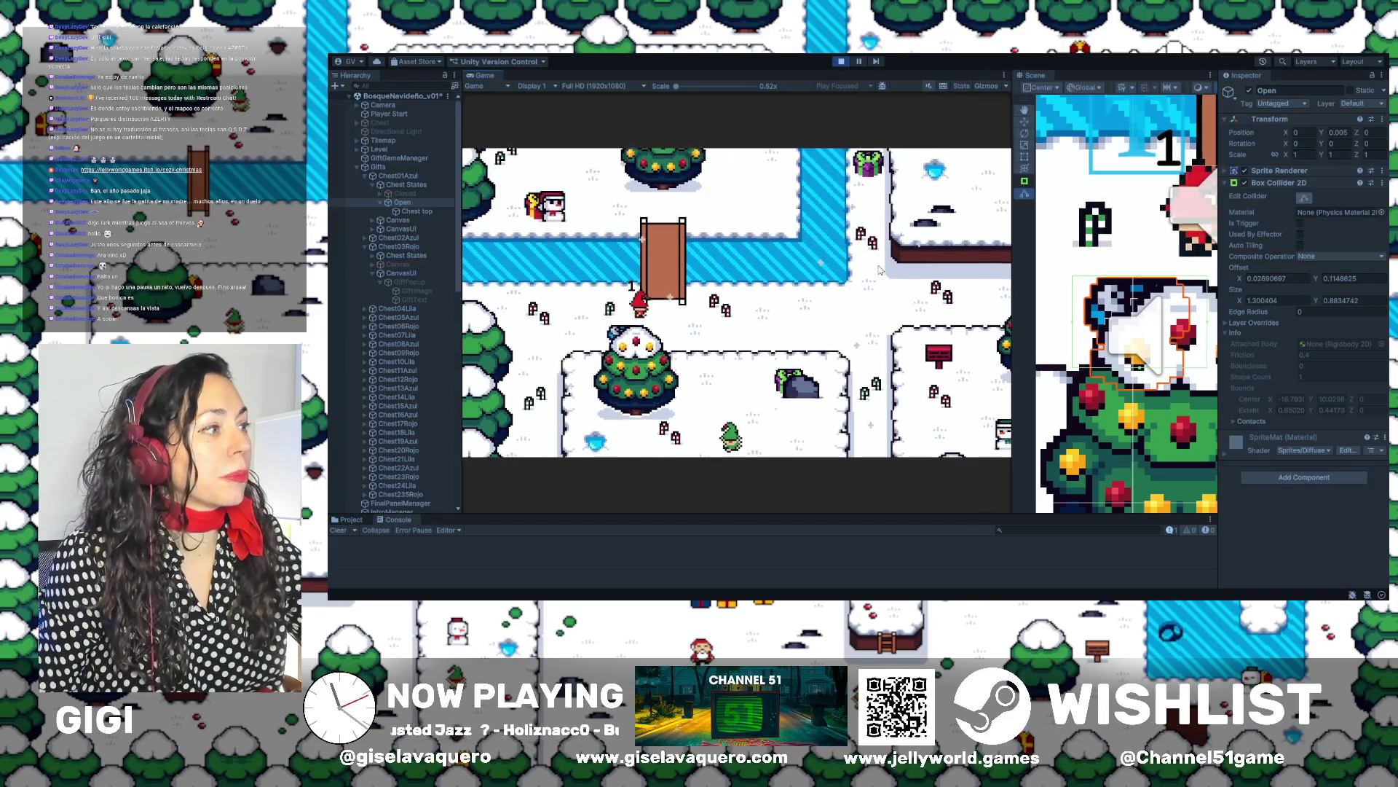
{"action": "key", "text": "Up"}
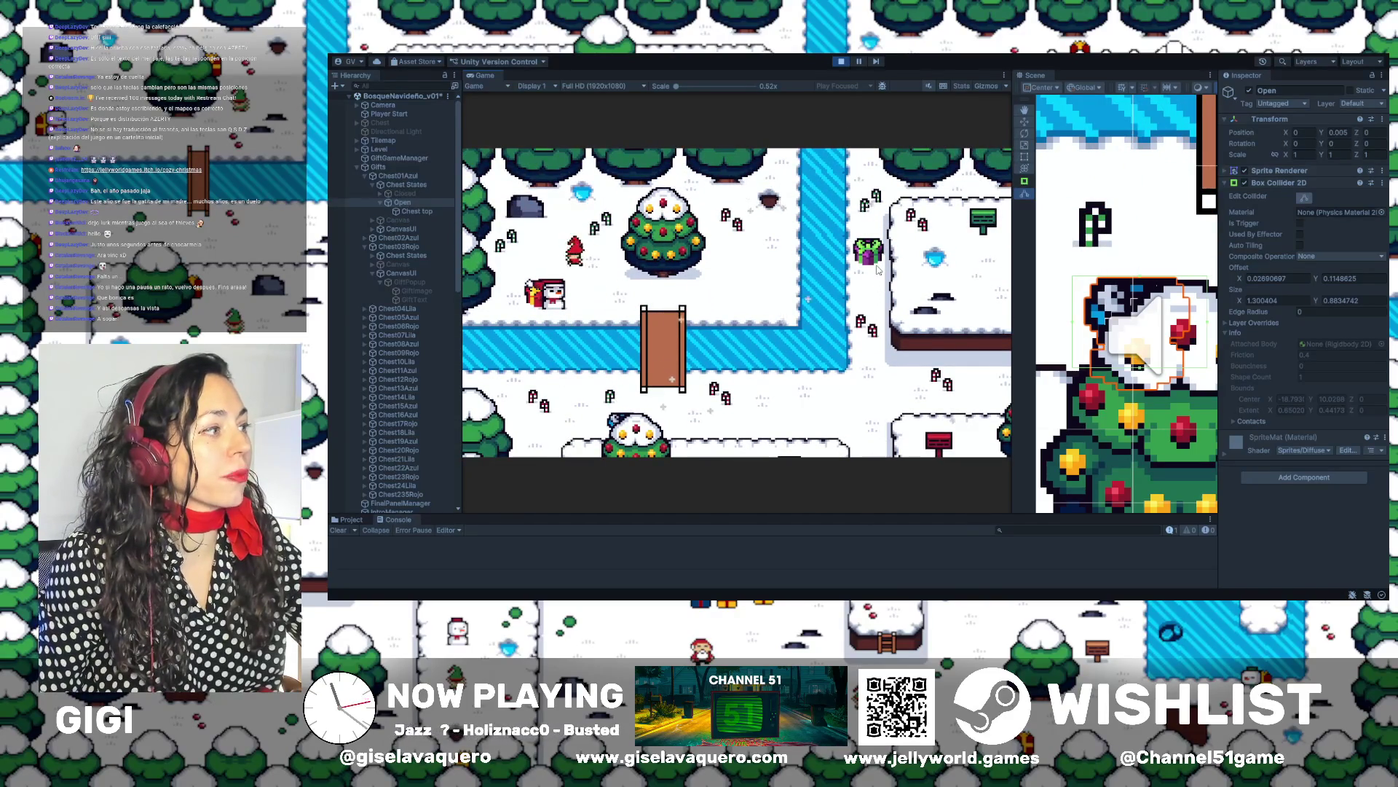
{"action": "key", "text": "space"}
{"action": "key", "text": "space"}
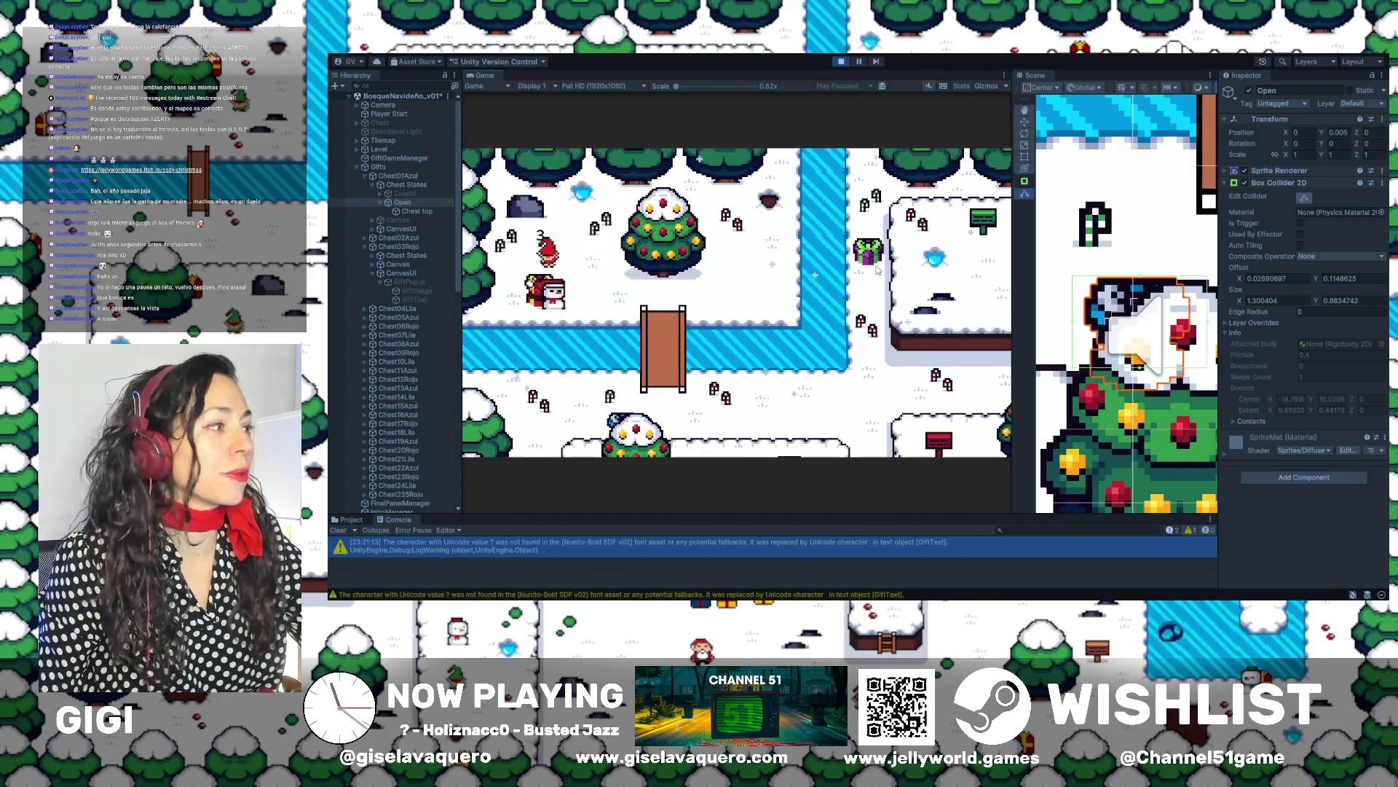
{"action": "key", "text": "Right"}
{"action": "key", "text": "Down"}
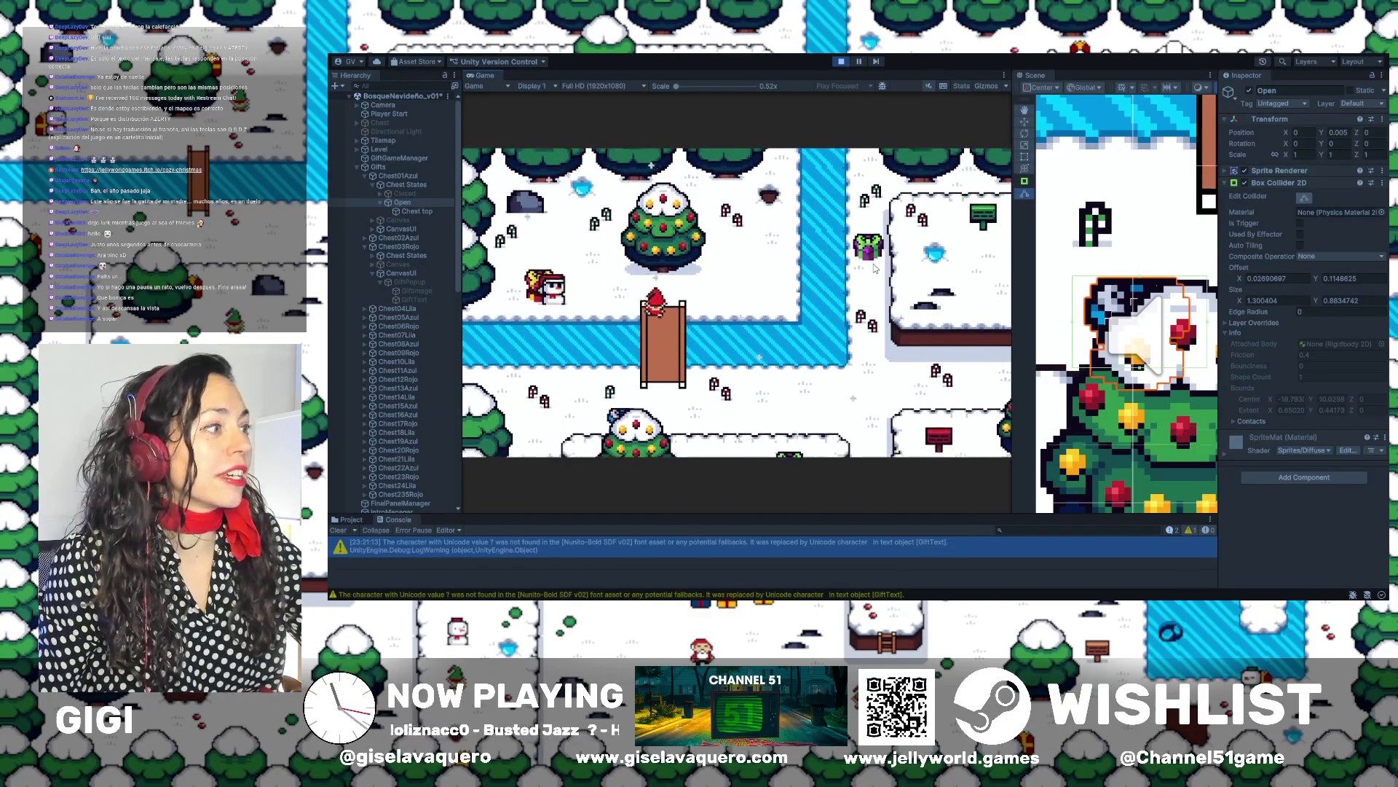
{"action": "key", "text": "Right"}
{"action": "key", "text": "Up"}
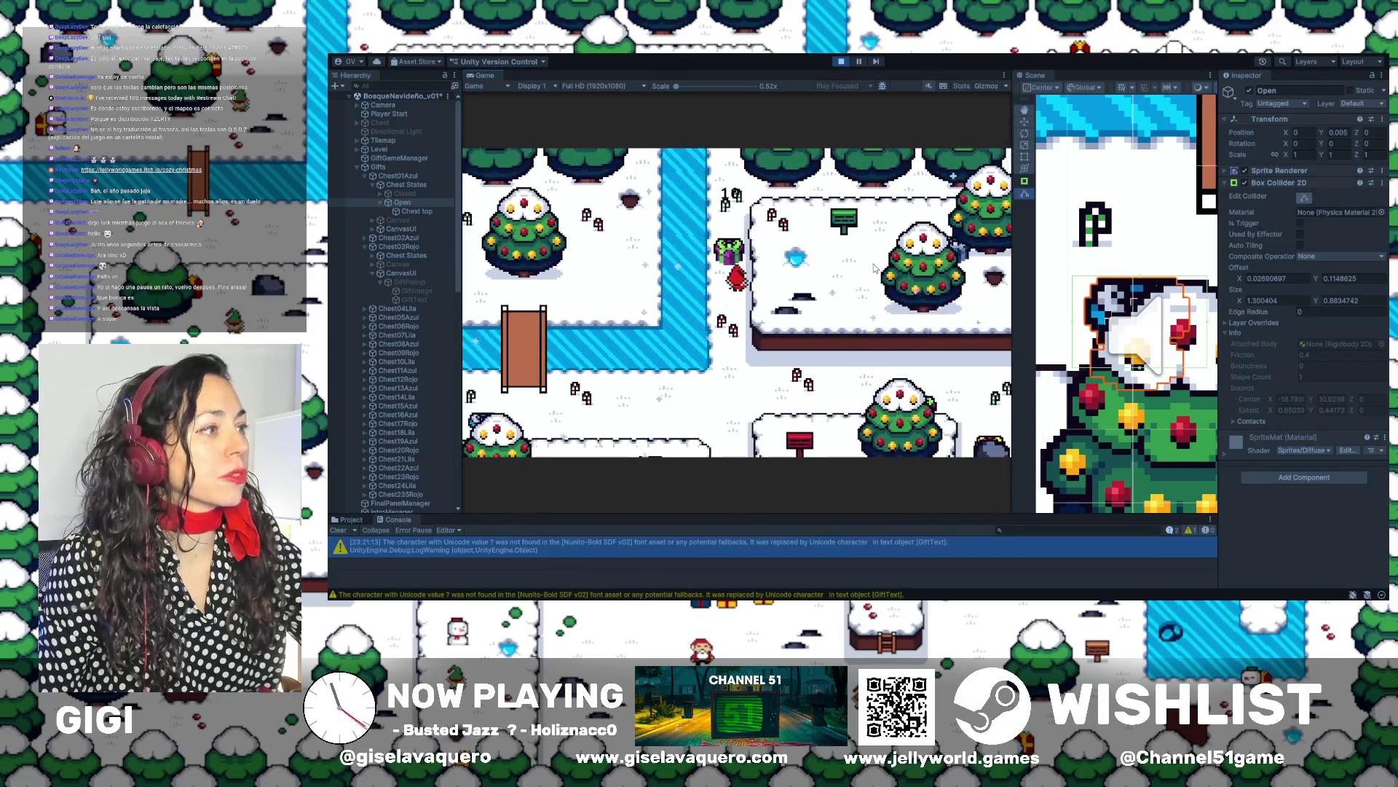
{"action": "key", "text": "space"}
Walk right and down to the next gift and close its message popup
{"action": "key", "text": "Down"}
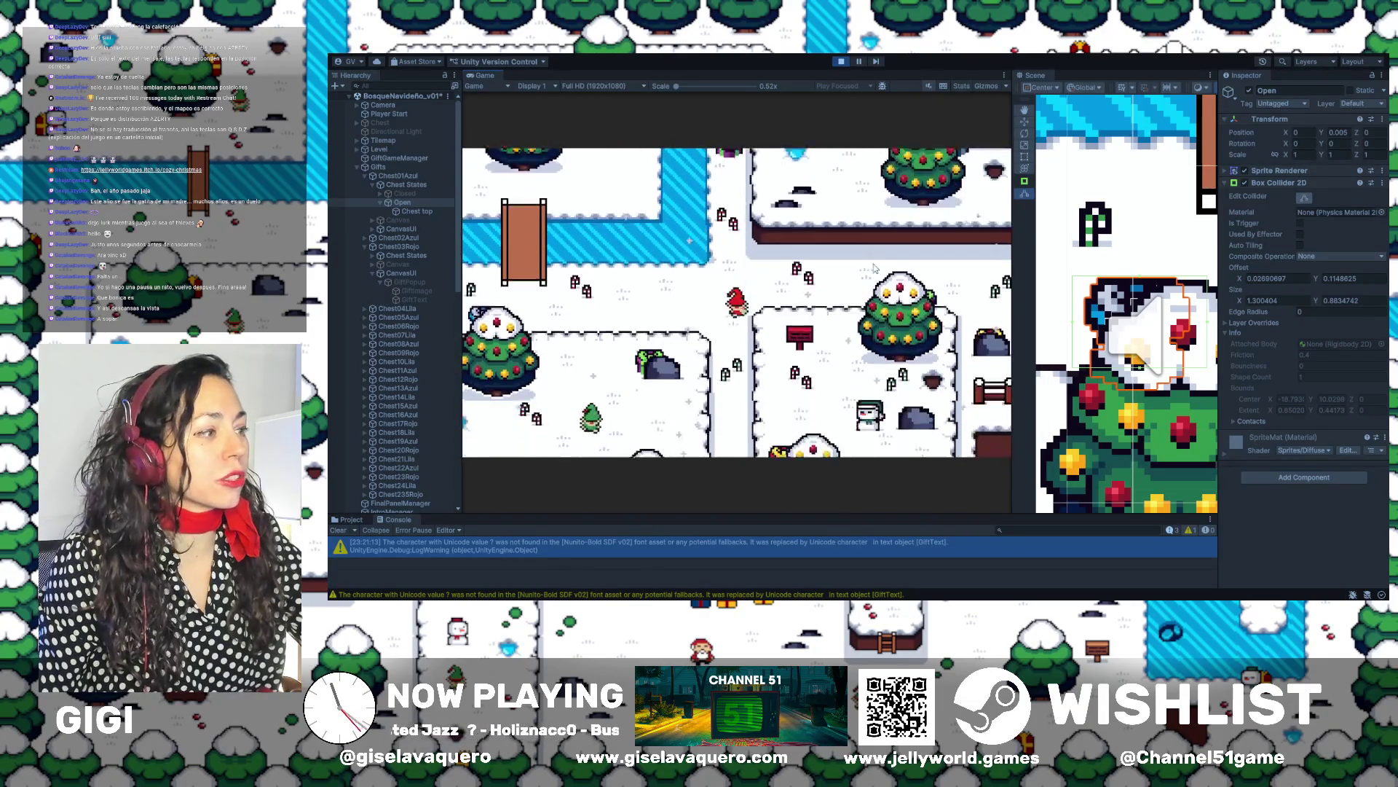
{"action": "key", "text": "Down"}
{"action": "key", "text": "Right"}
{"action": "key", "text": "Down"}
{"action": "key", "text": "Left"}
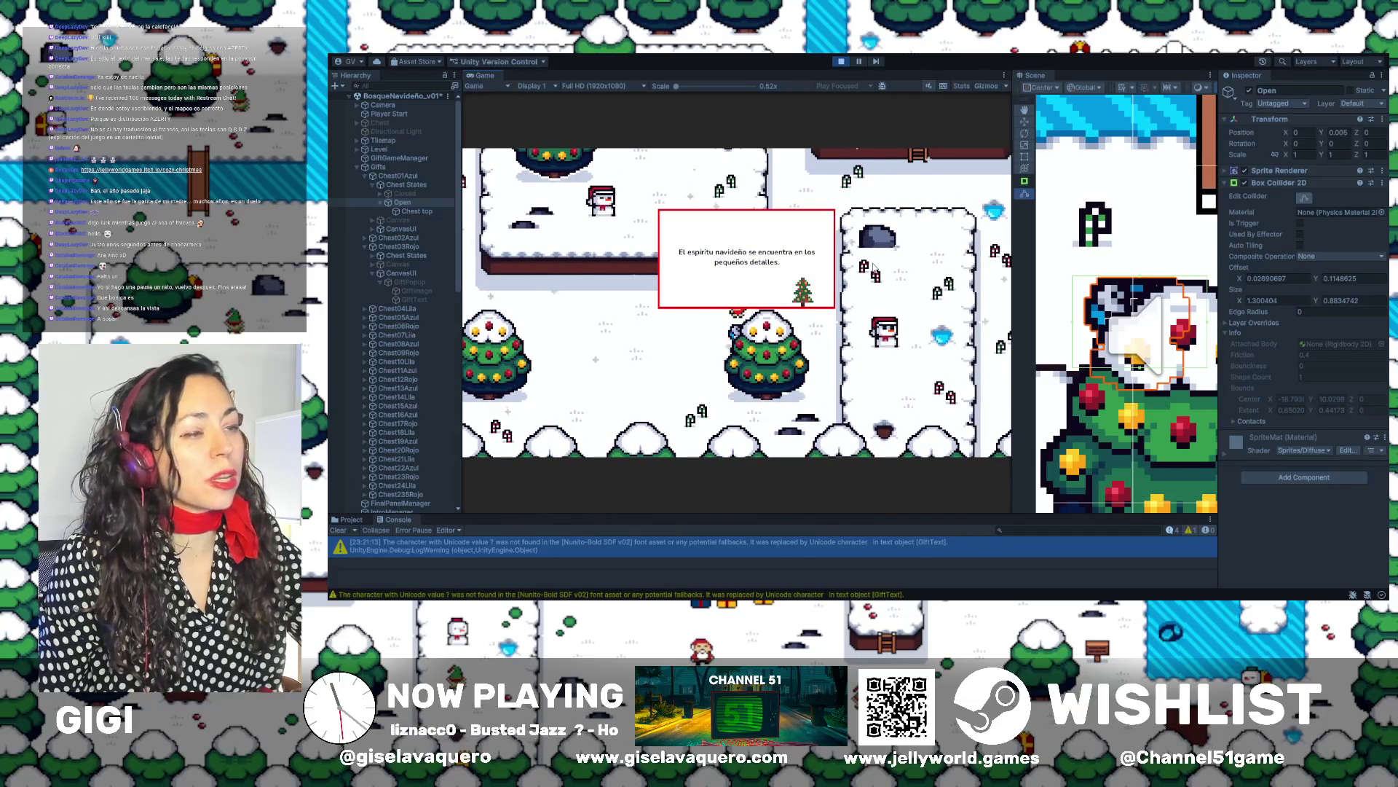
{"action": "key", "text": "space"}
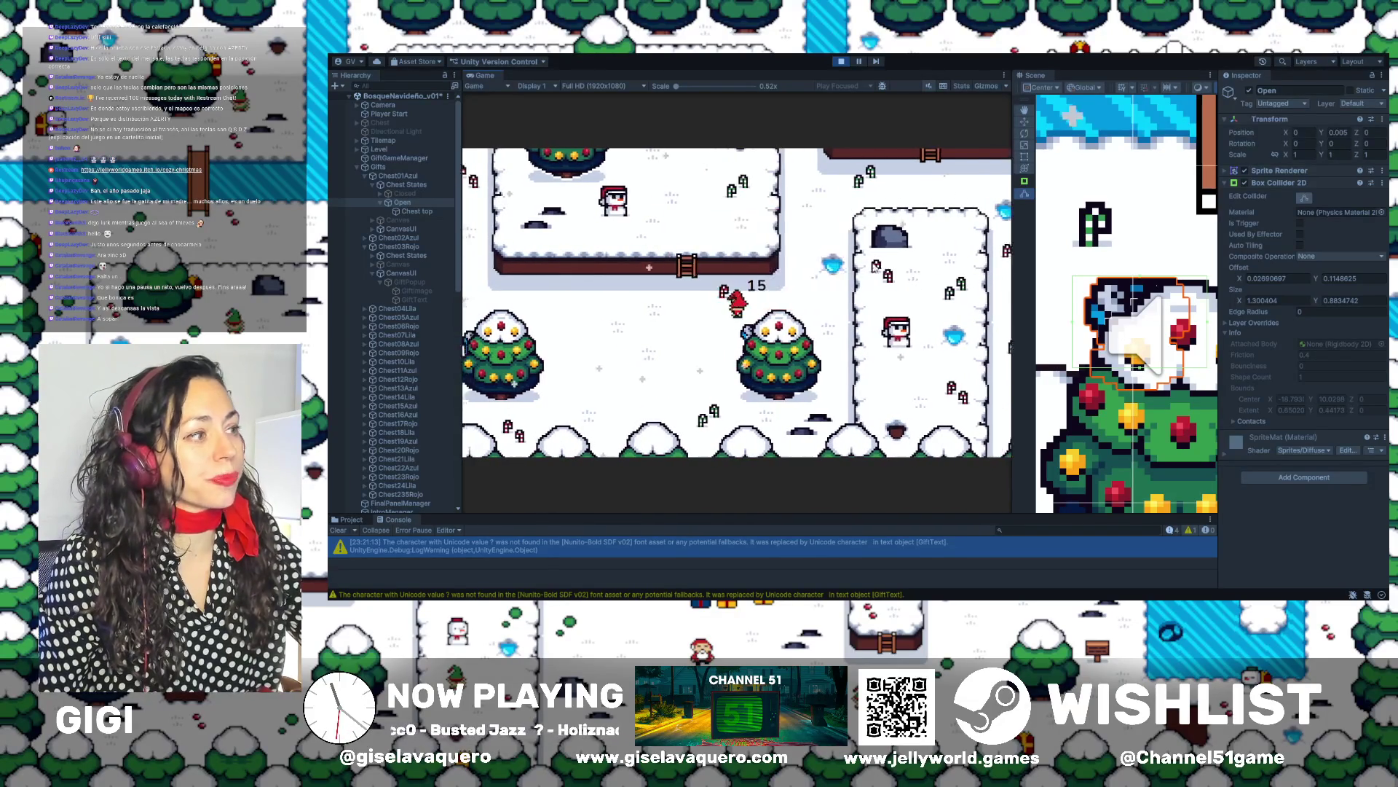
Walk behind the tree and open its gift, raising the gift counter to 14
{"action": "key", "text": "Left"}
{"action": "key", "text": "Up"}
{"action": "key", "text": "Up"}
{"action": "key", "text": "Left"}
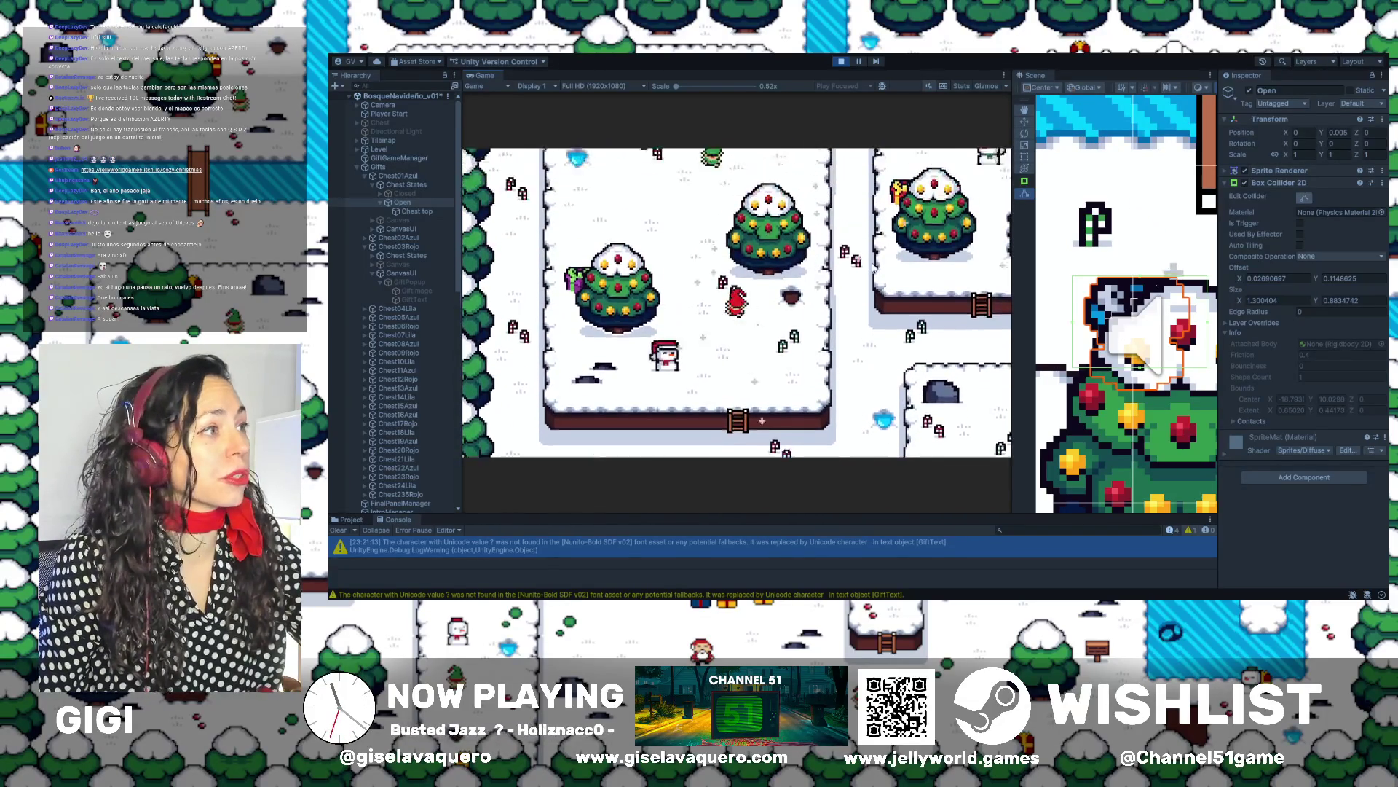
{"action": "key", "text": "Right"}
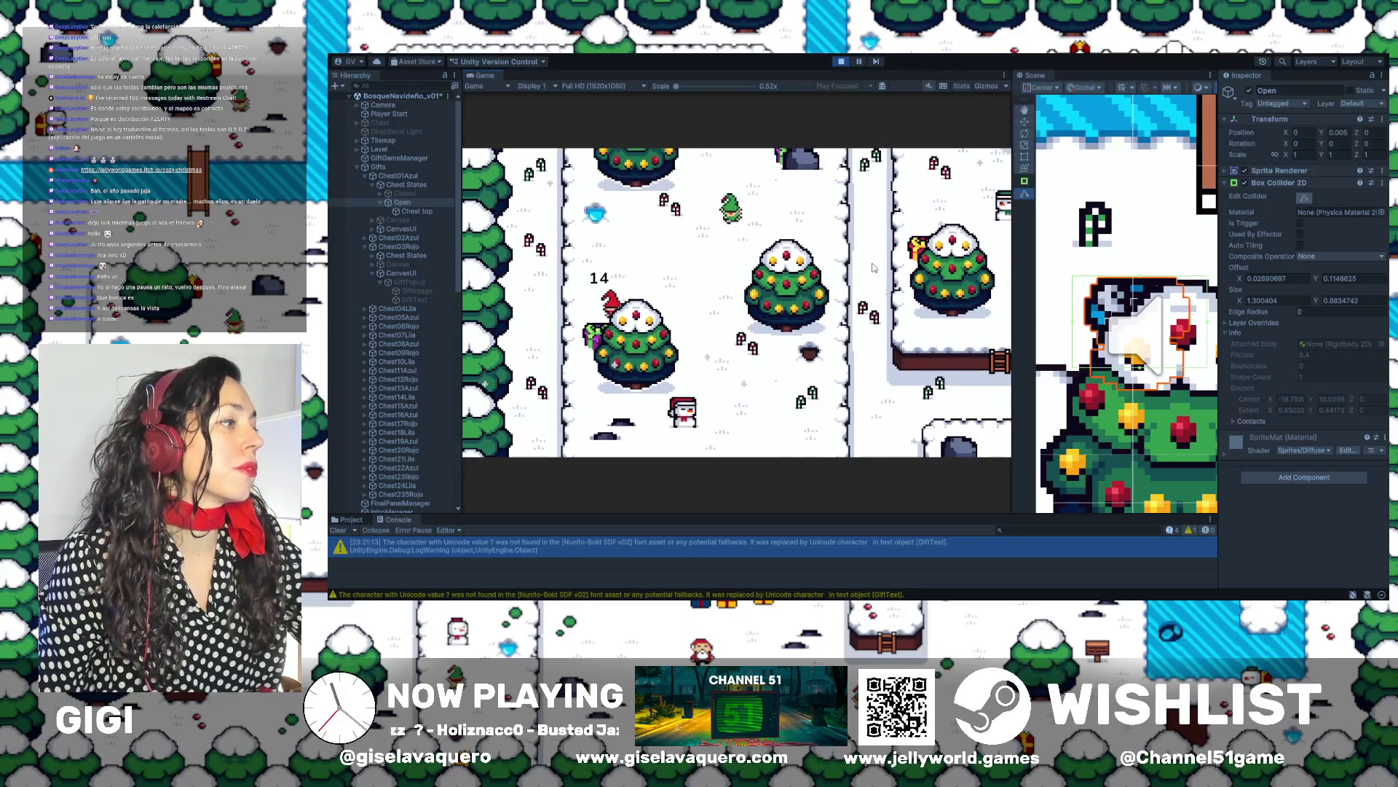
{"action": "key", "text": "space"}
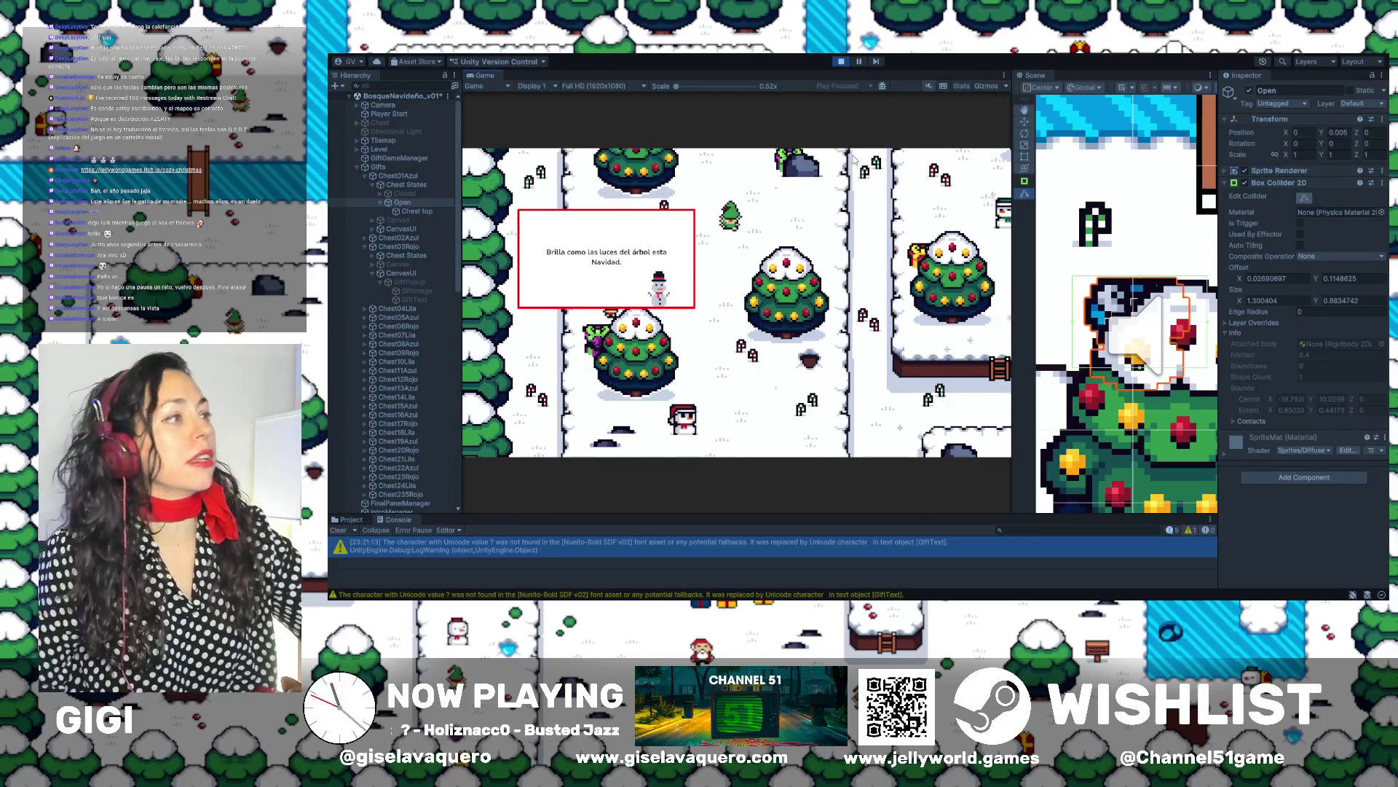
Stop the playtest, enlarge and zoom the Scene view, and select Chest14Lila on the tree
{"action": "left_click", "coordinate": [841, 61]}
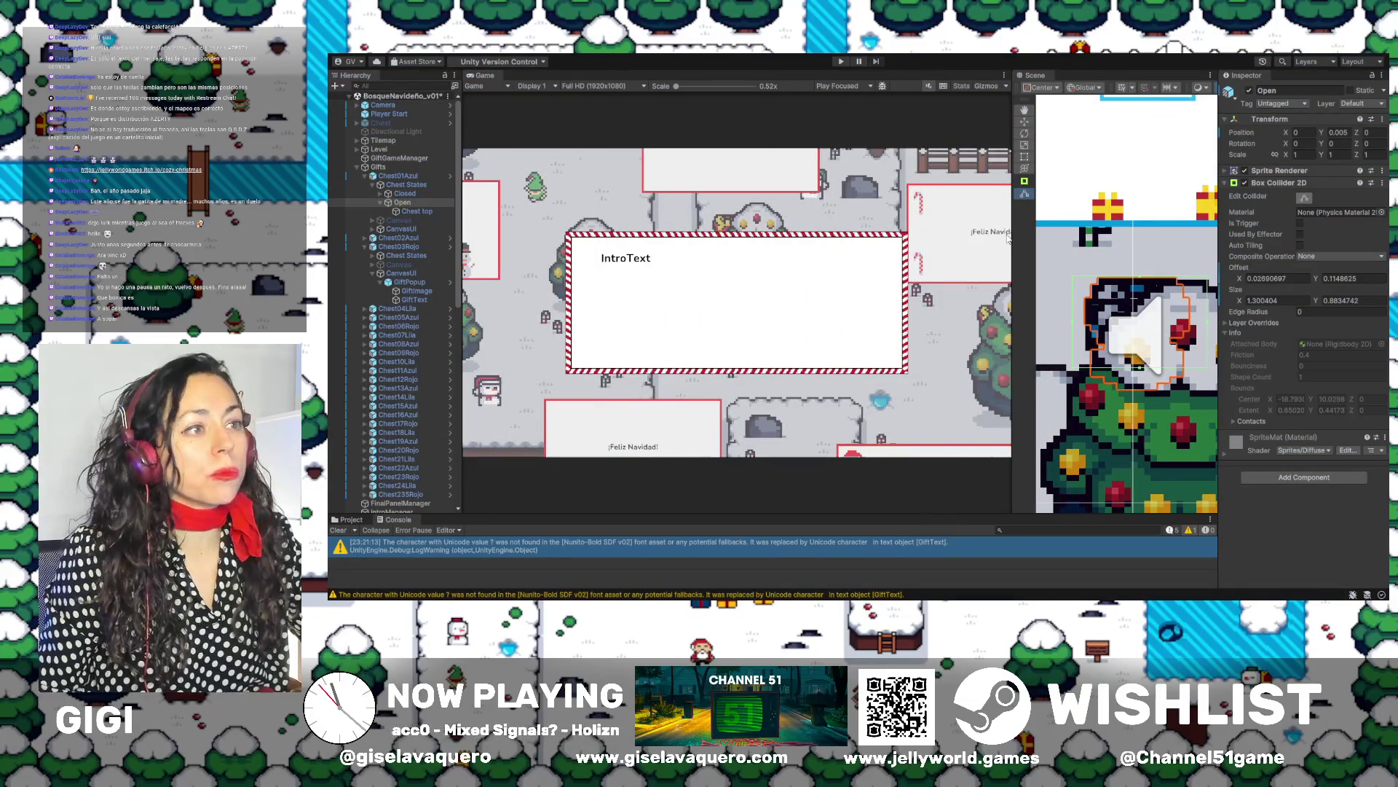
{"action": "left_click_drag", "start_coordinate": [1011, 245], "coordinate": [627, 234]}
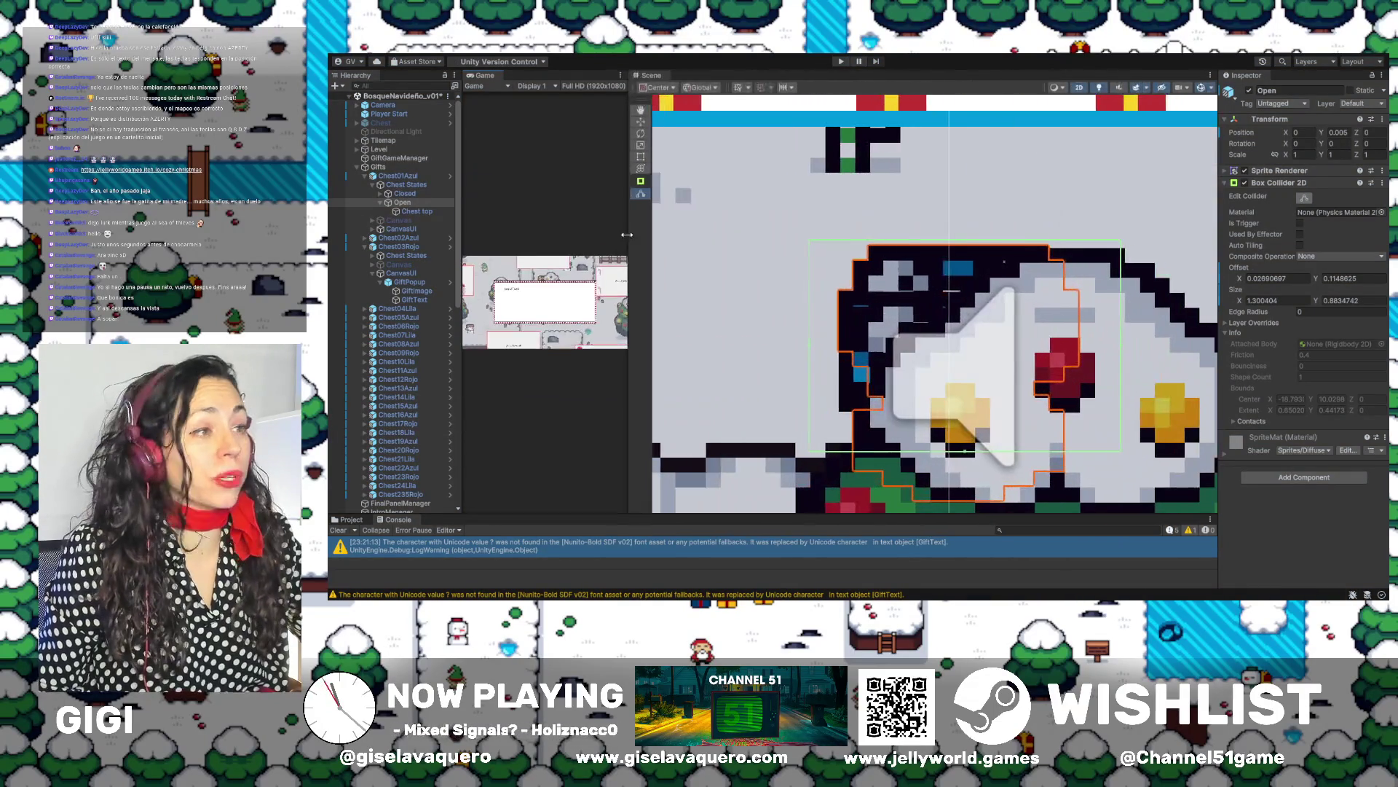
{"action": "scroll", "coordinate": [1045, 142], "scroll_direction": "down", "scroll_amount": 8}
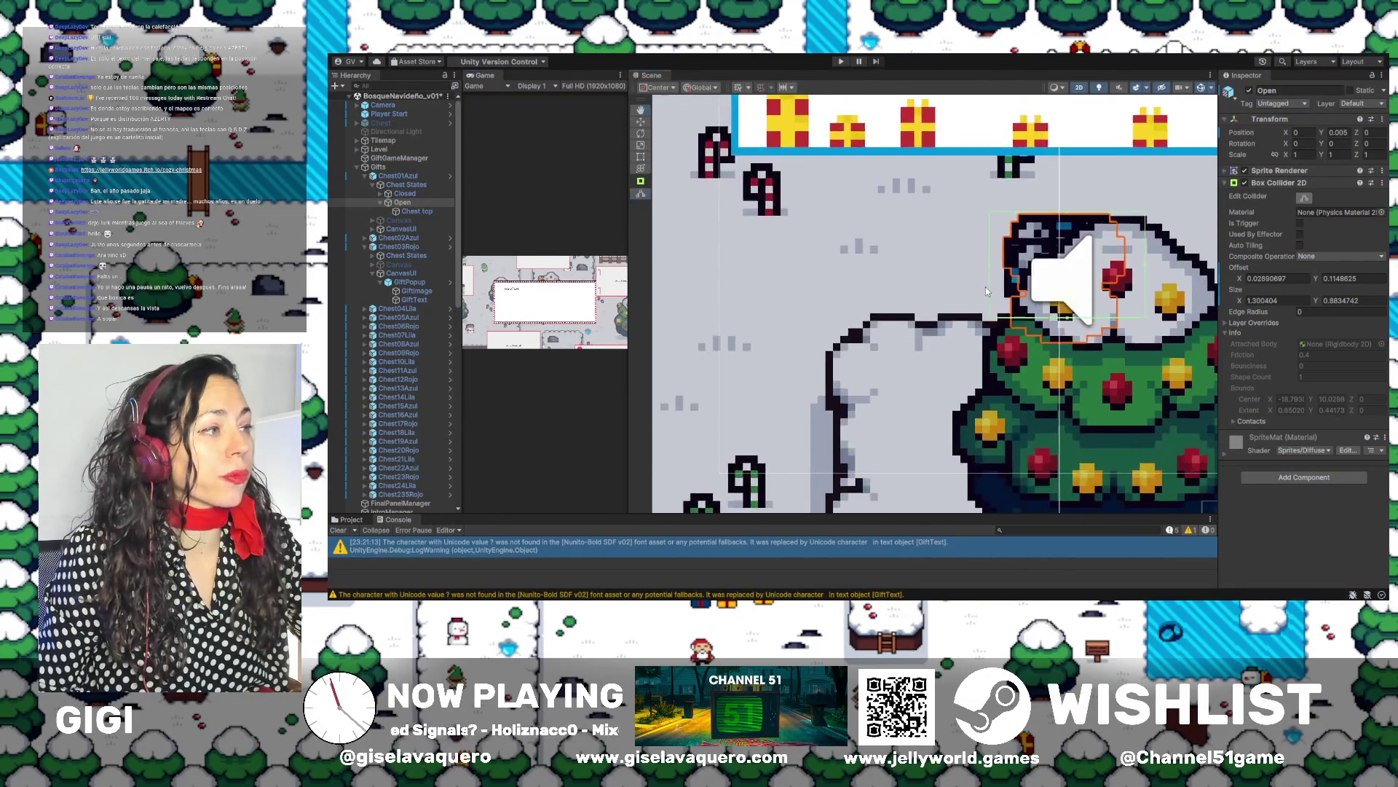
{"action": "scroll", "coordinate": [956, 308], "scroll_direction": "down", "scroll_amount": 8}
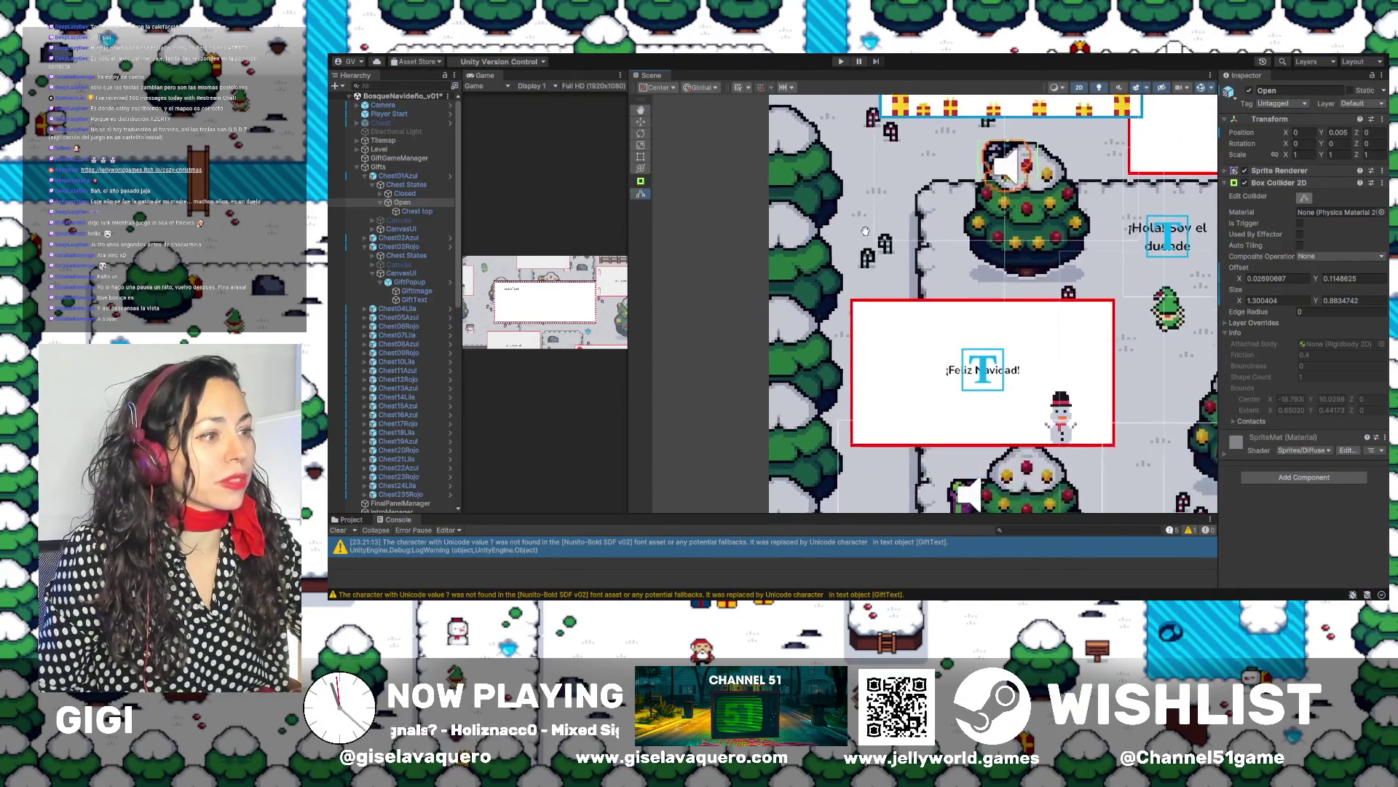
{"action": "left_click_drag", "start_coordinate": [903, 354], "coordinate": [874, 247]}
{"action": "left_click", "coordinate": [888, 301]}
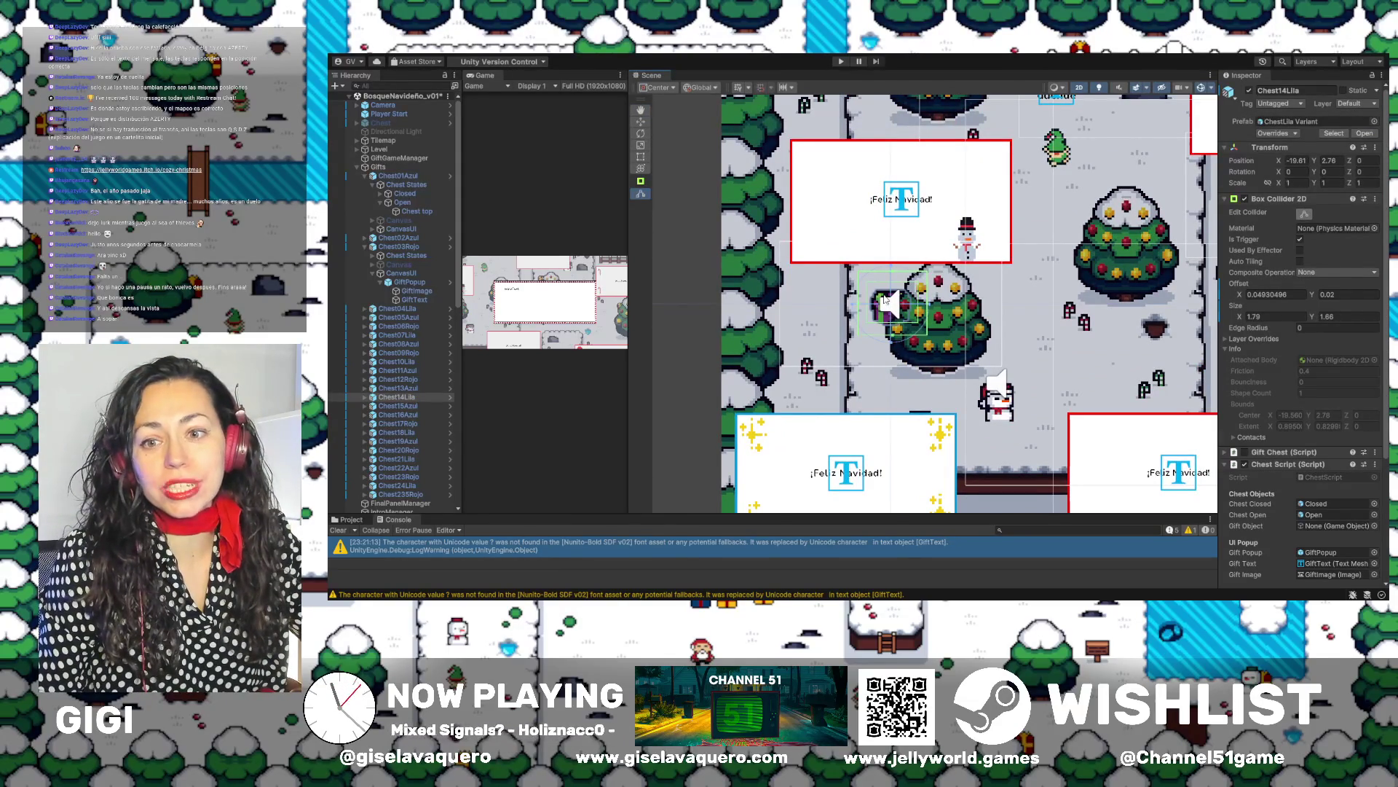
Expand Chest14Lila's Chest States and lower the Open collider's top edge onto the chest
{"action": "scroll", "coordinate": [883, 318], "scroll_direction": "up", "scroll_amount": 5}
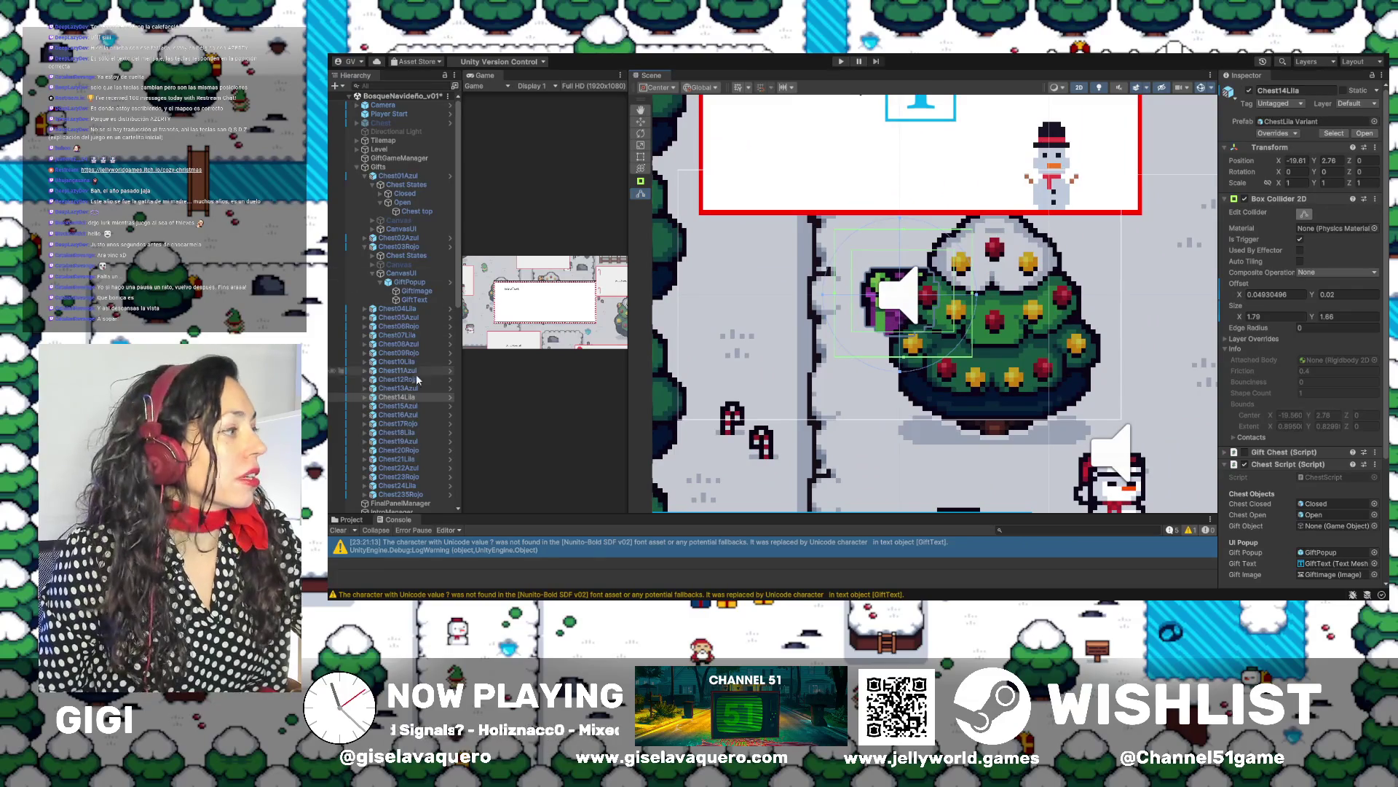
{"action": "left_click", "coordinate": [364, 397]}
{"action": "left_click", "coordinate": [373, 407]}
{"action": "left_click", "coordinate": [404, 415]}
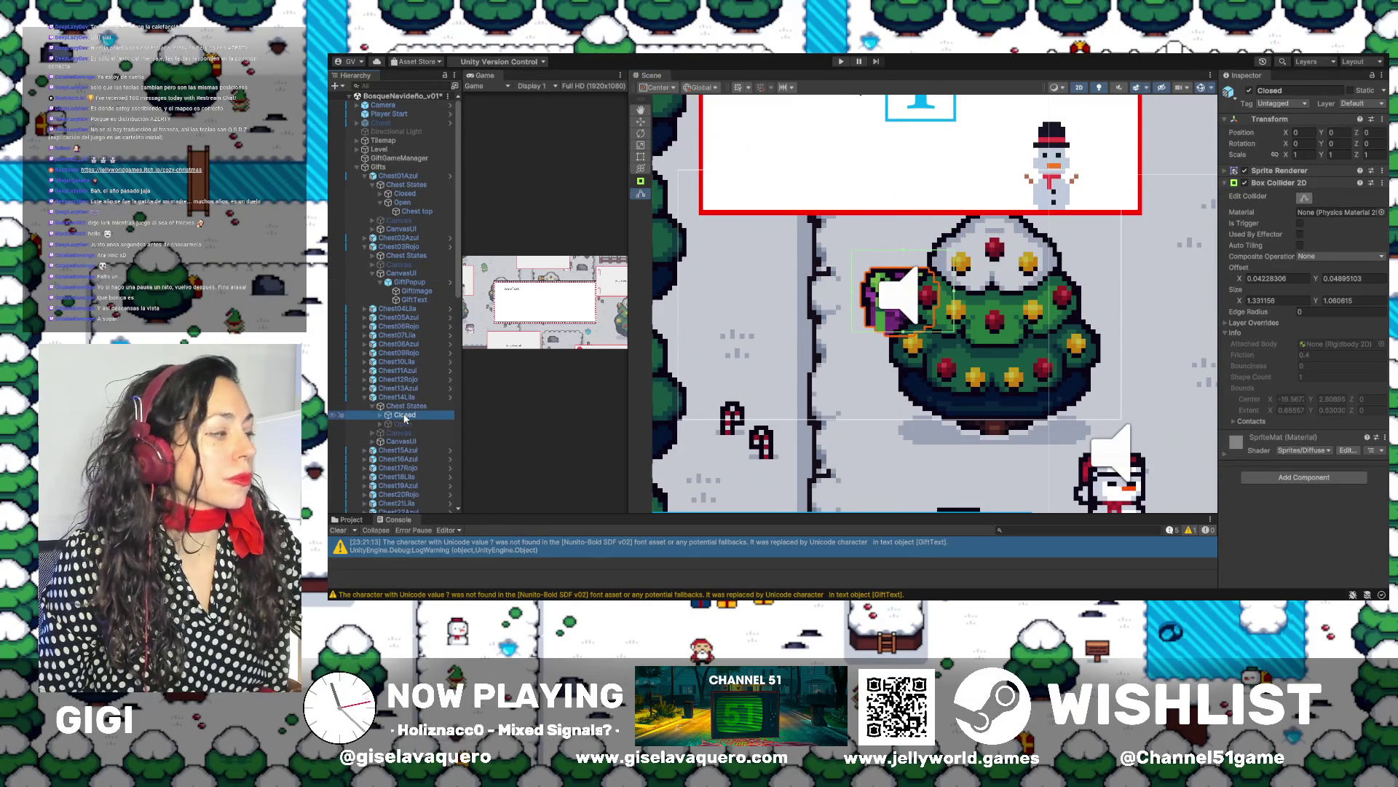
{"action": "left_click", "coordinate": [402, 424]}
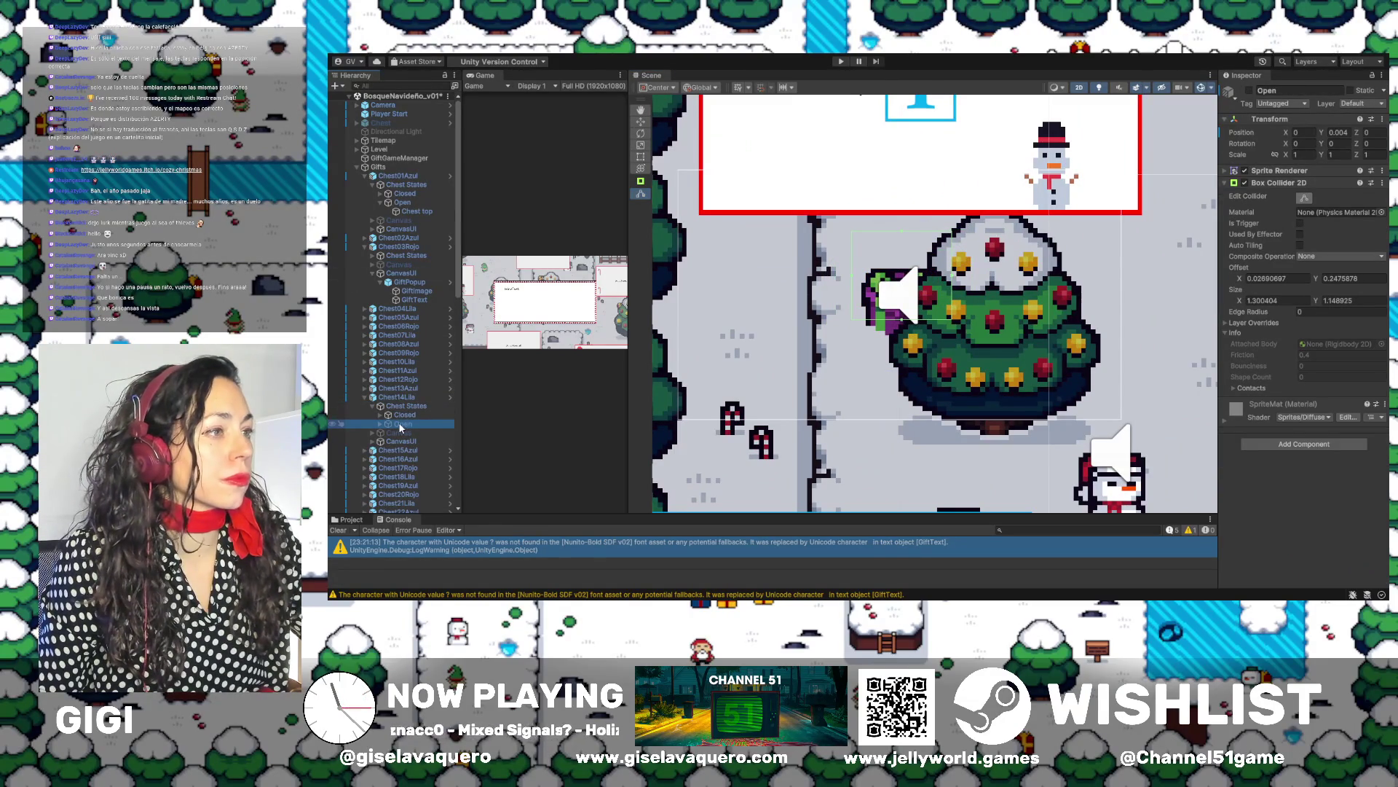
{"action": "left_click_drag", "start_coordinate": [903, 241], "coordinate": [906, 271]}
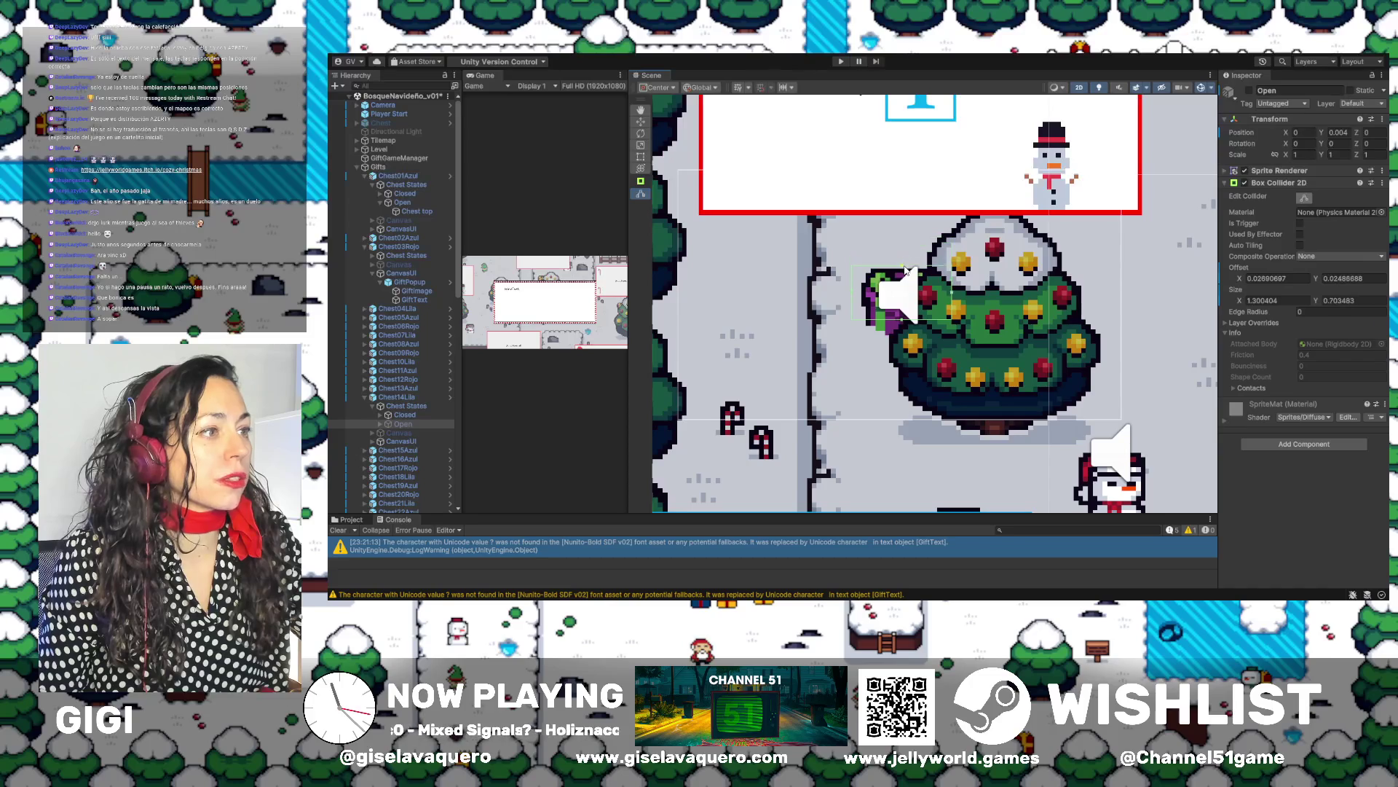
Fit the Closed collider by lowering its top and pulling in both sides, to 1.11562 × 0.8953702
{"action": "left_click", "coordinate": [405, 414]}
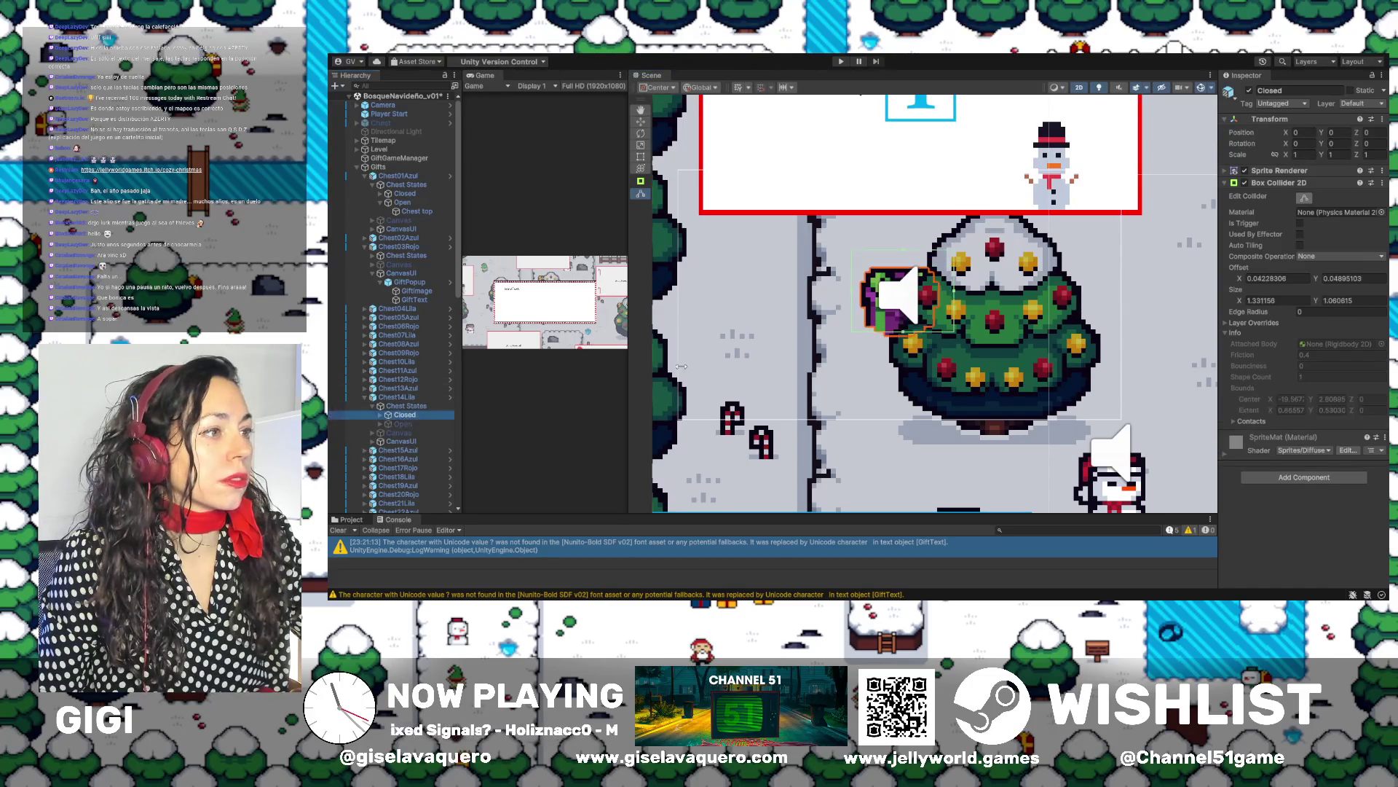
{"action": "left_click_drag", "start_coordinate": [900, 252], "coordinate": [943, 302]}
{"action": "left_click_drag", "start_coordinate": [856, 295], "coordinate": [859, 302]}
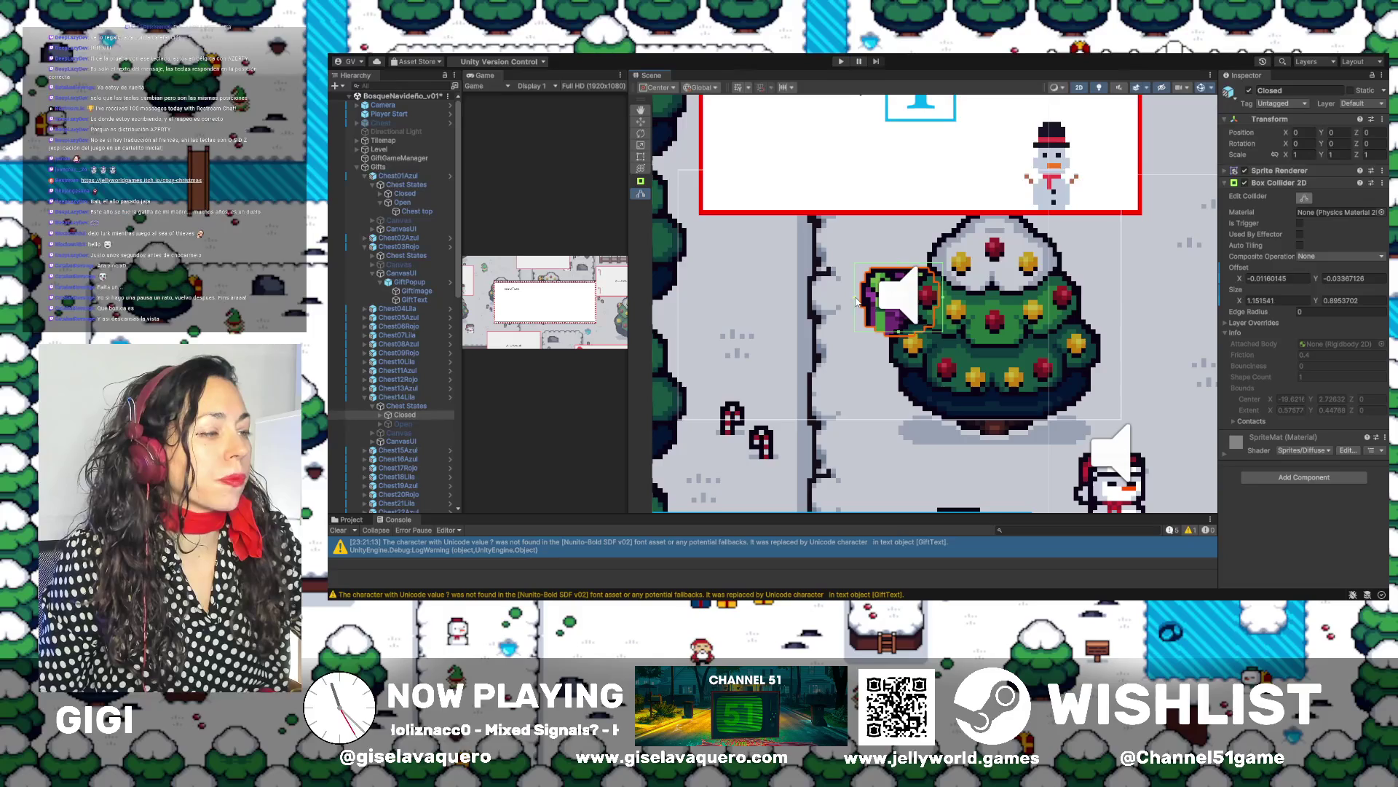
{"action": "left_click_drag", "start_coordinate": [944, 300], "coordinate": [941, 300]}
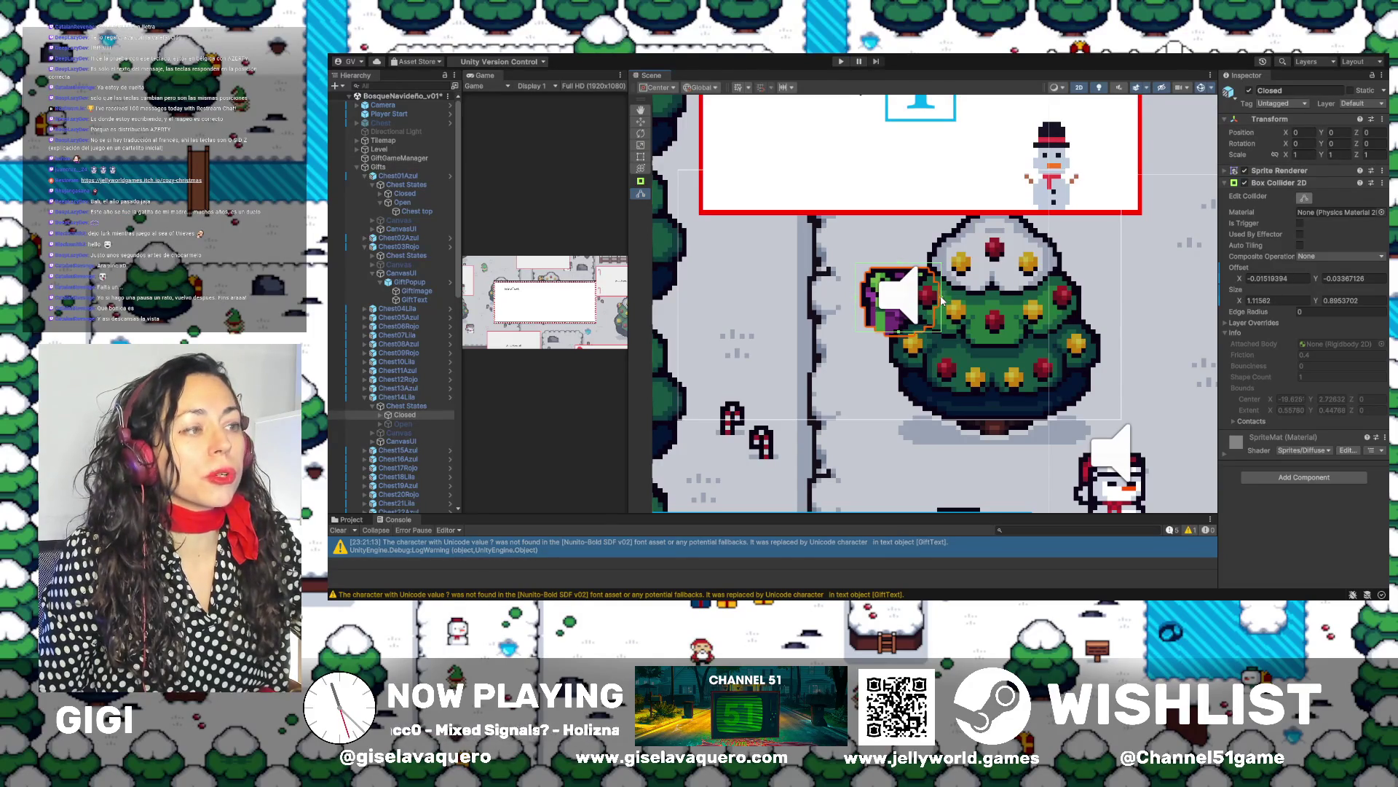
Pull in the Open collider's right edge to 1.108431 × 0.6982985, then collapse Chest14Lila
{"action": "left_click", "coordinate": [405, 423]}
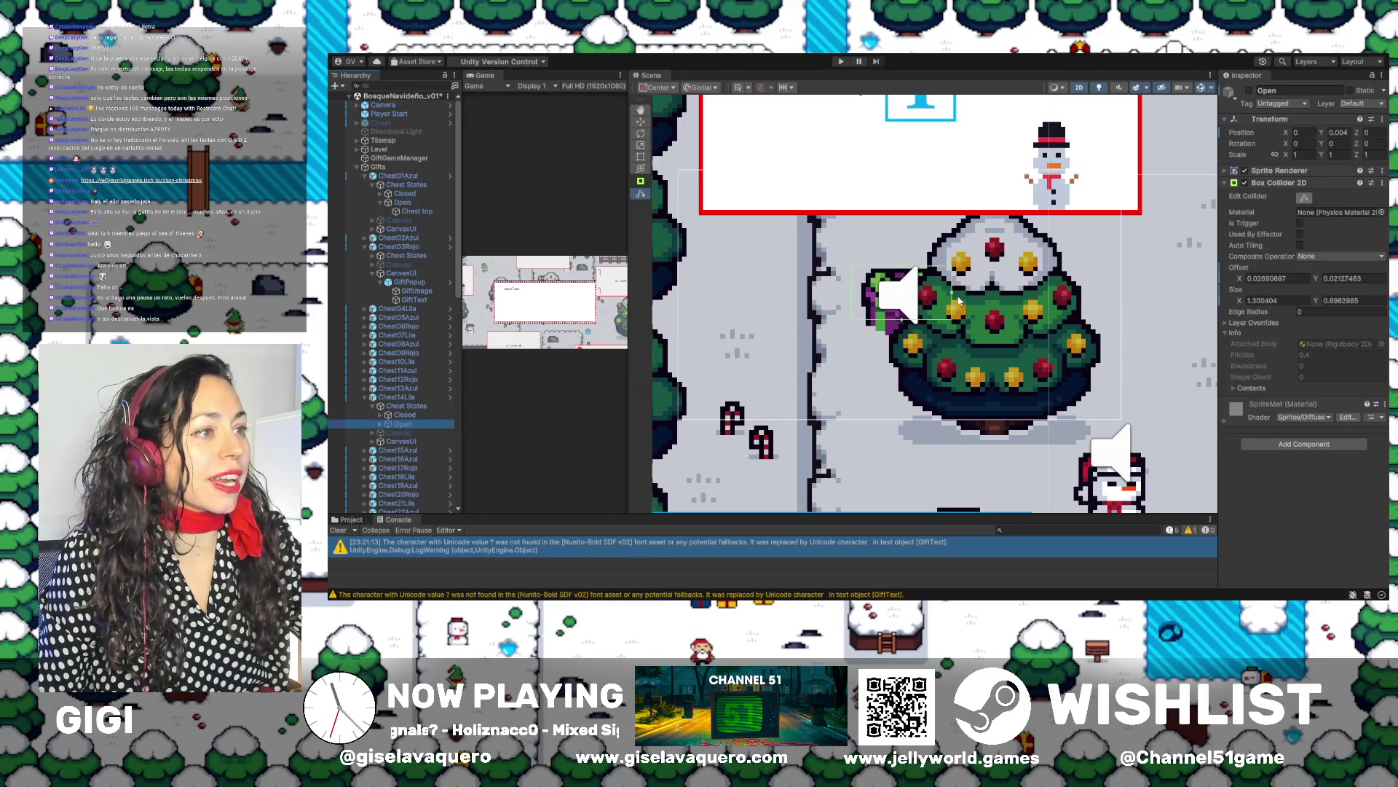
{"action": "left_click_drag", "start_coordinate": [952, 295], "coordinate": [937, 295]}
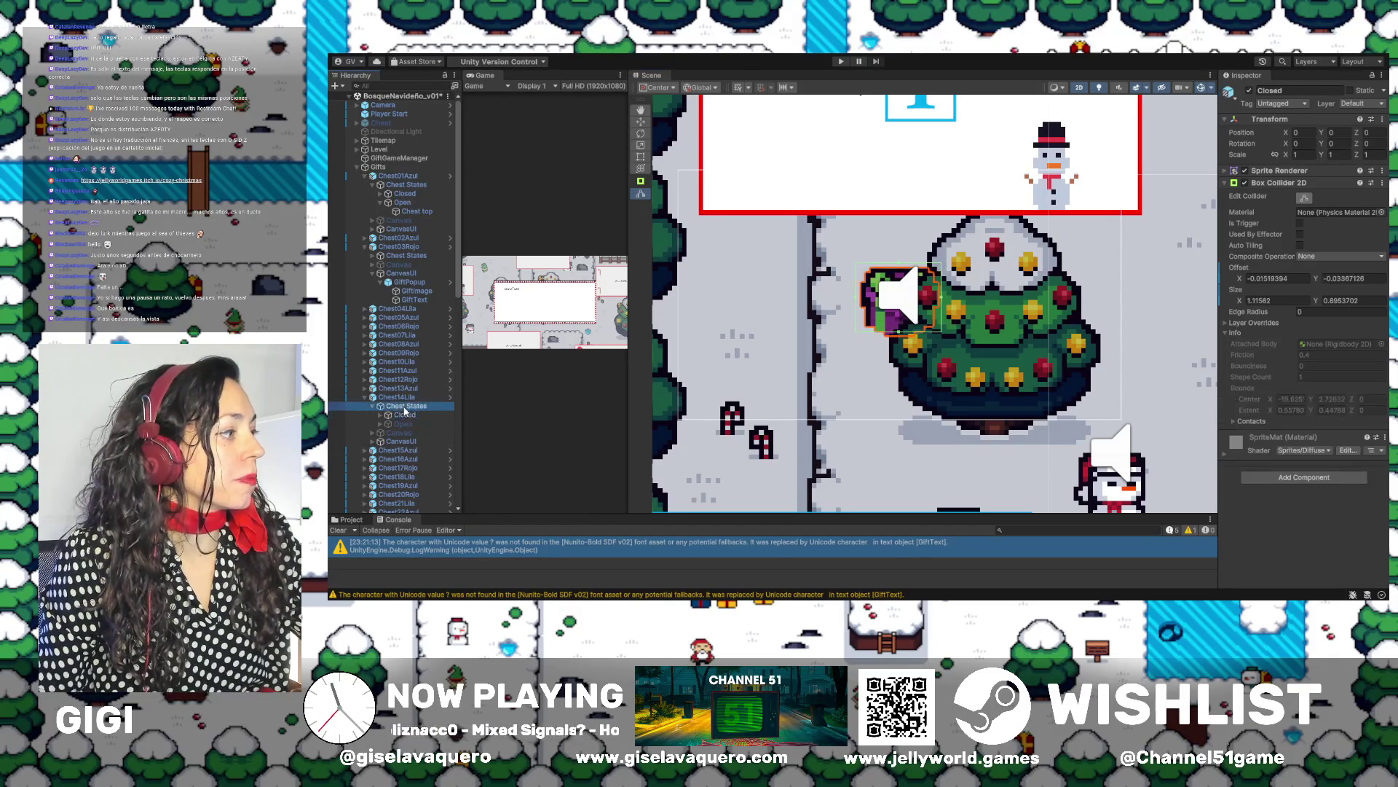
{"action": "left_click", "coordinate": [368, 399]}
{"action": "left_click", "coordinate": [366, 397]}
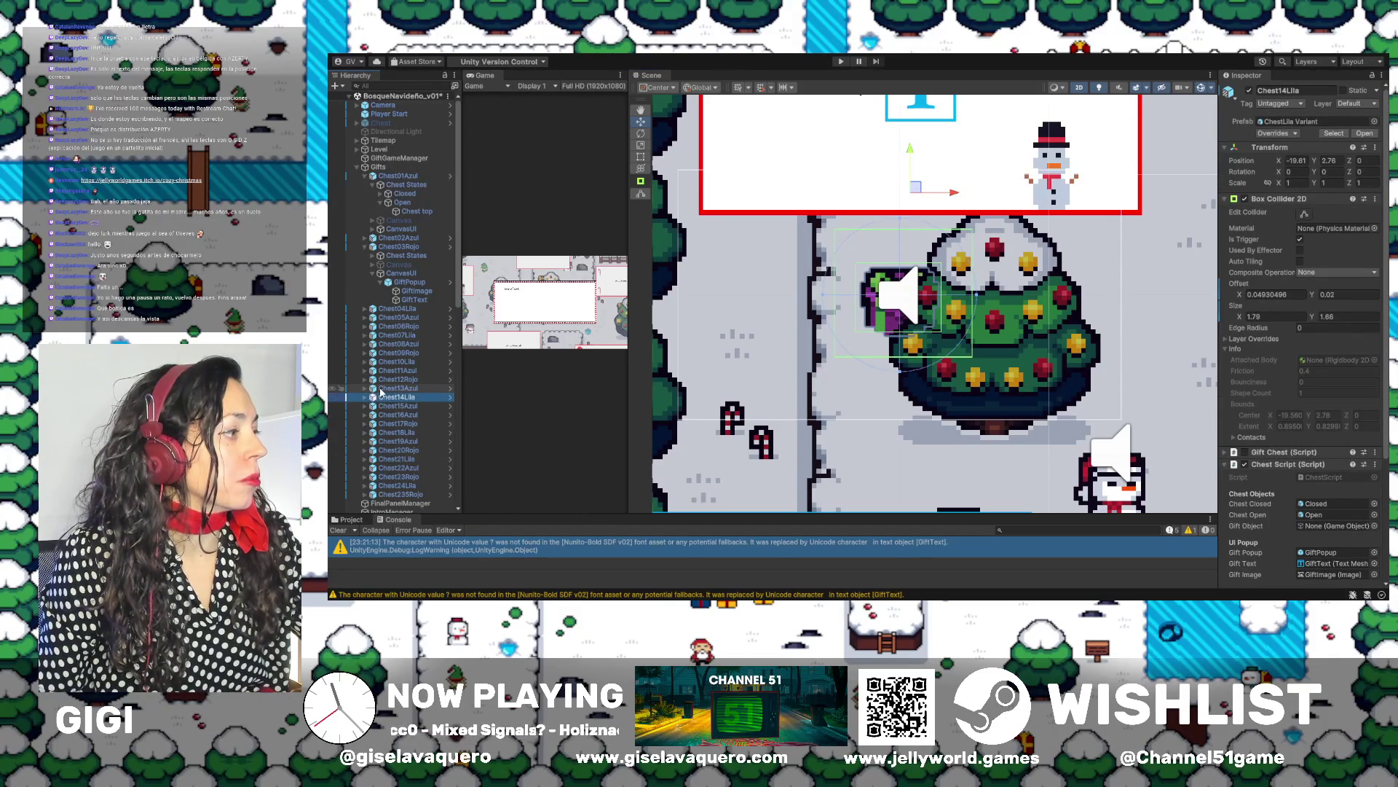
Fit Chest13Azul's Closed collider by lowering its top edge and pulling its right edge in
{"action": "left_click", "coordinate": [381, 389]}
{"action": "left_click", "coordinate": [369, 389]}
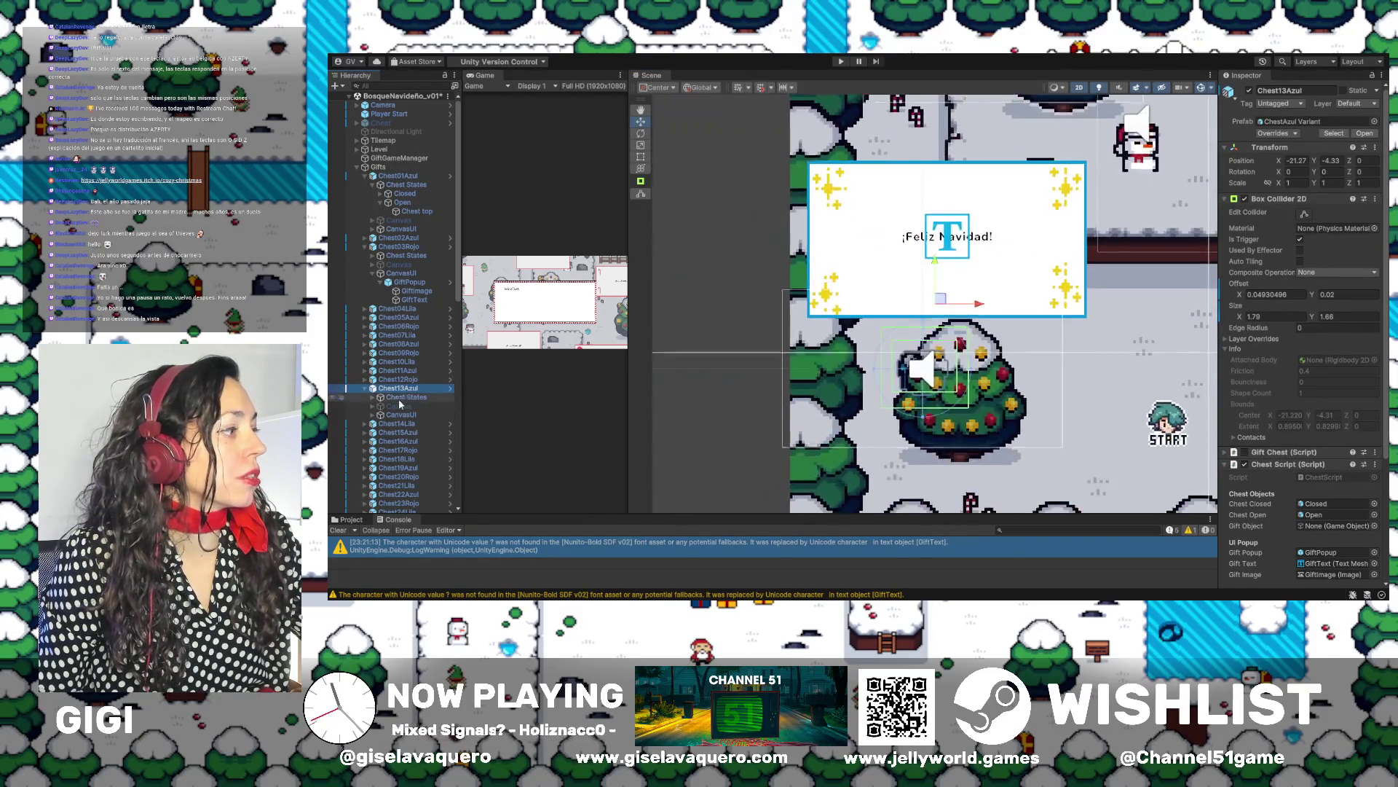
{"action": "left_click", "coordinate": [379, 397]}
{"action": "left_click", "coordinate": [405, 407]}
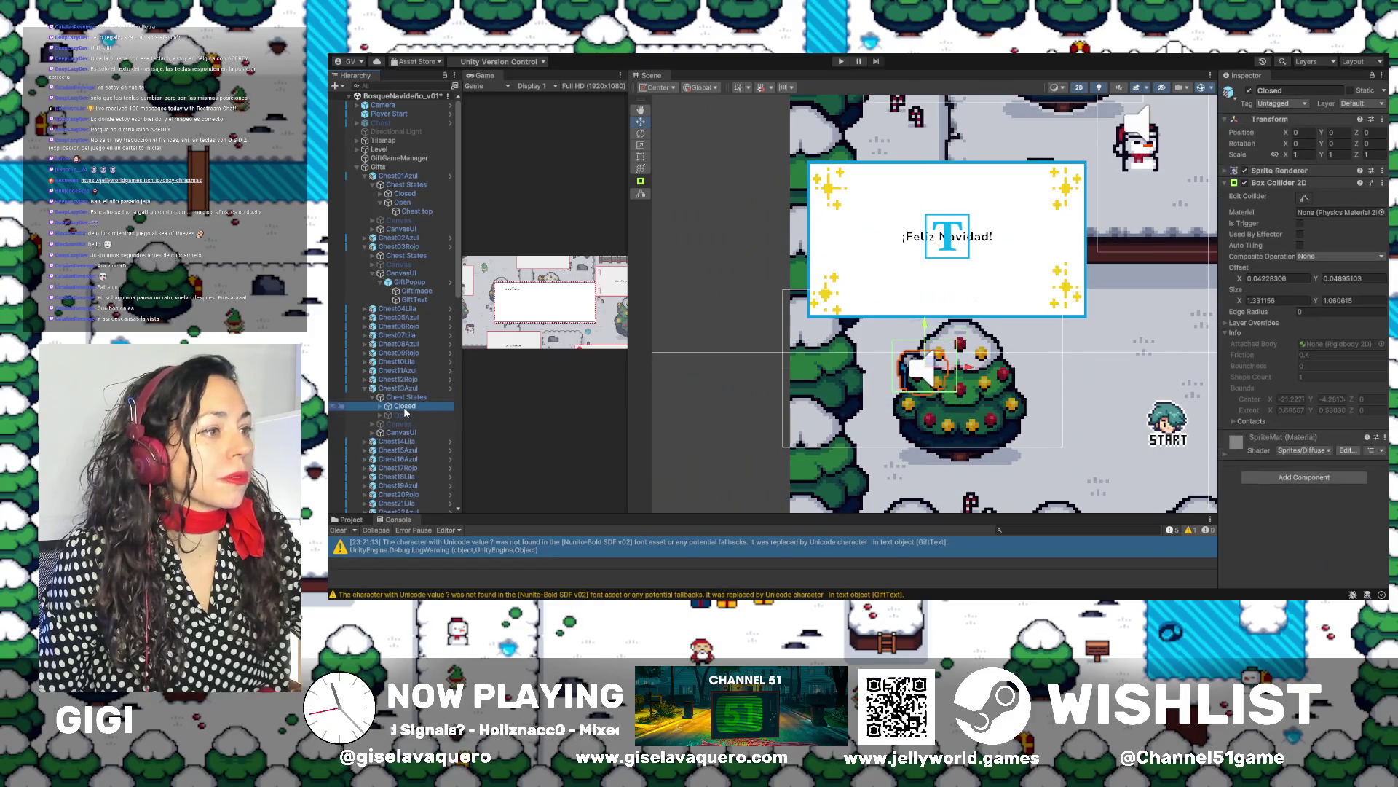
{"action": "double_click", "coordinate": [407, 410]}
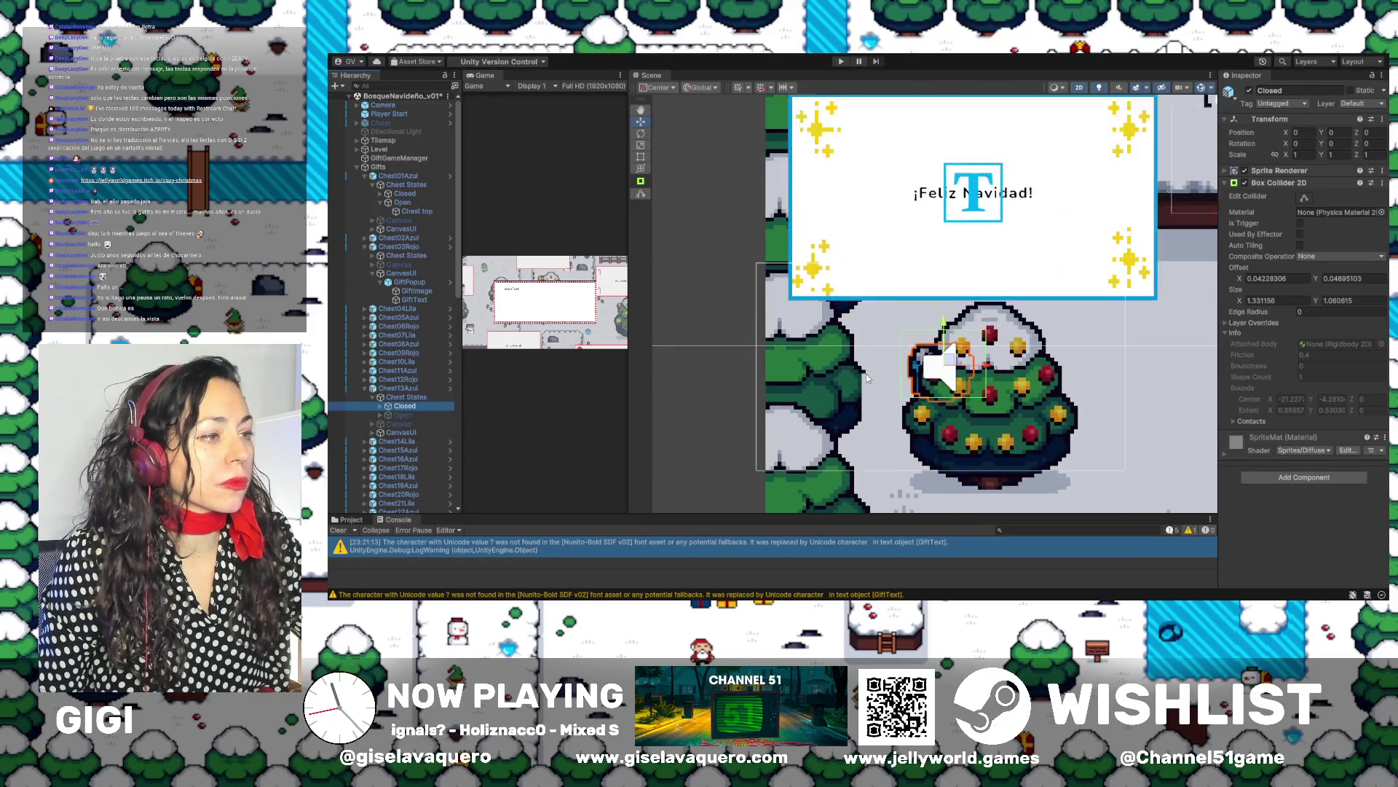
{"action": "left_click", "coordinate": [1303, 199]}
{"action": "left_click_drag", "start_coordinate": [955, 321], "coordinate": [991, 373]}
{"action": "left_click", "coordinate": [402, 407]}
Shorten Chest13Azul's Open collider to 1.300404 × 0.8459797, offset Y 0.1481153
{"action": "left_click", "coordinate": [401, 416]}
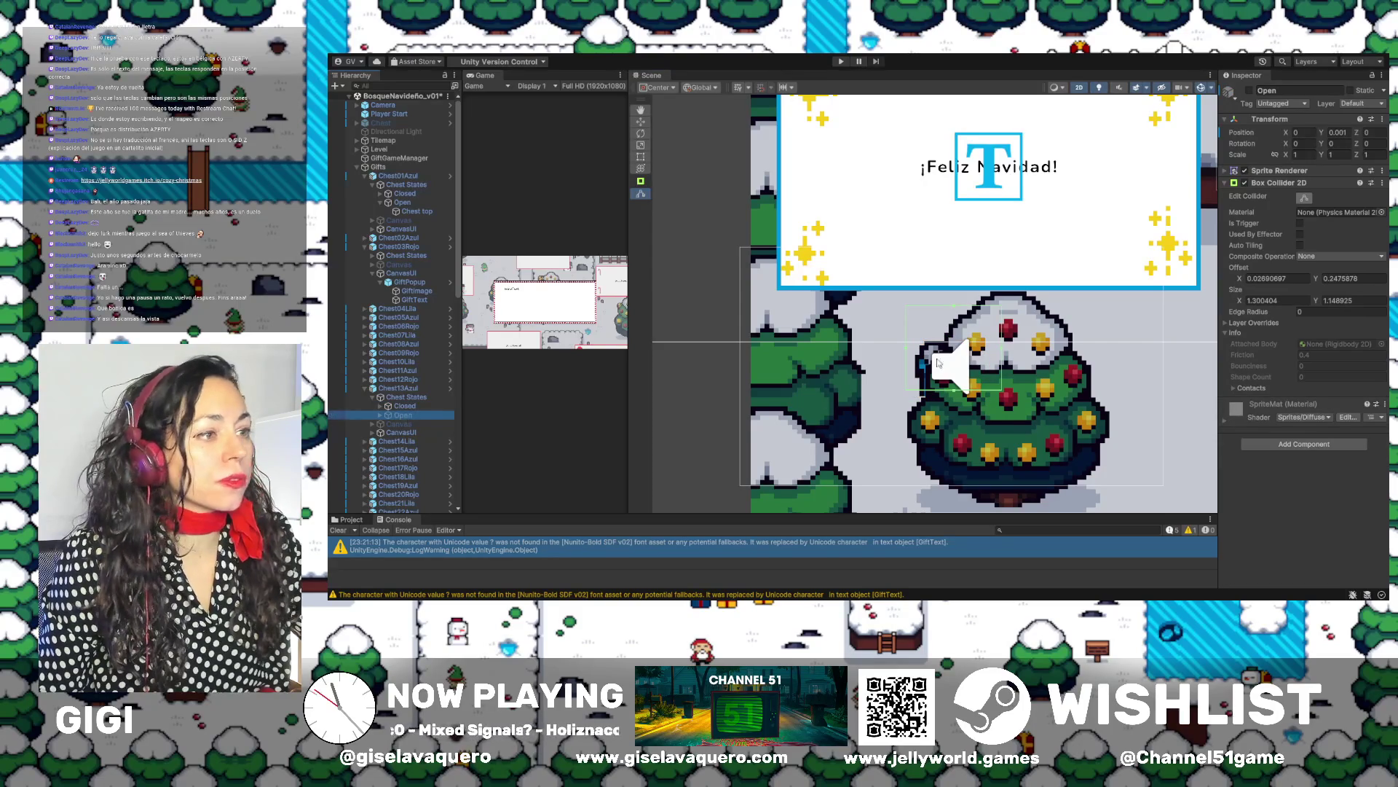
{"action": "left_click_drag", "start_coordinate": [952, 312], "coordinate": [954, 327]}
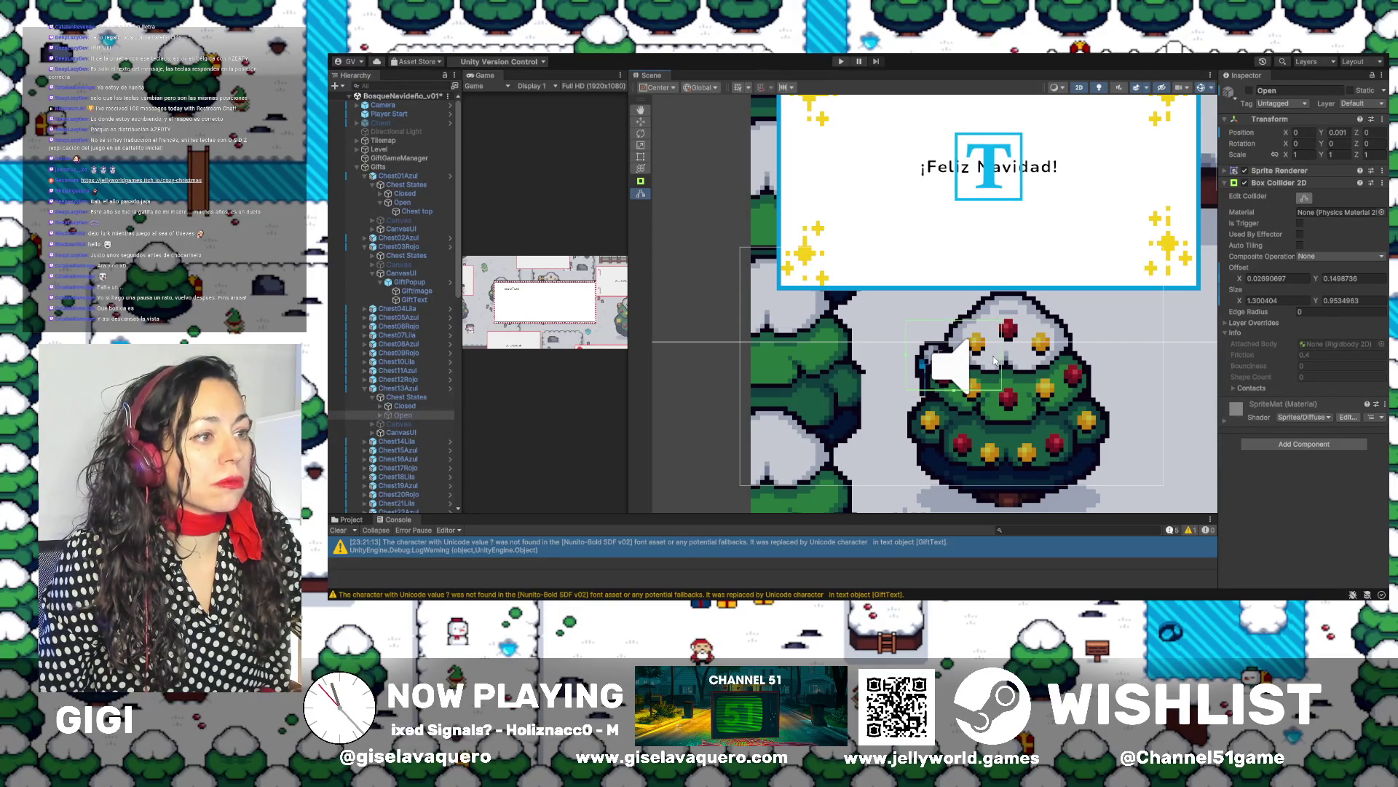
{"action": "left_click", "coordinate": [1249, 91]}
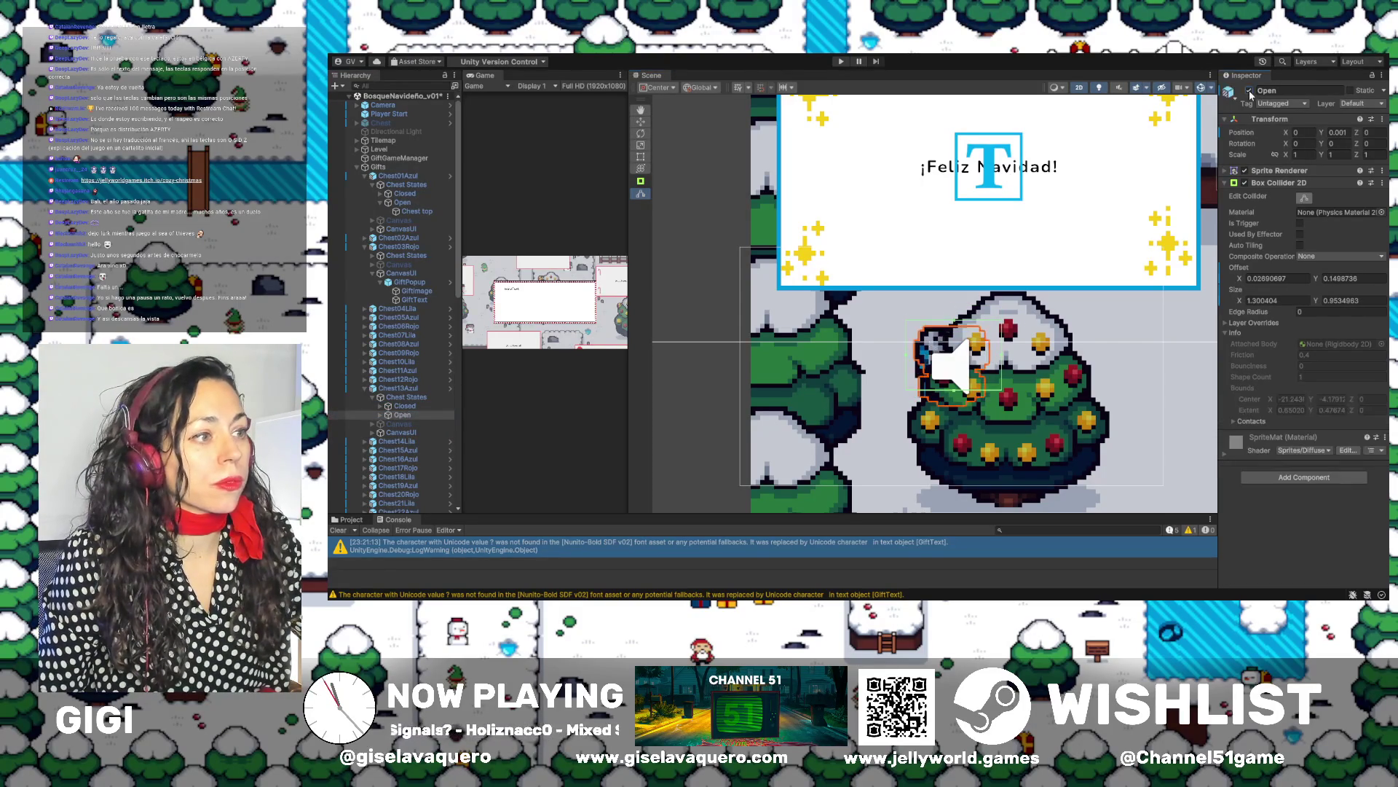
{"action": "left_click_drag", "start_coordinate": [959, 319], "coordinate": [962, 332]}
Collapse Chest13Azul, Chest03Rojo and Chest01Azul in the Hierarchy and select Chest02Azul
{"action": "left_click", "coordinate": [1004, 362]}
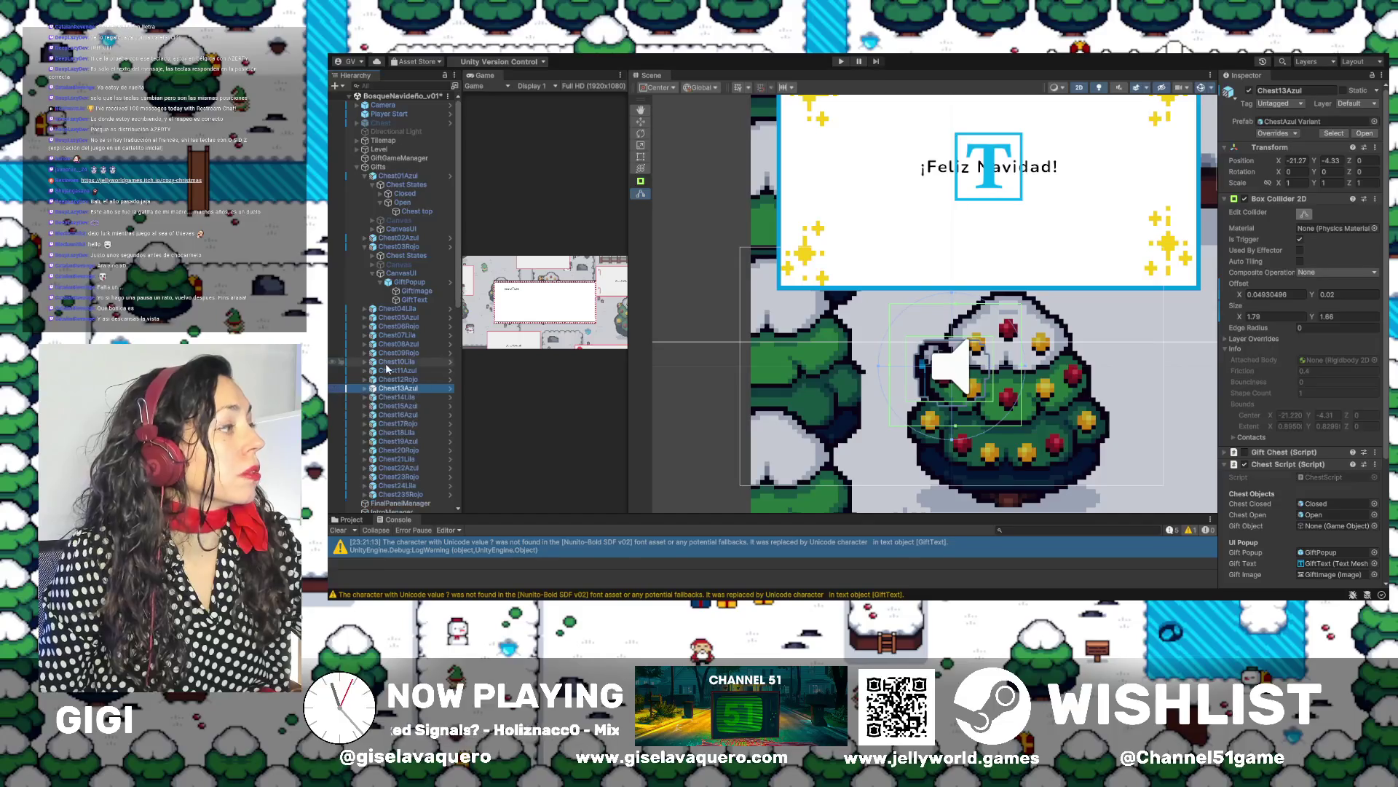
{"action": "left_click", "coordinate": [365, 246]}
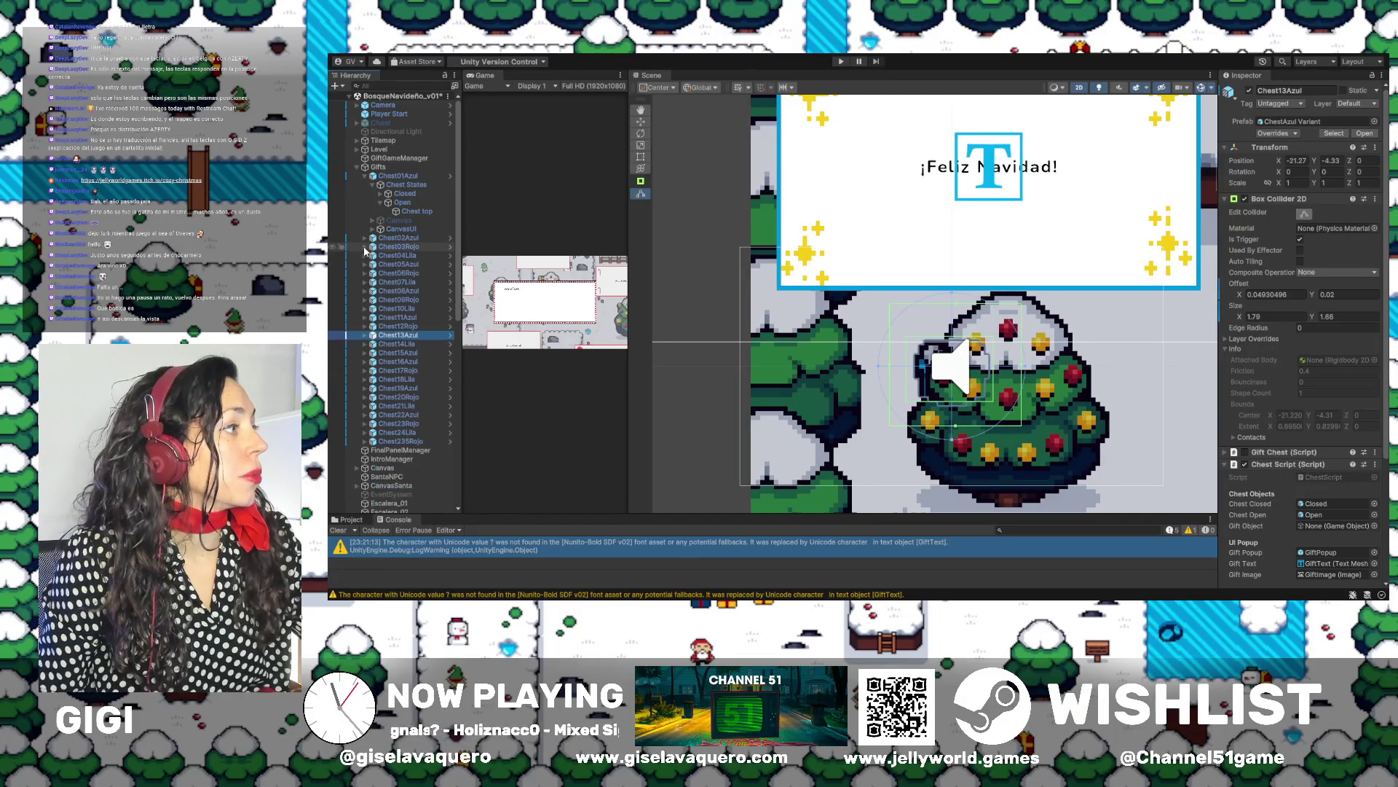
{"action": "left_click", "coordinate": [365, 175]}
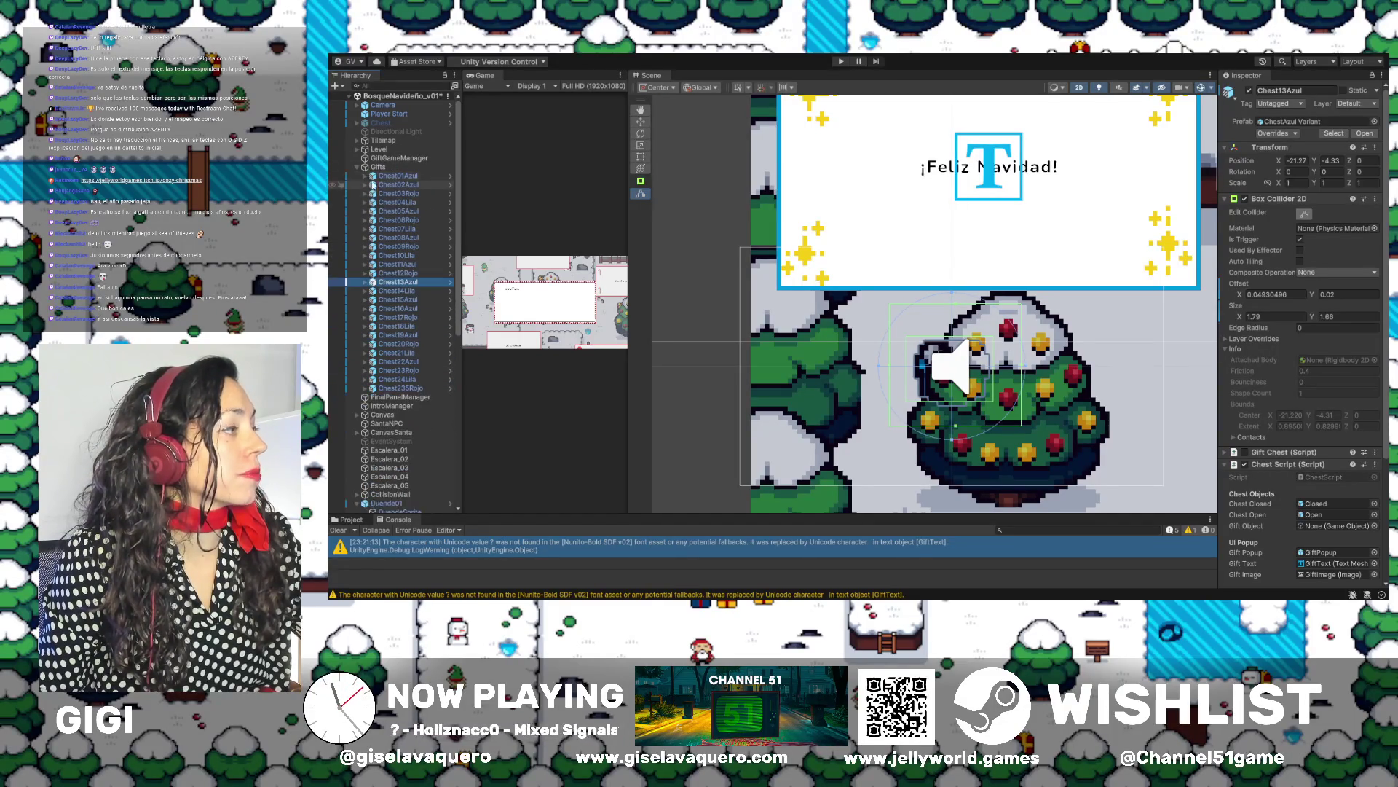
{"action": "left_click", "coordinate": [394, 185]}
Fit Chest02Azul's Closed collider by lowering its top edge and bringing the left edge in
{"action": "double_click", "coordinate": [393, 185]}
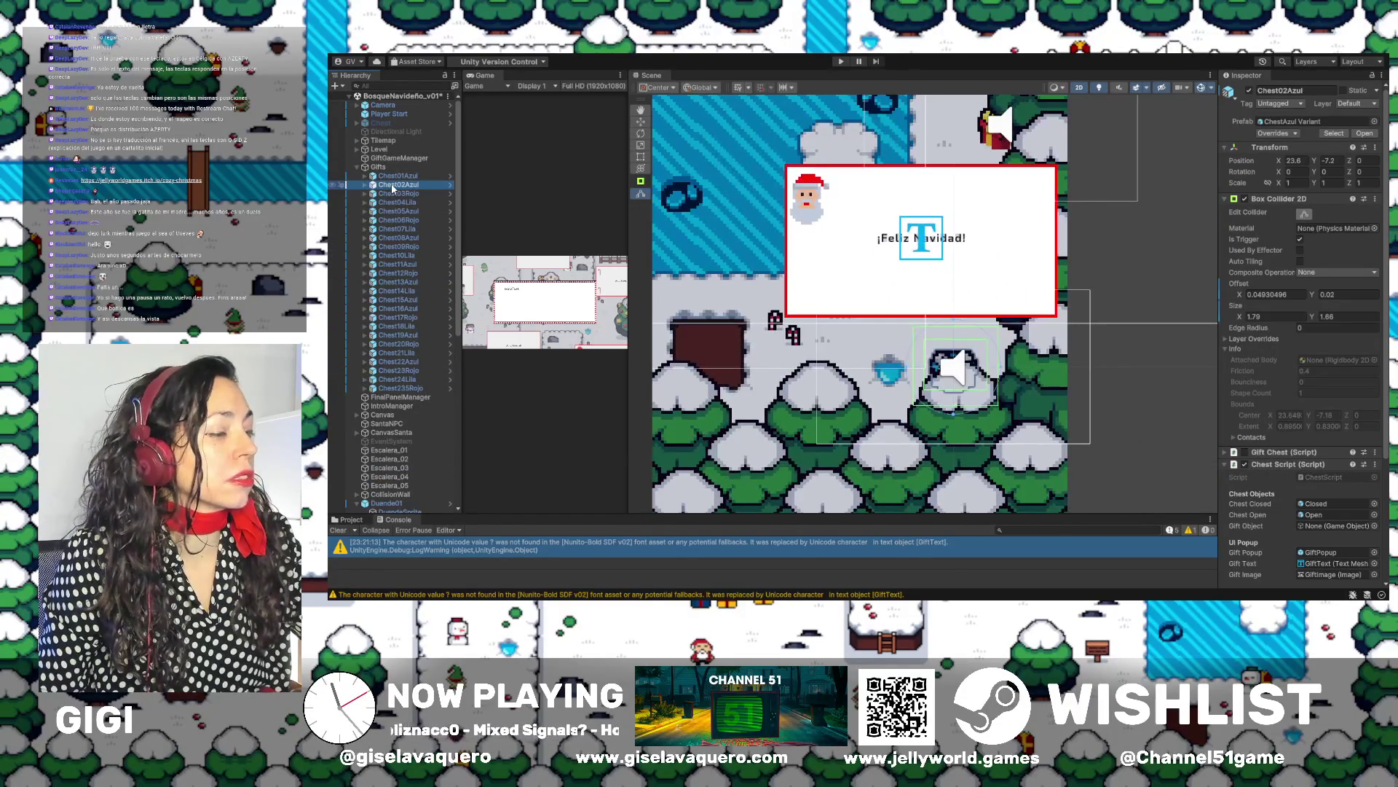
{"action": "left_click", "coordinate": [365, 184]}
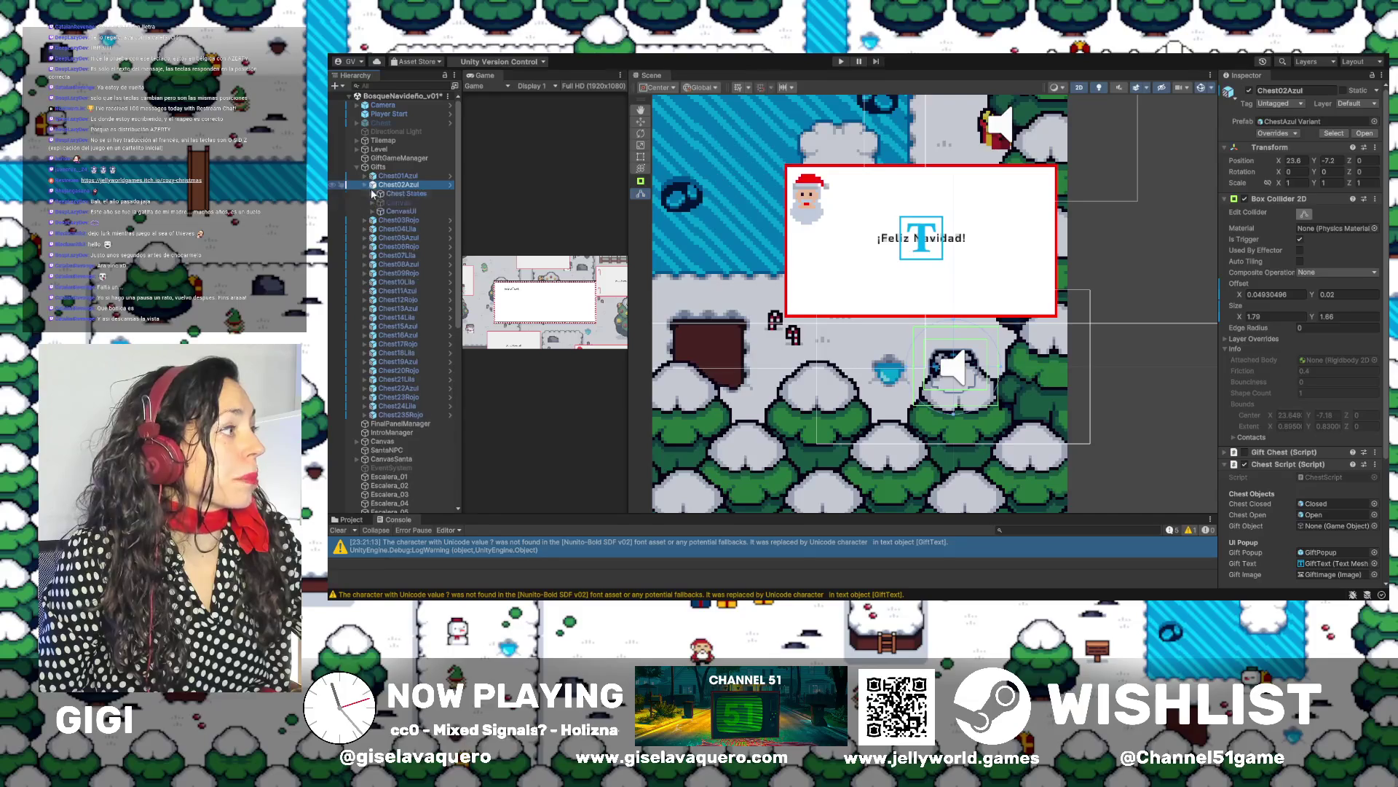
{"action": "left_click", "coordinate": [394, 193]}
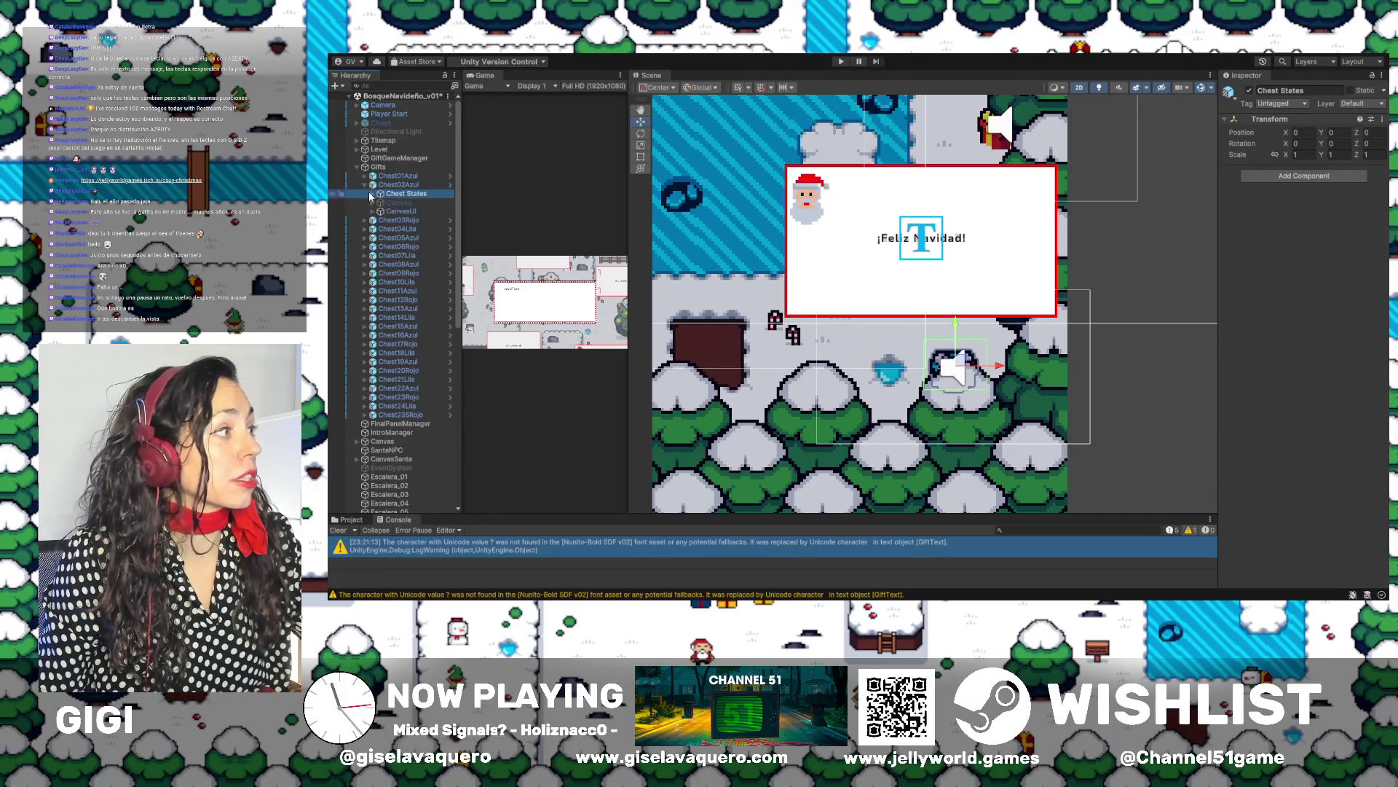
{"action": "key", "text": "Right"}
{"action": "key", "text": "Down"}
{"action": "scroll", "coordinate": [979, 341], "scroll_direction": "up", "scroll_amount": 2}
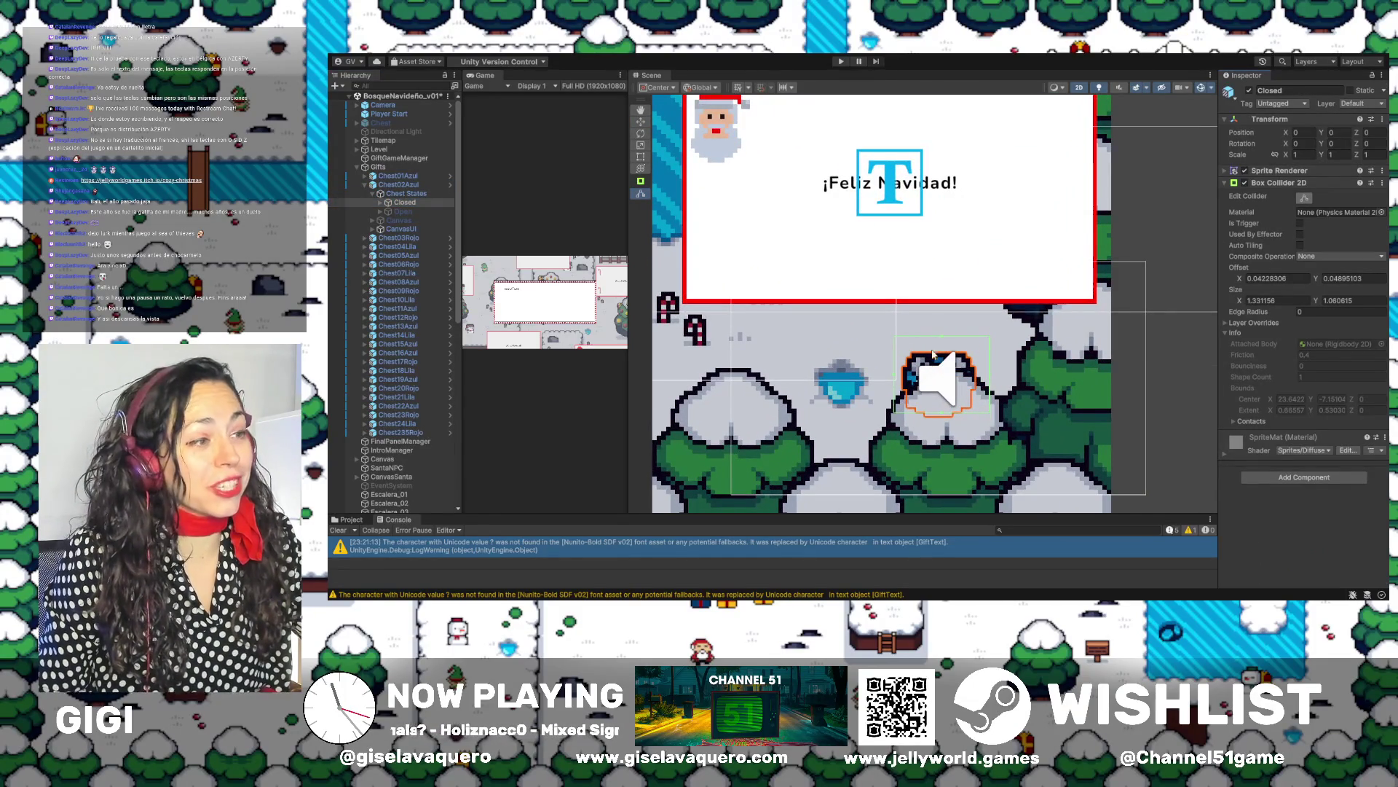
{"action": "mouse_move", "coordinate": [942, 338]}
{"action": "left_mouse_down"}
{"action": "mouse_move", "coordinate": [947, 362]}
{"action": "mouse_move", "coordinate": [979, 385]}
{"action": "left_mouse_up"}
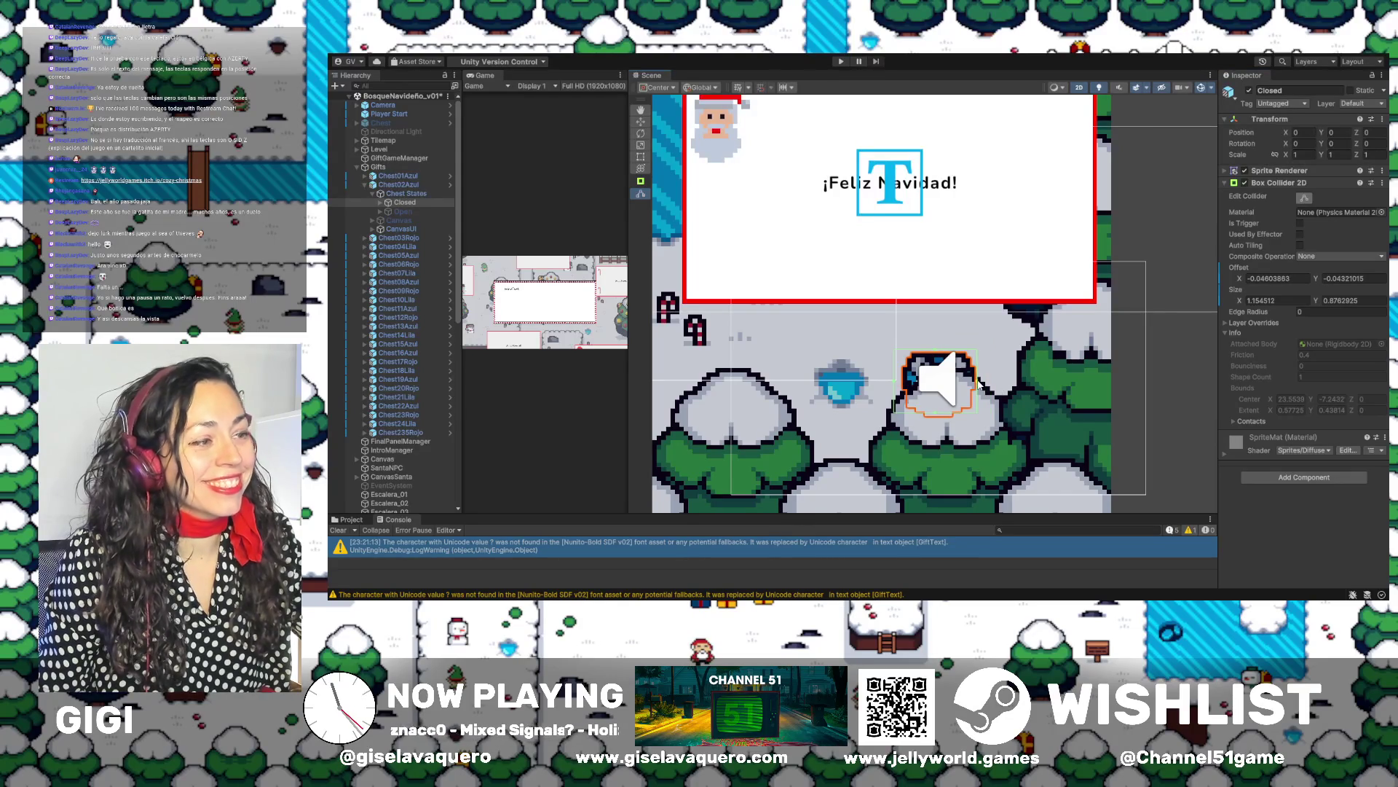
{"action": "left_click_drag", "start_coordinate": [894, 385], "coordinate": [900, 385]}
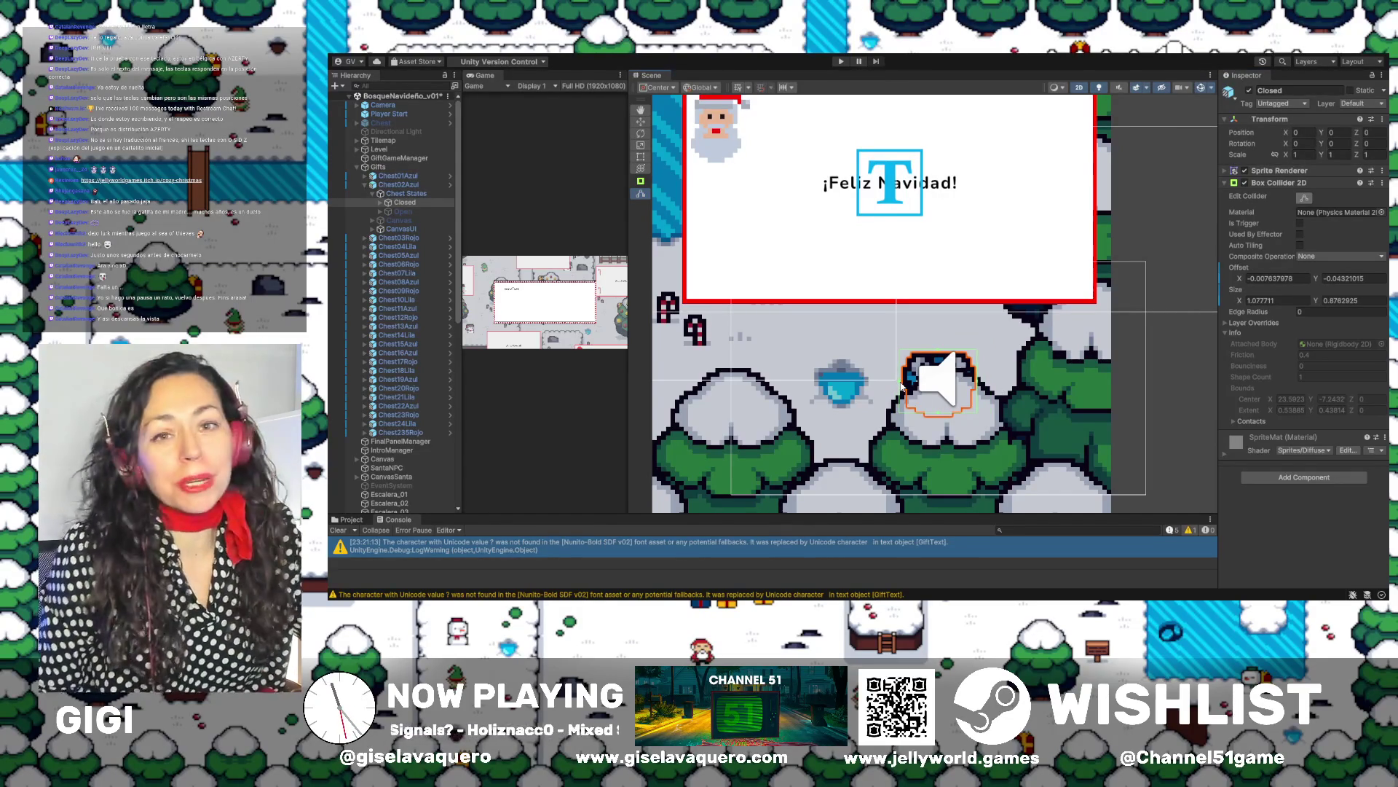
Resize Chest02Azul's Open collider to 0.8701576 × 0.9282012, offset Y 0.156226, then deactivate Open
{"action": "left_click", "coordinate": [389, 212]}
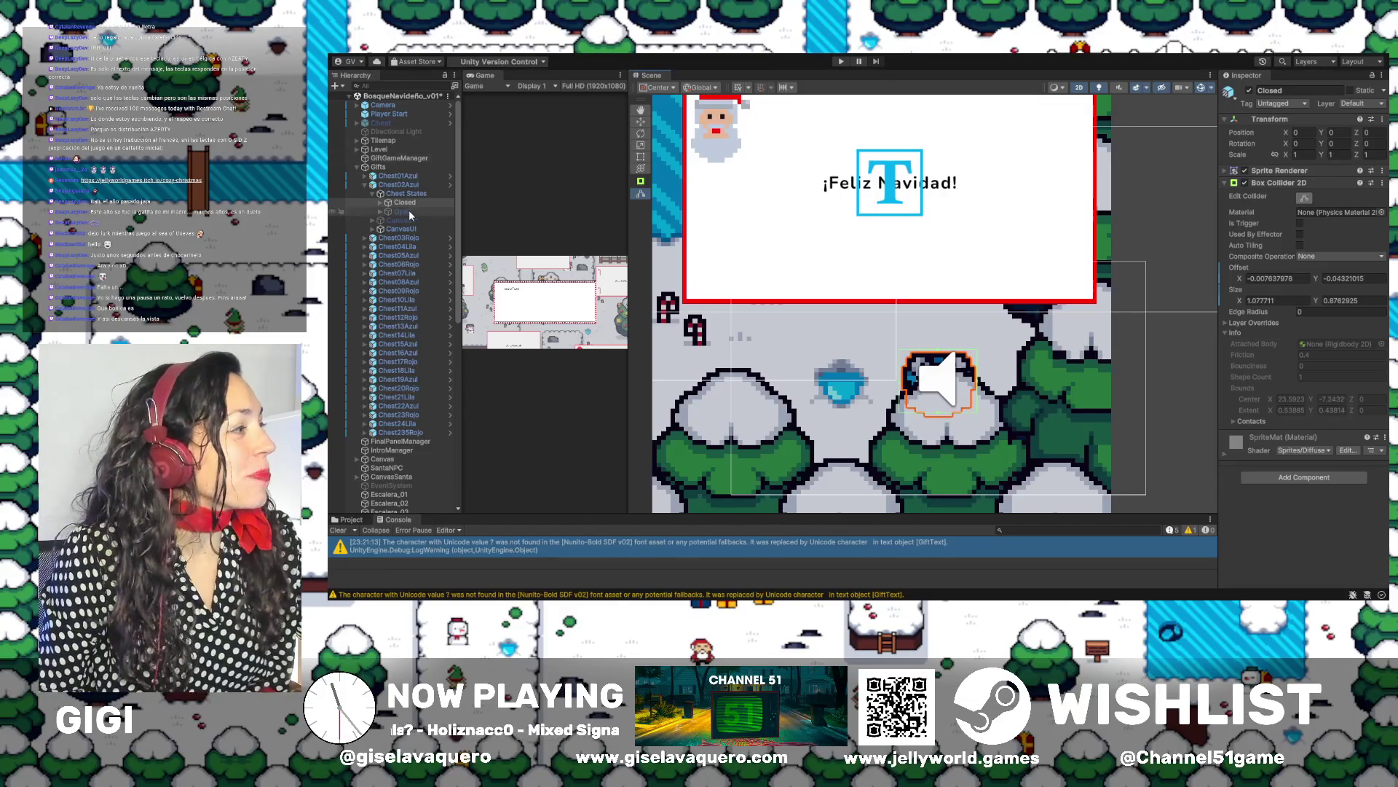
{"action": "left_click", "coordinate": [1250, 91]}
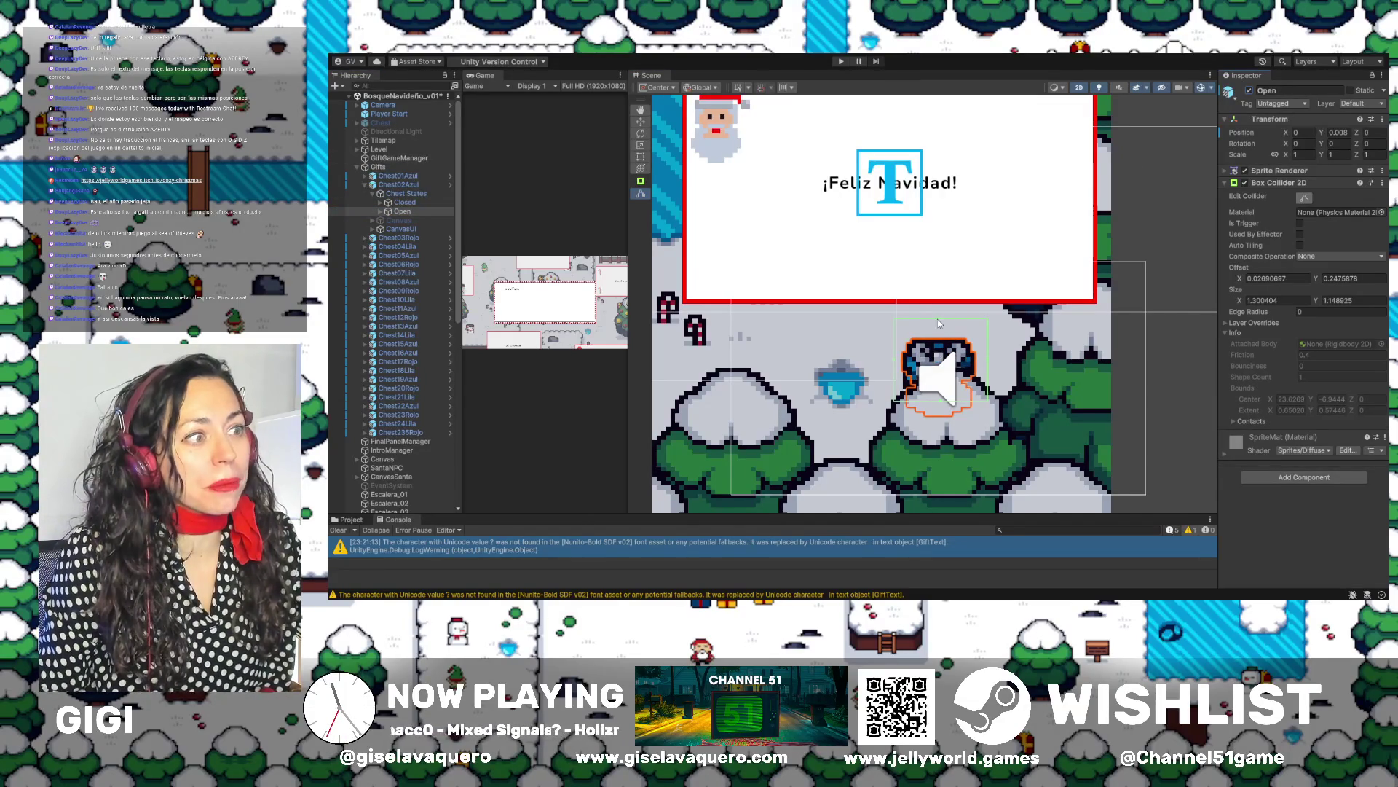
{"action": "mouse_move", "coordinate": [938, 319]}
{"action": "left_mouse_down"}
{"action": "mouse_move", "coordinate": [980, 375]}
{"action": "mouse_move", "coordinate": [905, 369]}
{"action": "left_mouse_up"}
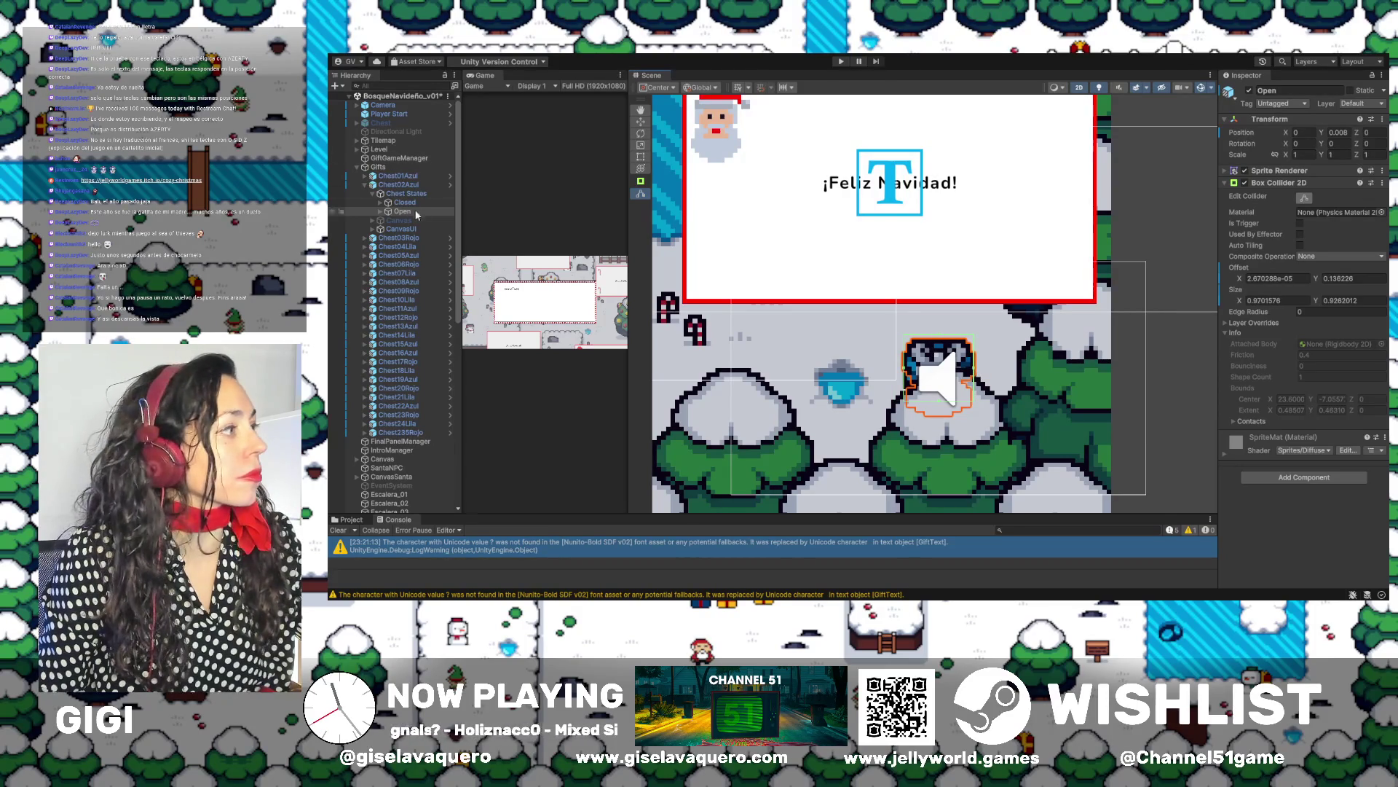
{"action": "left_click", "coordinate": [1249, 90]}
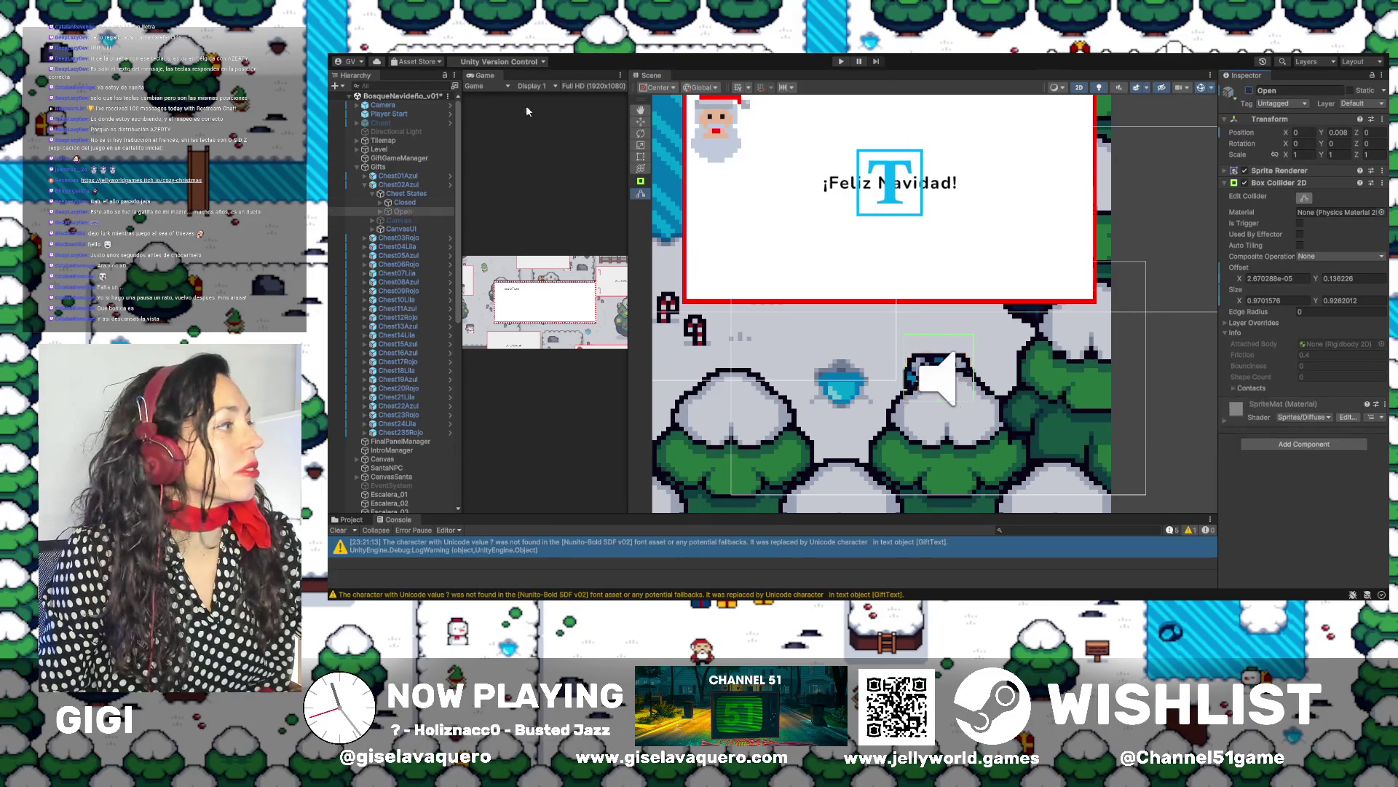
Collapse Chest02Azul, then select and expand Chest03Rojo
{"action": "left_click", "coordinate": [365, 184]}
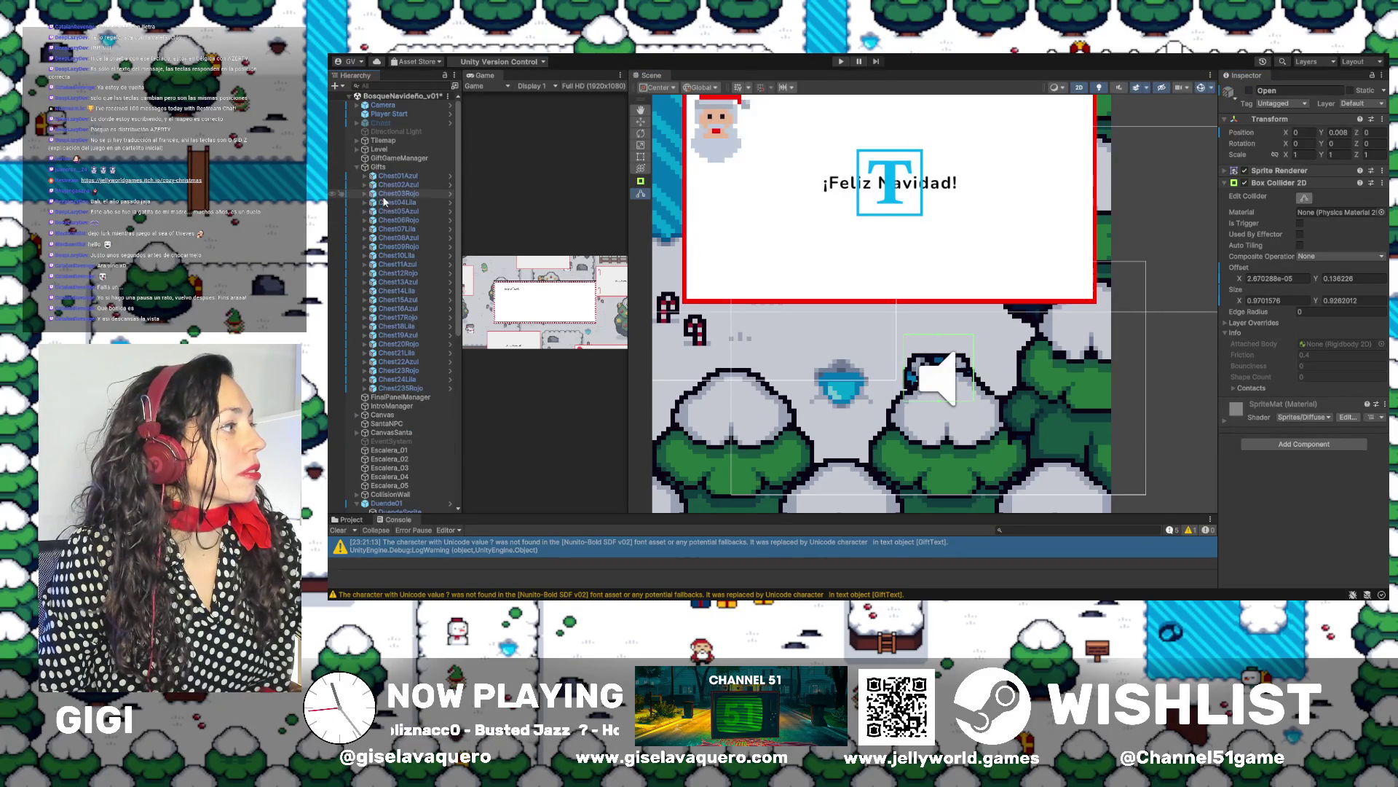
{"action": "left_click", "coordinate": [372, 194]}
{"action": "left_click", "coordinate": [365, 194]}
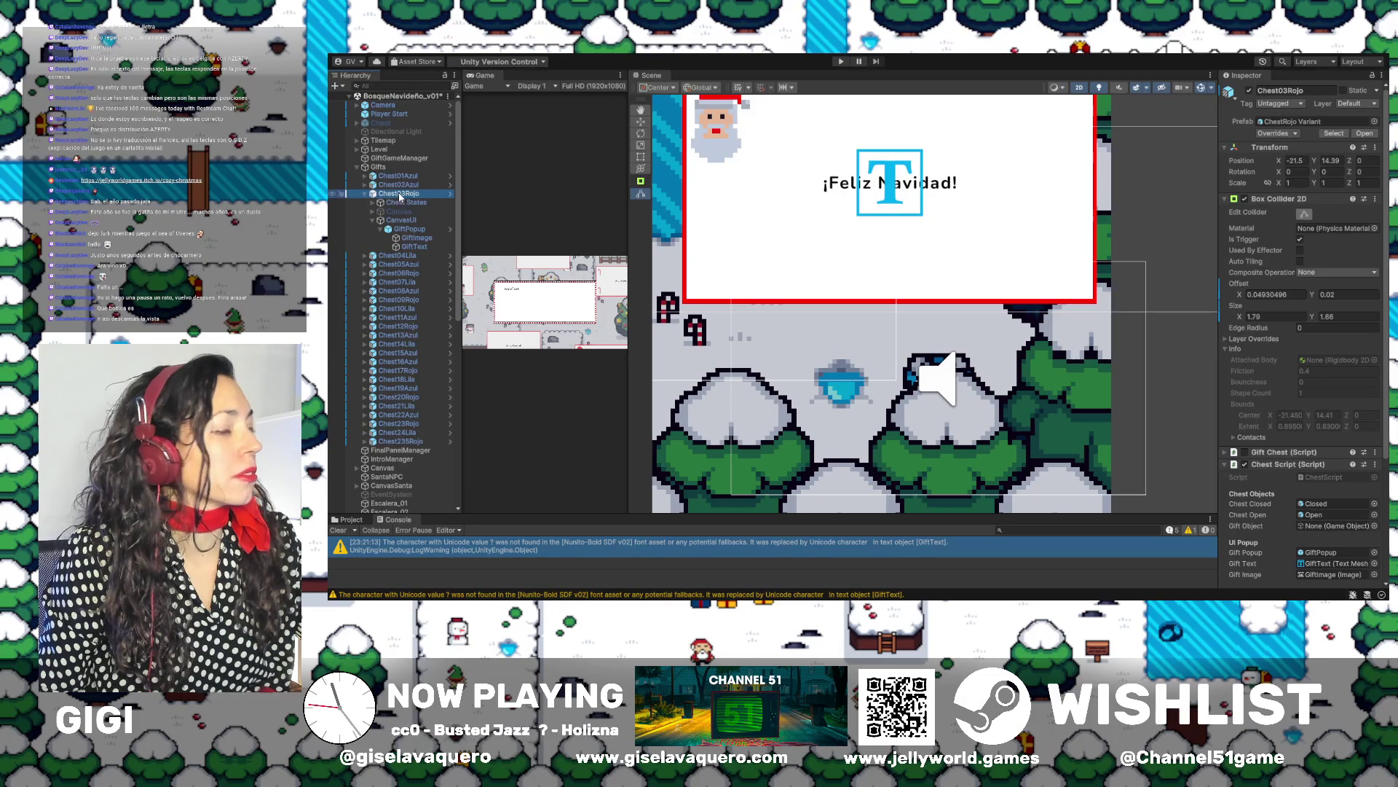
Fit Chest03Rojo's Closed collider to 1.065998 × 0.8604903 by trimming its top and sides
{"action": "double_click", "coordinate": [399, 194]}
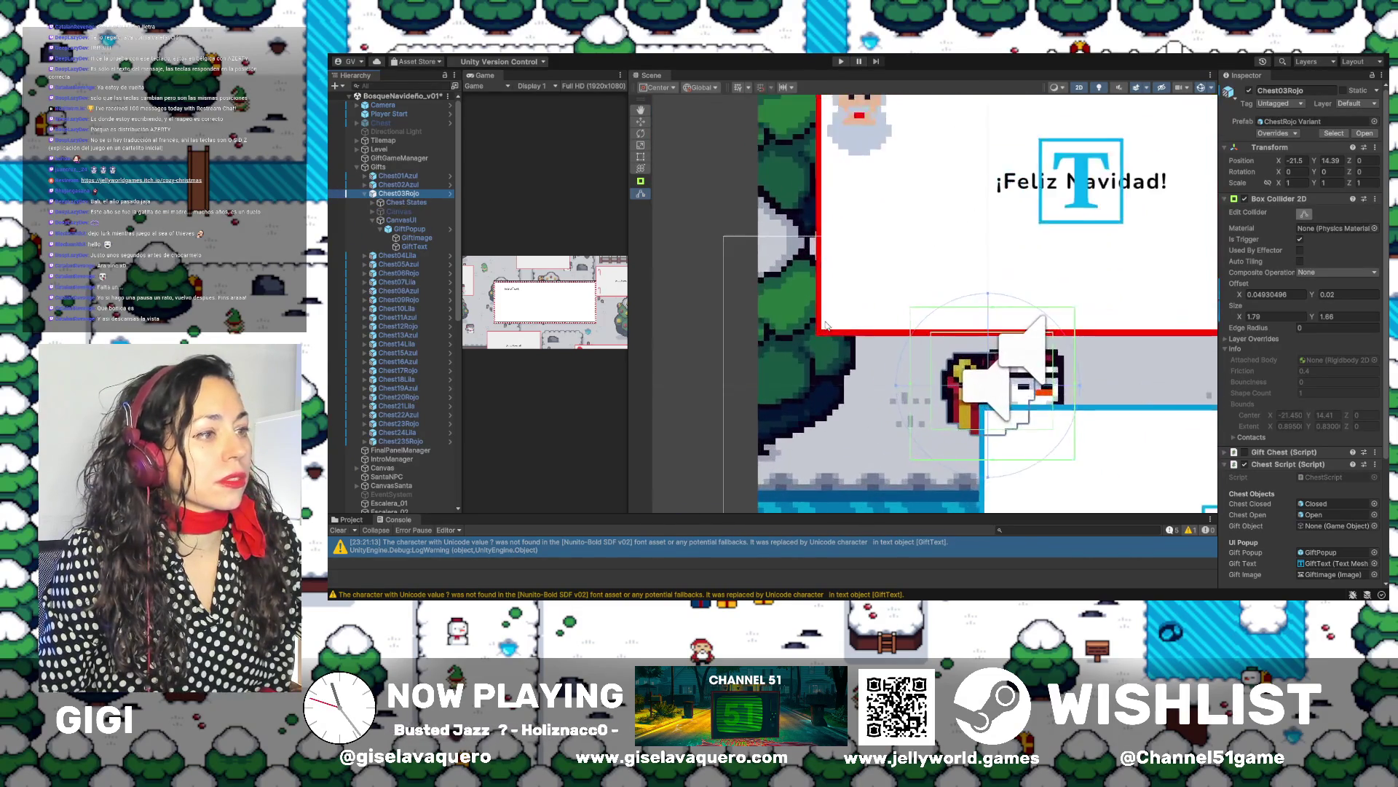
{"action": "left_click", "coordinate": [372, 202]}
{"action": "left_click", "coordinate": [402, 211]}
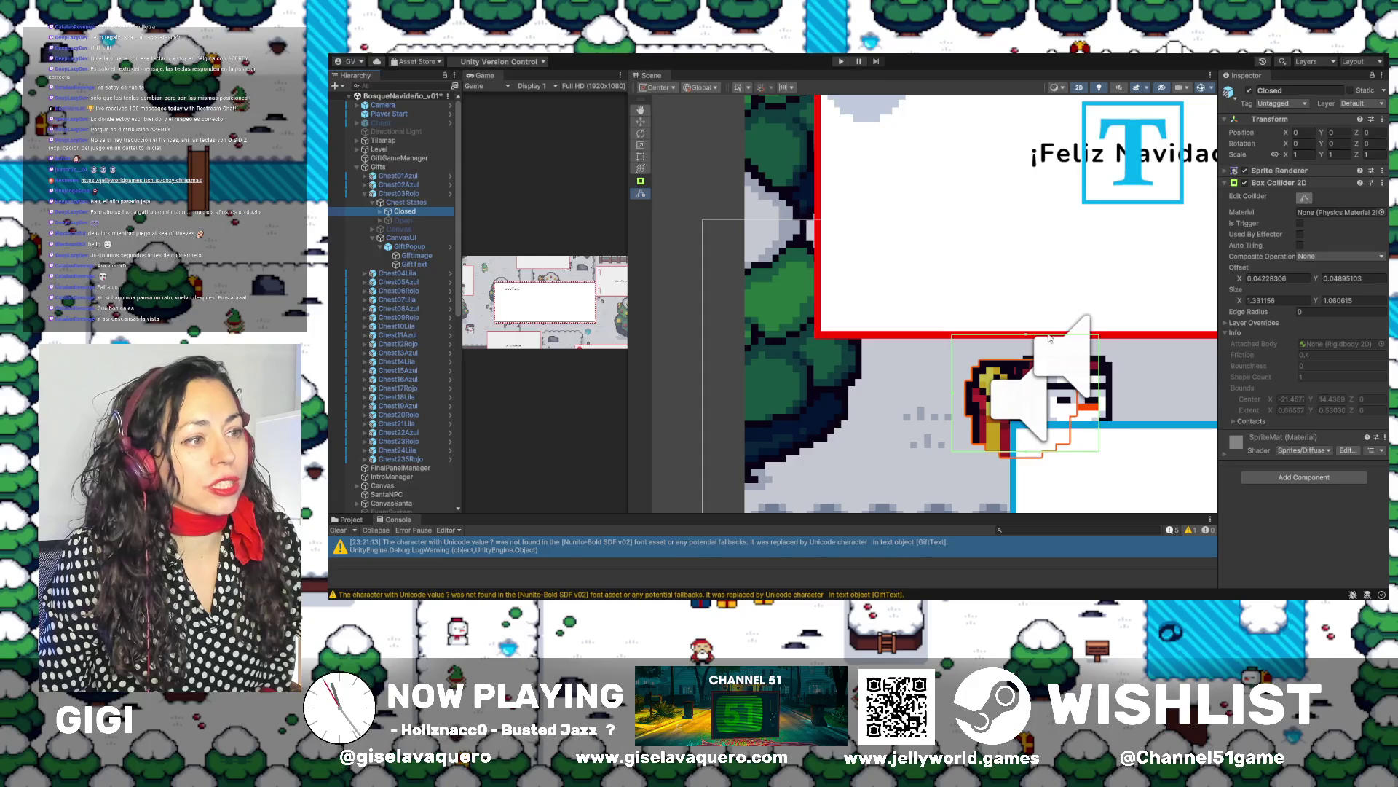
{"action": "left_click_drag", "start_coordinate": [1033, 339], "coordinate": [1029, 358]}
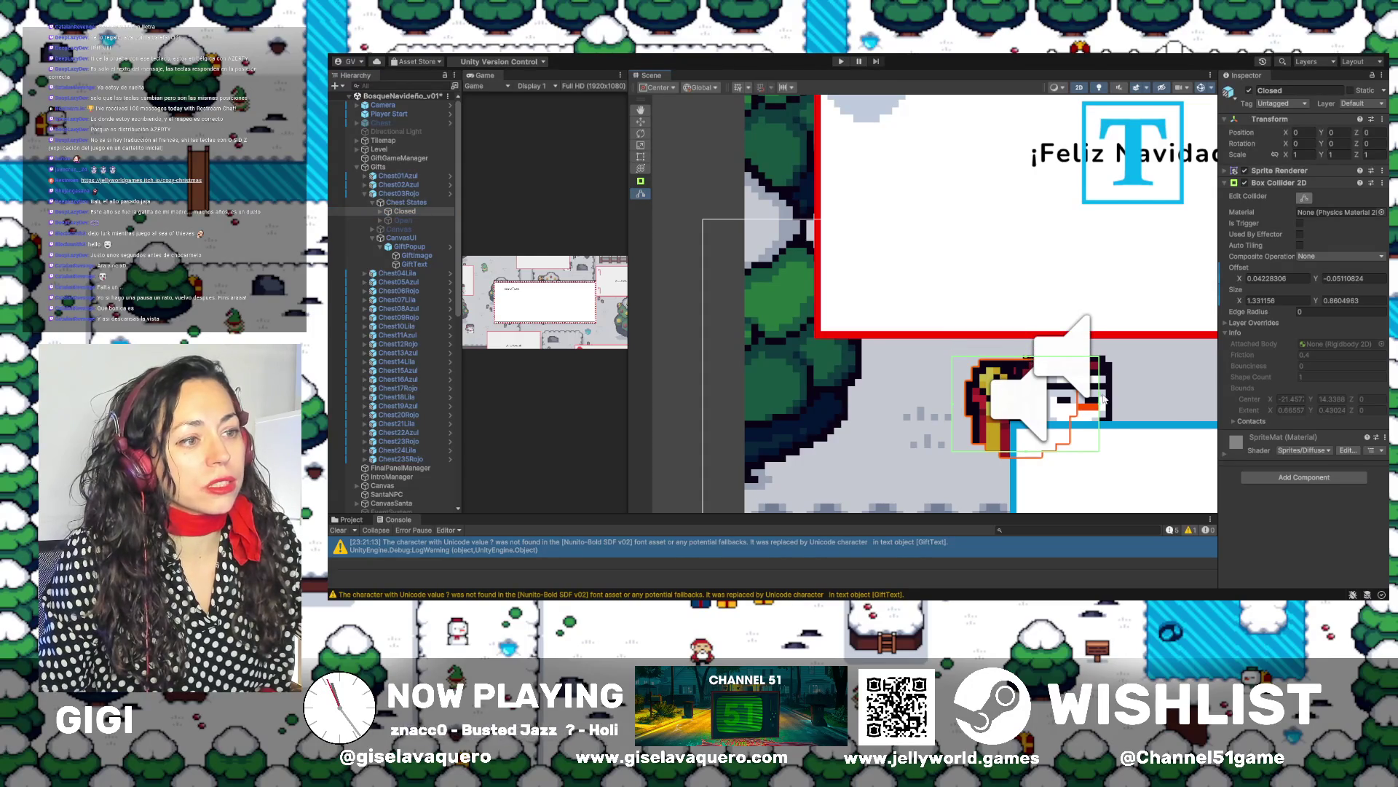
{"action": "left_click_drag", "start_coordinate": [1101, 409], "coordinate": [1083, 412]}
{"action": "left_click_drag", "start_coordinate": [956, 411], "coordinate": [967, 410]}
Fit Chest03Rojo's Open collider to 1.230362 × 1.07959 and deactivate Open again
{"action": "left_click", "coordinate": [393, 220]}
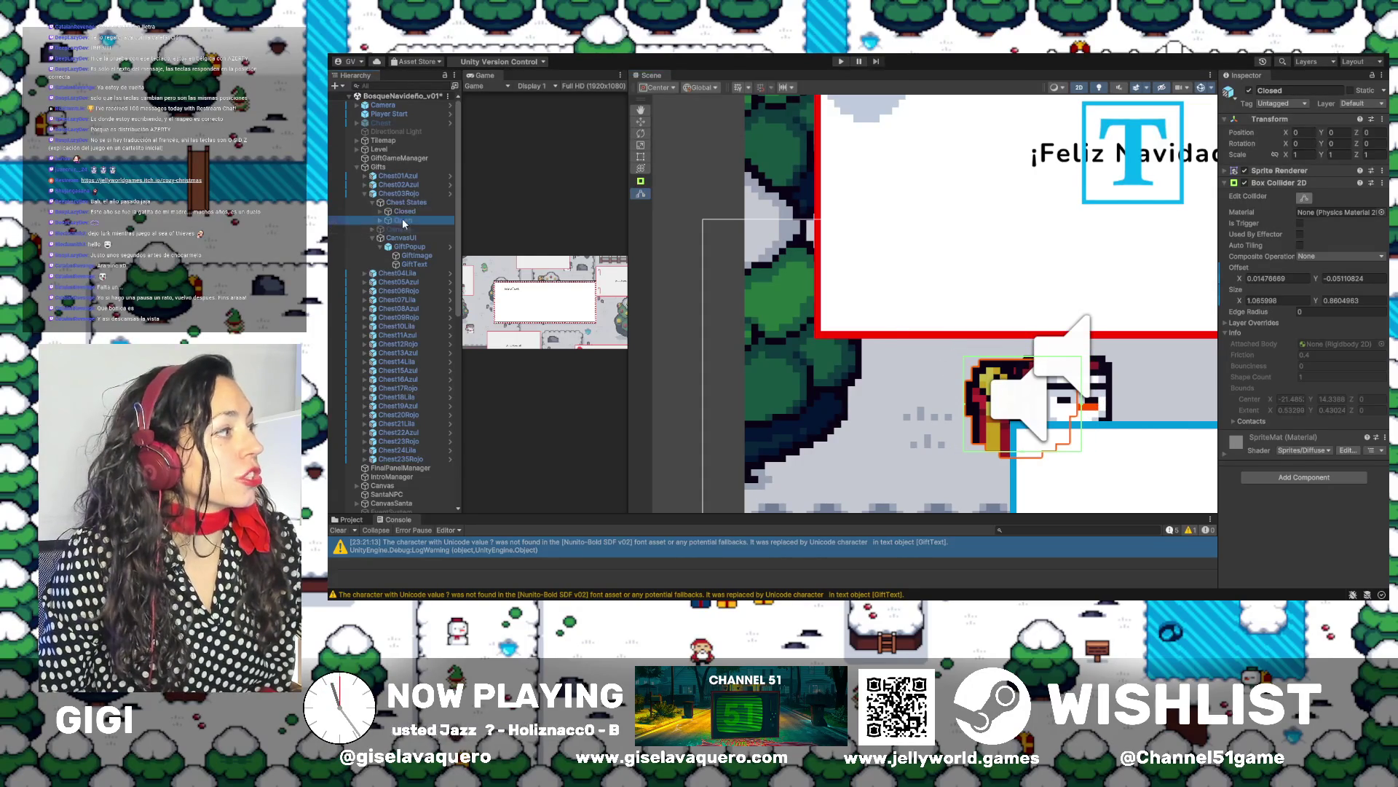
{"action": "left_click", "coordinate": [1249, 90]}
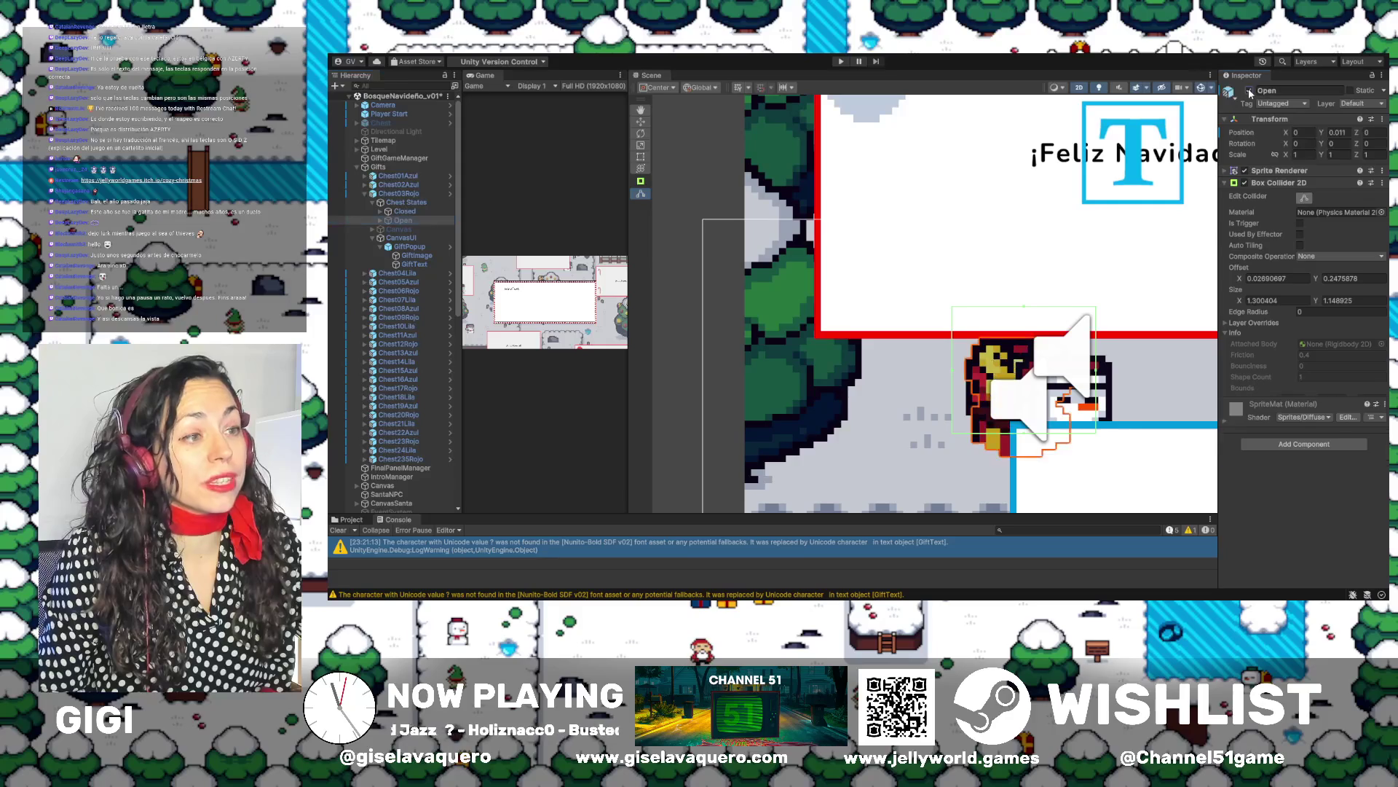
{"action": "left_click_drag", "start_coordinate": [1026, 311], "coordinate": [1027, 337]}
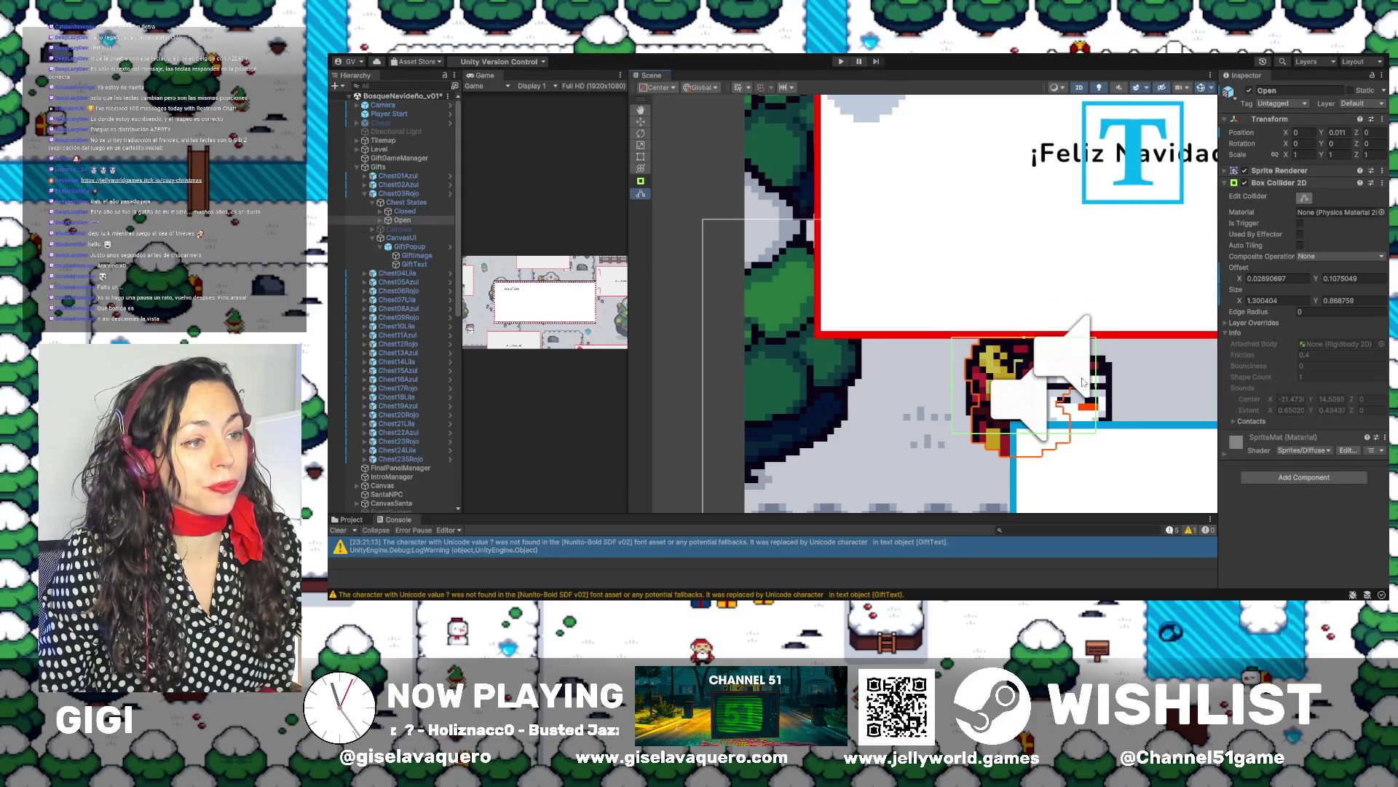
{"action": "left_click_drag", "start_coordinate": [1099, 391], "coordinate": [1090, 391]}
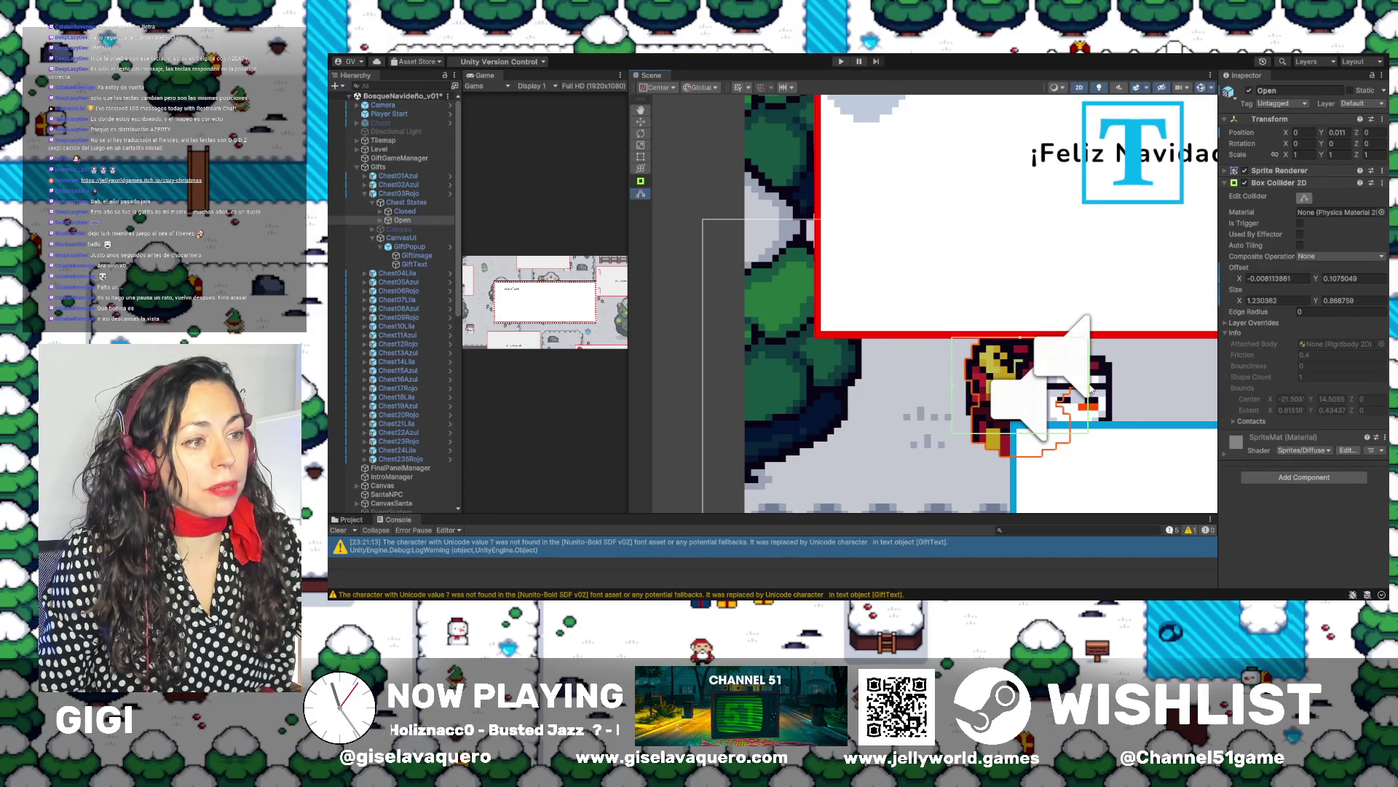
{"action": "left_click_drag", "start_coordinate": [1020, 438], "coordinate": [1019, 456]}
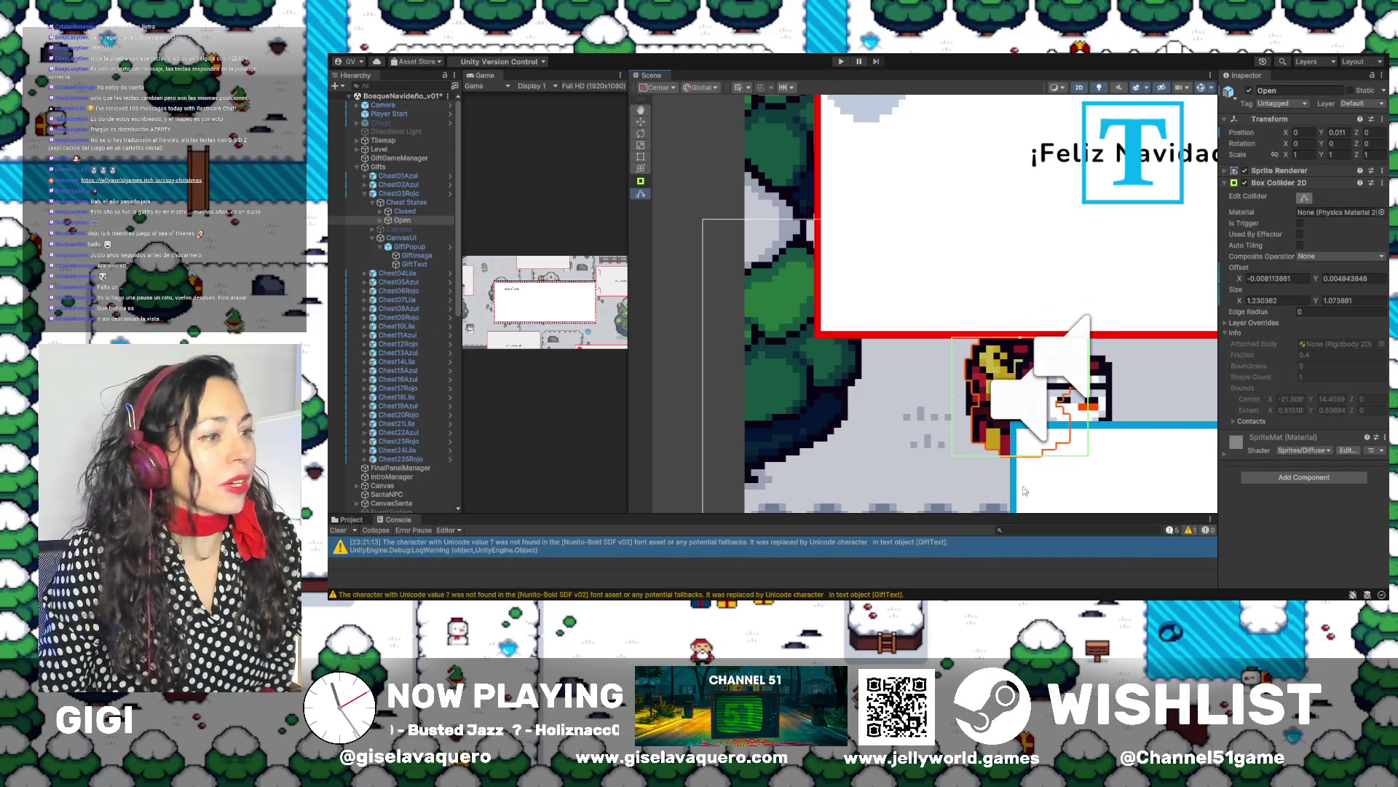
{"action": "scroll", "coordinate": [1031, 299], "scroll_direction": "down", "scroll_amount": 2}
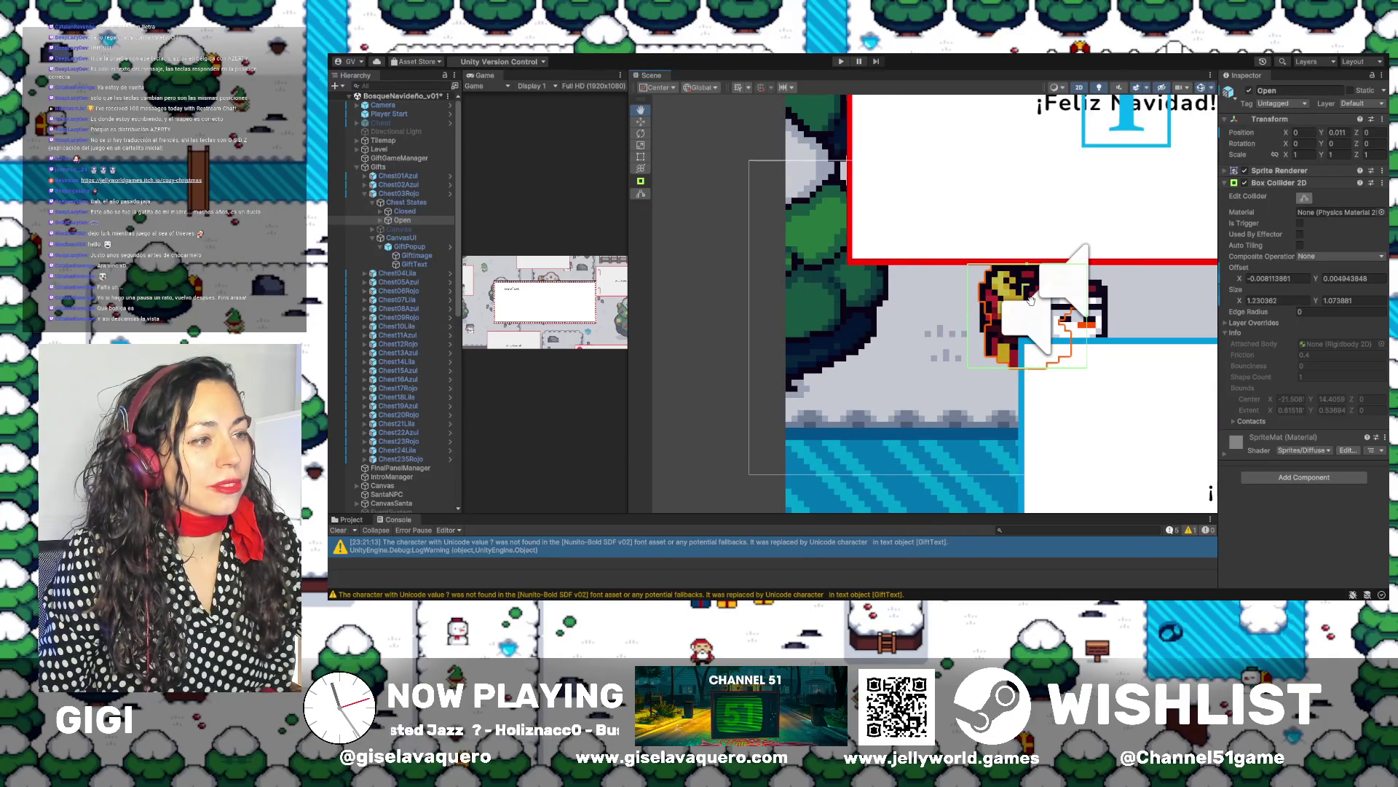
{"action": "mouse_move", "coordinate": [1029, 368]}
{"action": "left_mouse_down"}
{"action": "mouse_move", "coordinate": [1029, 349]}
{"action": "mouse_move", "coordinate": [1035, 370]}
{"action": "left_mouse_up"}
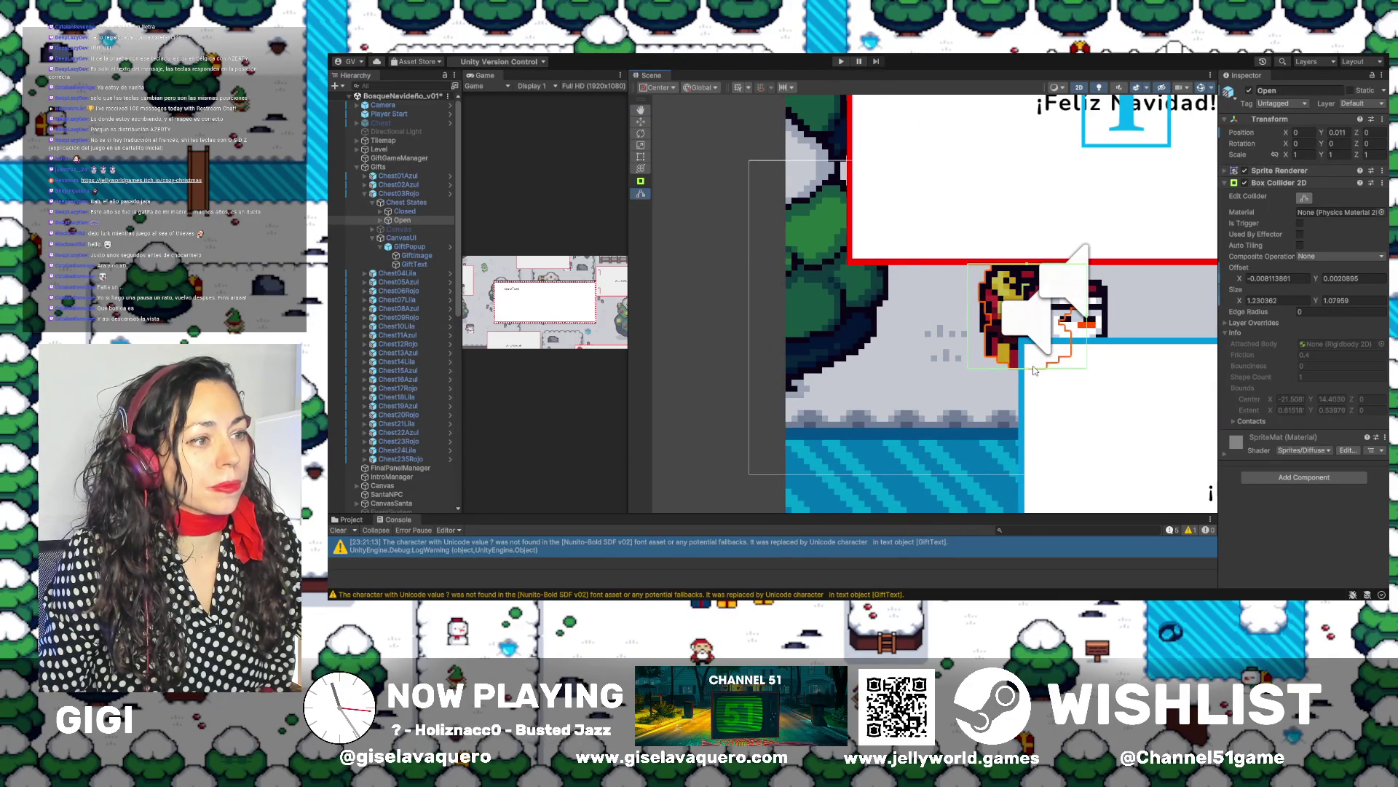
{"action": "scroll", "coordinate": [1027, 349], "scroll_direction": "up", "scroll_amount": 5}
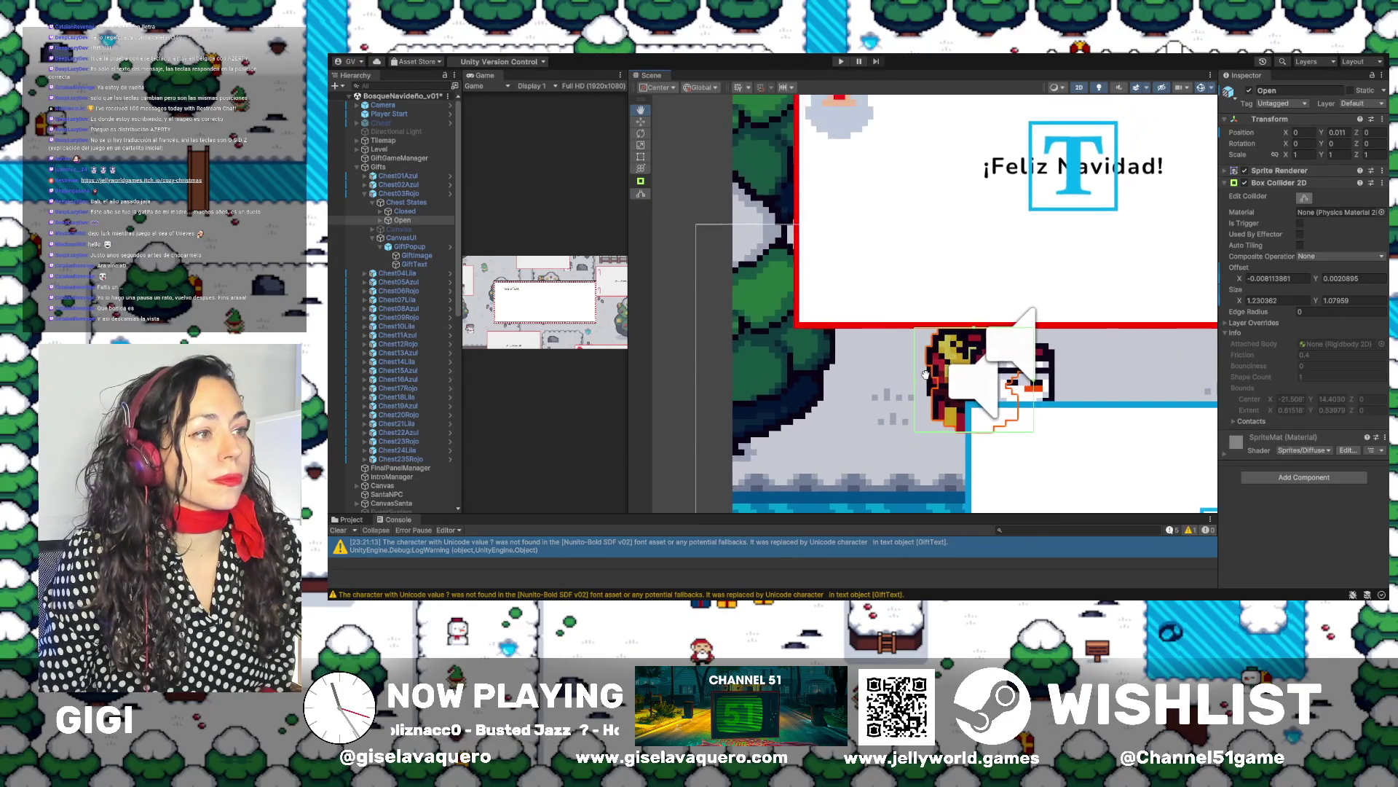
{"action": "left_click", "coordinate": [1249, 90]}
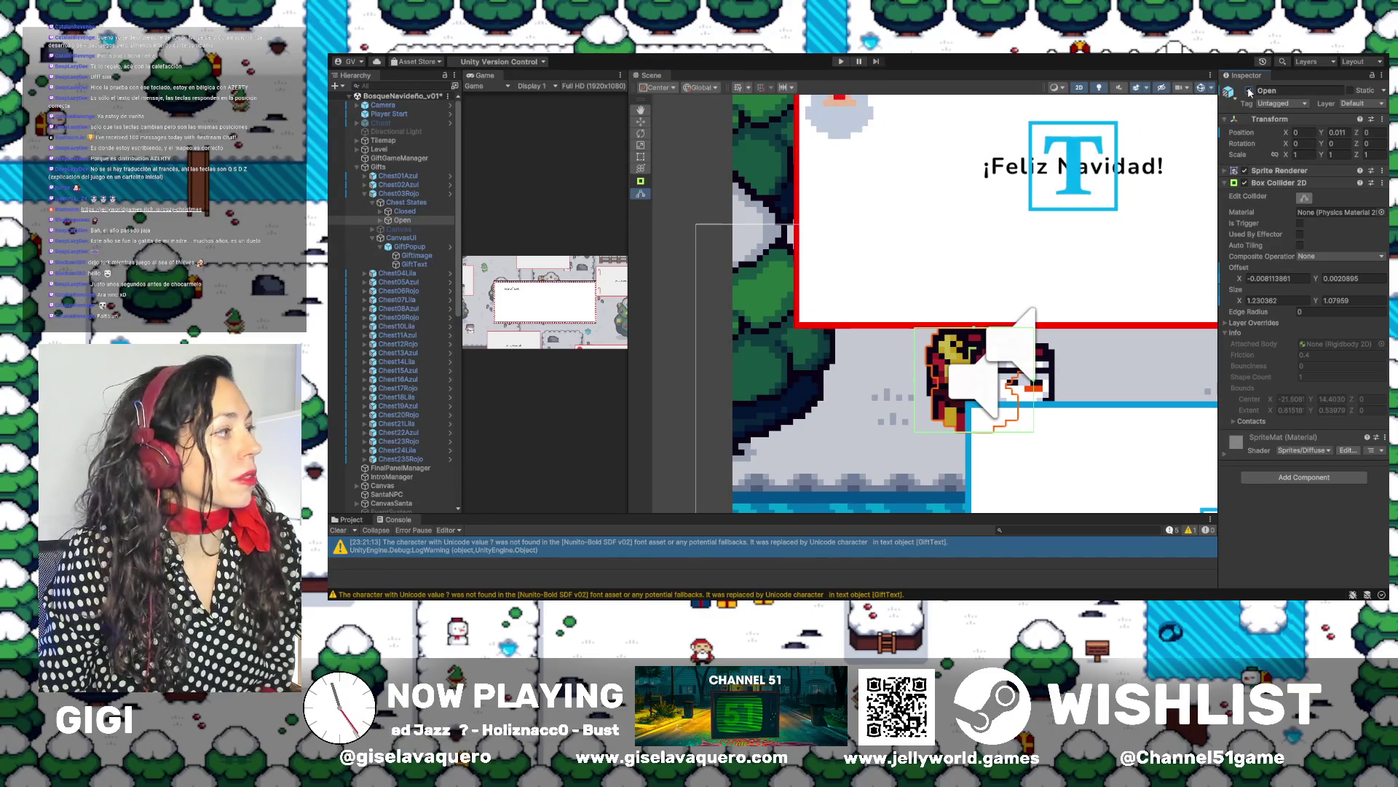
Review both Chest03Rojo colliders, then collapse it and frame Chest04Lila
{"action": "left_click", "coordinate": [413, 212]}
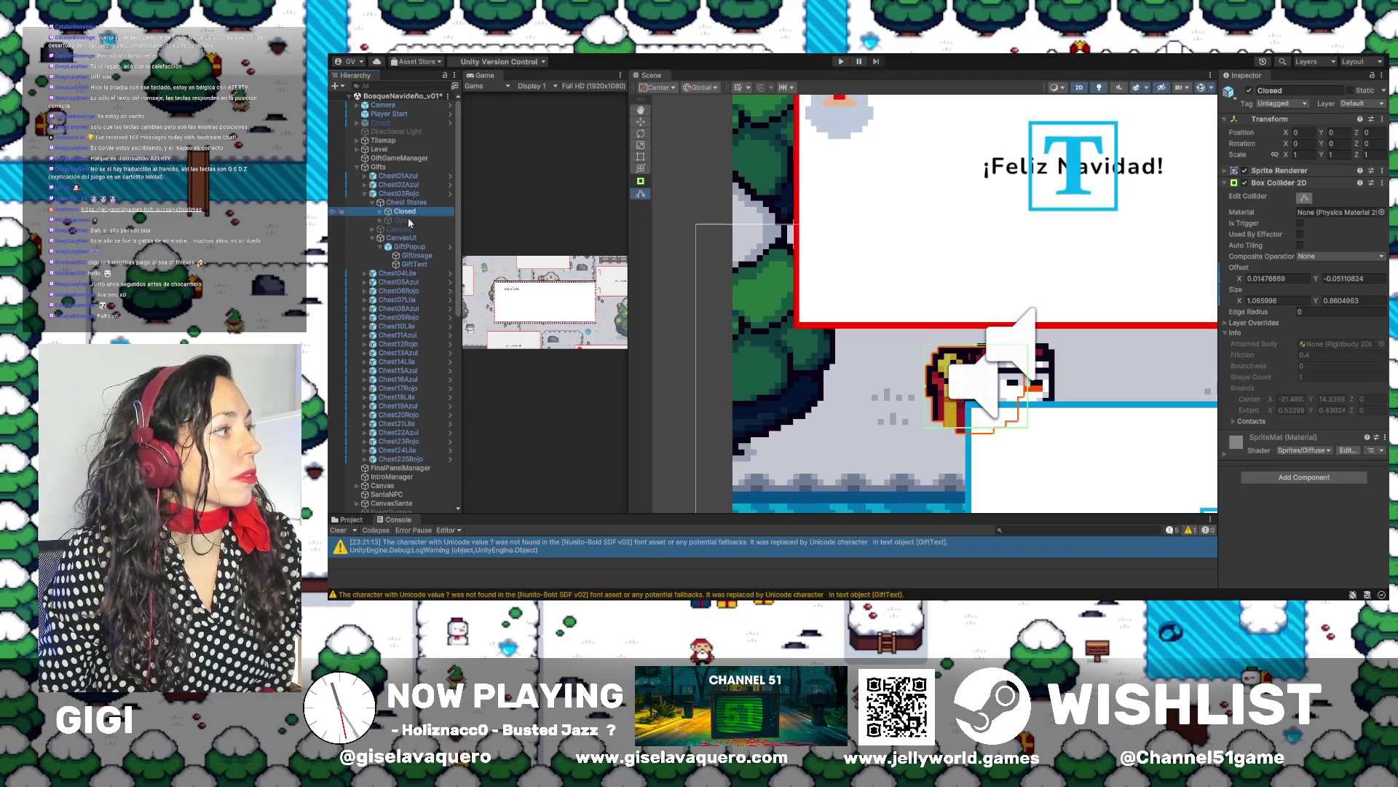
{"action": "left_click", "coordinate": [408, 218]}
{"action": "left_click", "coordinate": [1250, 90]}
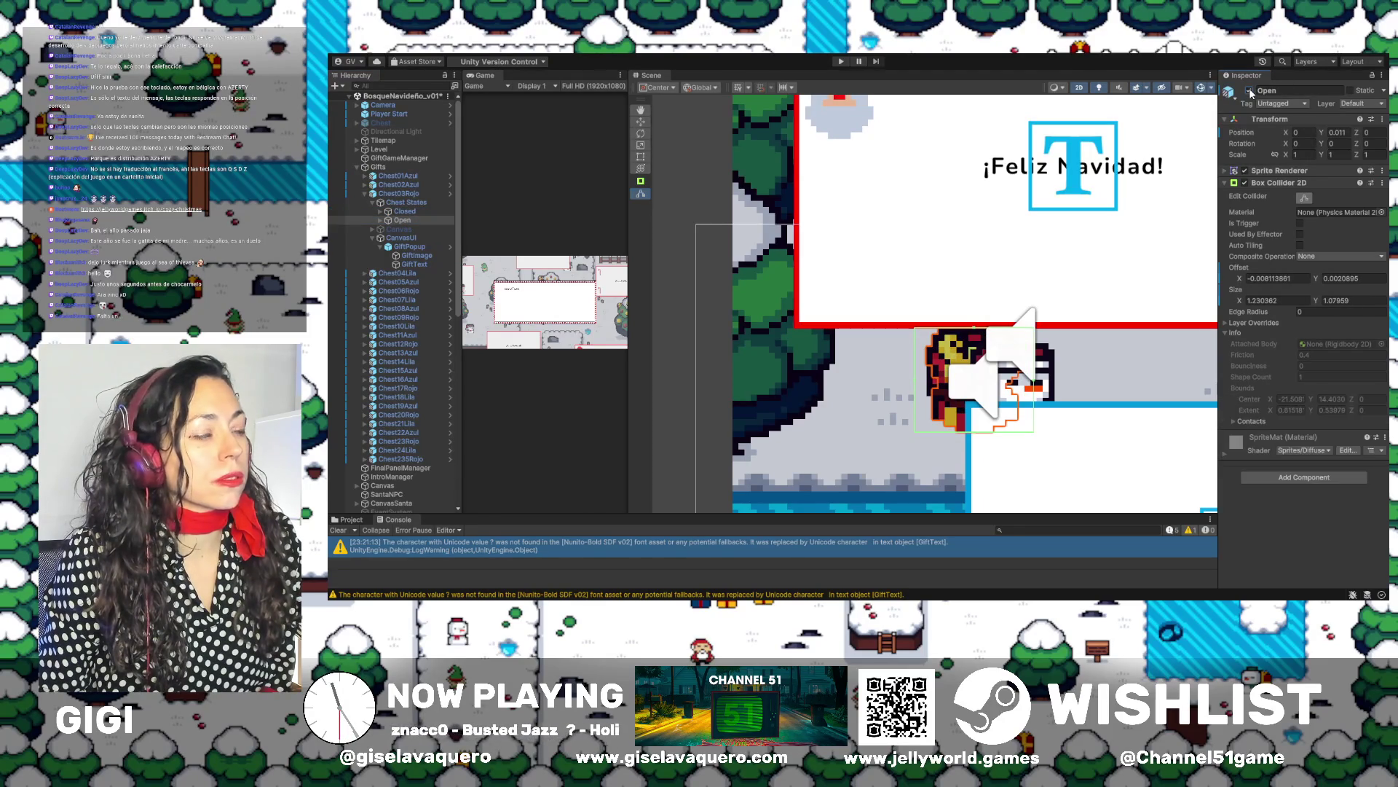
{"action": "left_click", "coordinate": [1250, 90]}
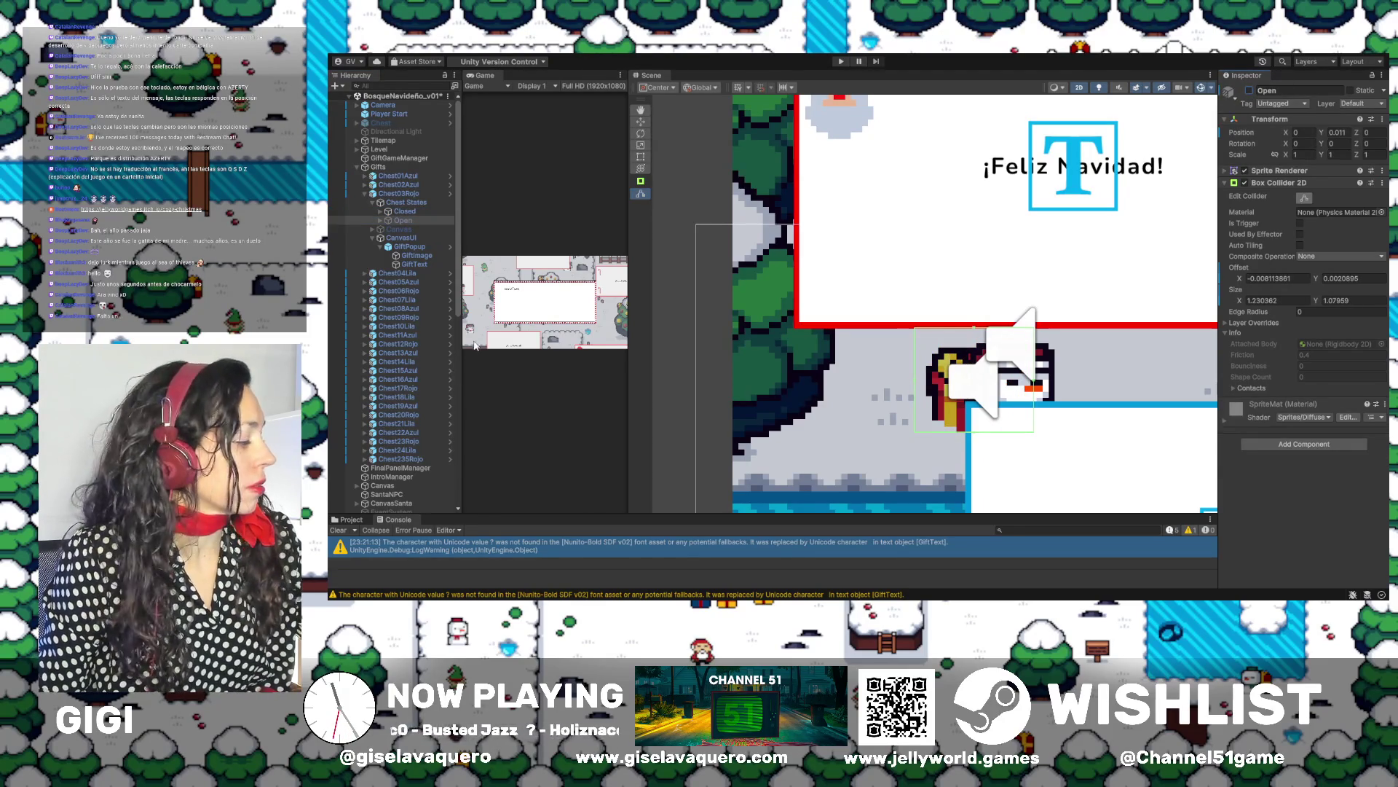
{"action": "key", "text": "f"}
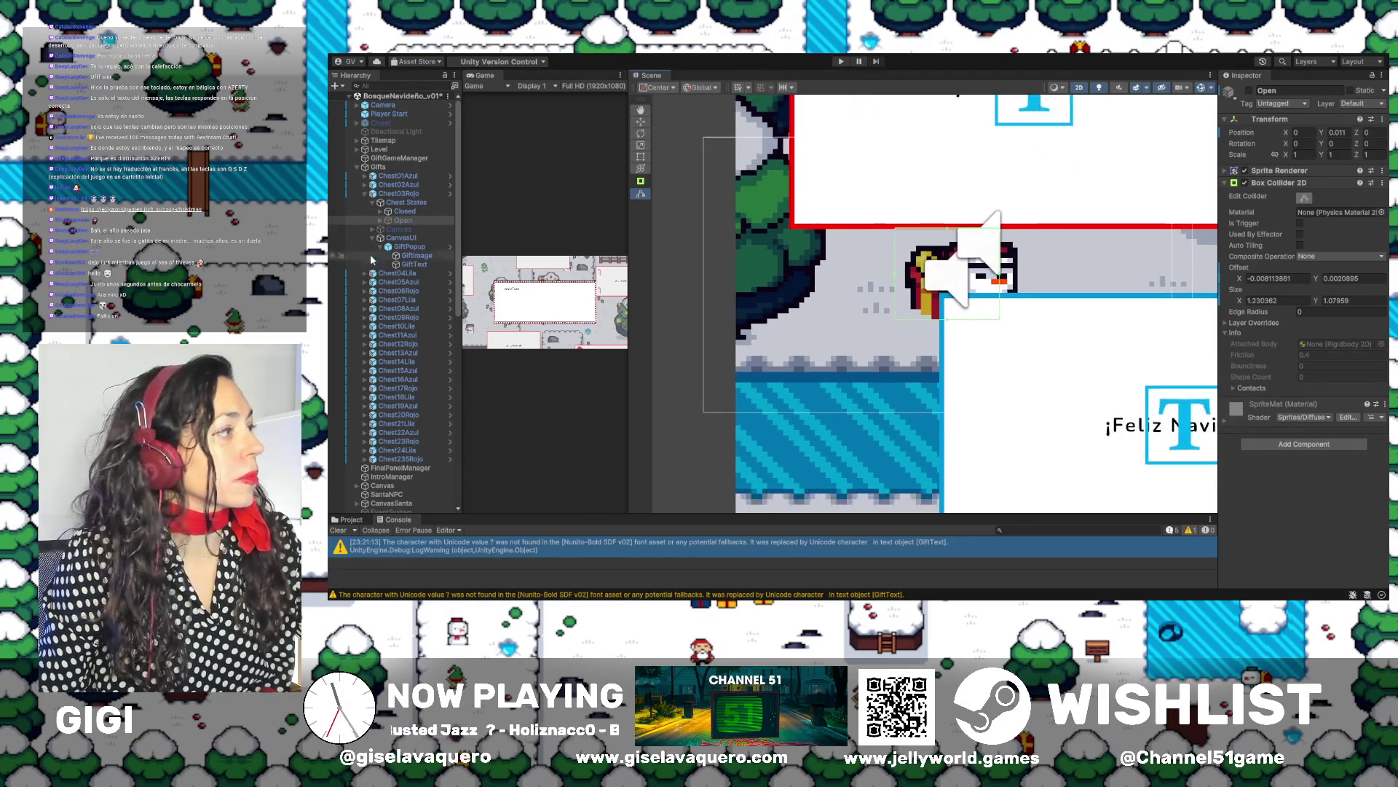
{"action": "left_click", "coordinate": [365, 194]}
{"action": "double_click", "coordinate": [393, 203]}
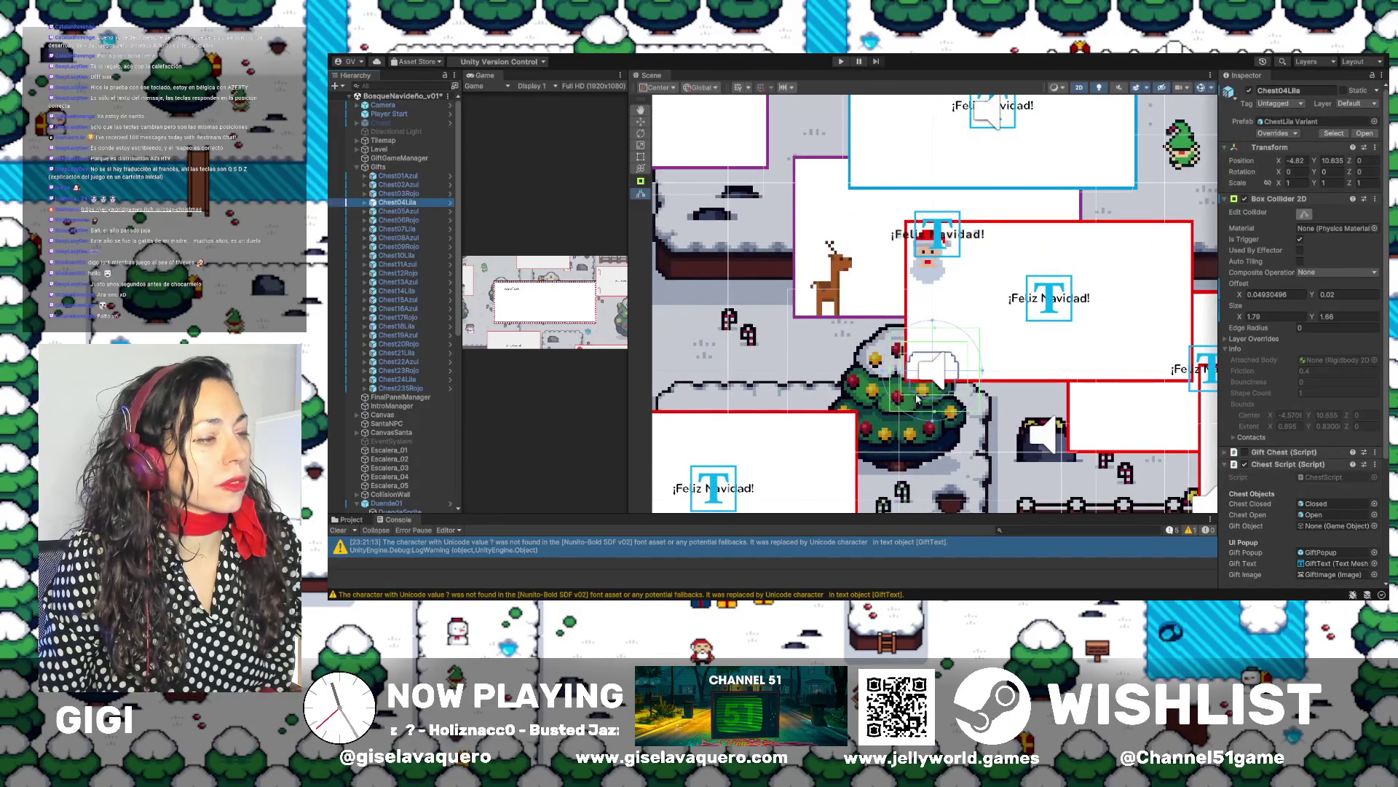
Fit Chest04Lila's Closed collider by adjusting its top, right, left and bottom edges
{"action": "key", "text": "f"}
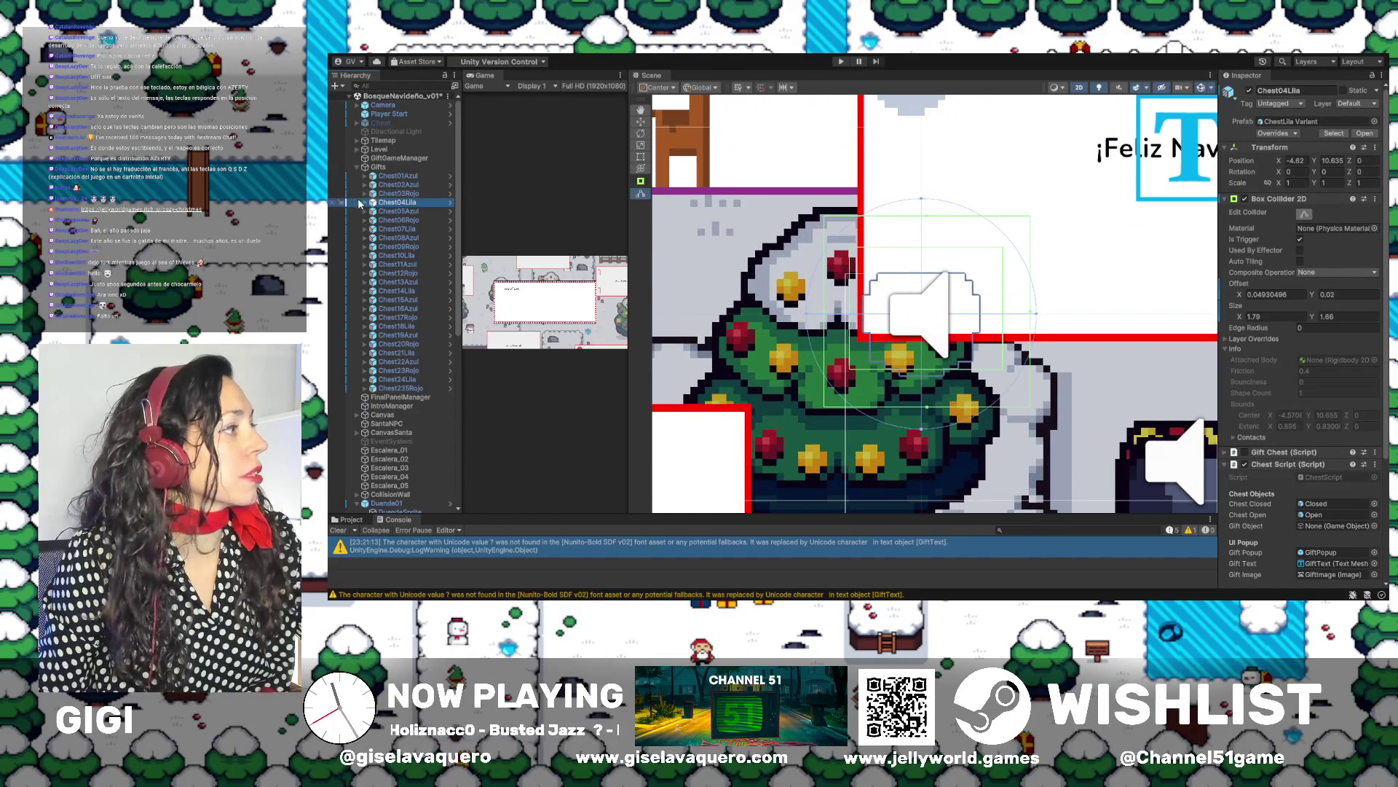
{"action": "left_click", "coordinate": [365, 203]}
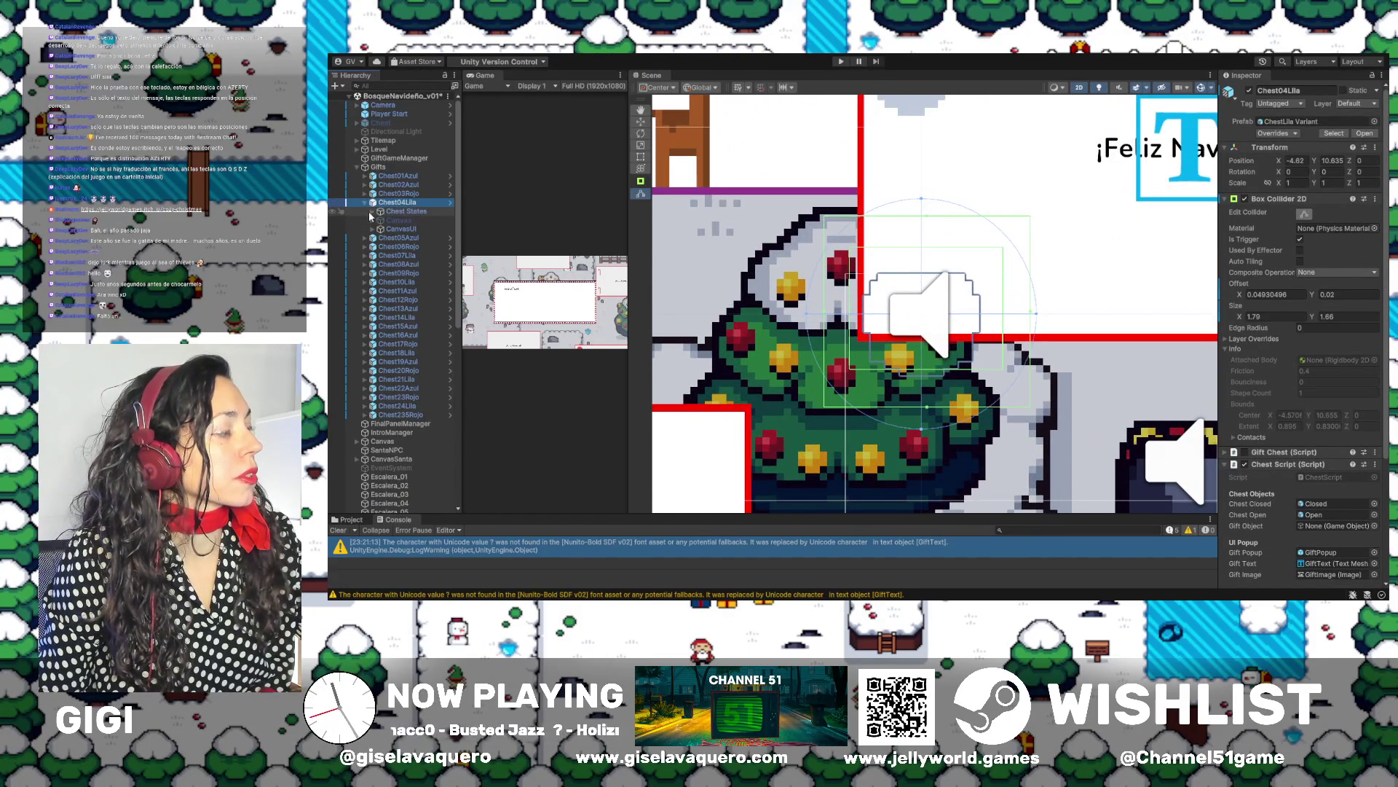
{"action": "left_click", "coordinate": [373, 211]}
{"action": "left_click", "coordinate": [405, 221]}
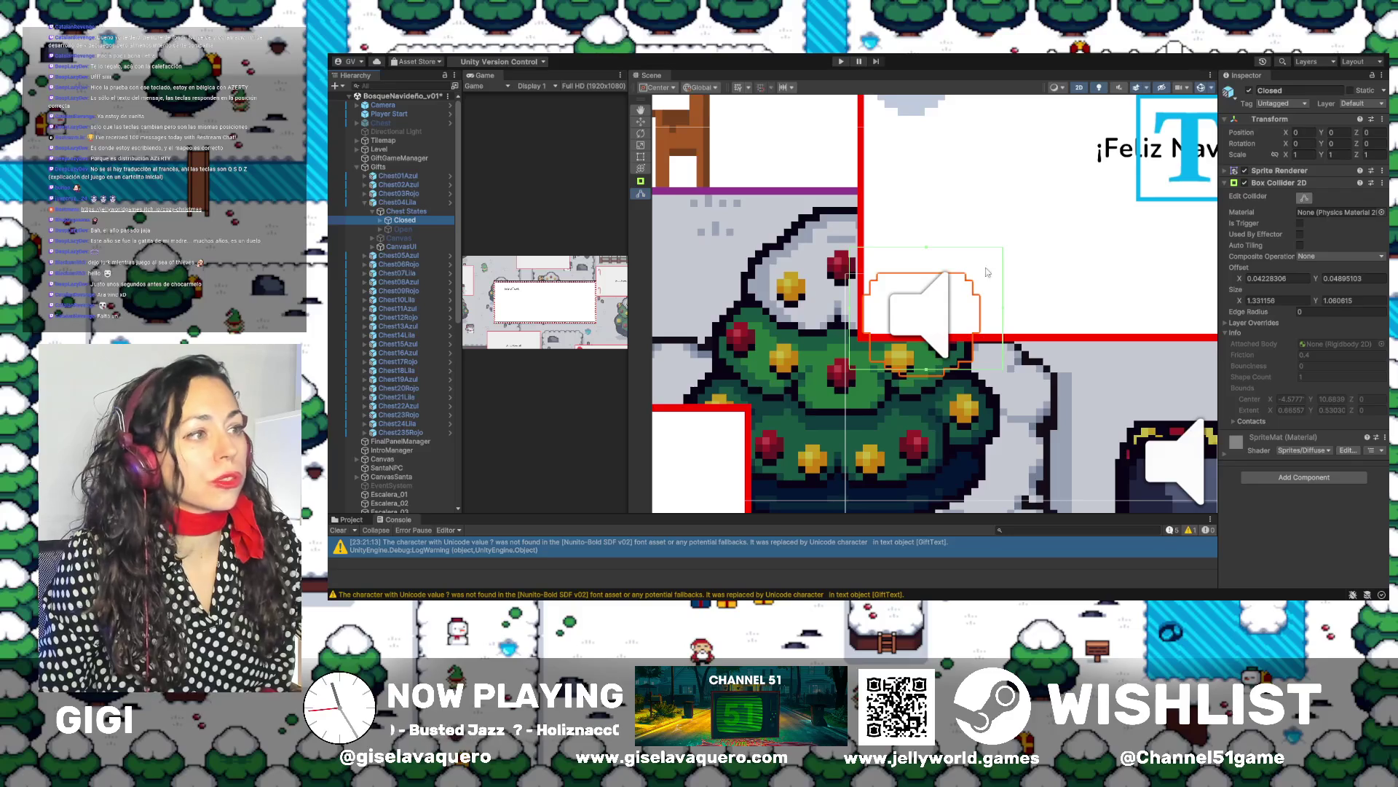
{"action": "left_click_drag", "start_coordinate": [929, 248], "coordinate": [930, 274]}
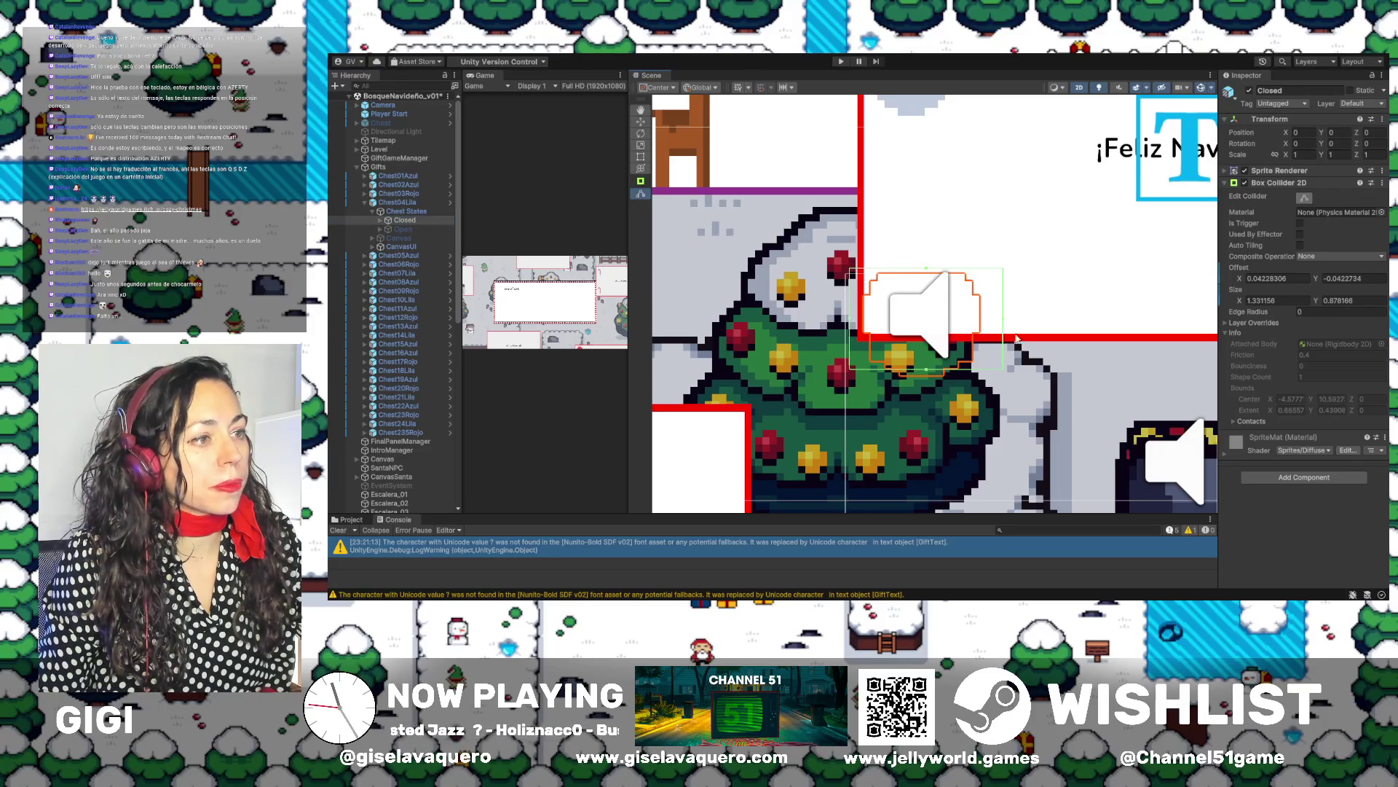
{"action": "left_click_drag", "start_coordinate": [1003, 324], "coordinate": [985, 323]}
{"action": "mouse_move", "coordinate": [851, 324]}
{"action": "left_mouse_down"}
{"action": "mouse_move", "coordinate": [774, 322]}
{"action": "mouse_move", "coordinate": [795, 328]}
{"action": "left_mouse_up"}
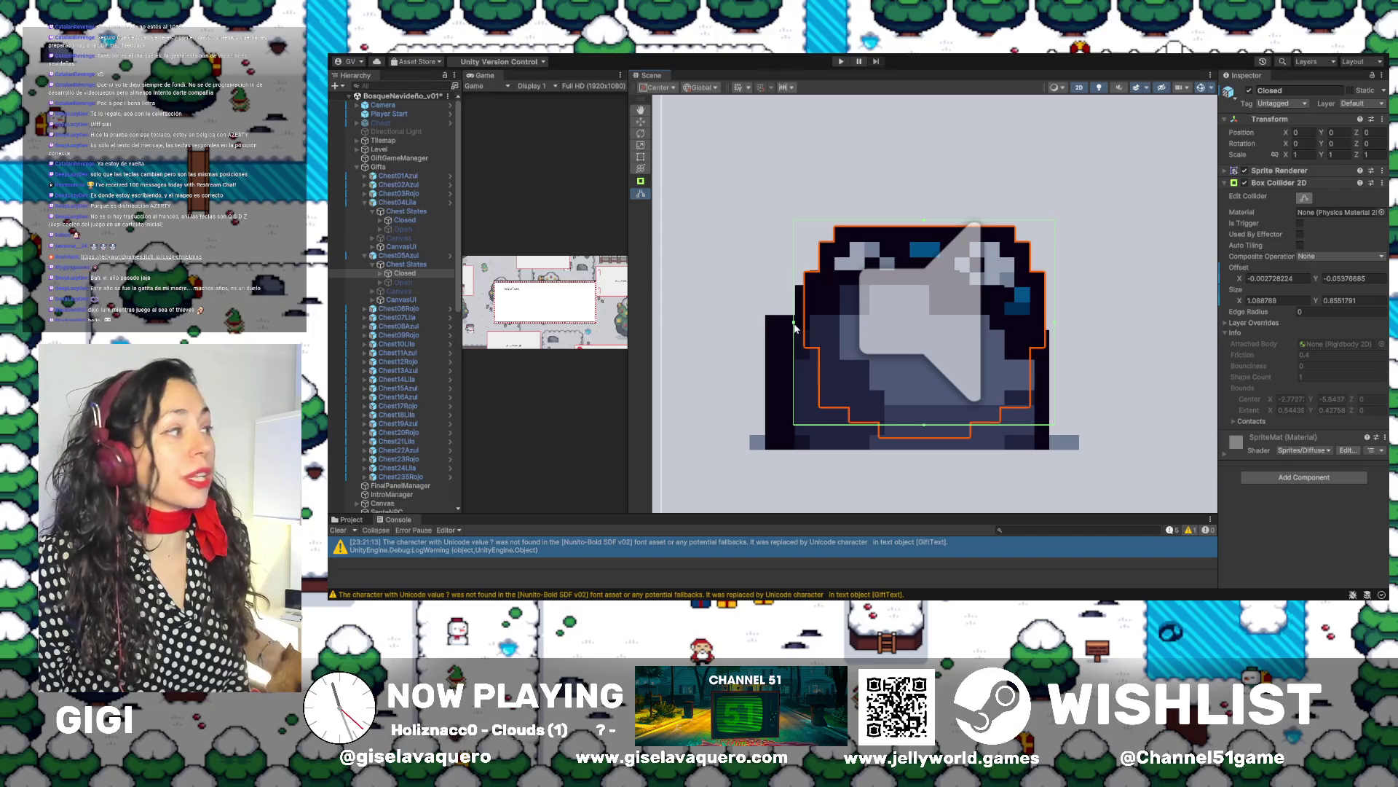
{"action": "left_click_drag", "start_coordinate": [920, 426], "coordinate": [922, 439]}
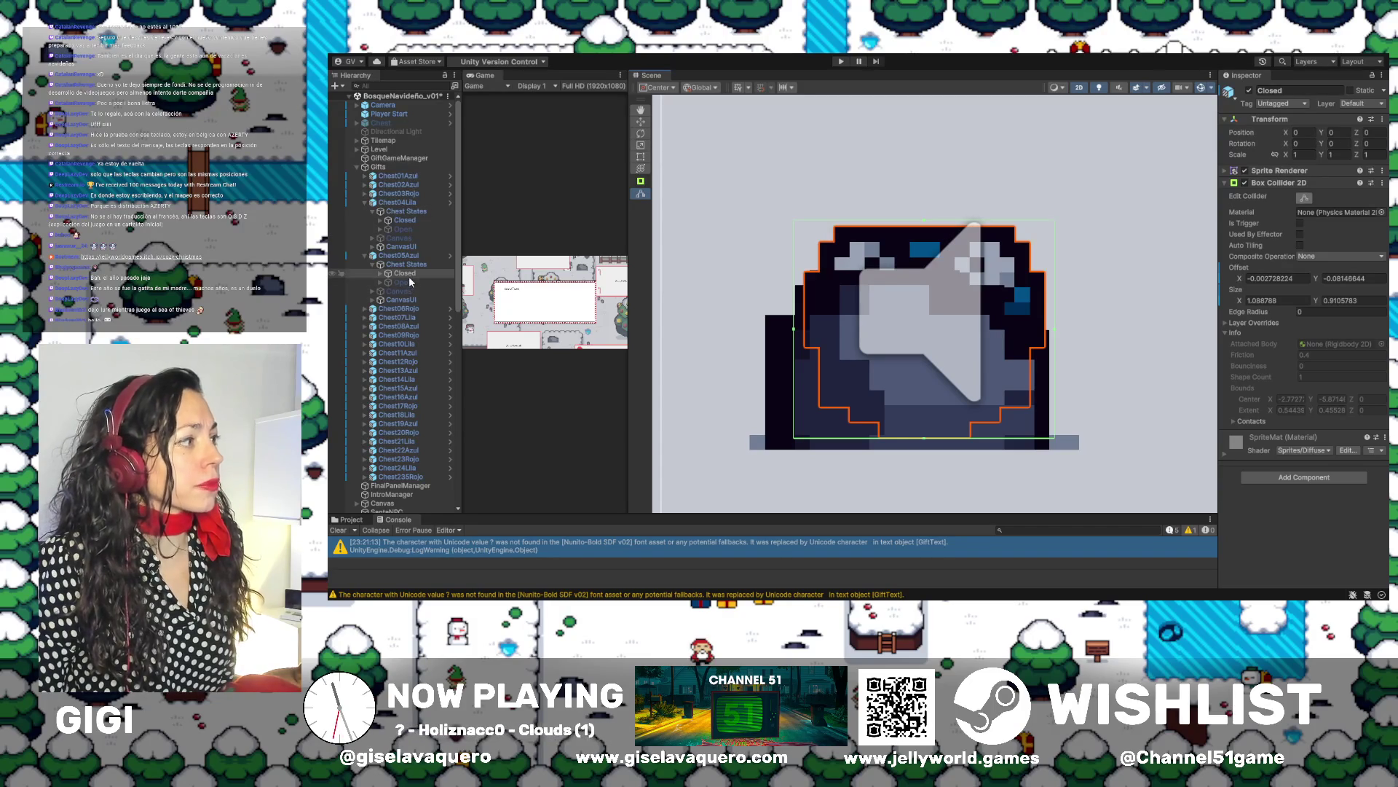
Fit Chest05Azul's Open collider to 1.090351 × 1.084293, then hide Open again
{"action": "left_click", "coordinate": [408, 283]}
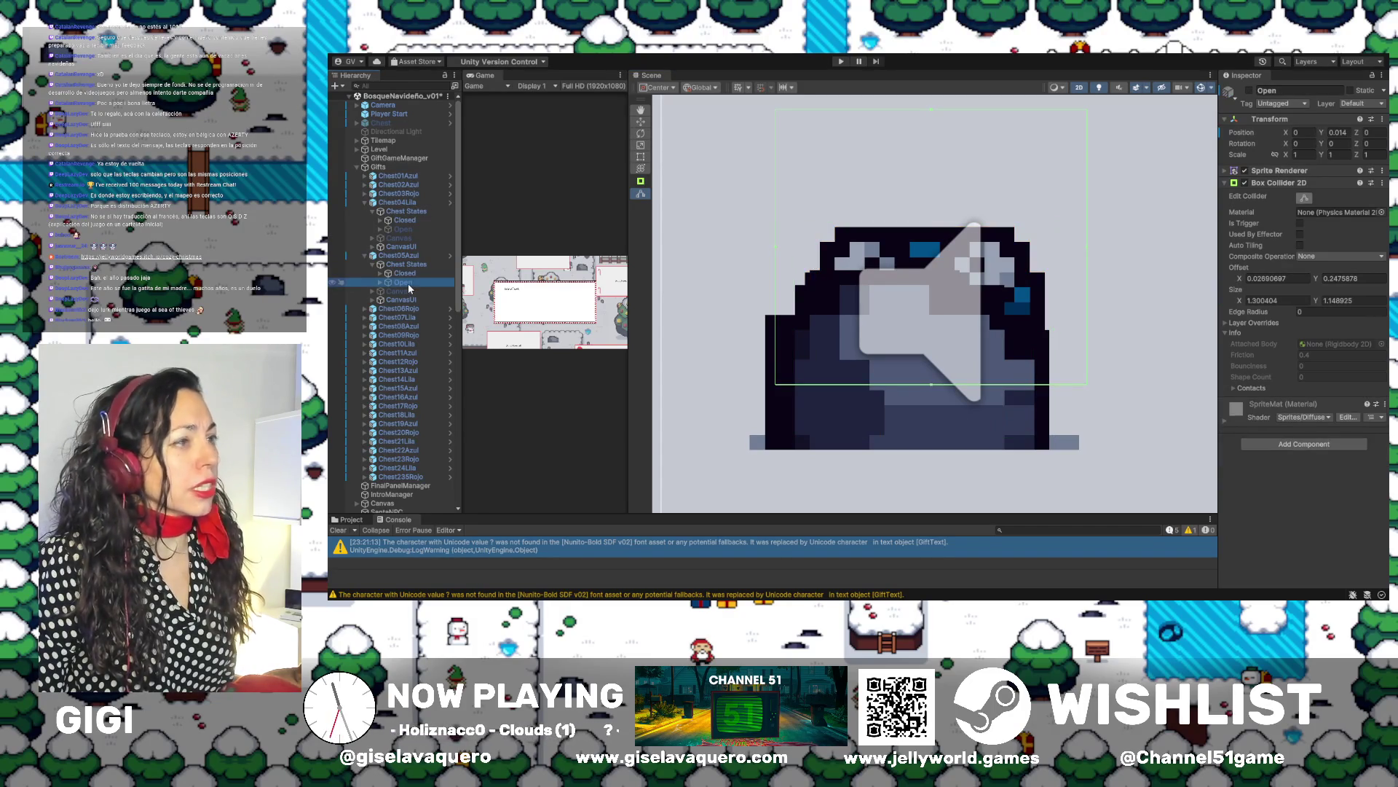
{"action": "left_click", "coordinate": [1250, 90]}
{"action": "left_click_drag", "start_coordinate": [935, 113], "coordinate": [938, 176]}
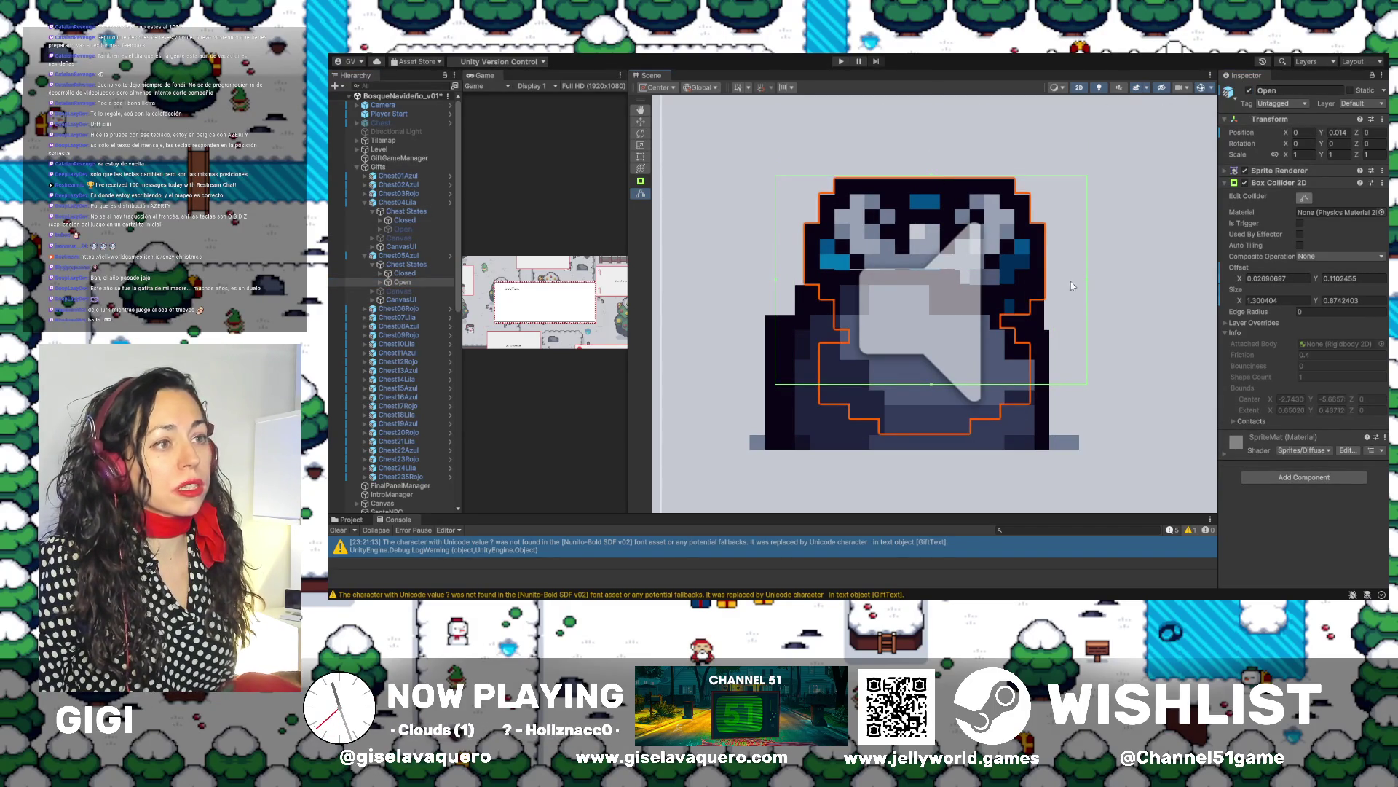
{"action": "left_click_drag", "start_coordinate": [1086, 281], "coordinate": [1052, 283]}
{"action": "left_click_drag", "start_coordinate": [785, 286], "coordinate": [803, 286]}
{"action": "left_click_drag", "start_coordinate": [924, 388], "coordinate": [917, 434]}
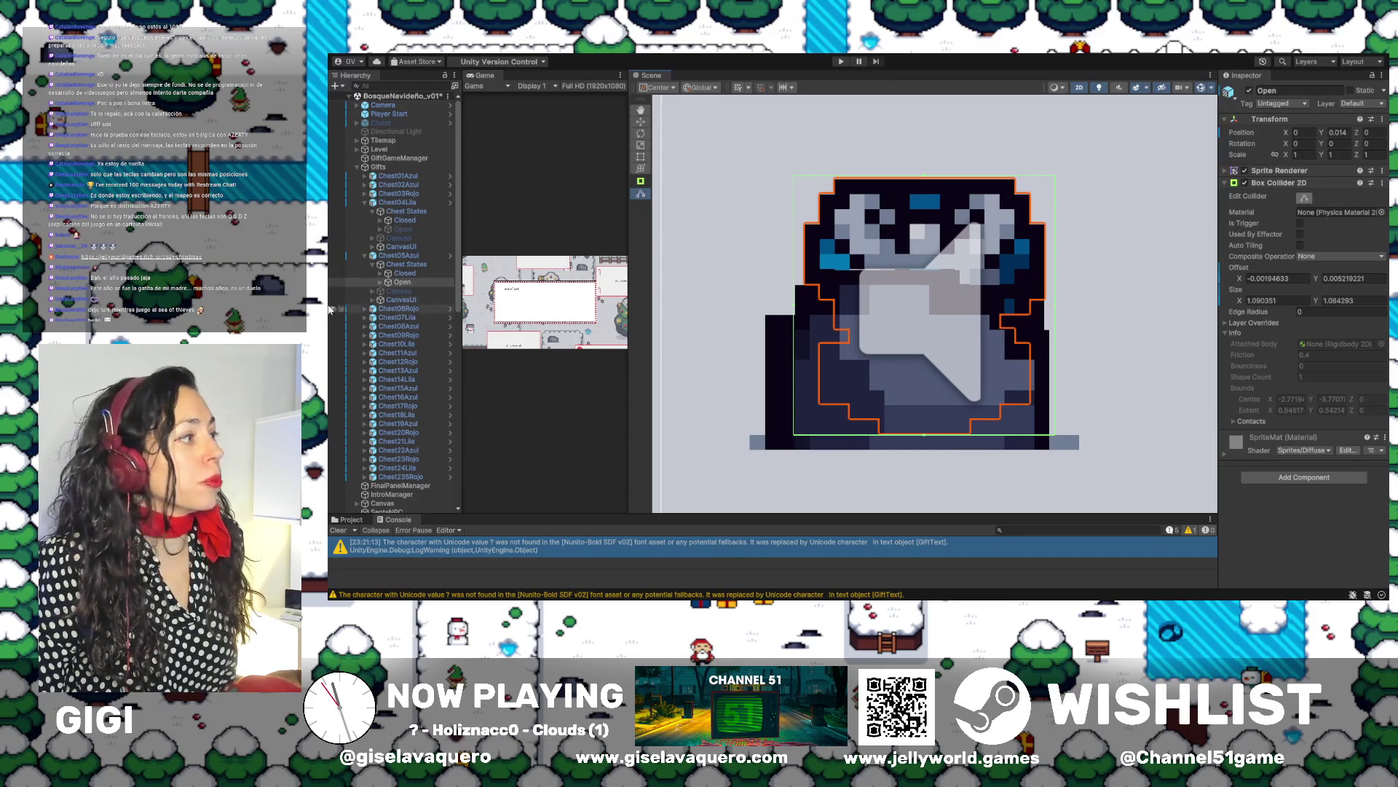
{"action": "left_click", "coordinate": [1249, 90]}
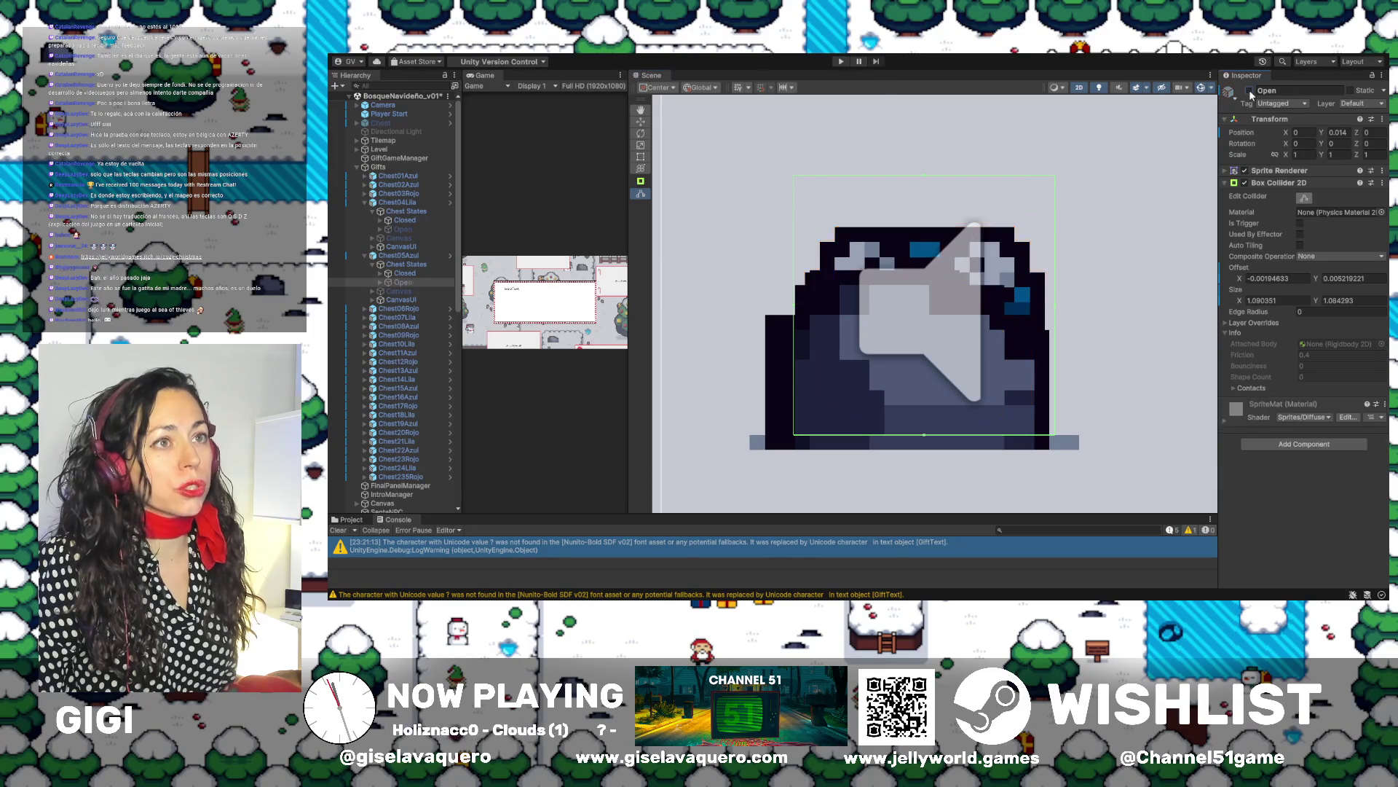
Check Chest05Azul's Closed collider at 1.086769 × 0.9105783 and move on to Chest06Rojo
{"action": "left_click", "coordinate": [397, 275]}
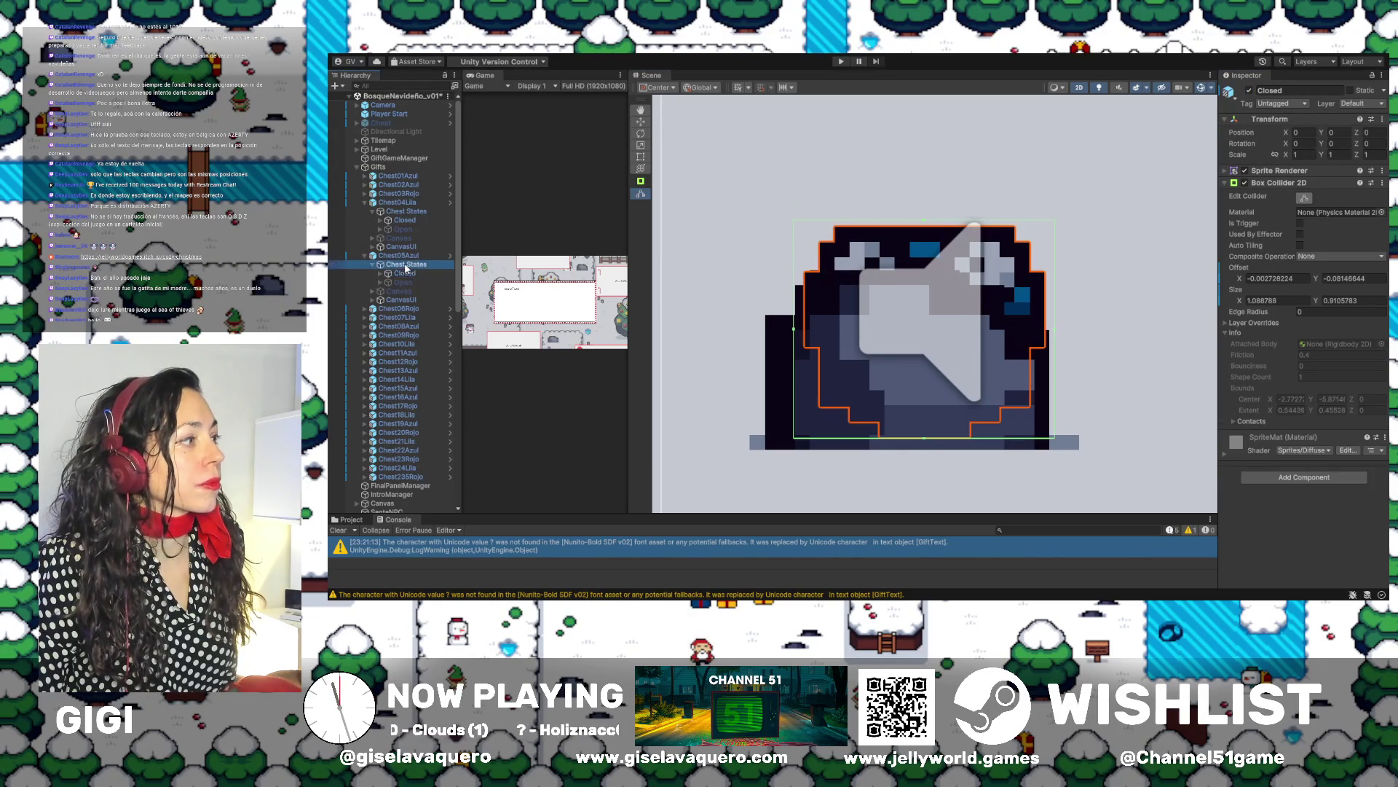
{"action": "left_click", "coordinate": [402, 255]}
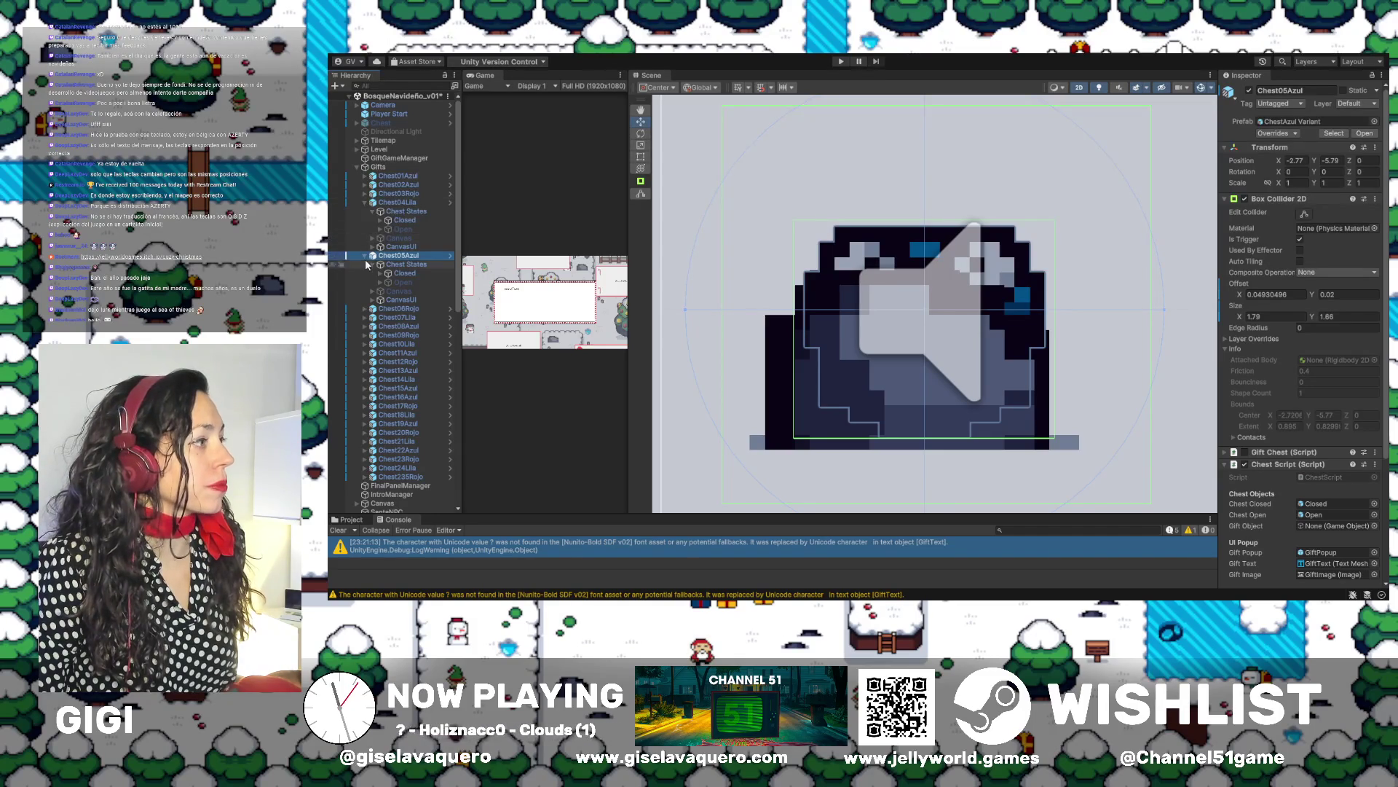
{"action": "left_click", "coordinate": [372, 309]}
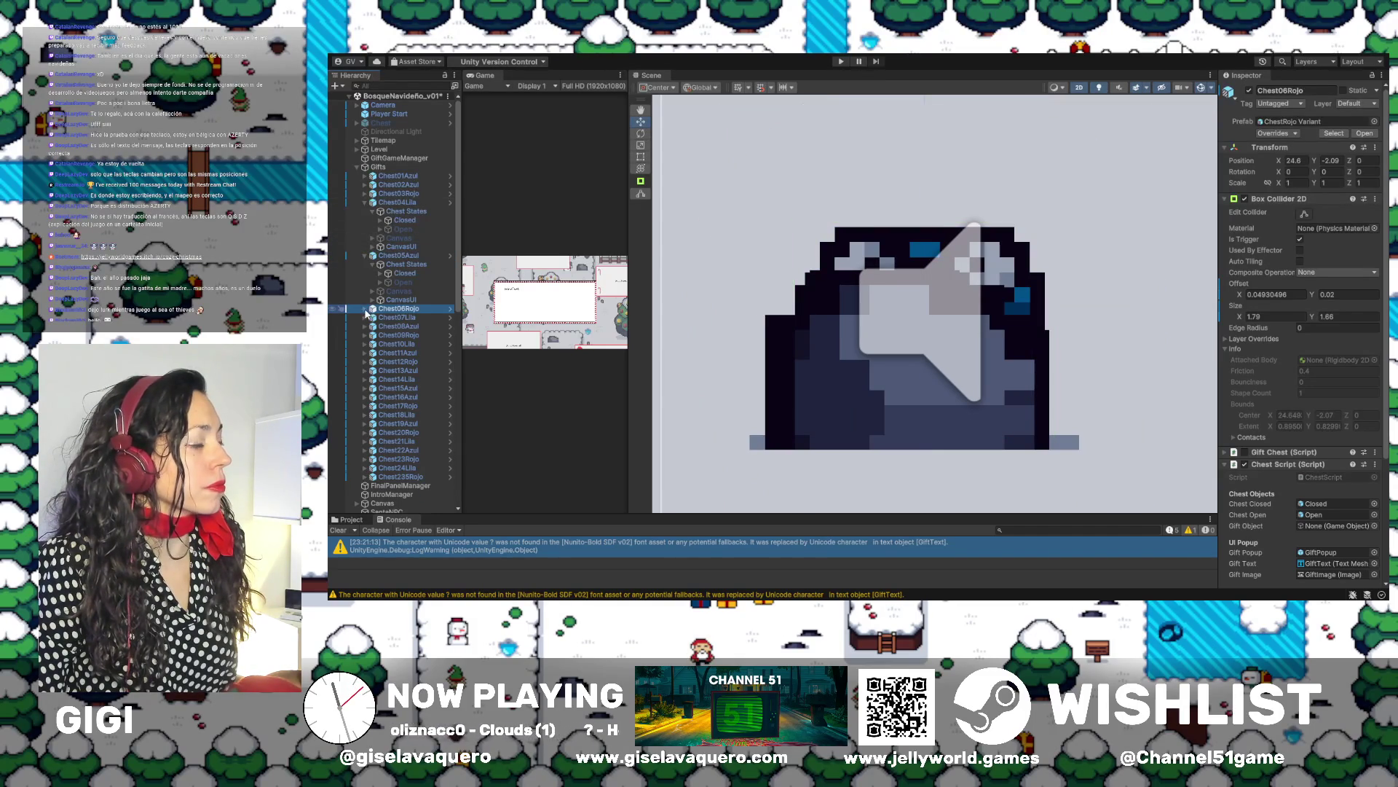
Frame Chest06Rojo and expand it down to its Closed and Open states
{"action": "left_click", "coordinate": [366, 309]}
{"action": "scroll", "coordinate": [412, 299], "scroll_direction": "down", "scroll_amount": 3}
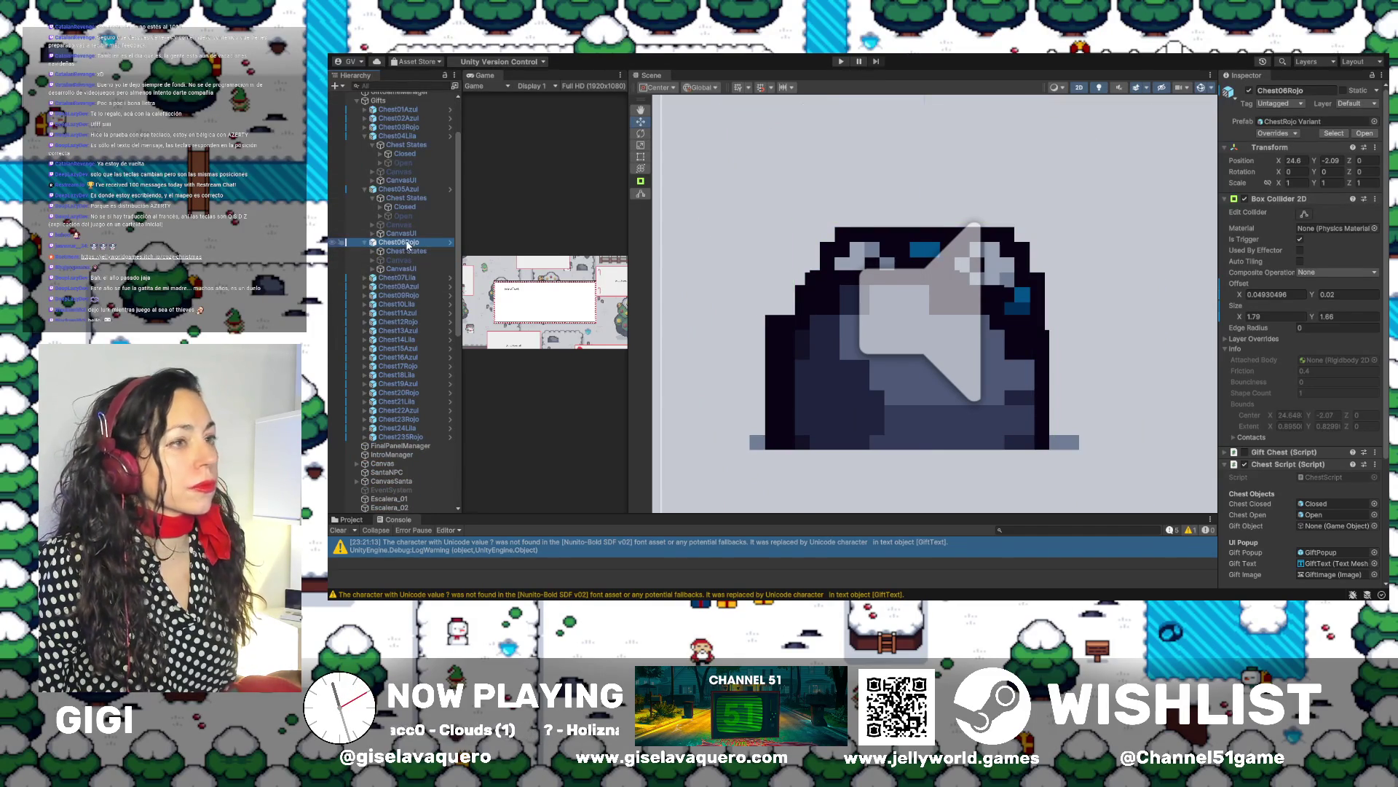
{"action": "double_click", "coordinate": [408, 246]}
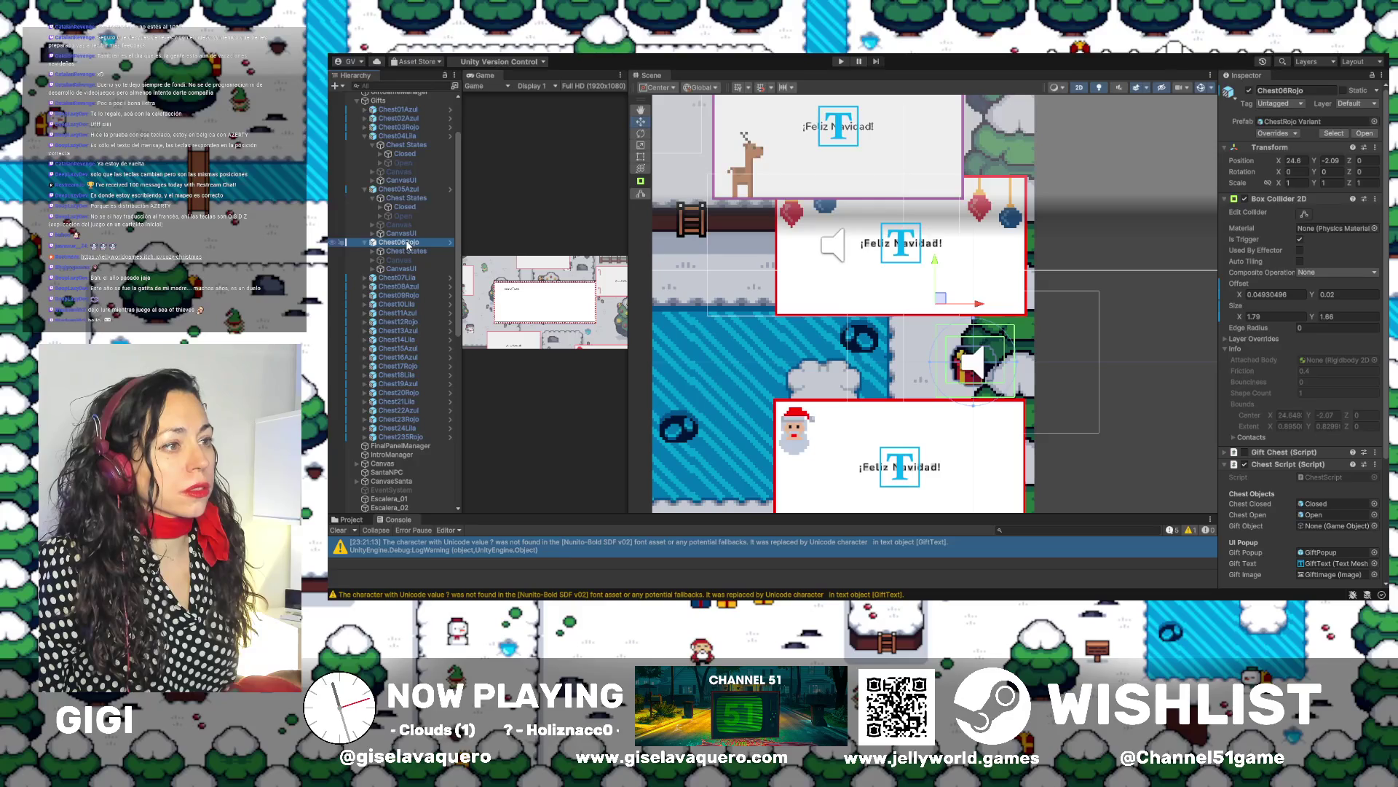
{"action": "scroll", "coordinate": [1009, 350], "scroll_direction": "up", "scroll_amount": 5}
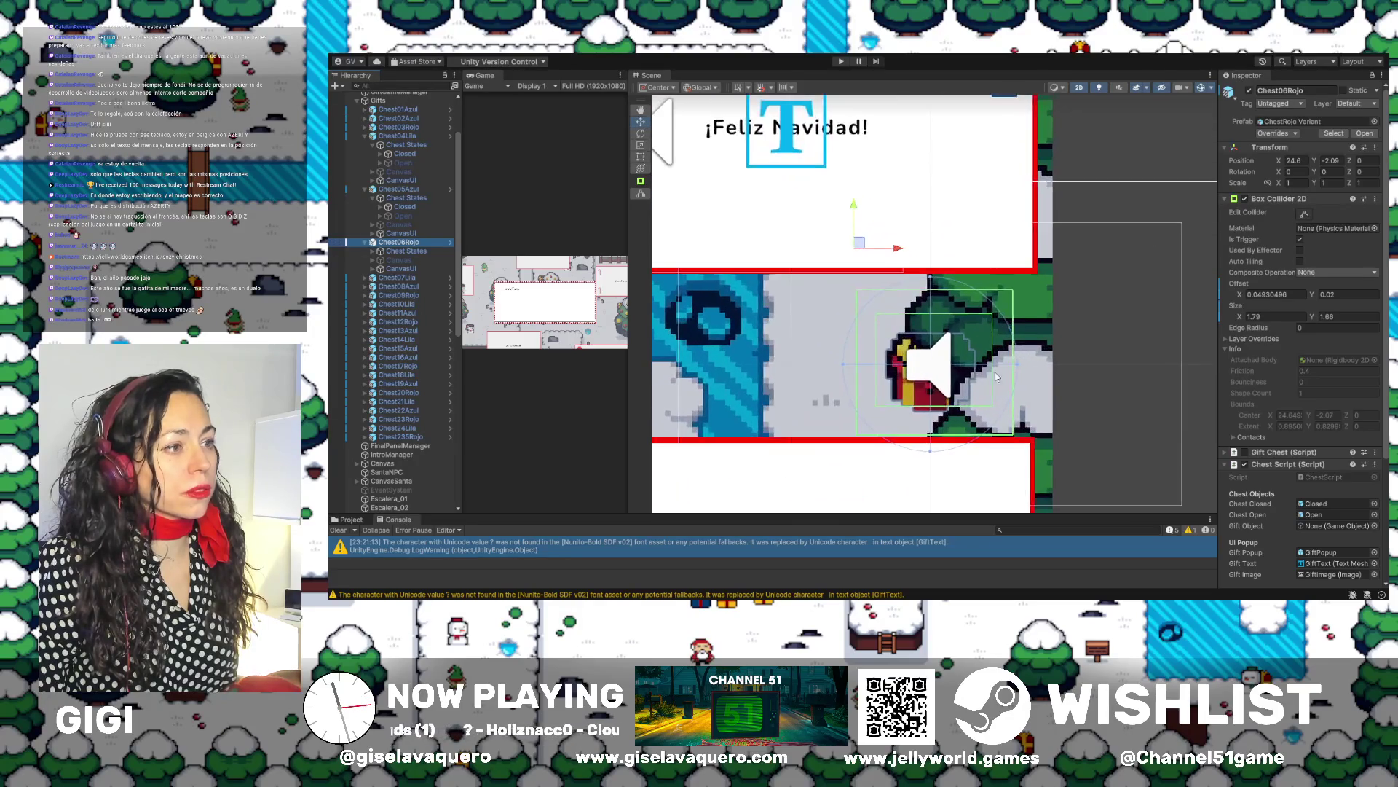
{"action": "scroll", "coordinate": [970, 335], "scroll_direction": "up", "scroll_amount": 1}
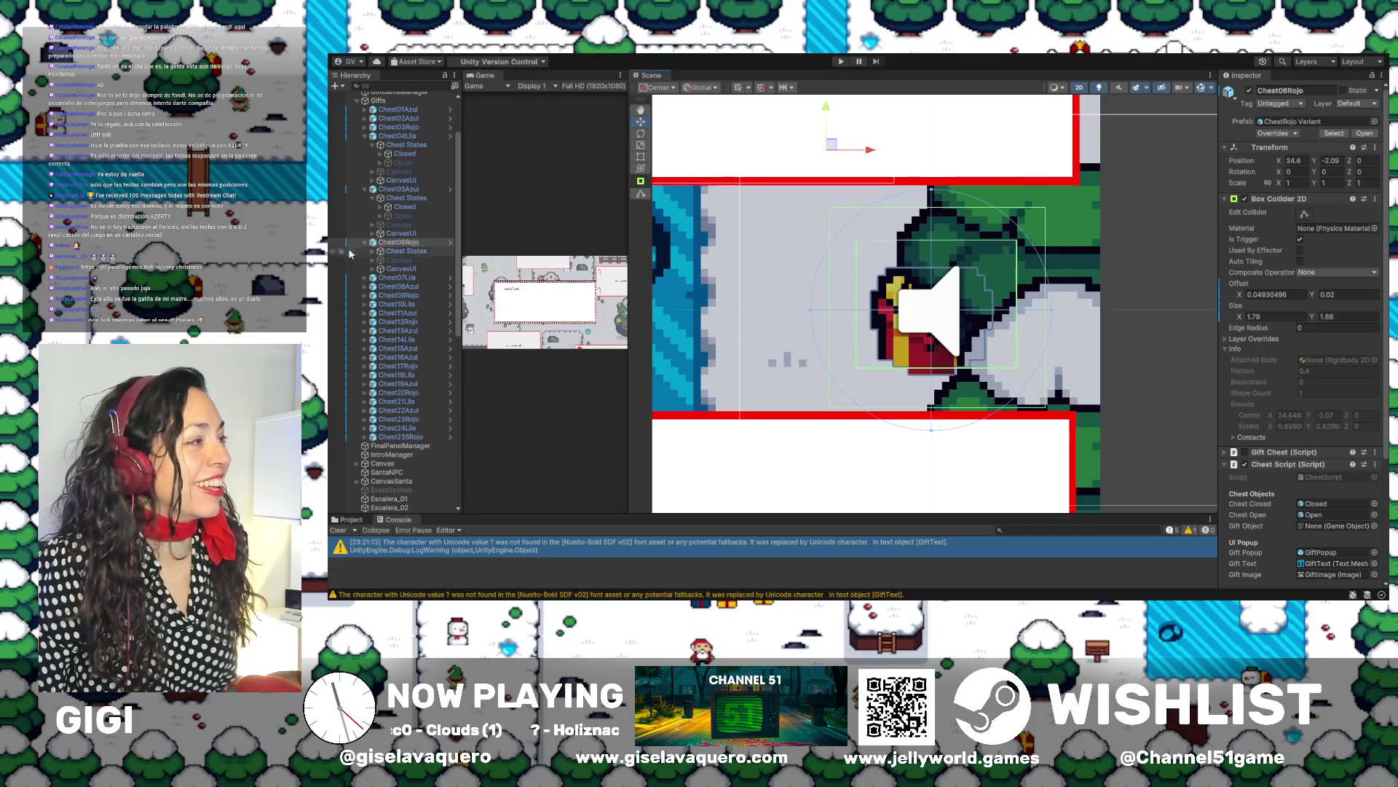
{"action": "left_click", "coordinate": [385, 251]}
{"action": "left_click", "coordinate": [373, 250]}
Fit Chest06Rojo's Closed collider by lowering its top and pulling both sides in
{"action": "left_click", "coordinate": [389, 260]}
{"action": "left_click", "coordinate": [1304, 197]}
{"action": "left_click_drag", "start_coordinate": [939, 239], "coordinate": [937, 265]}
{"action": "left_click_drag", "start_coordinate": [1016, 319], "coordinate": [997, 321]}
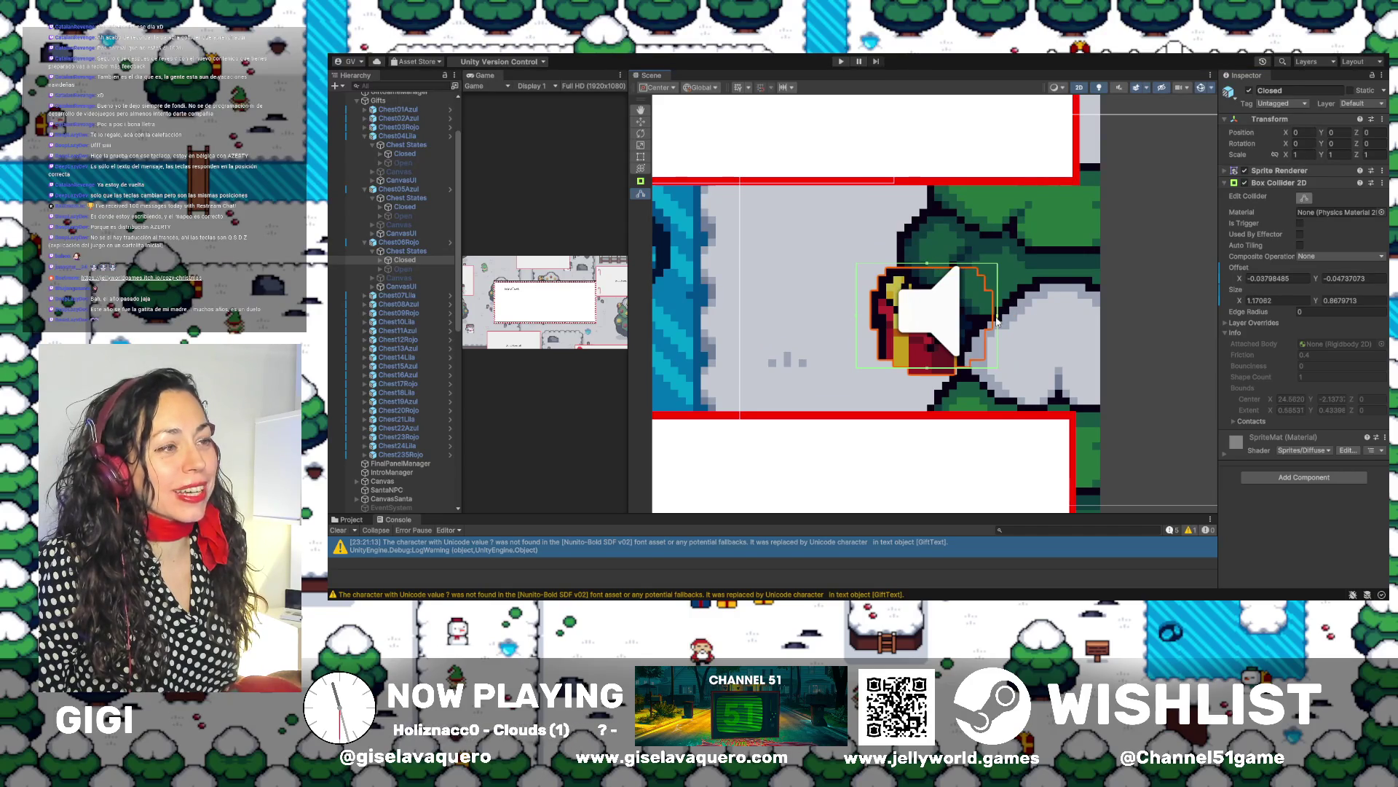
{"action": "left_click_drag", "start_coordinate": [856, 319], "coordinate": [870, 321]}
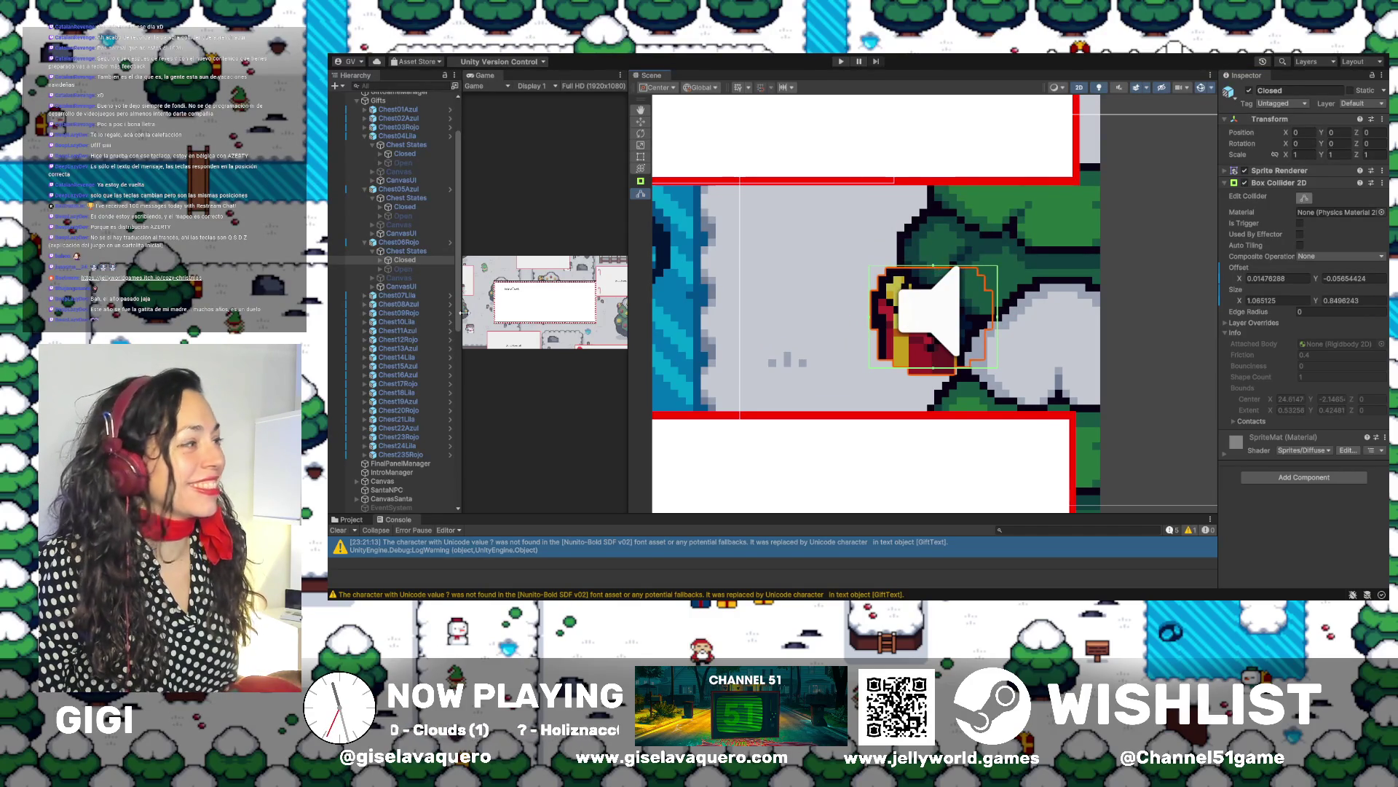
Fit Chest06Rojo's Open collider to 1.048132 × 1.075537, then hide Open again
{"action": "left_click", "coordinate": [422, 269]}
{"action": "left_click", "coordinate": [422, 259]}
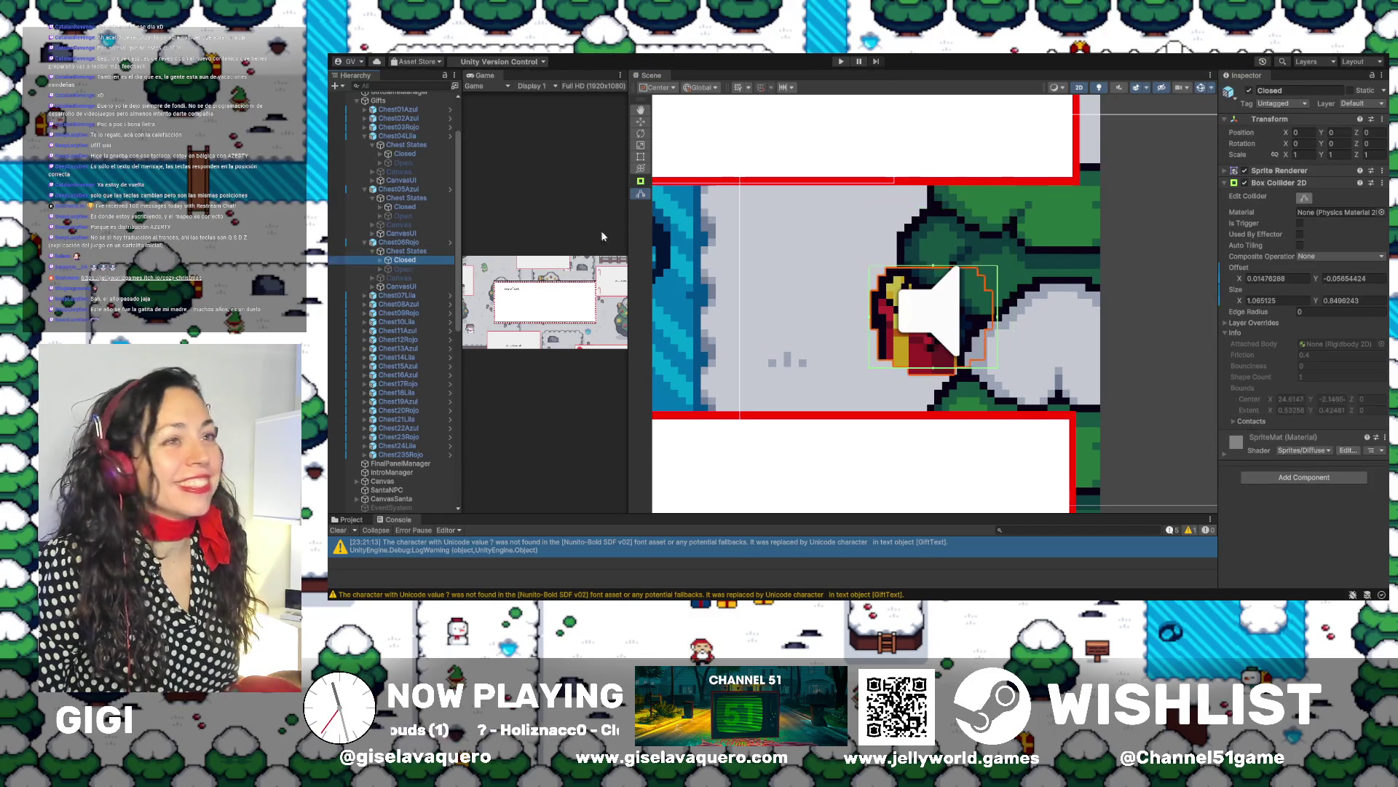
{"action": "left_click", "coordinate": [429, 269]}
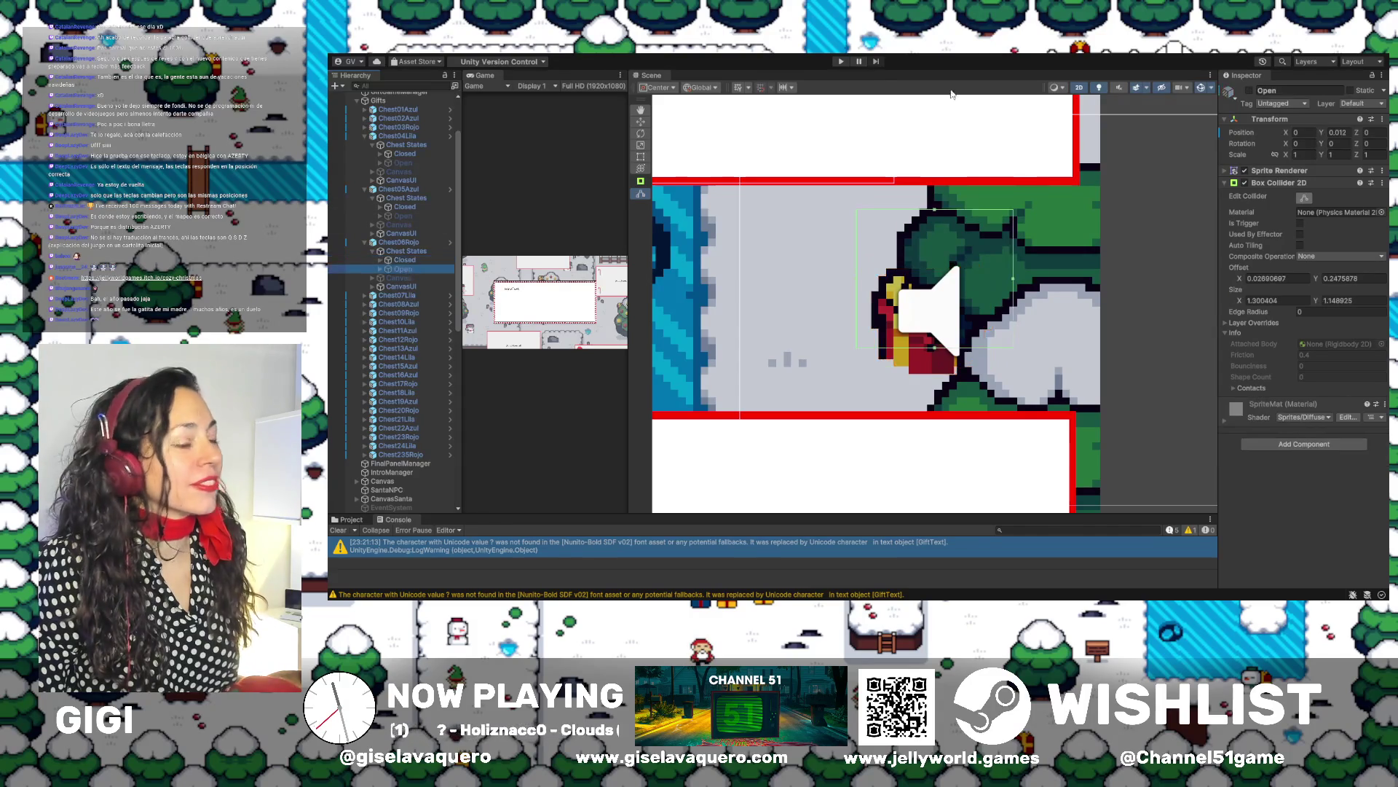
{"action": "left_click", "coordinate": [1248, 91]}
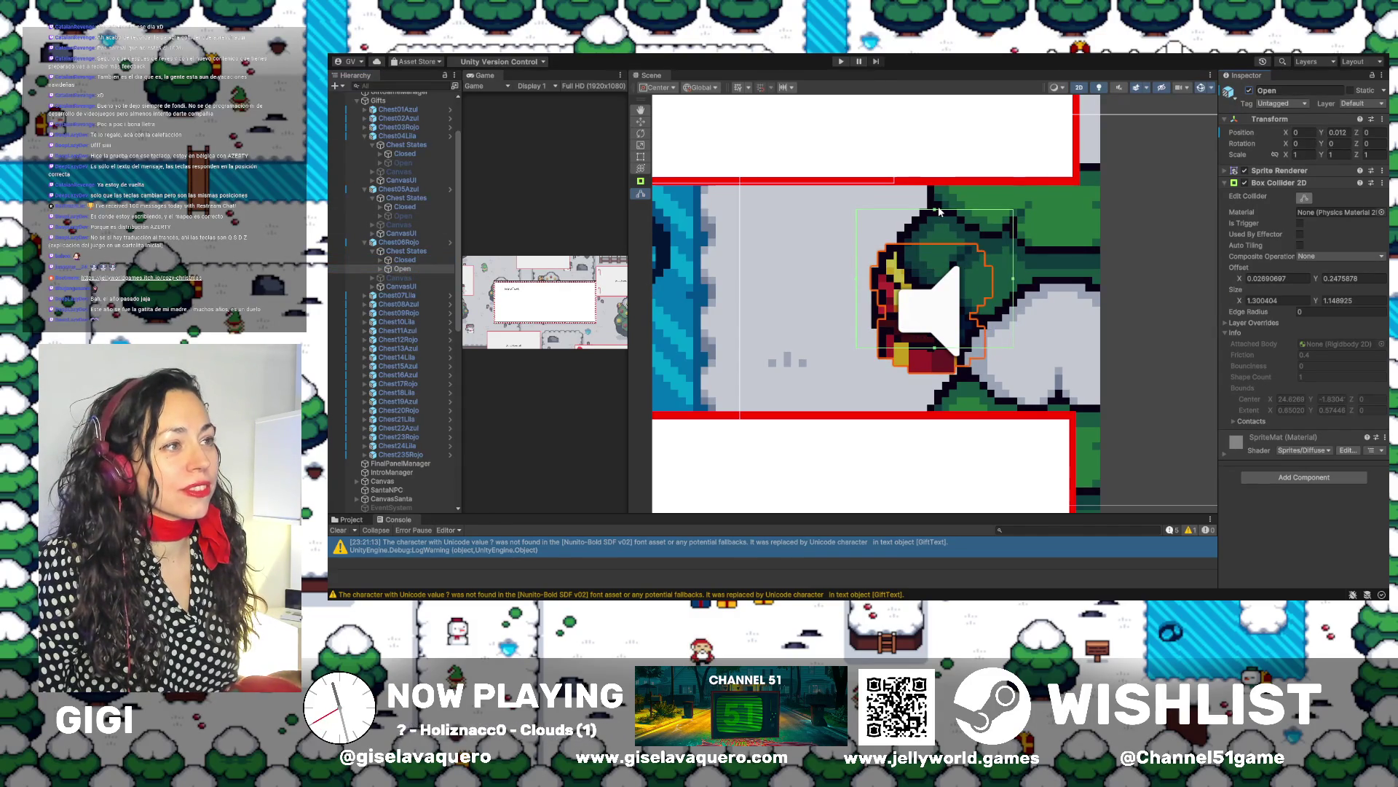
{"action": "left_click_drag", "start_coordinate": [934, 211], "coordinate": [933, 247]}
{"action": "left_click_drag", "start_coordinate": [1014, 297], "coordinate": [998, 297]}
{"action": "left_click_drag", "start_coordinate": [859, 306], "coordinate": [872, 302]}
{"action": "left_click_drag", "start_coordinate": [933, 356], "coordinate": [934, 377]}
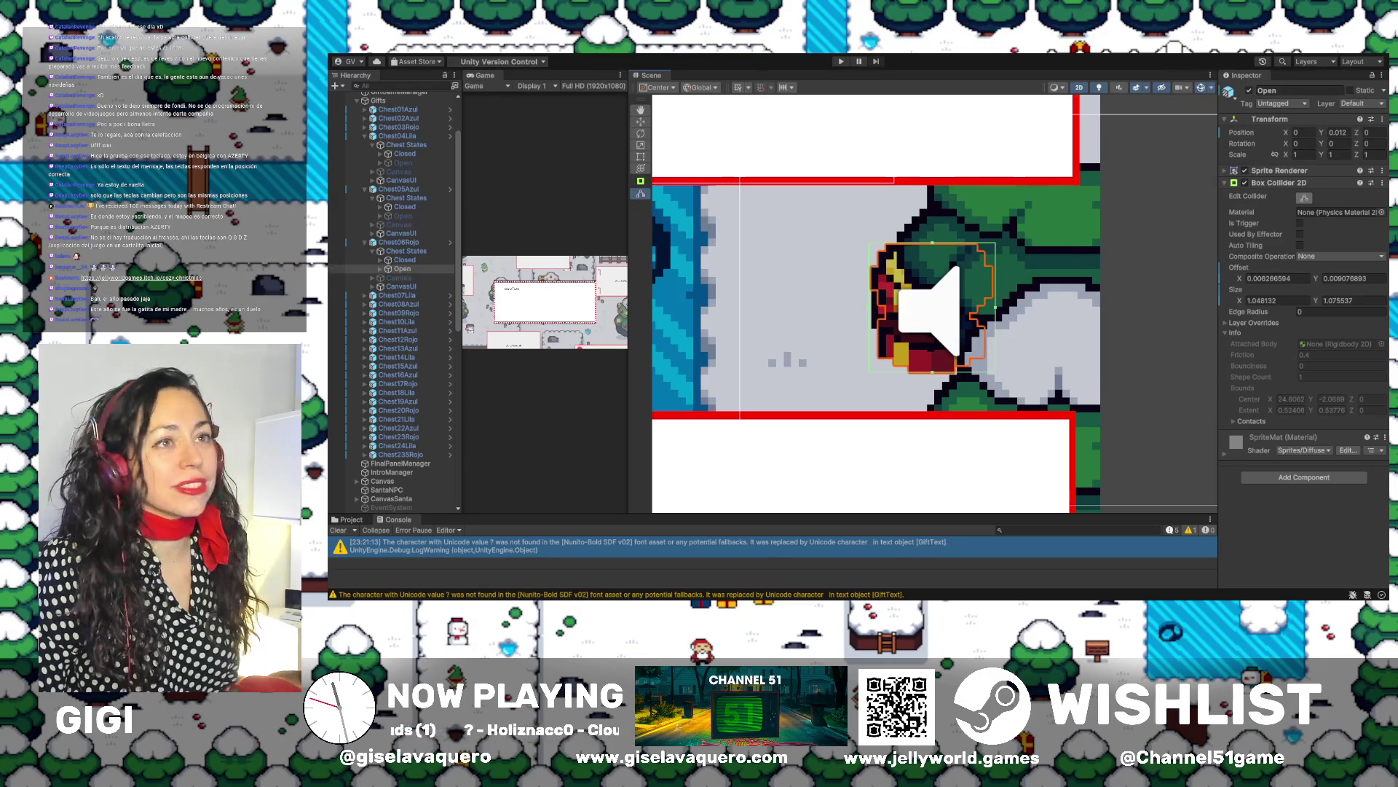
{"action": "key", "text": "alt+shift+a"}
Collapse Chest06Rojo in the Hierarchy and select Chest07Lila
{"action": "left_click", "coordinate": [397, 241]}
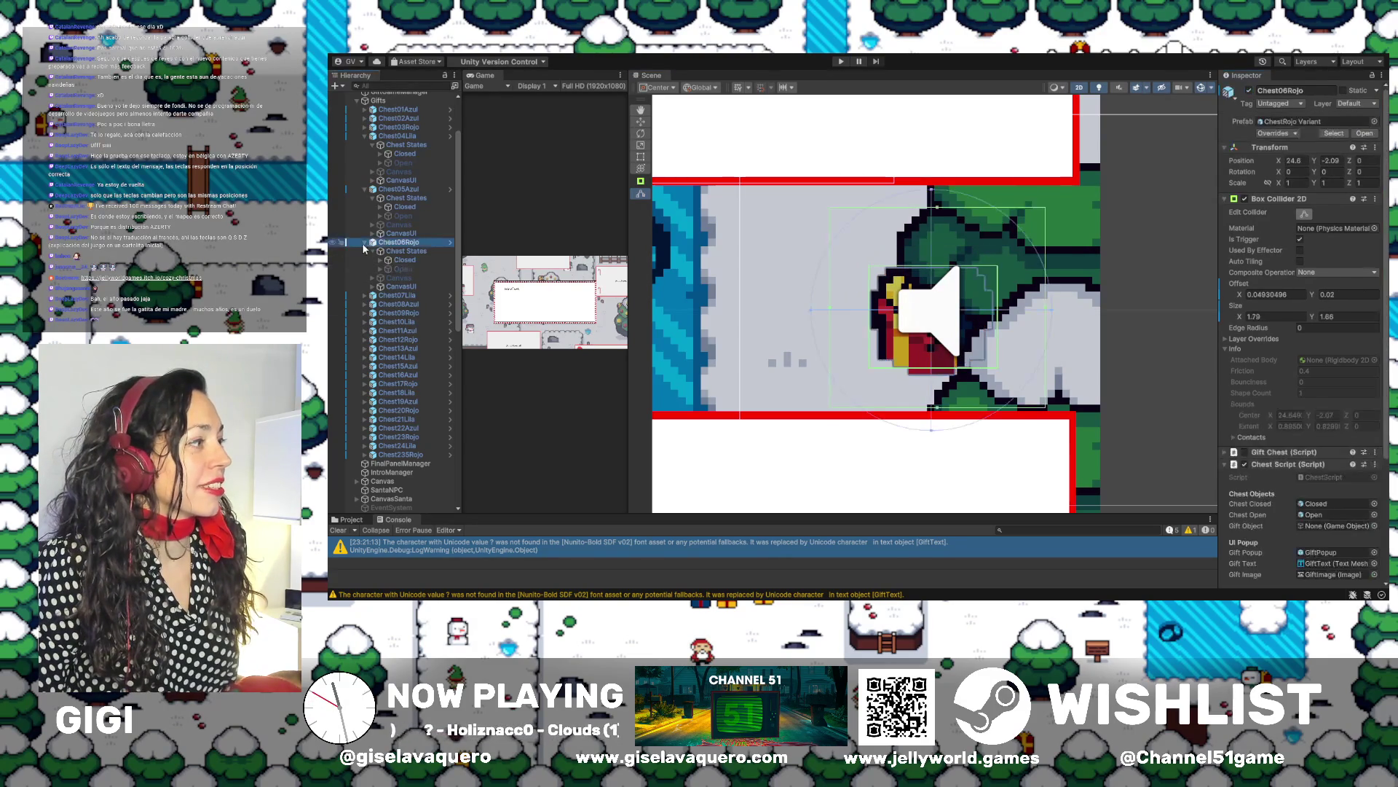
{"action": "left_click", "coordinate": [365, 242]}
{"action": "left_click", "coordinate": [386, 251]}
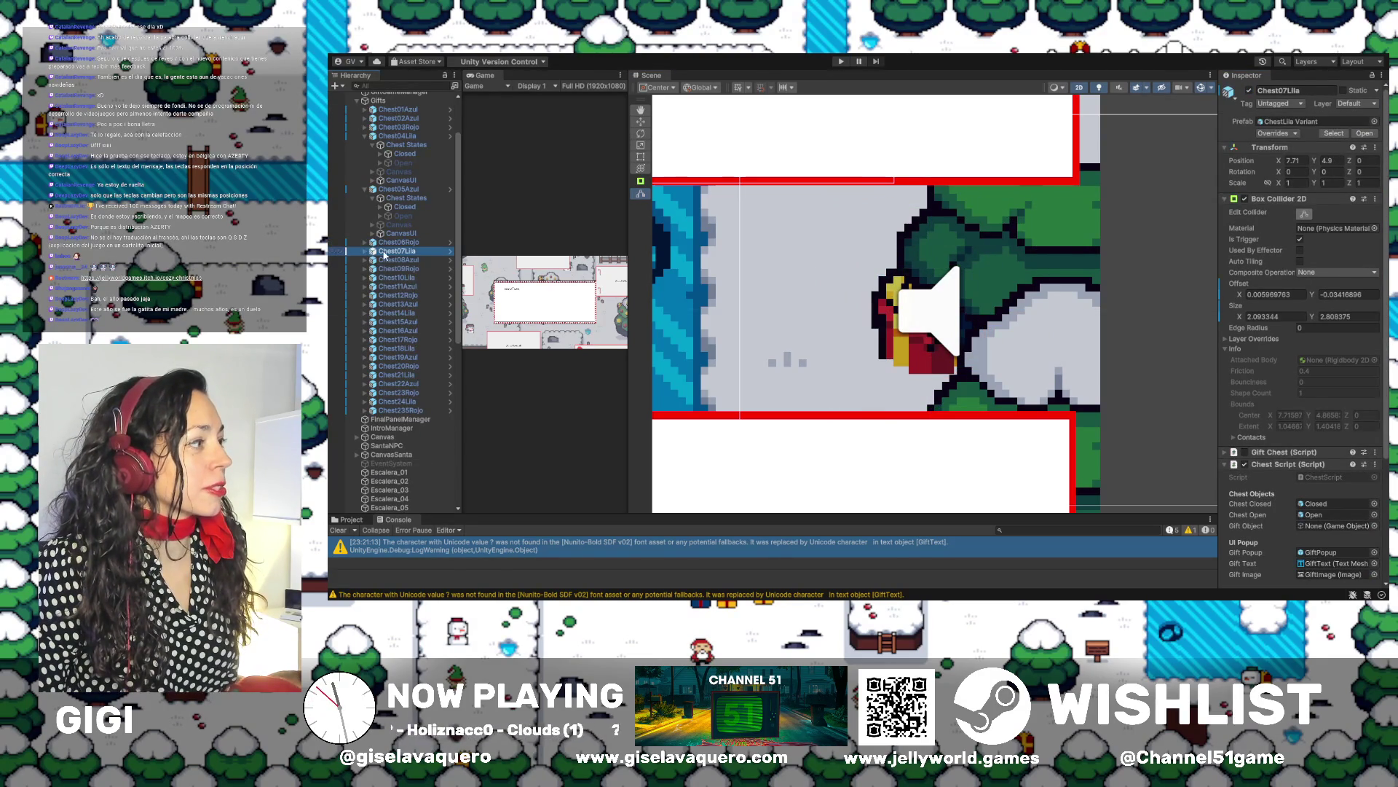
Frame Chest07Lila and expand it down to its Closed state
{"action": "double_click", "coordinate": [384, 251]}
{"action": "scroll", "coordinate": [978, 179], "scroll_direction": "down", "scroll_amount": 2}
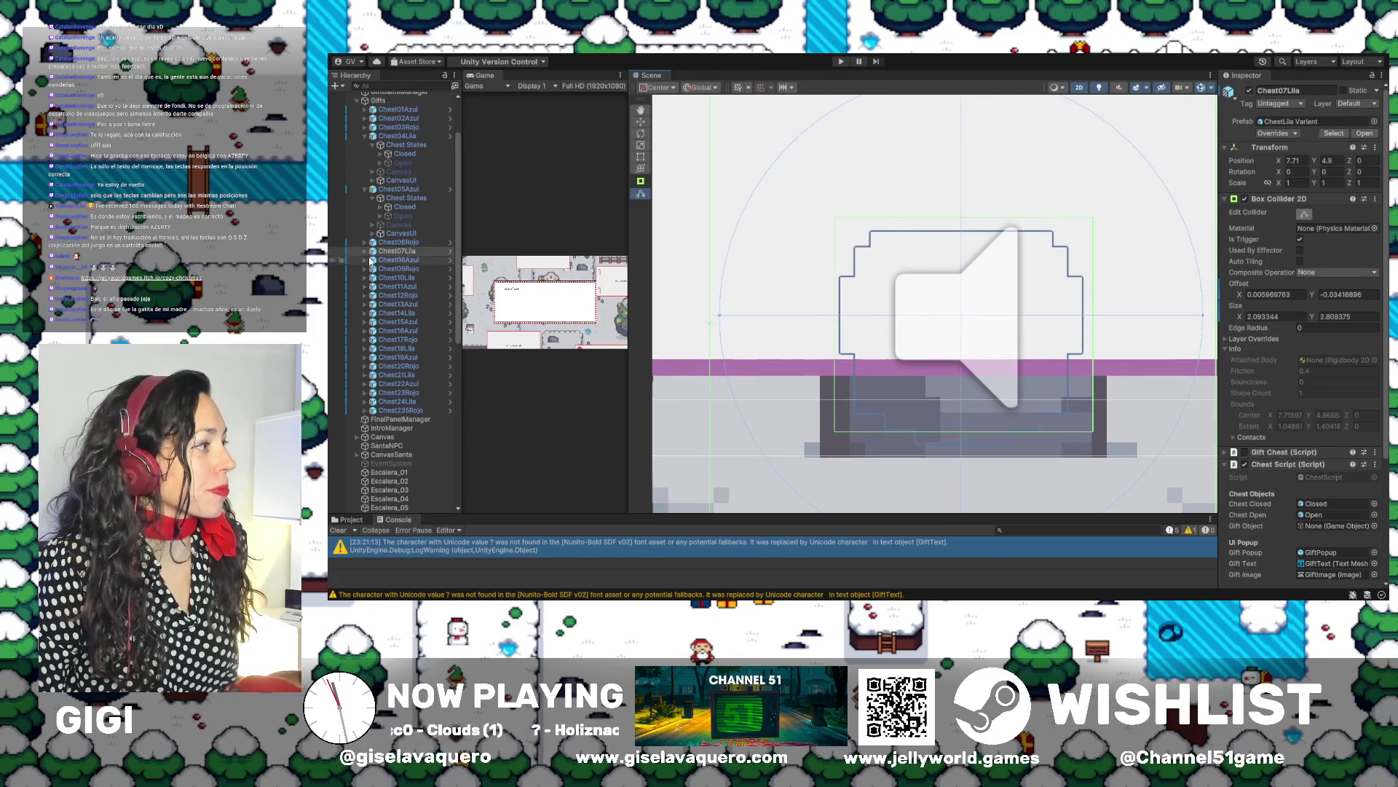
{"action": "left_click", "coordinate": [365, 251]}
{"action": "left_click", "coordinate": [390, 261]}
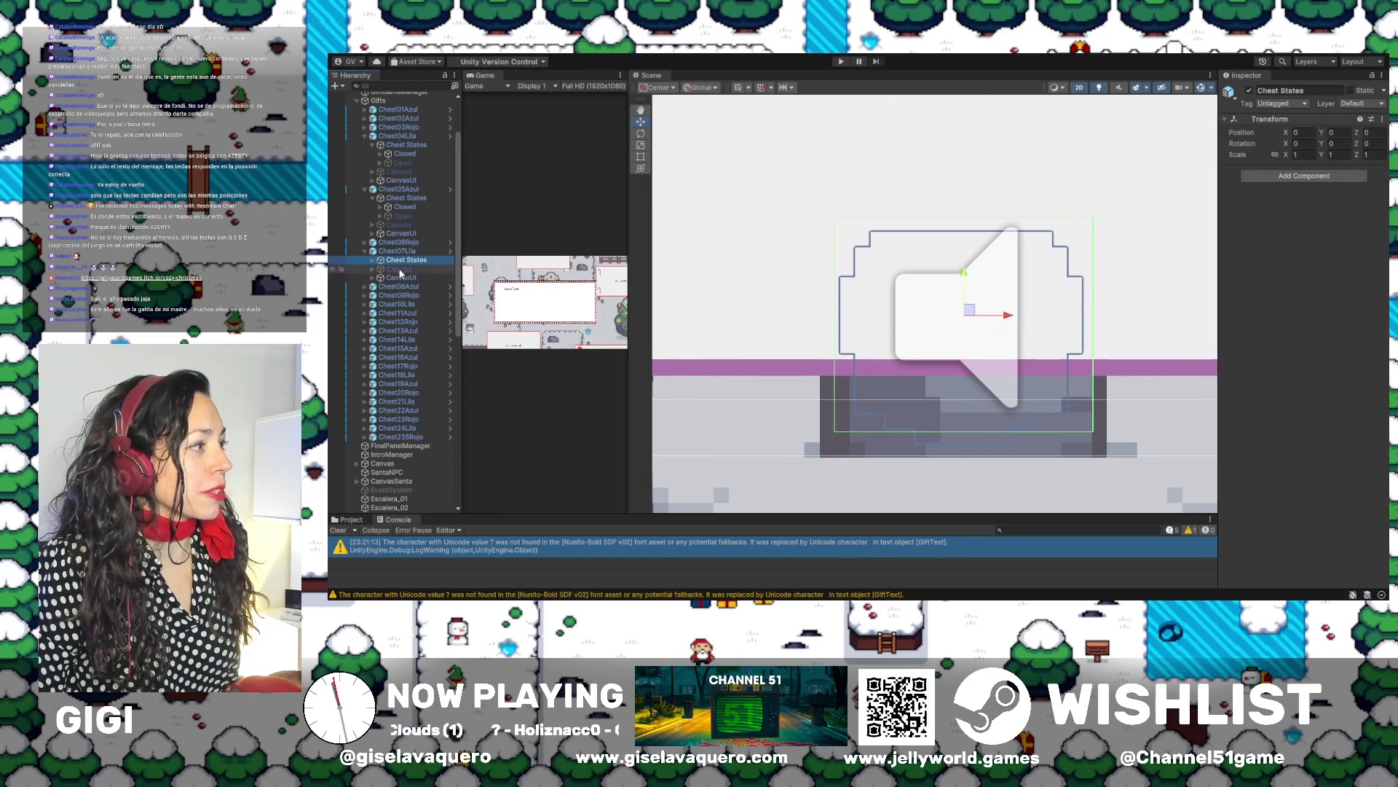
{"action": "left_click", "coordinate": [372, 260]}
{"action": "left_click", "coordinate": [388, 268]}
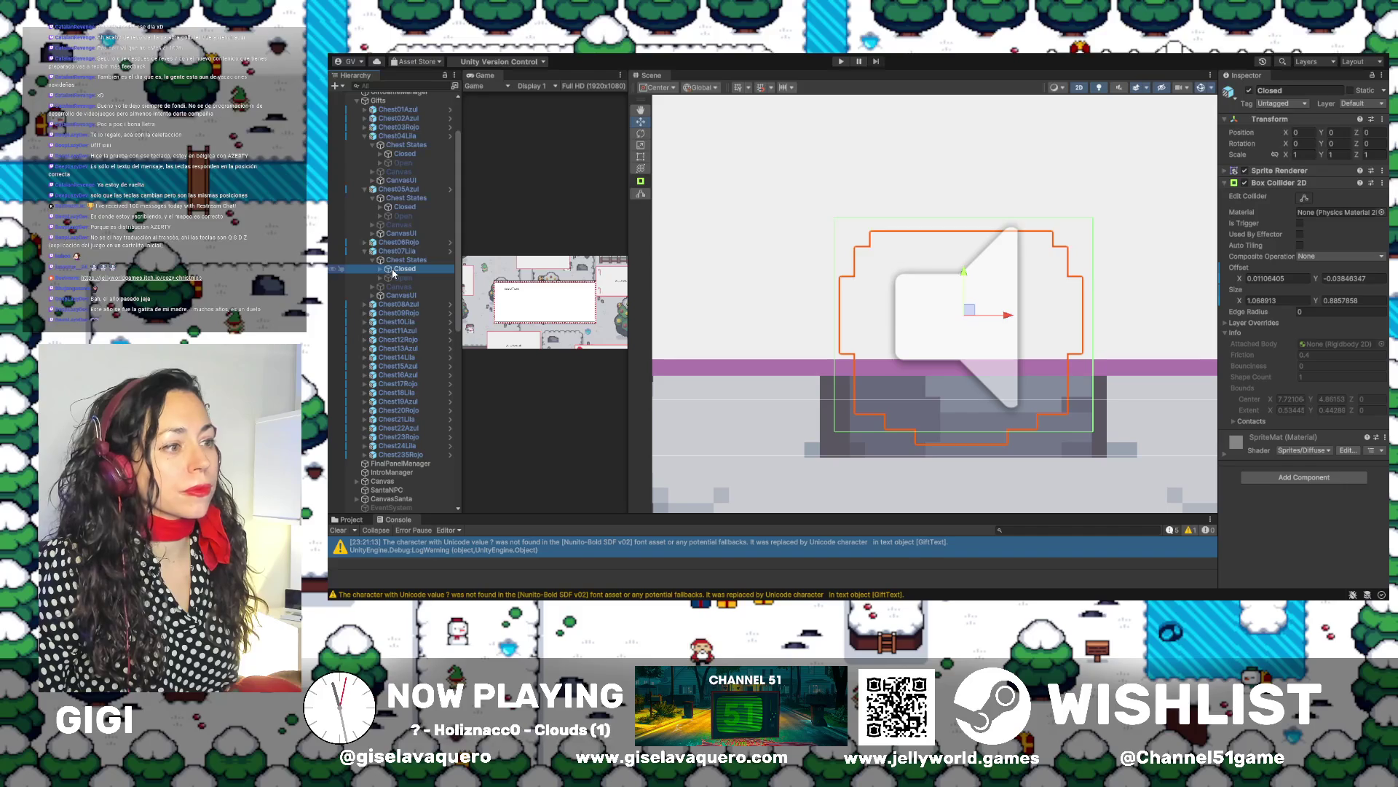
Fit Chest07Lila's Closed collider by extending its bottom edge and lowering its top
{"action": "left_click", "coordinate": [1307, 198]}
{"action": "left_click", "coordinate": [1308, 198]}
{"action": "left_click_drag", "start_coordinate": [964, 435], "coordinate": [964, 450]}
{"action": "left_click_drag", "start_coordinate": [964, 221], "coordinate": [960, 230]}
Fit Chest07Lila's Open collider to 1.035178 × 1.091764, hide Open and collapse the chest
{"action": "left_click", "coordinate": [408, 278]}
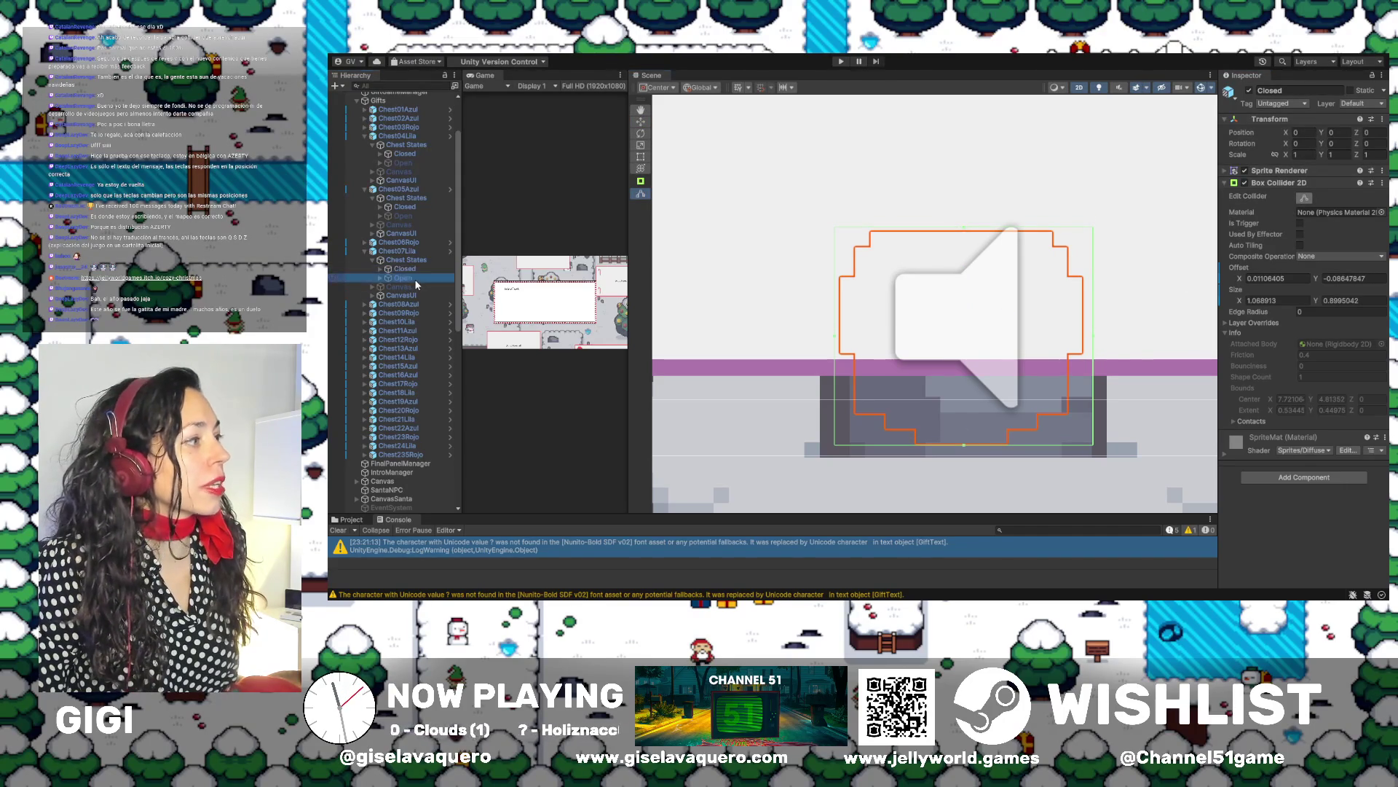
{"action": "left_click", "coordinate": [1249, 90]}
{"action": "left_click_drag", "start_coordinate": [973, 122], "coordinate": [973, 183]}
{"action": "left_click_drag", "start_coordinate": [1126, 285], "coordinate": [1088, 289]}
{"action": "left_click_drag", "start_coordinate": [952, 394], "coordinate": [954, 443]}
{"action": "left_click_drag", "start_coordinate": [811, 319], "coordinate": [836, 317]}
{"action": "left_click", "coordinate": [1249, 91]}
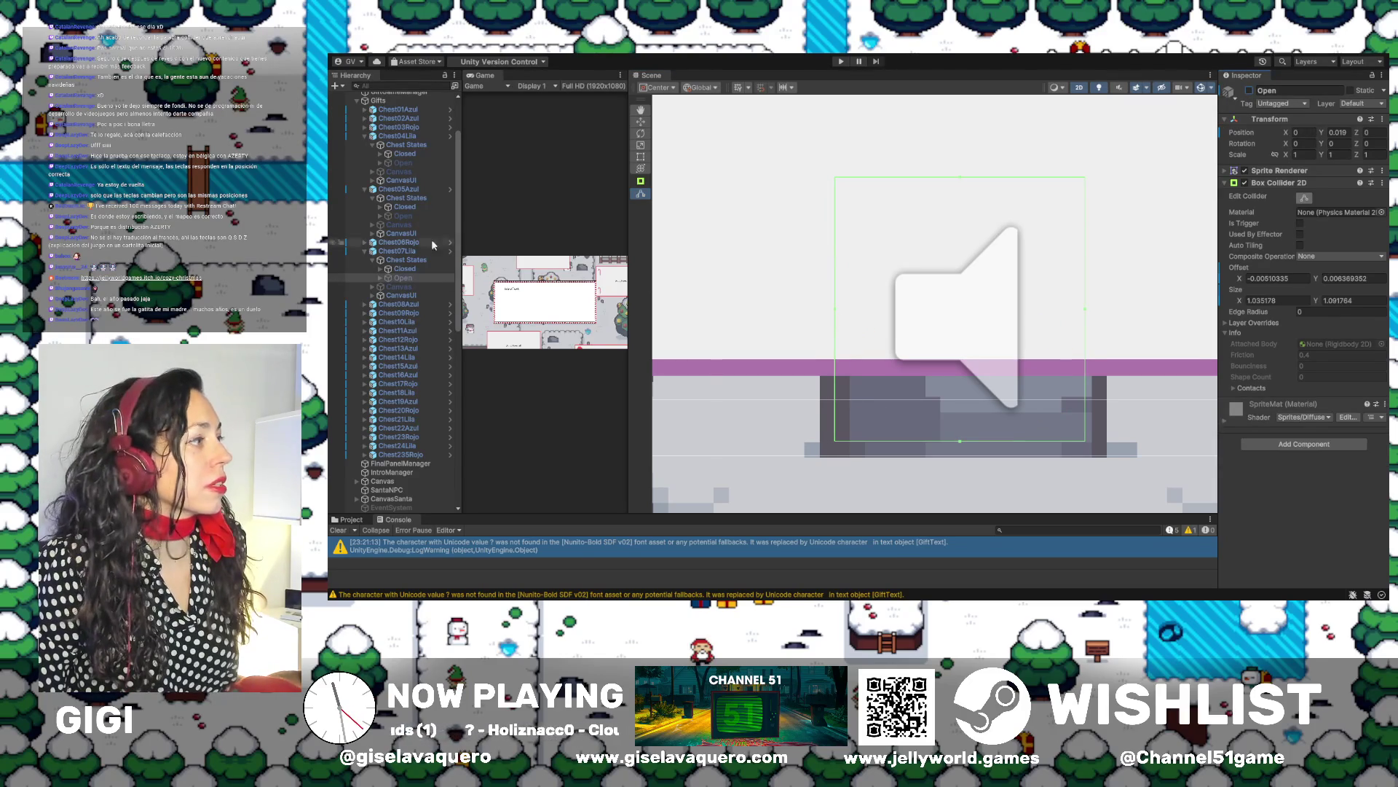
{"action": "left_click", "coordinate": [397, 251]}
{"action": "left_click", "coordinate": [364, 251]}
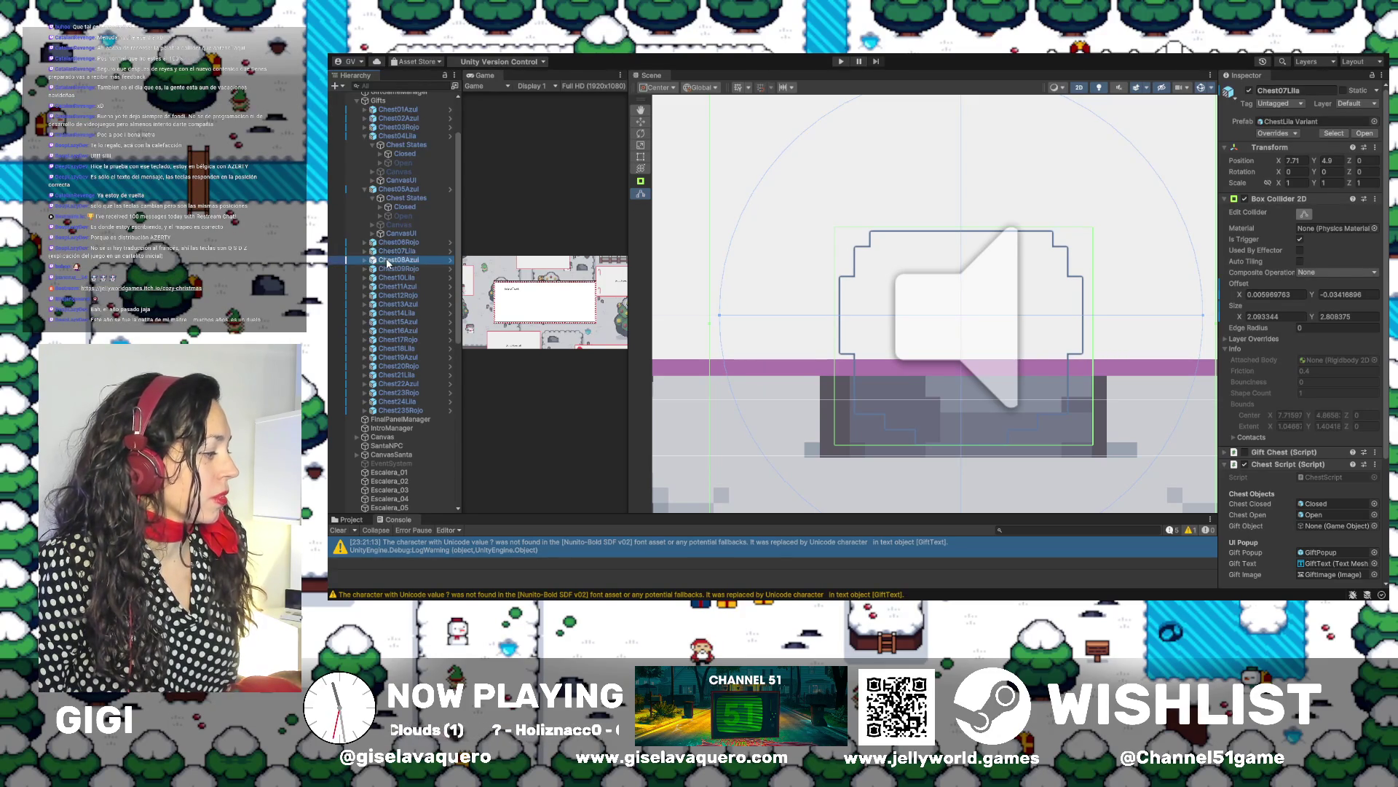
Select and frame Chest08Azul's Closed chest state in the scene
{"action": "double_click", "coordinate": [388, 260]}
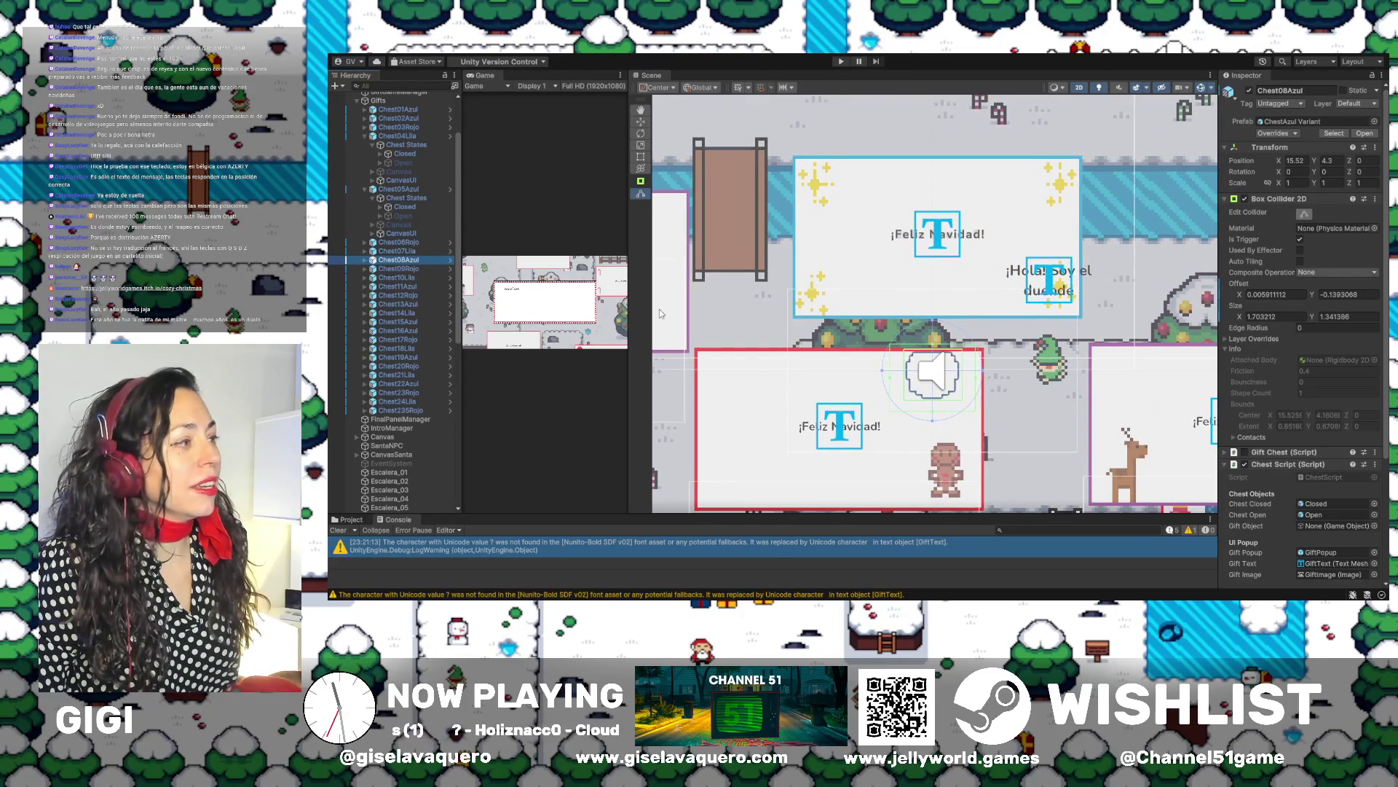
{"action": "scroll", "coordinate": [879, 352], "scroll_direction": "up", "scroll_amount": 1}
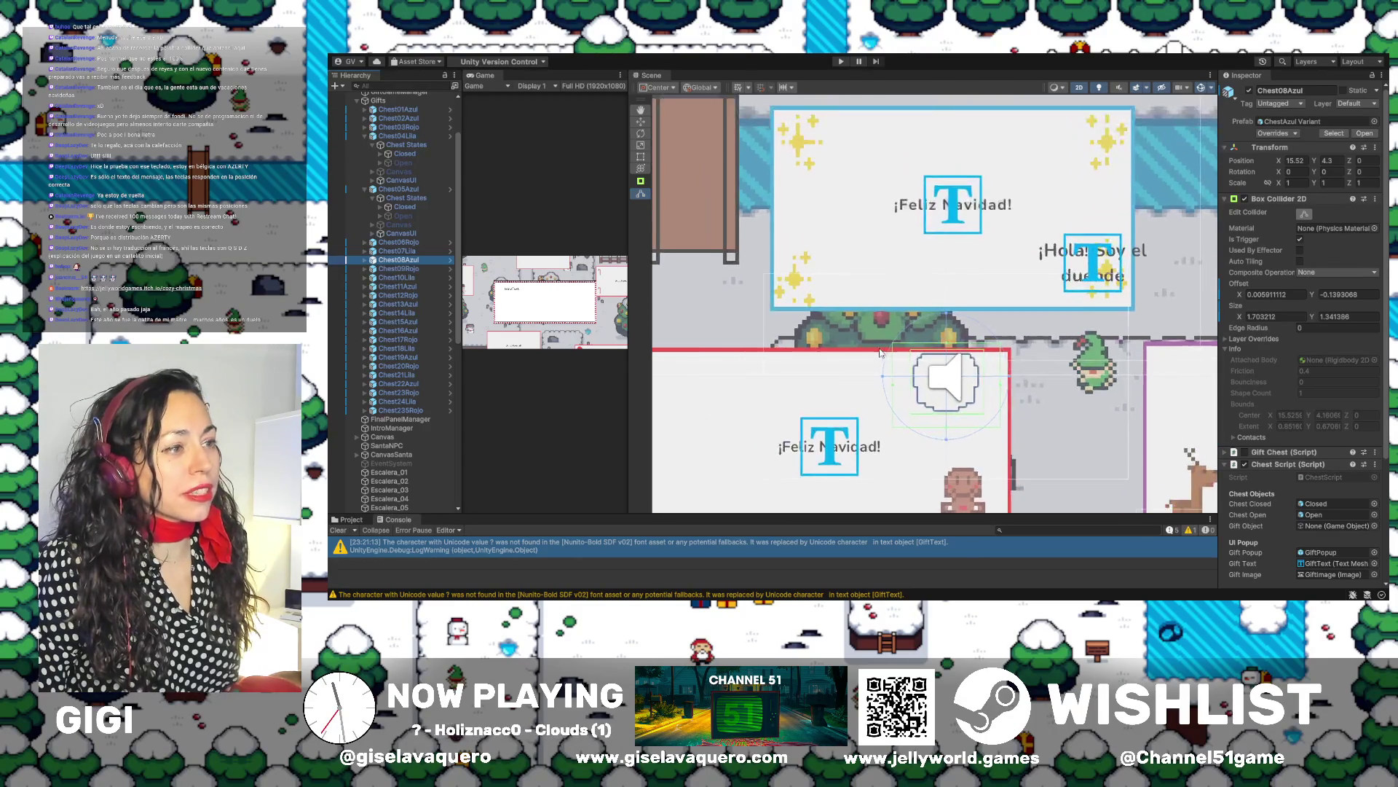
{"action": "scroll", "coordinate": [879, 353], "scroll_direction": "up", "scroll_amount": 1}
{"action": "left_click", "coordinate": [365, 260]}
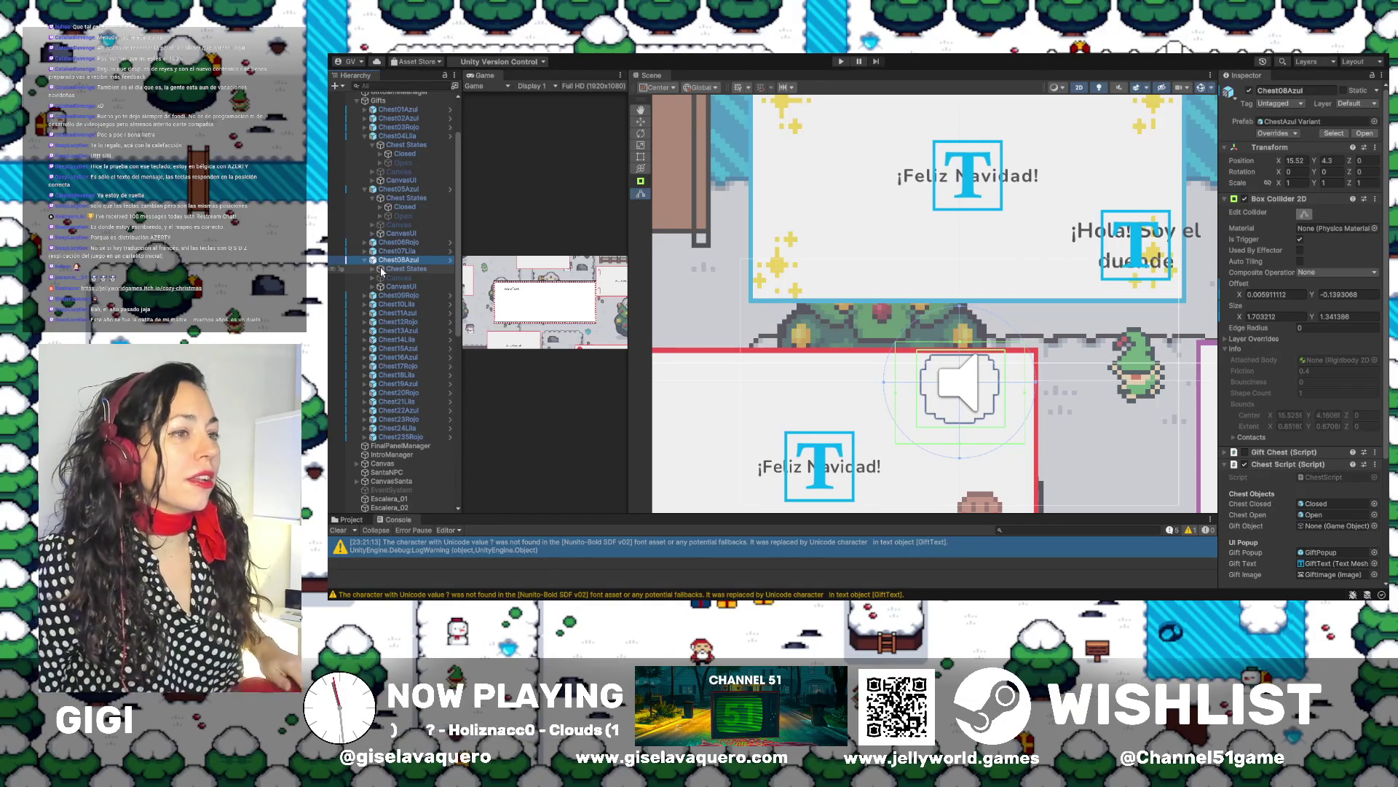
{"action": "scroll", "coordinate": [381, 269], "scroll_direction": "up", "scroll_amount": 2}
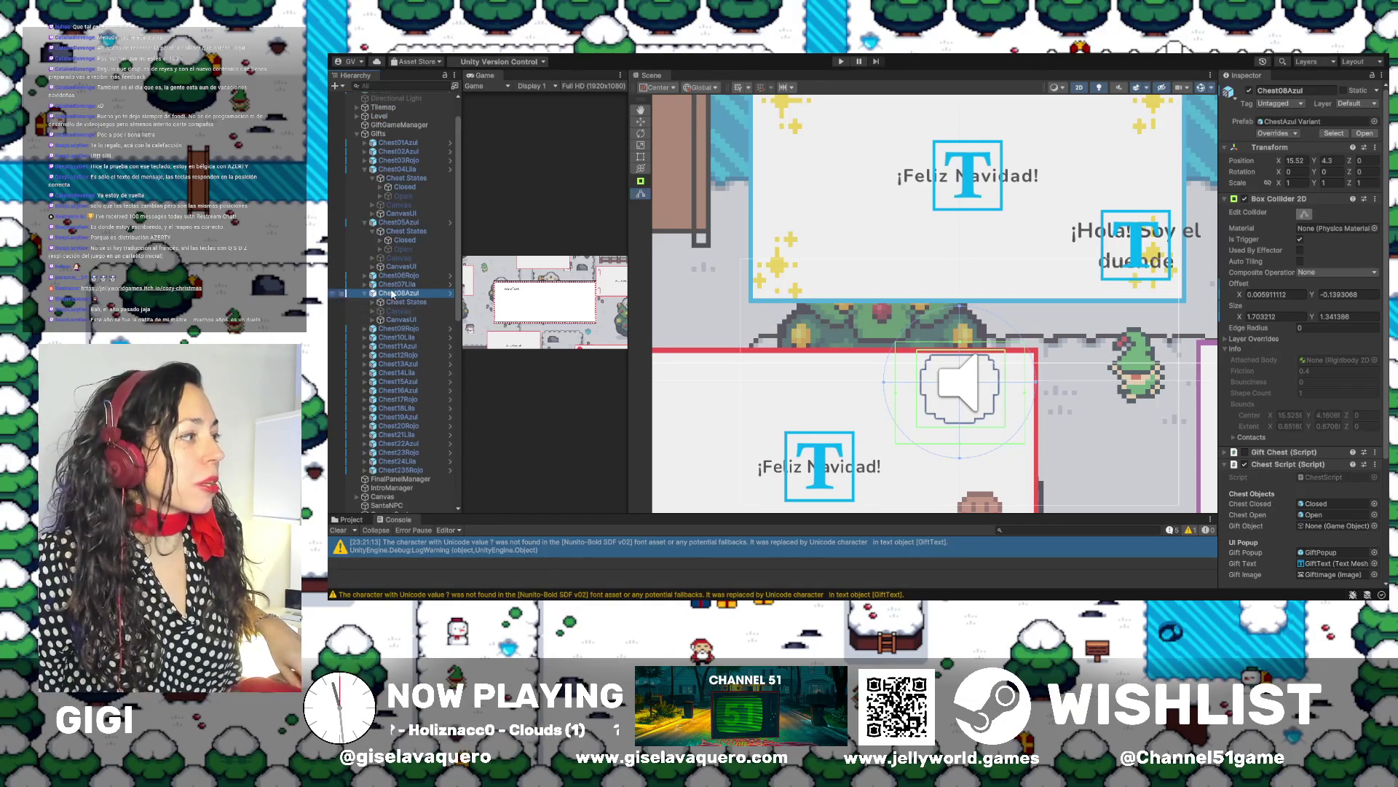
{"action": "left_click", "coordinate": [373, 301]}
{"action": "double_click", "coordinate": [410, 310]}
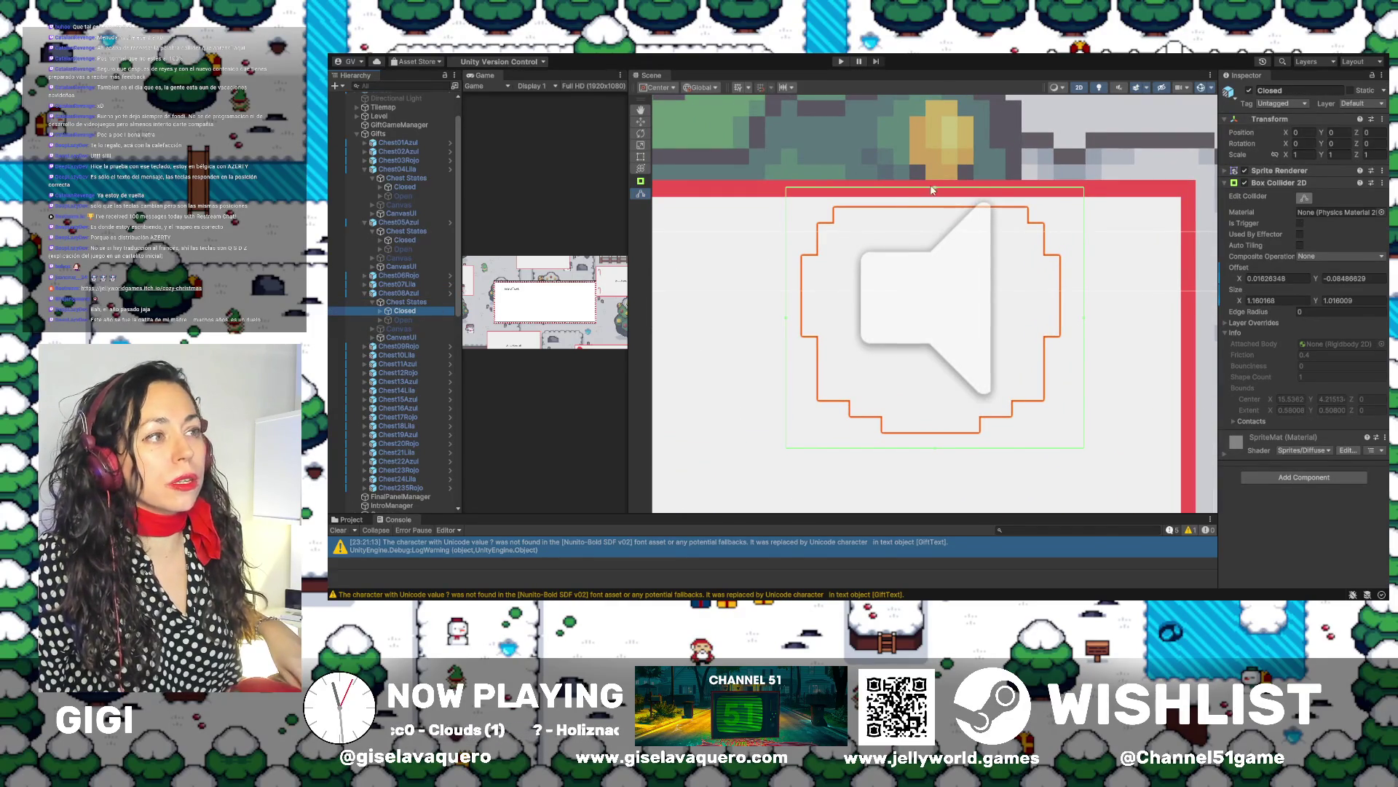
Fit the Closed box collider by pulling its top, right and left edges onto the chest
{"action": "key", "text": "w"}
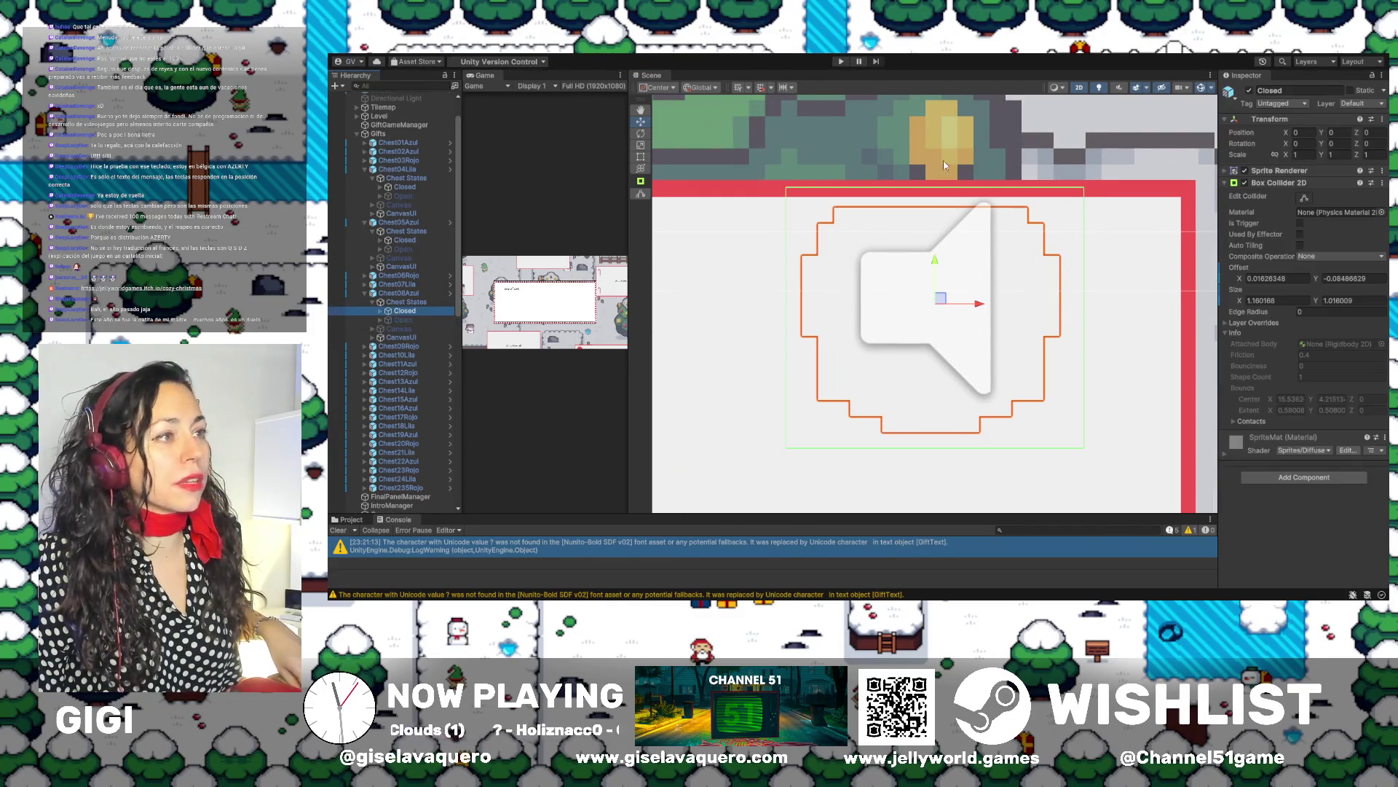
{"action": "left_click", "coordinate": [1304, 198]}
{"action": "left_click_drag", "start_coordinate": [937, 189], "coordinate": [938, 198]}
{"action": "left_click_drag", "start_coordinate": [1084, 329], "coordinate": [1067, 327]}
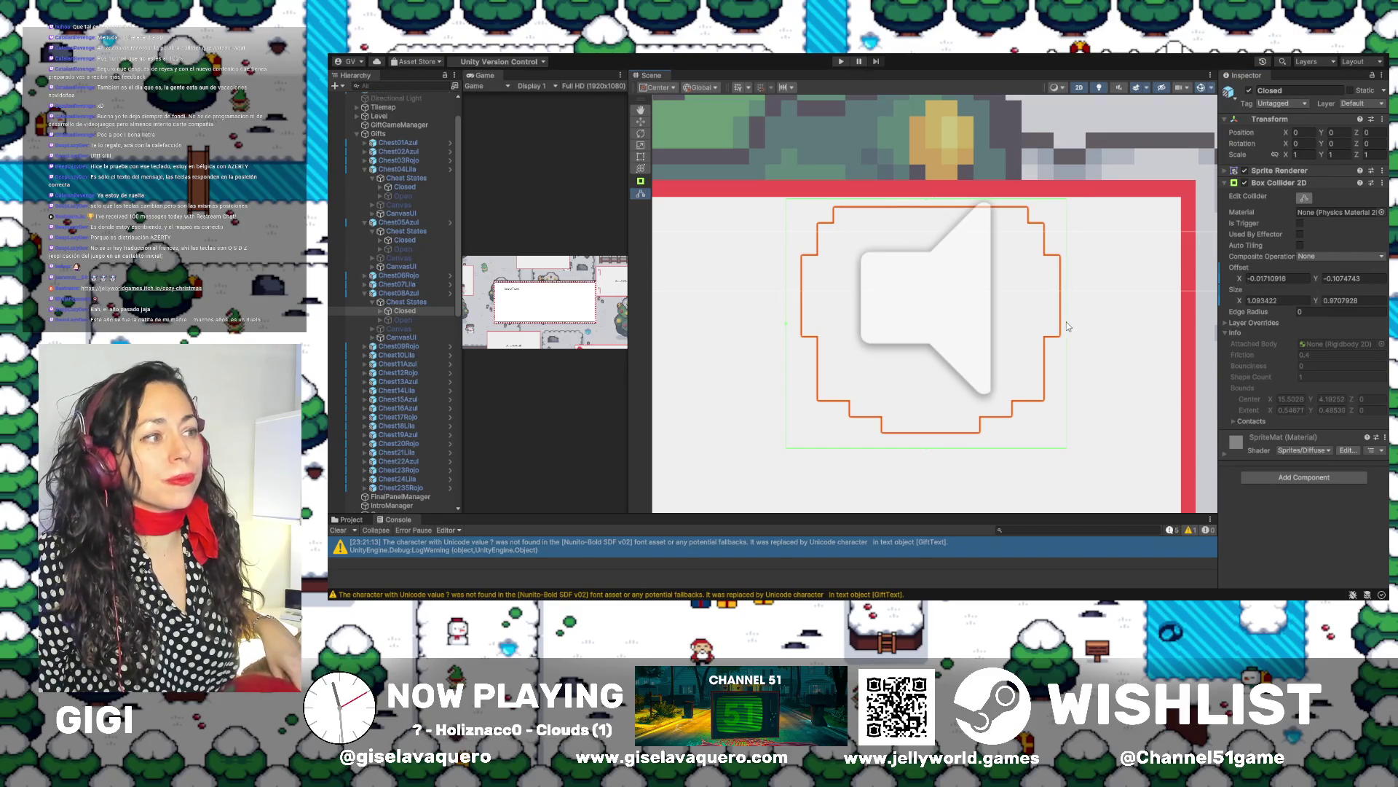
{"action": "left_click_drag", "start_coordinate": [787, 325], "coordinate": [798, 329]}
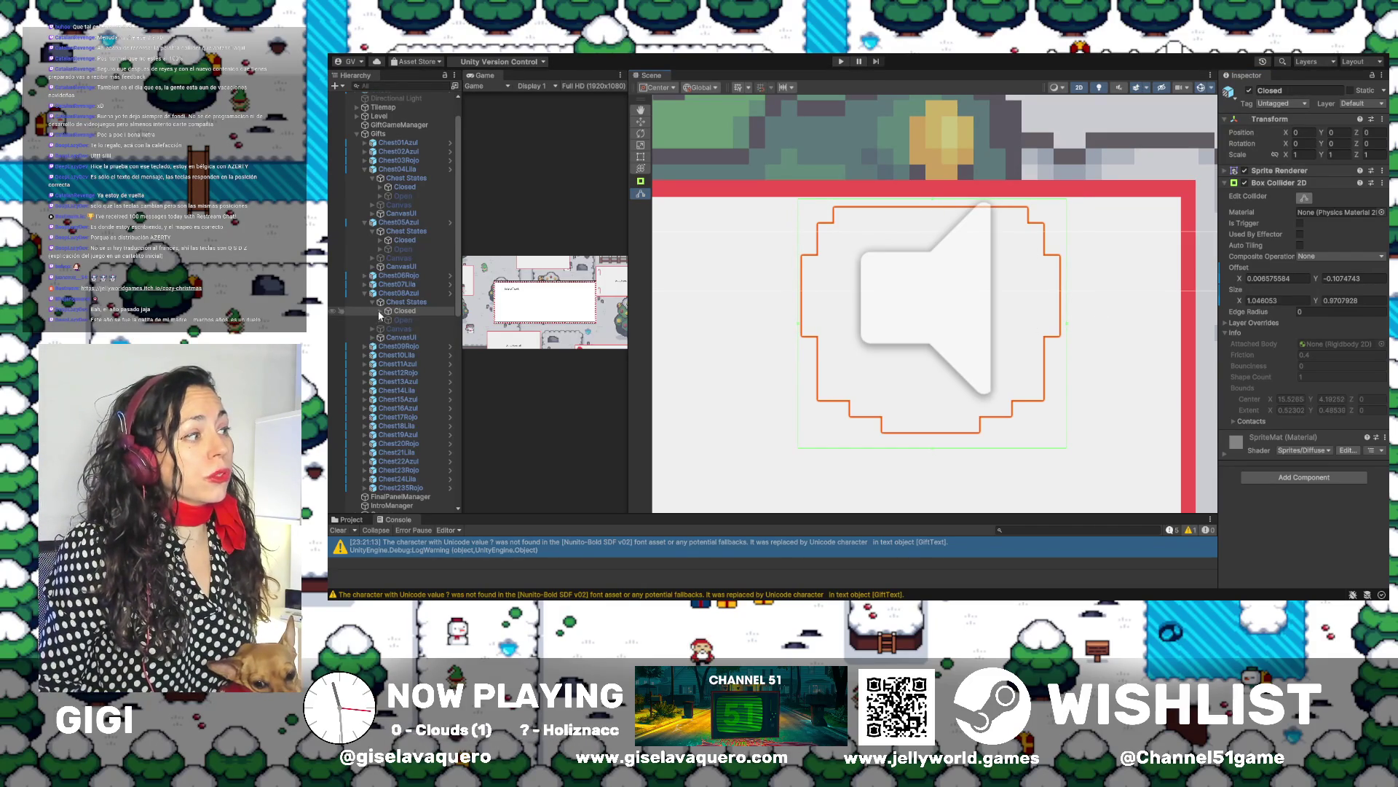
Activate Chest08Azul's Open state so its sprite shows
{"action": "left_click", "coordinate": [407, 321]}
{"action": "left_click", "coordinate": [400, 311]}
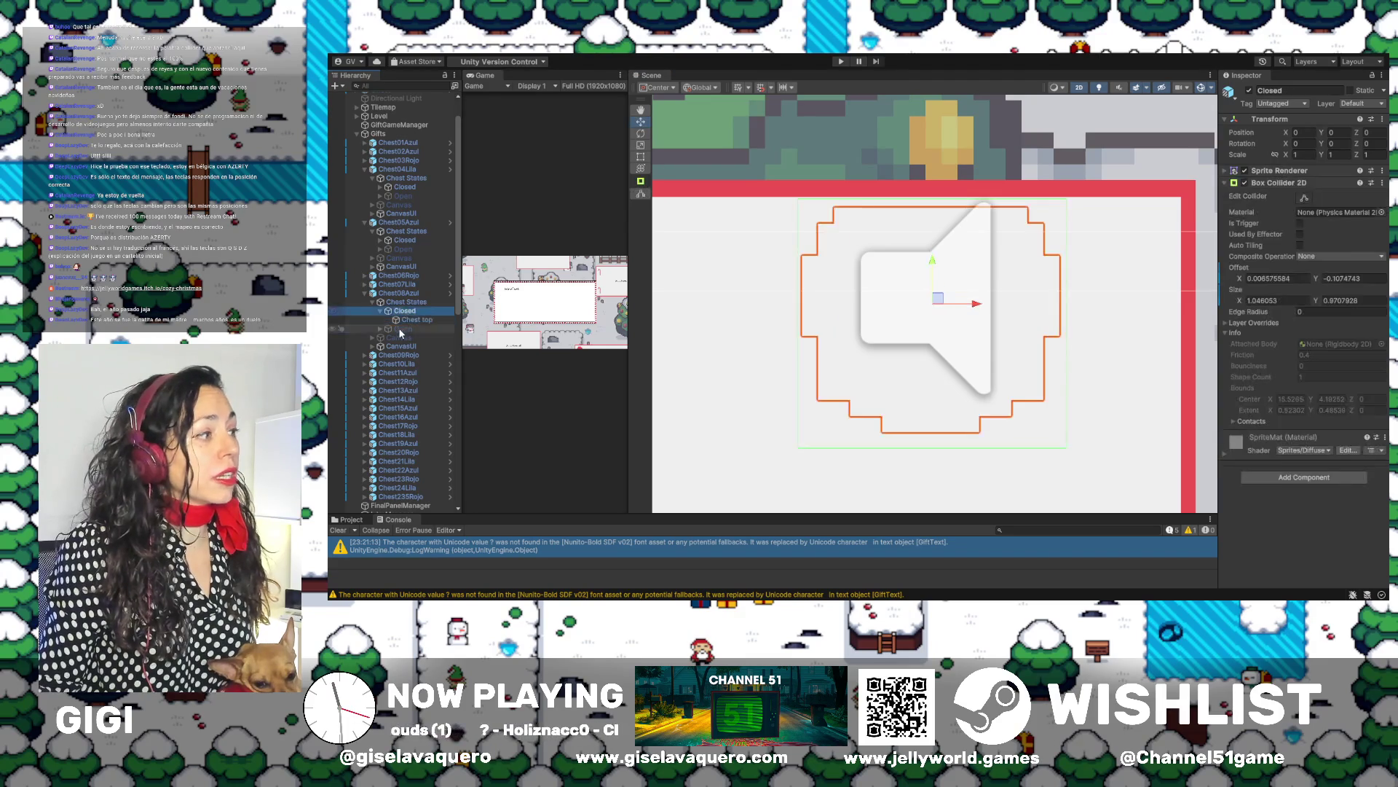
{"action": "left_click", "coordinate": [400, 329]}
{"action": "left_click", "coordinate": [1250, 90]}
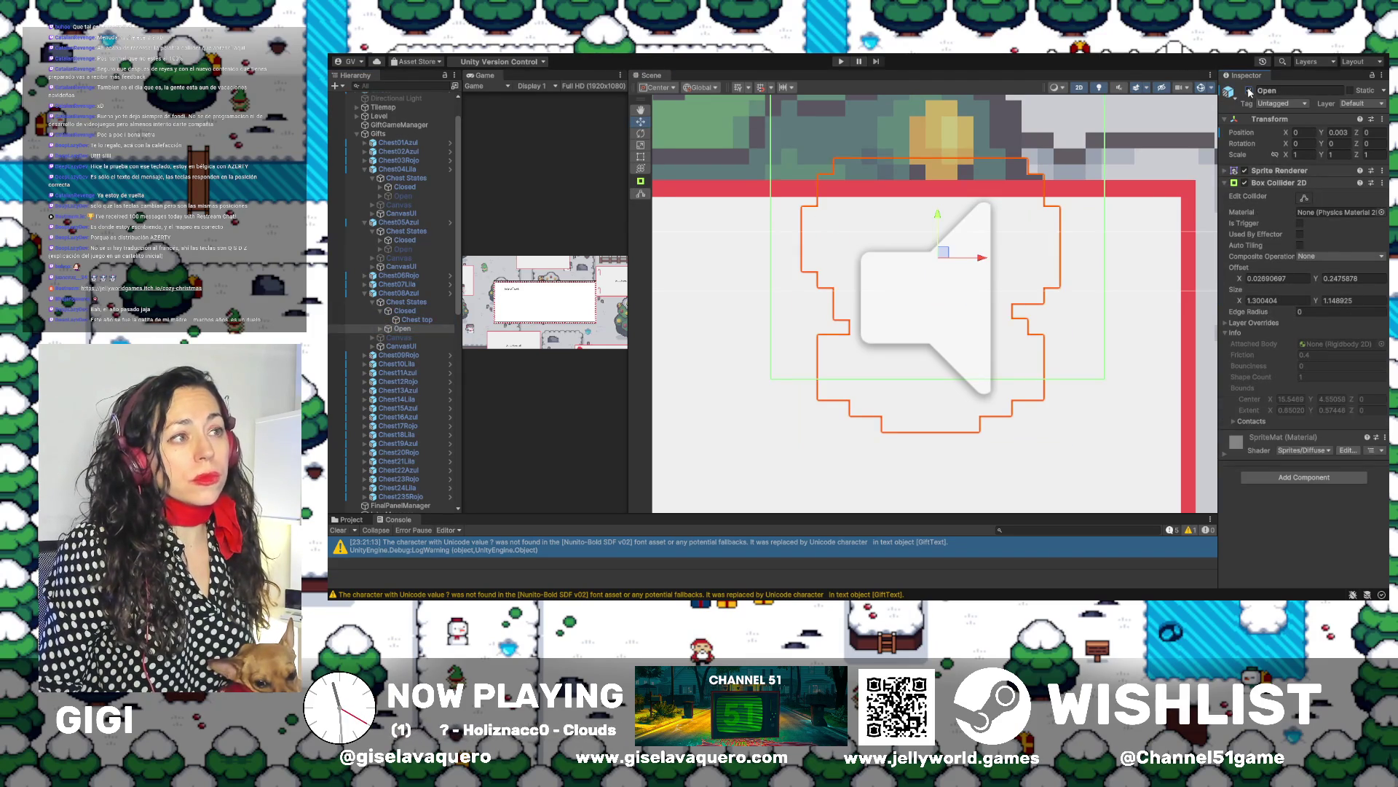
Fit the Open box collider to the open chest sprite, about 1.059251 × 1.09079
{"action": "left_click_drag", "start_coordinate": [1151, 191], "coordinate": [1131, 254]}
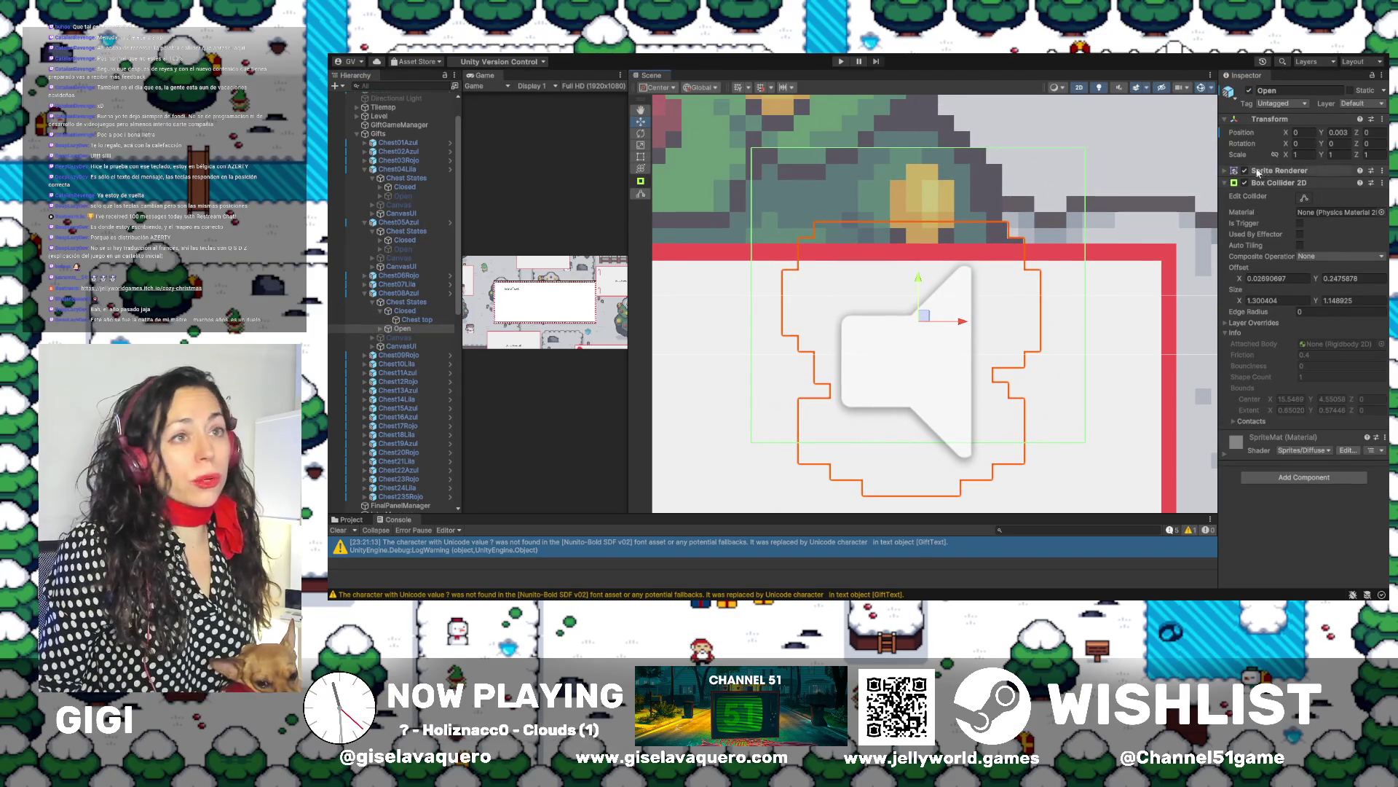
{"action": "left_click", "coordinate": [1303, 199]}
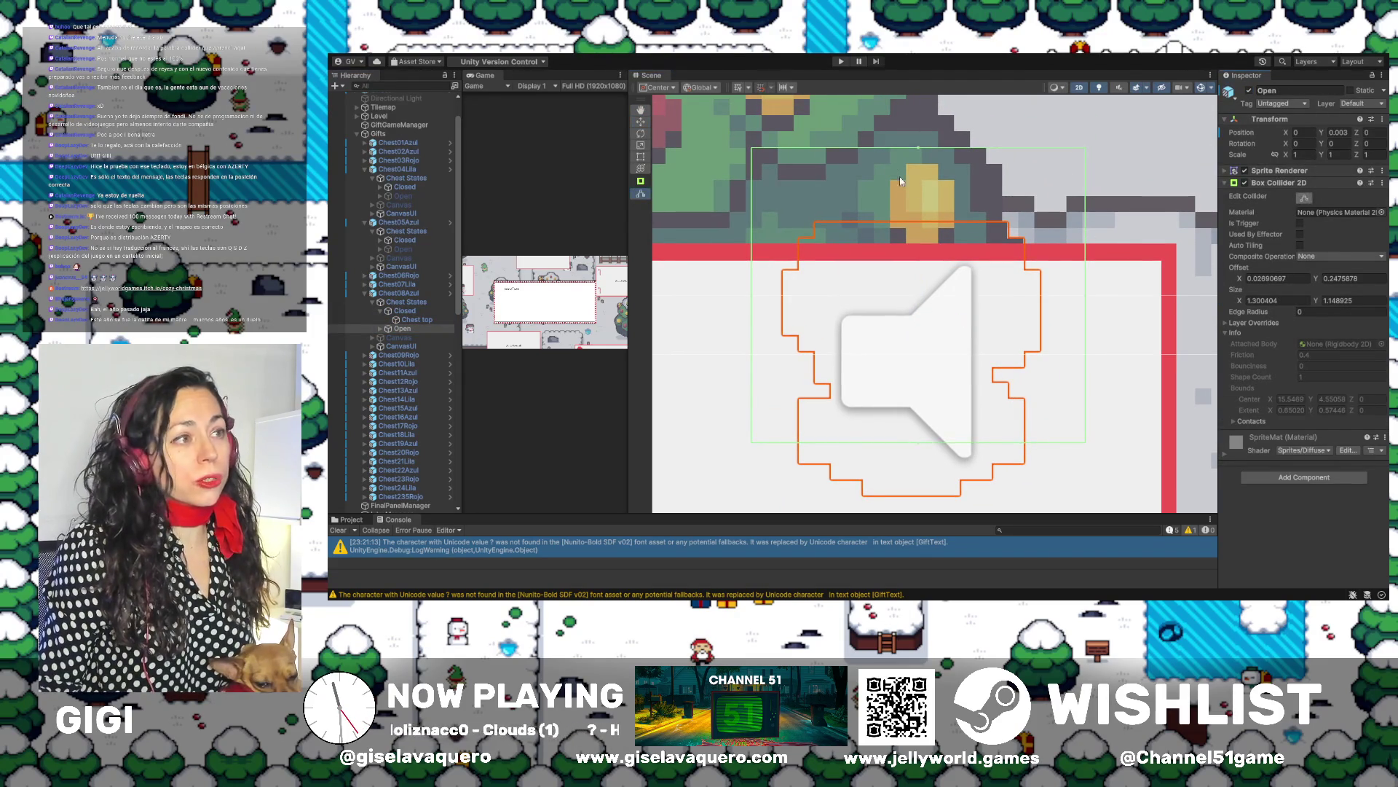
{"action": "left_click_drag", "start_coordinate": [919, 150], "coordinate": [916, 217]}
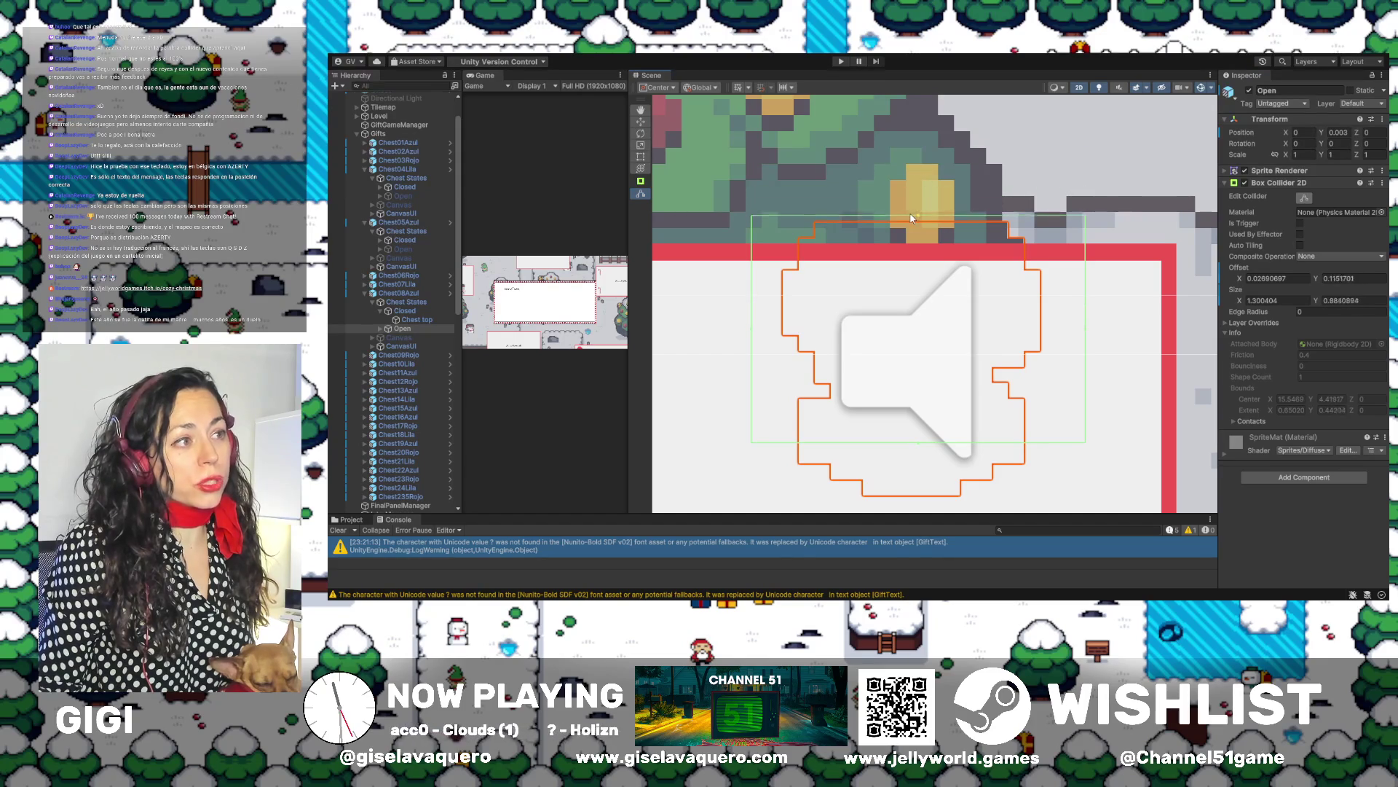
{"action": "left_click_drag", "start_coordinate": [754, 335], "coordinate": [778, 339]}
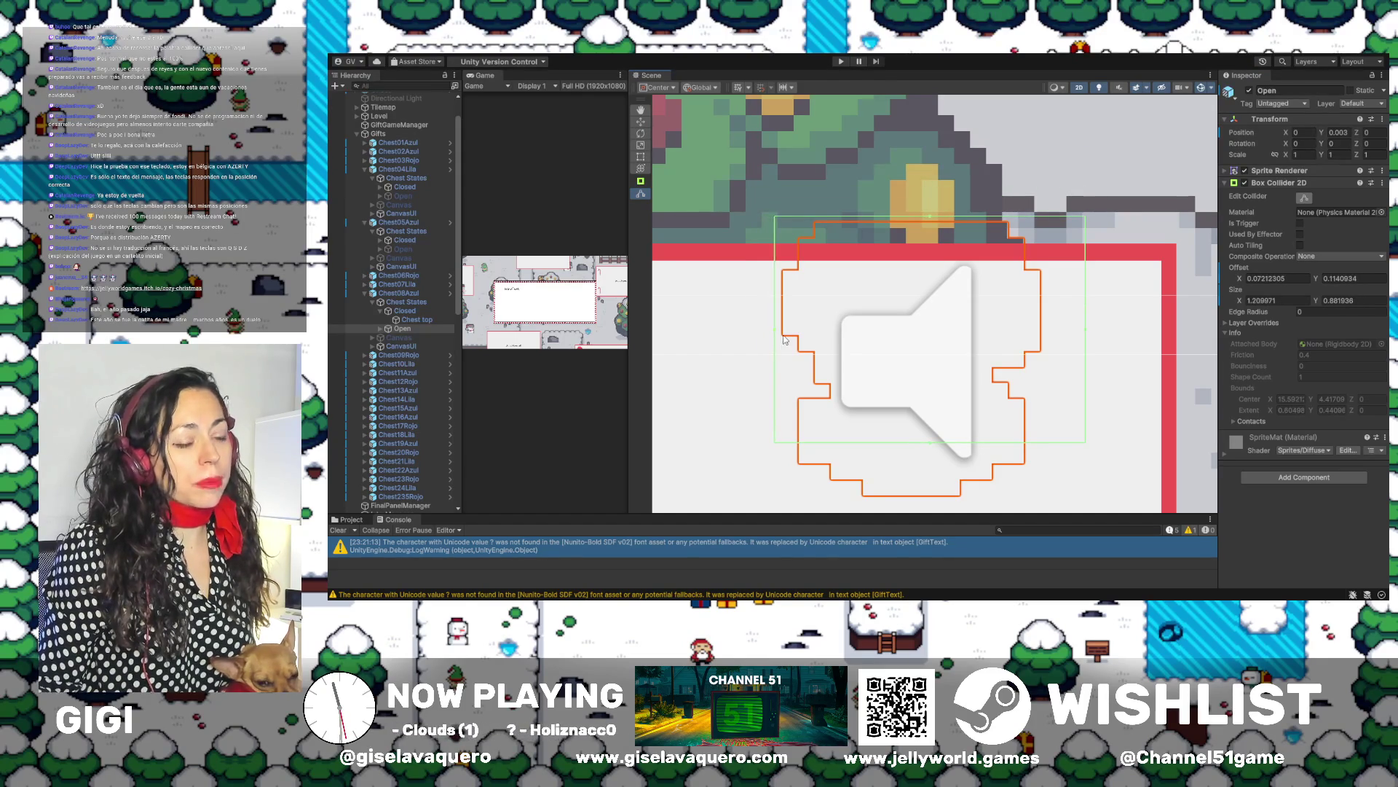
{"action": "left_click_drag", "start_coordinate": [930, 450], "coordinate": [928, 504]}
{"action": "left_click_drag", "start_coordinate": [1086, 364], "coordinate": [1049, 367]}
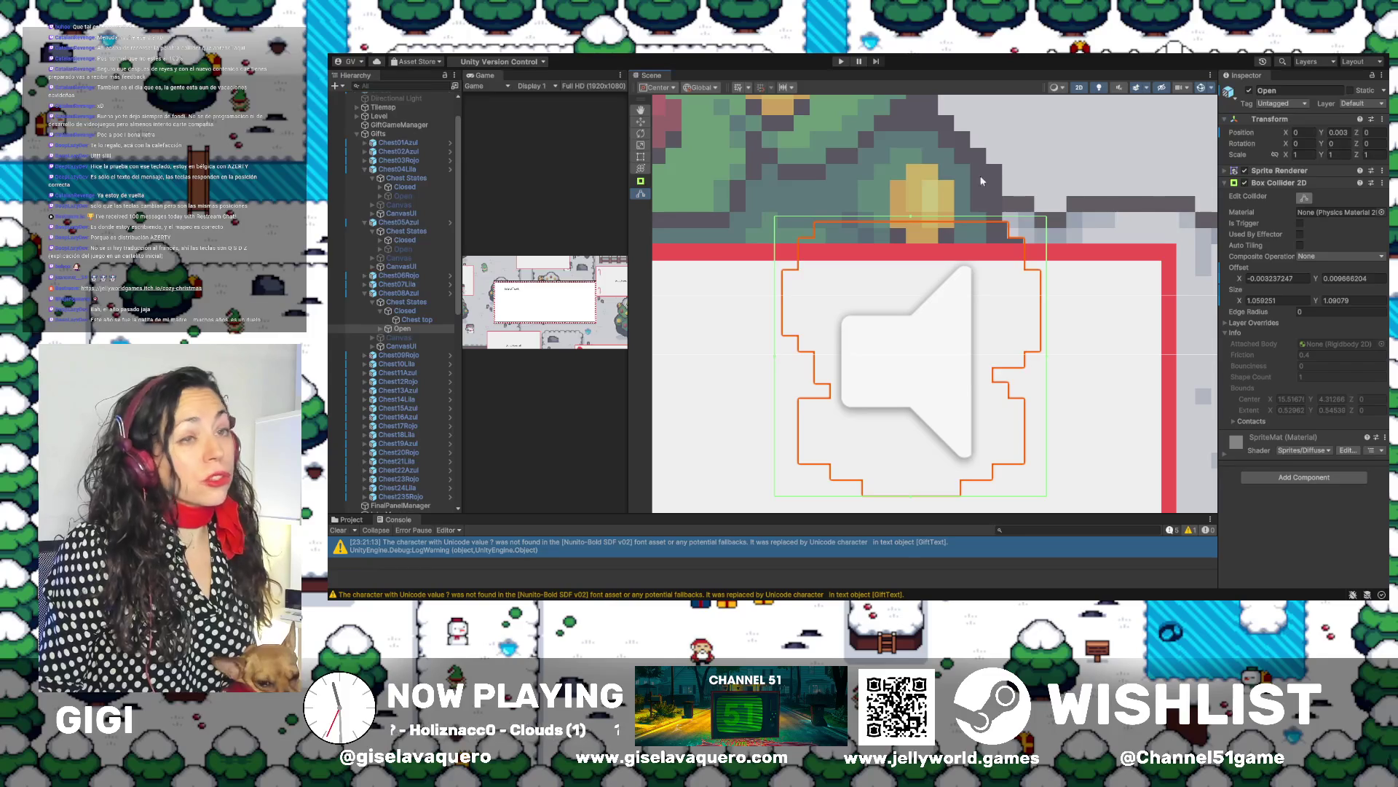
Deactivate the Open state, collapse Chest08Azul and expand Chest09Rojo
{"action": "left_click", "coordinate": [1250, 91]}
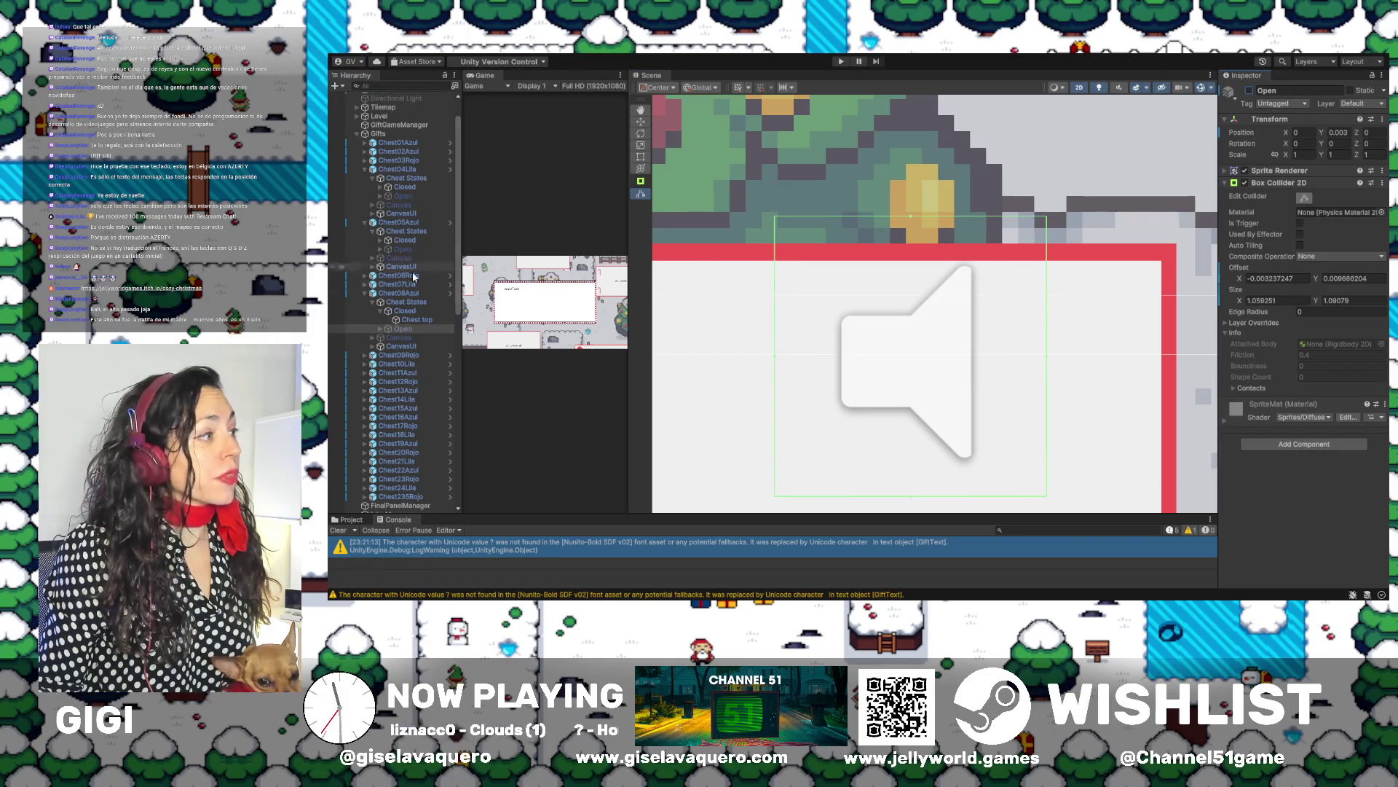
{"action": "left_click", "coordinate": [340, 294]}
{"action": "left_click", "coordinate": [366, 294]}
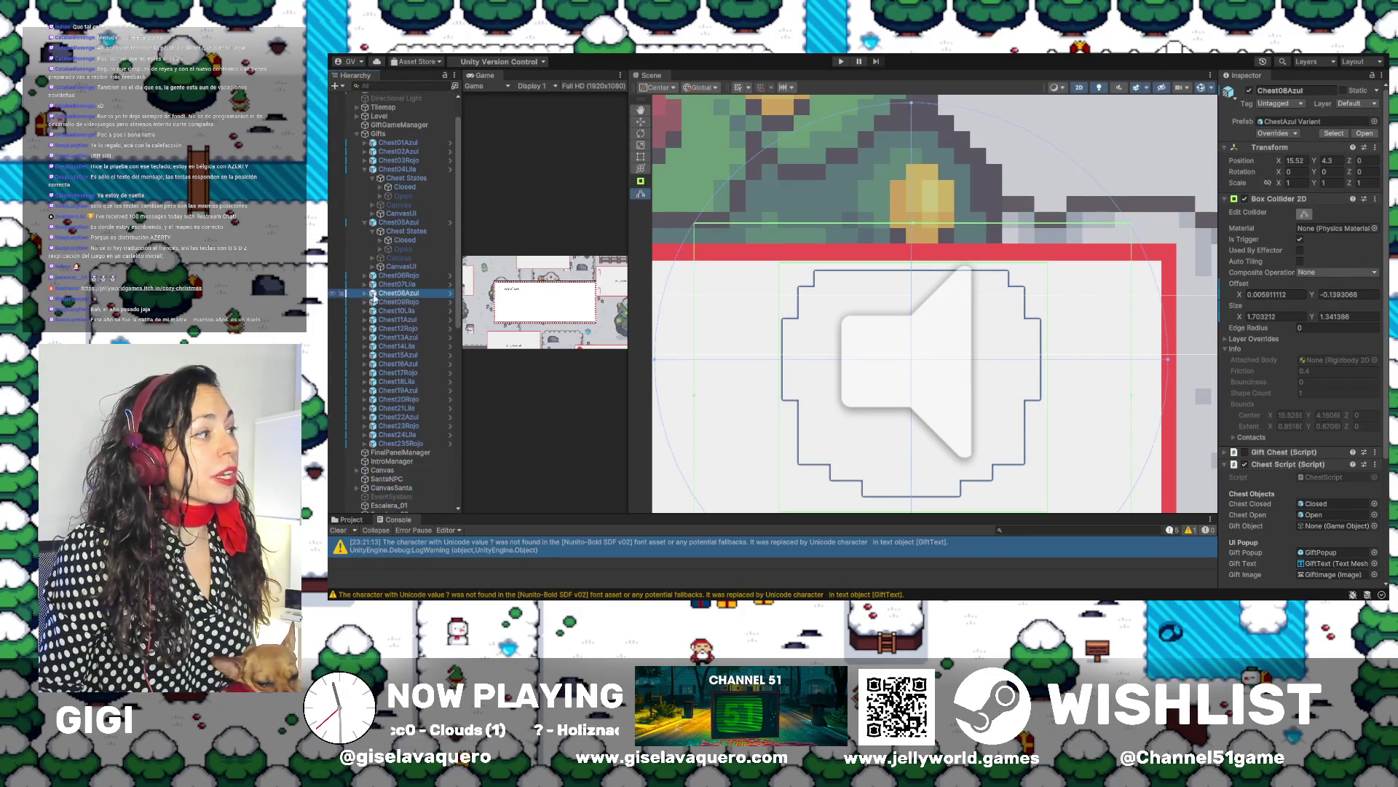
{"action": "left_click", "coordinate": [361, 302]}
{"action": "left_click", "coordinate": [365, 302]}
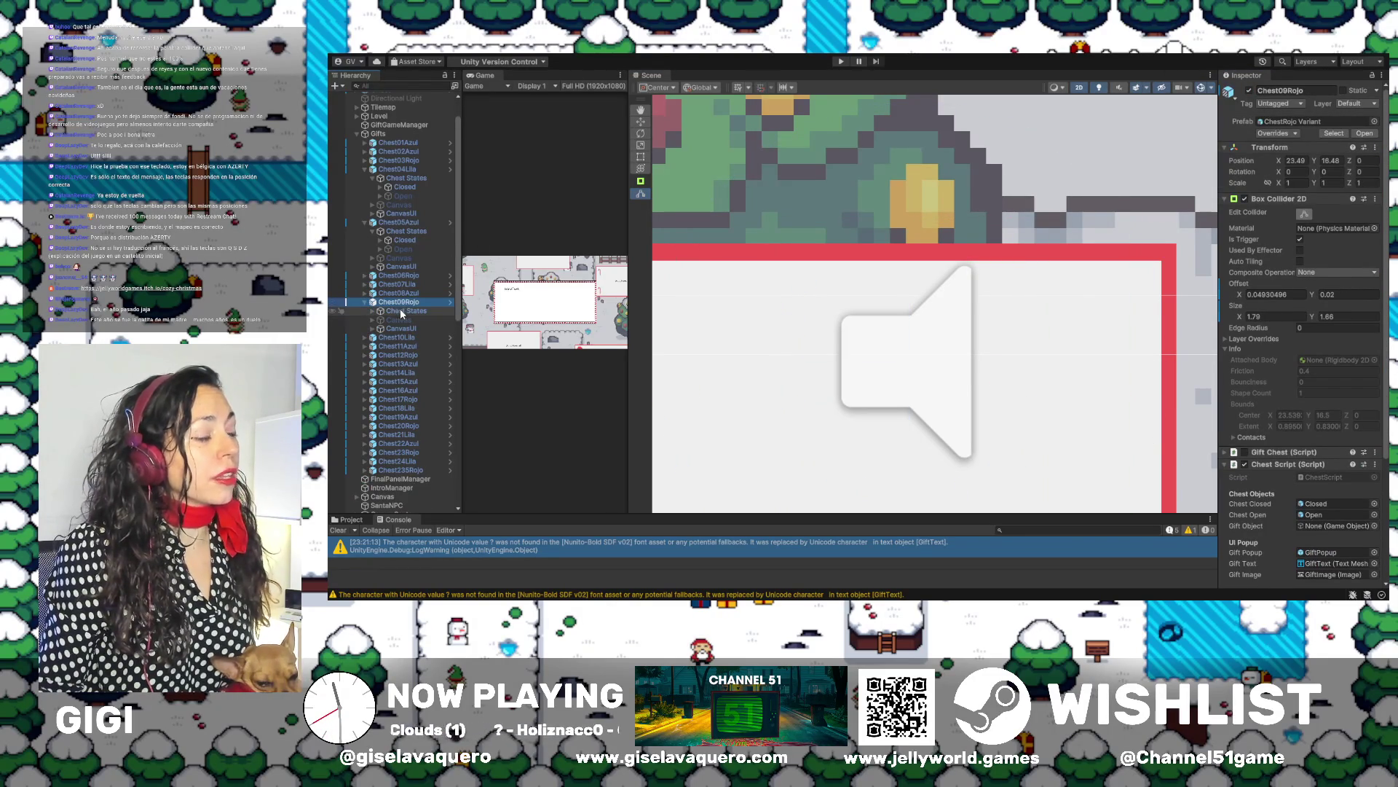
Fit Chest09Rojo's Closed collider by extending its bottom edge and widening its left edge
{"action": "left_click", "coordinate": [400, 314]}
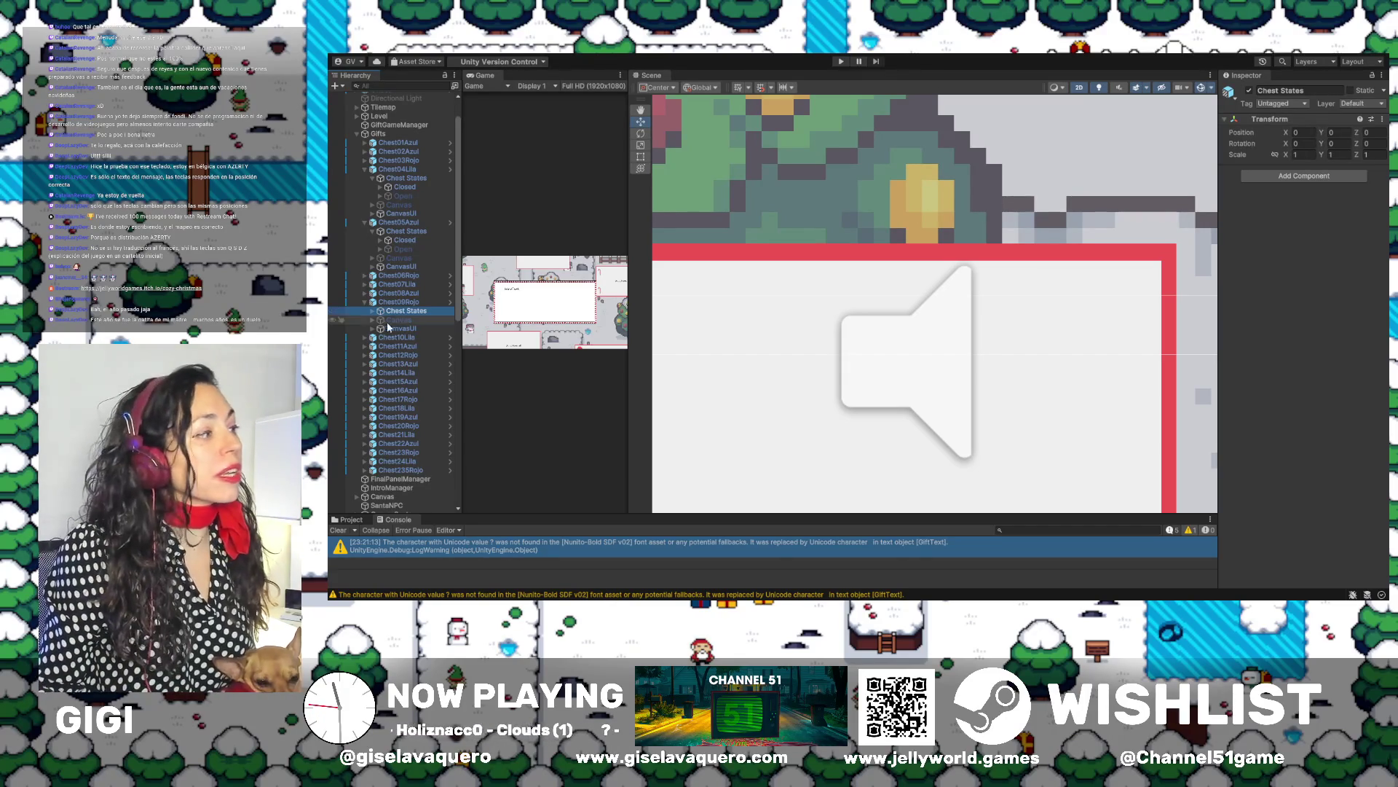
{"action": "left_click", "coordinate": [372, 312]}
{"action": "double_click", "coordinate": [394, 319]}
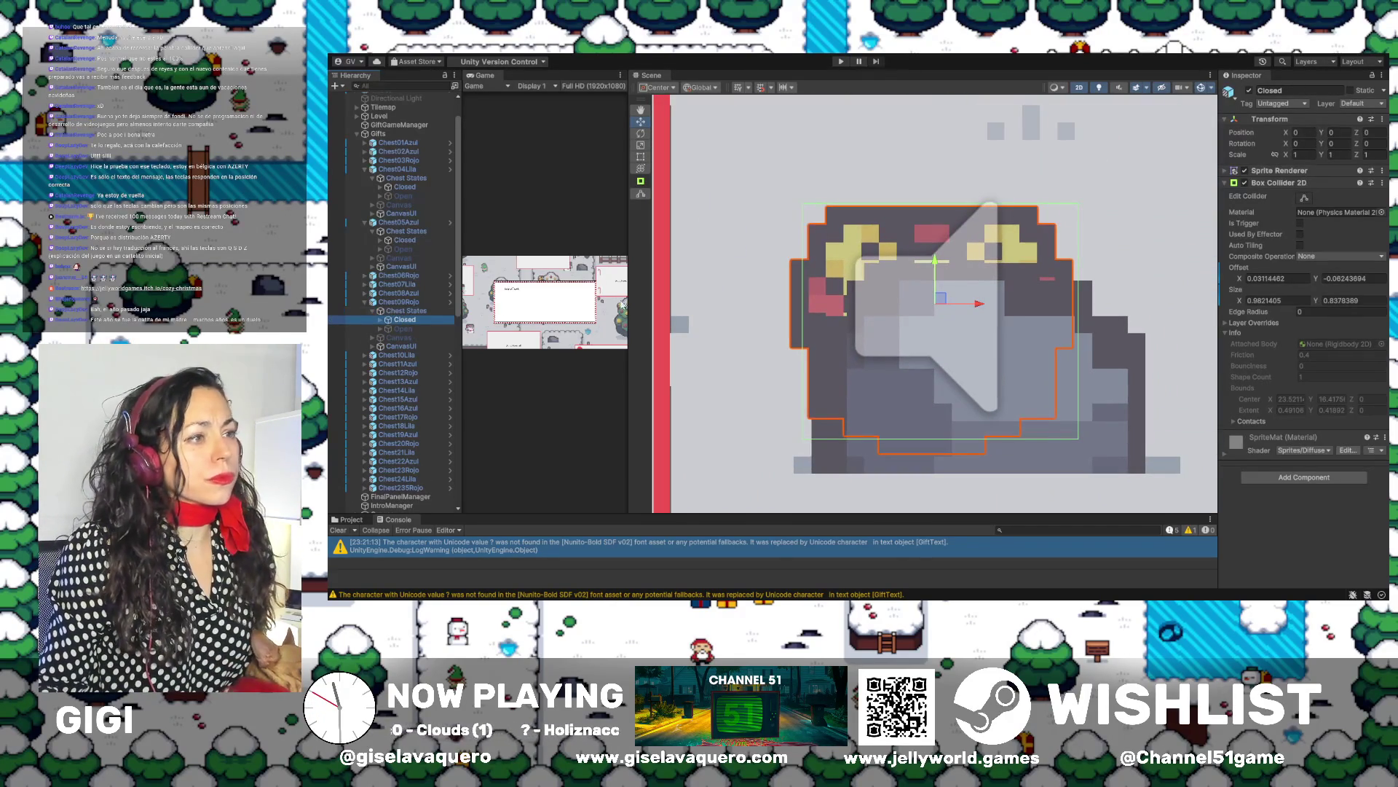
{"action": "left_click", "coordinate": [1304, 198]}
{"action": "left_click_drag", "start_coordinate": [940, 439], "coordinate": [942, 458]}
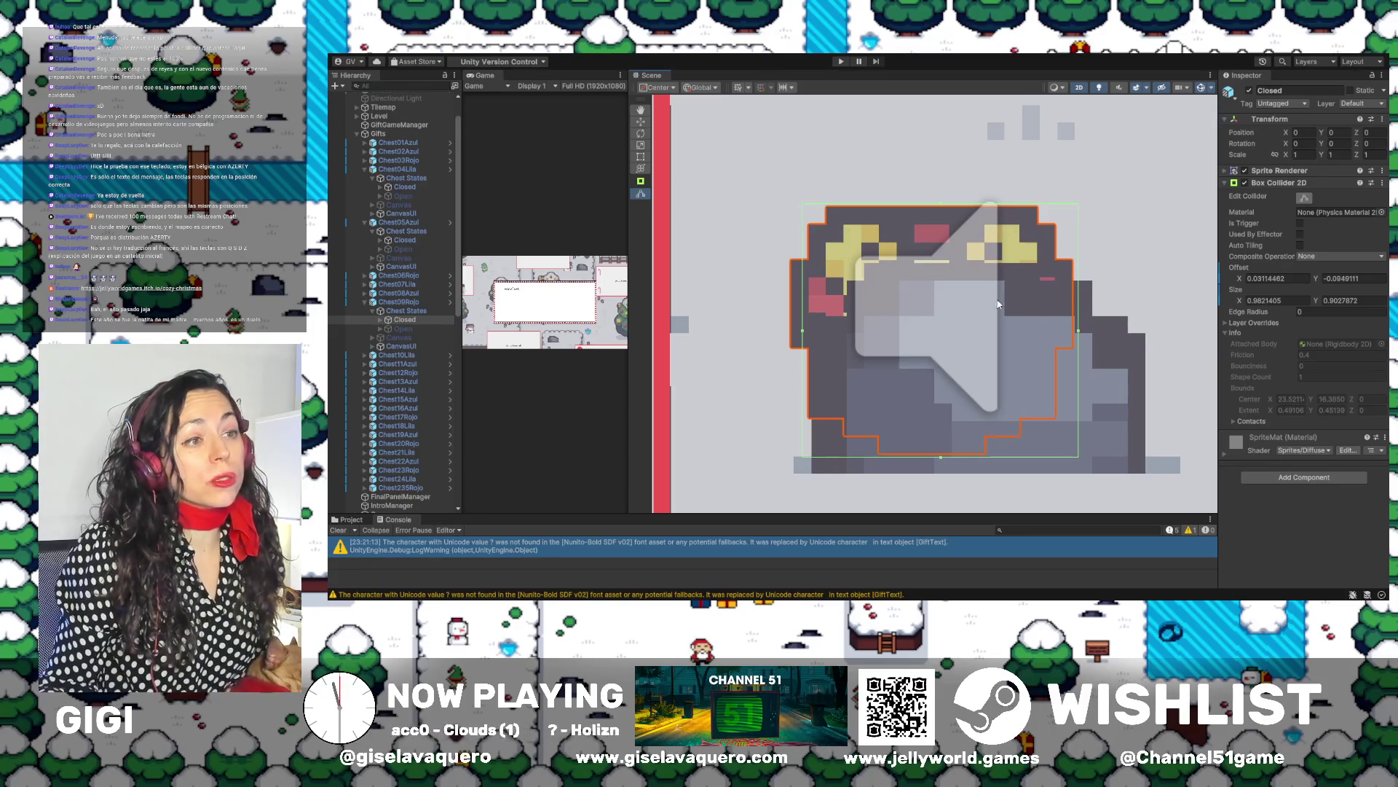
{"action": "left_click_drag", "start_coordinate": [804, 330], "coordinate": [797, 330]}
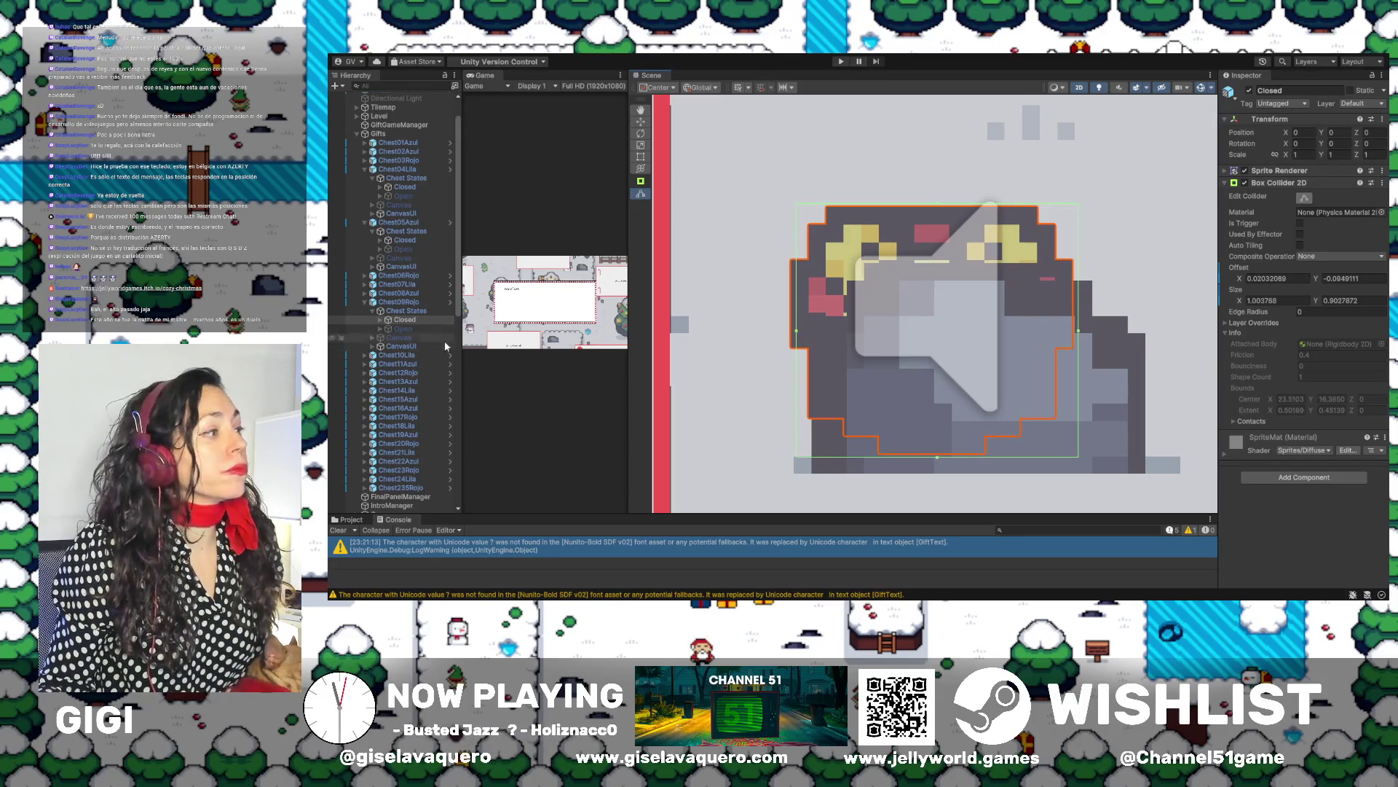
Activate the Open state and fit its collider to 1.051792 × 1.082287
{"action": "left_click", "coordinate": [416, 329]}
{"action": "left_click", "coordinate": [1249, 90]}
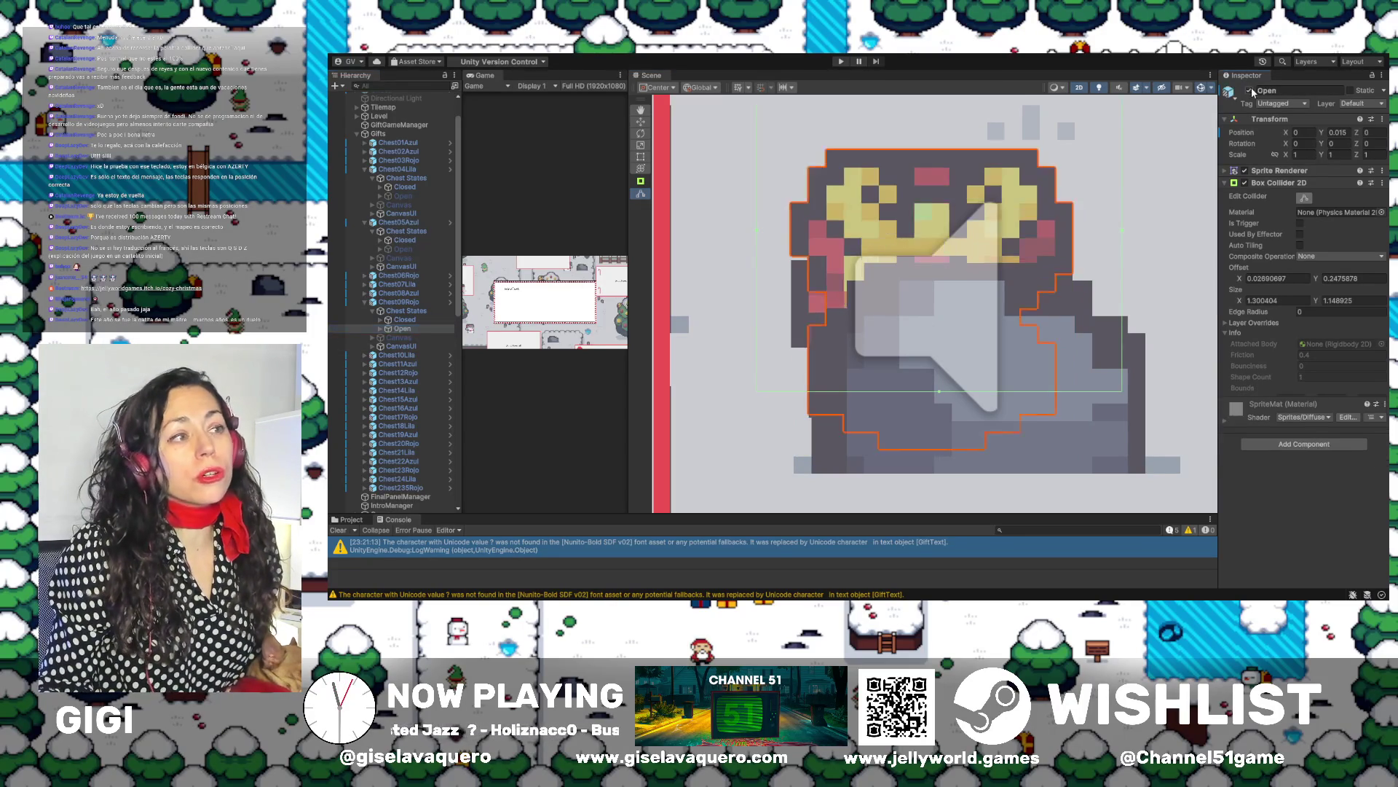
{"action": "scroll", "coordinate": [956, 260], "scroll_direction": "down", "scroll_amount": 3}
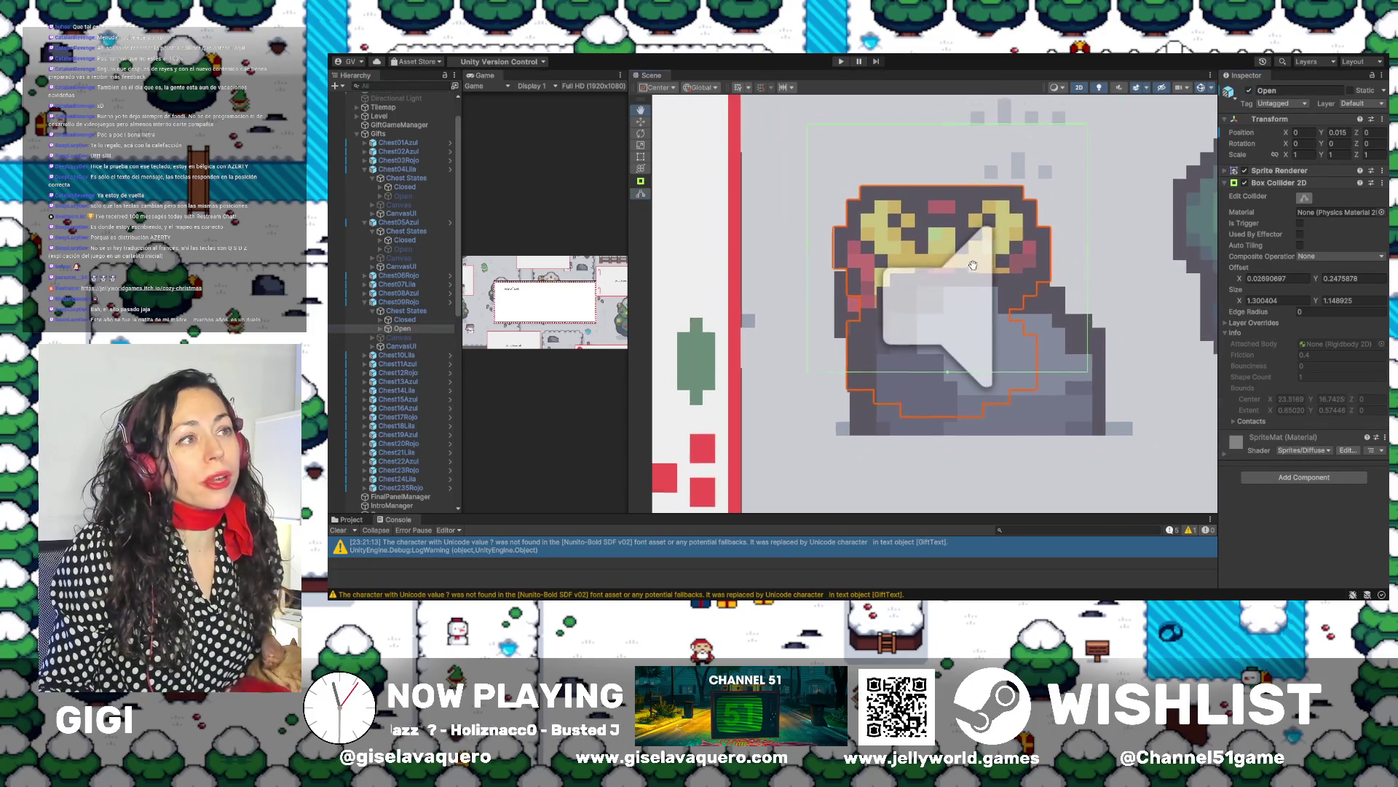
{"action": "left_click_drag", "start_coordinate": [949, 142], "coordinate": [938, 203]}
{"action": "left_click_drag", "start_coordinate": [810, 303], "coordinate": [836, 302]}
{"action": "left_click_drag", "start_coordinate": [964, 391], "coordinate": [961, 439]}
{"action": "left_click_drag", "start_coordinate": [1093, 321], "coordinate": [1063, 320]}
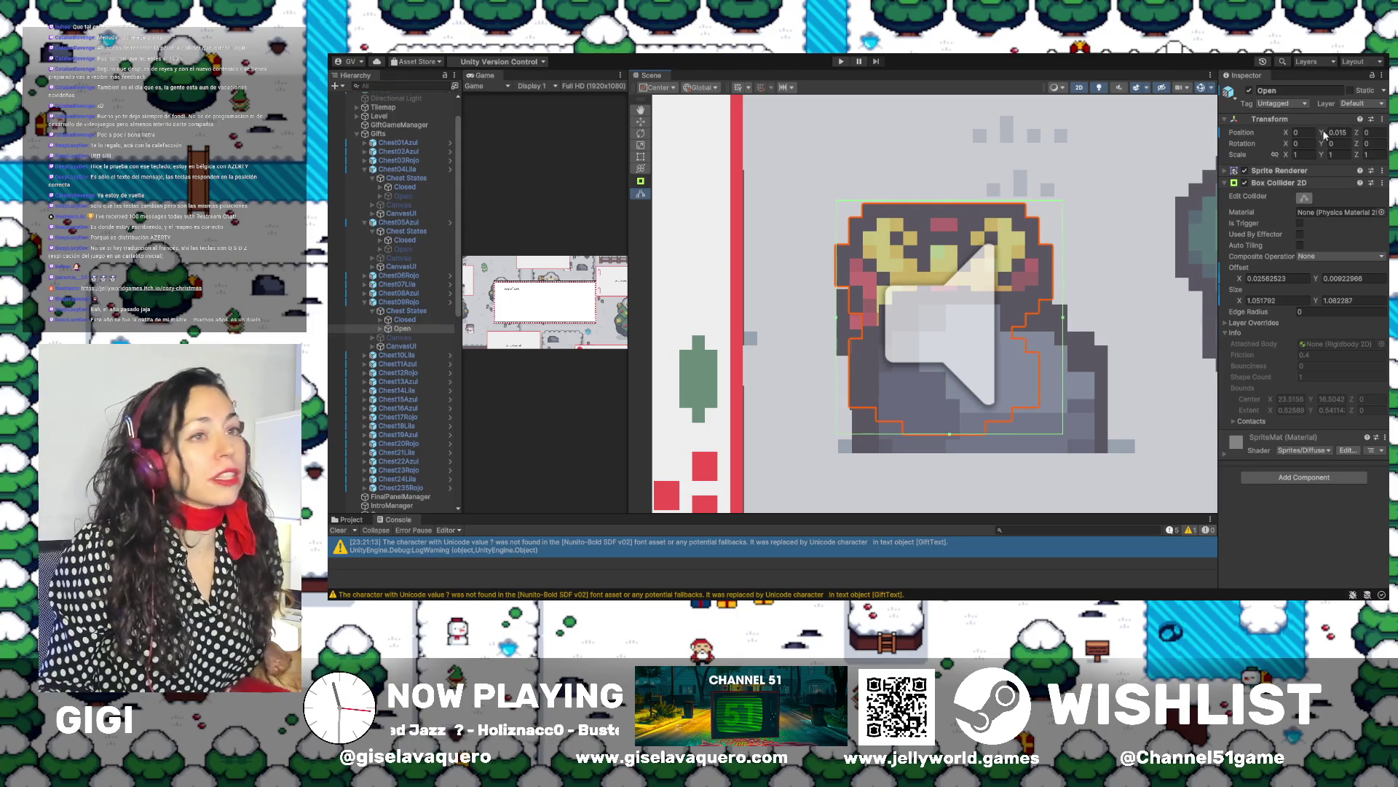
Deactivate the Open state, collapse Chest09Rojo and select and frame Chest10Lila
{"action": "left_click", "coordinate": [1249, 90]}
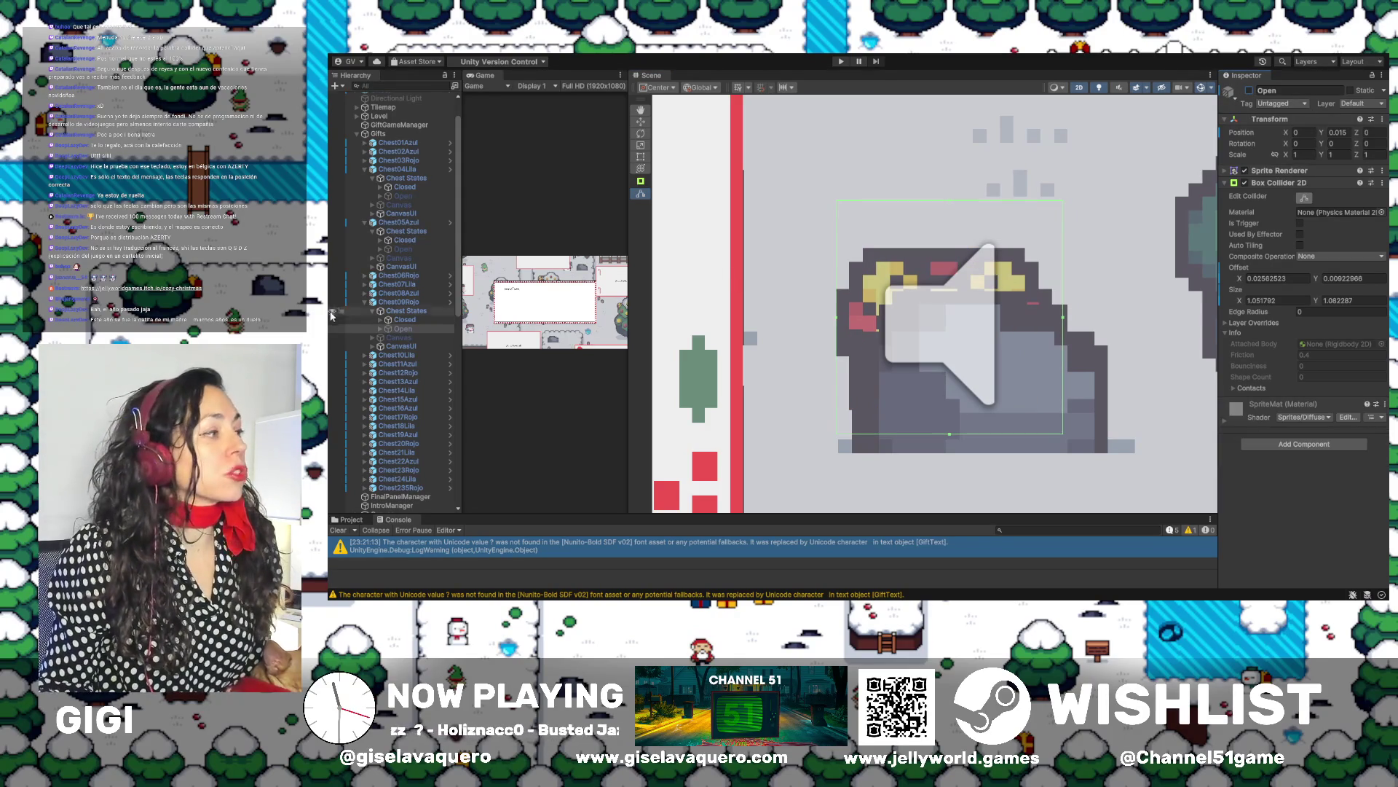
{"action": "left_click", "coordinate": [394, 302]}
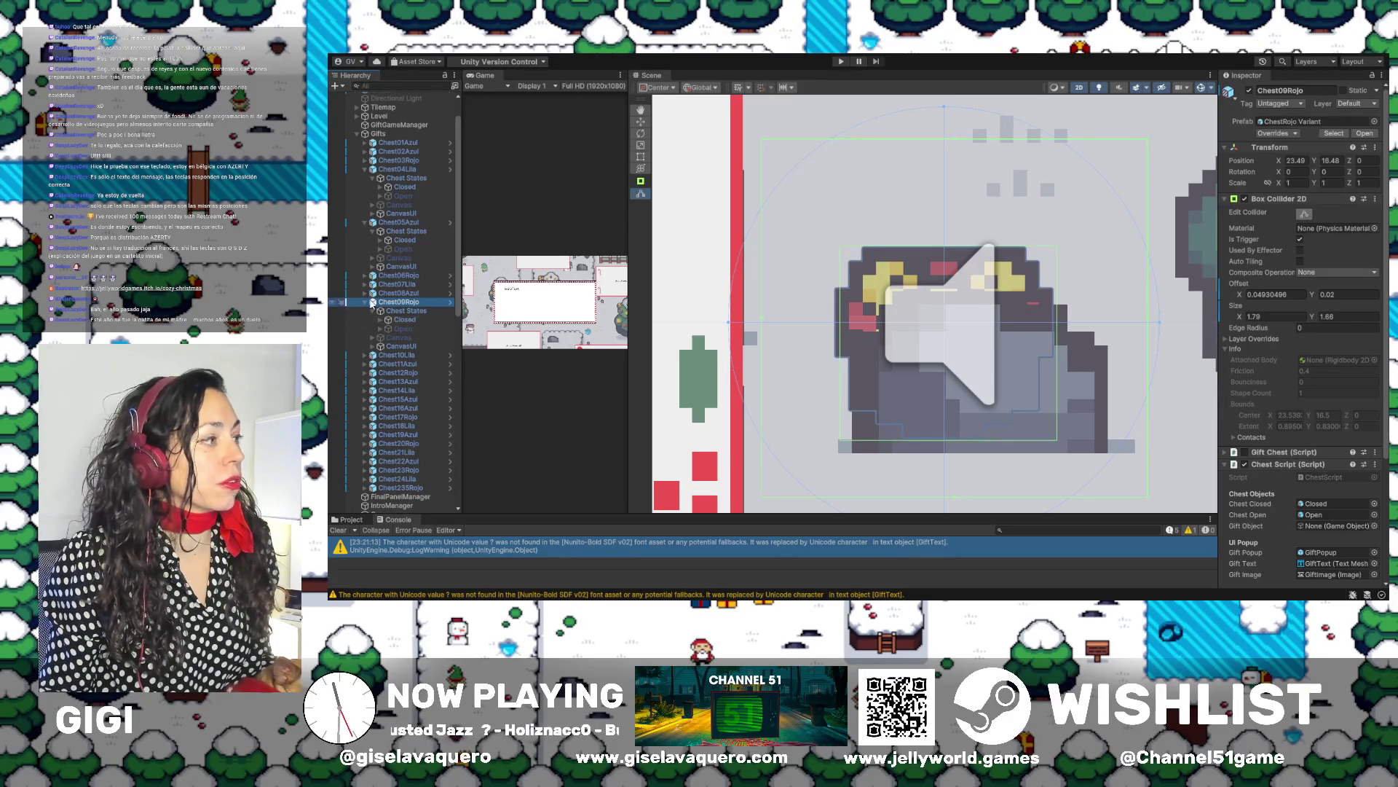
{"action": "left_click", "coordinate": [365, 302]}
{"action": "double_click", "coordinate": [397, 311]}
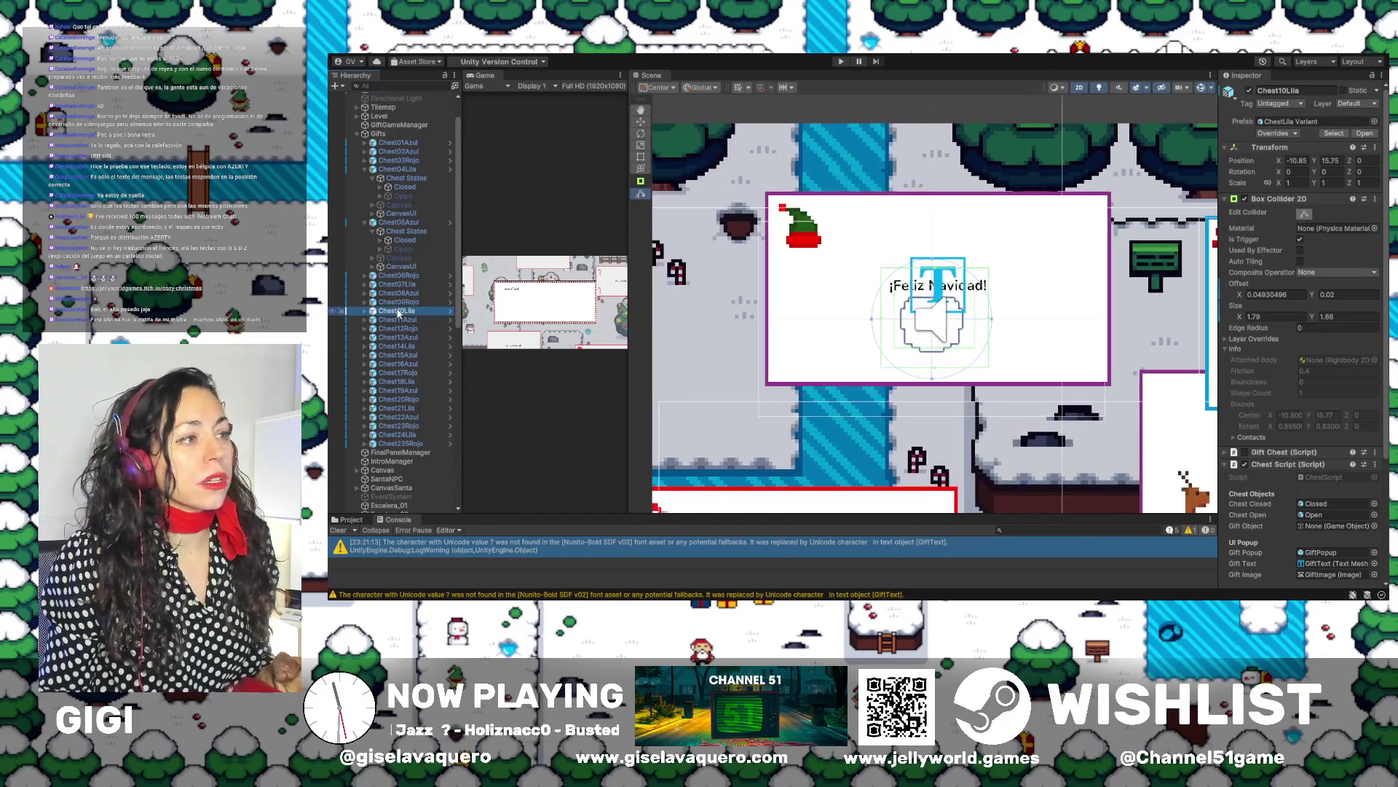
Frame Chest10Lila and select its Closed chest state
{"action": "key", "text": "f"}
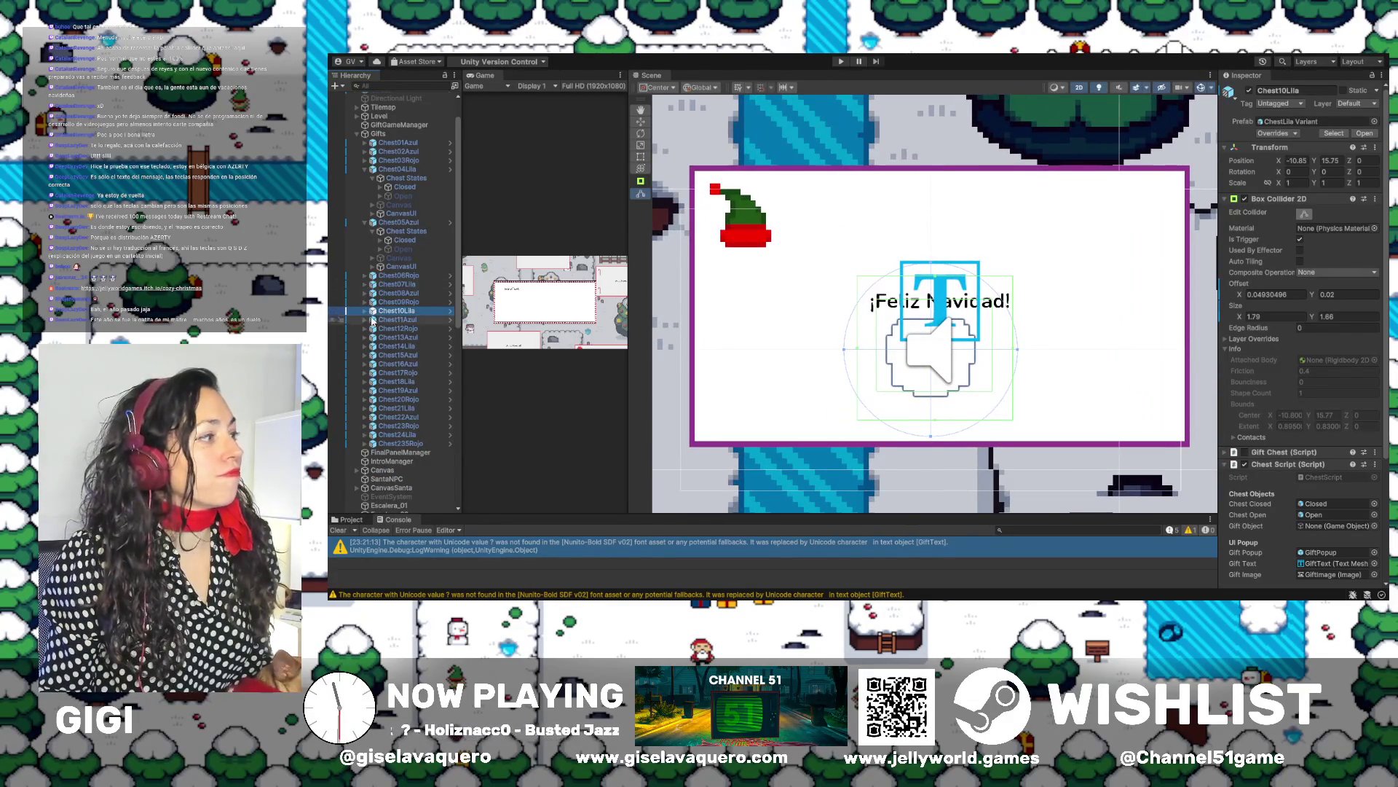
{"action": "left_click", "coordinate": [365, 311]}
{"action": "left_click", "coordinate": [405, 320]}
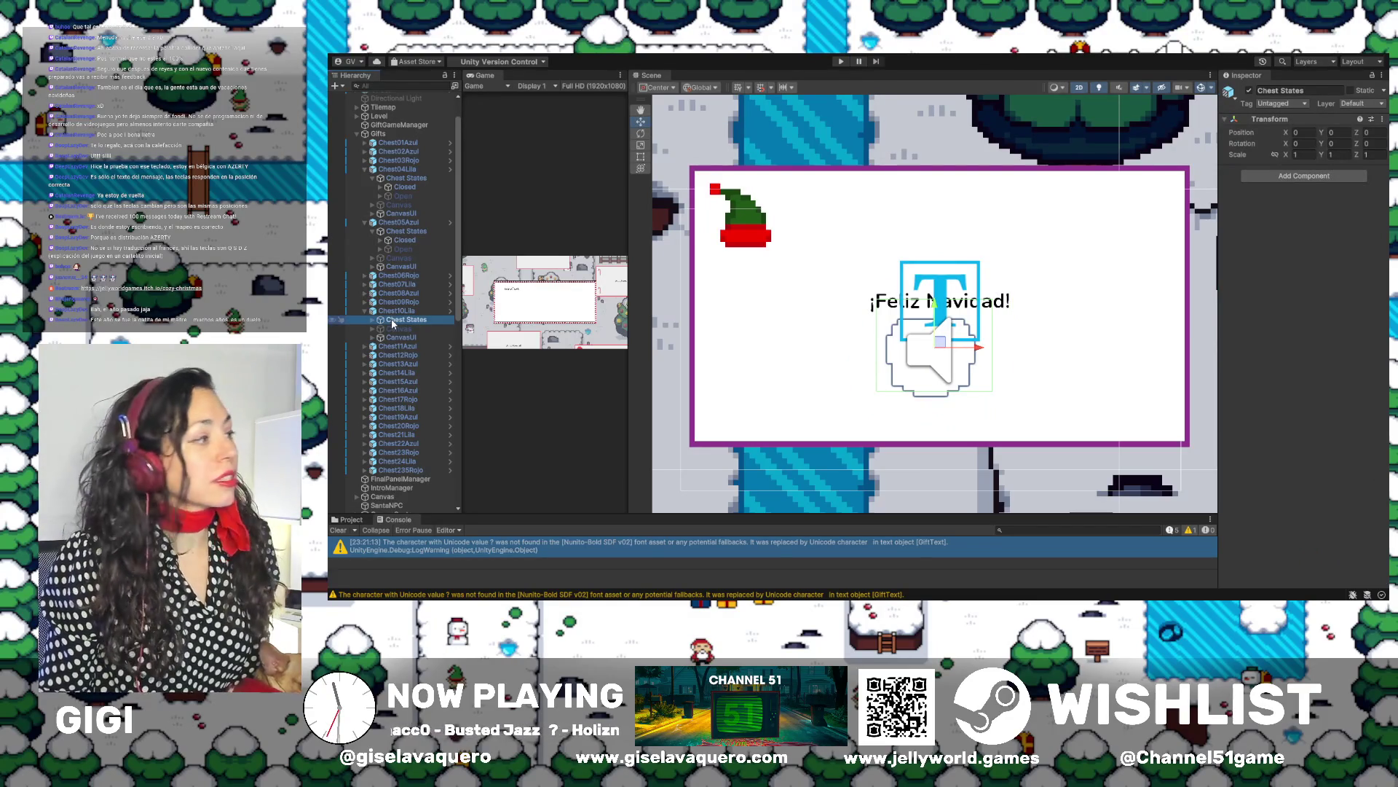
{"action": "key", "text": "Right"}
{"action": "double_click", "coordinate": [401, 329]}
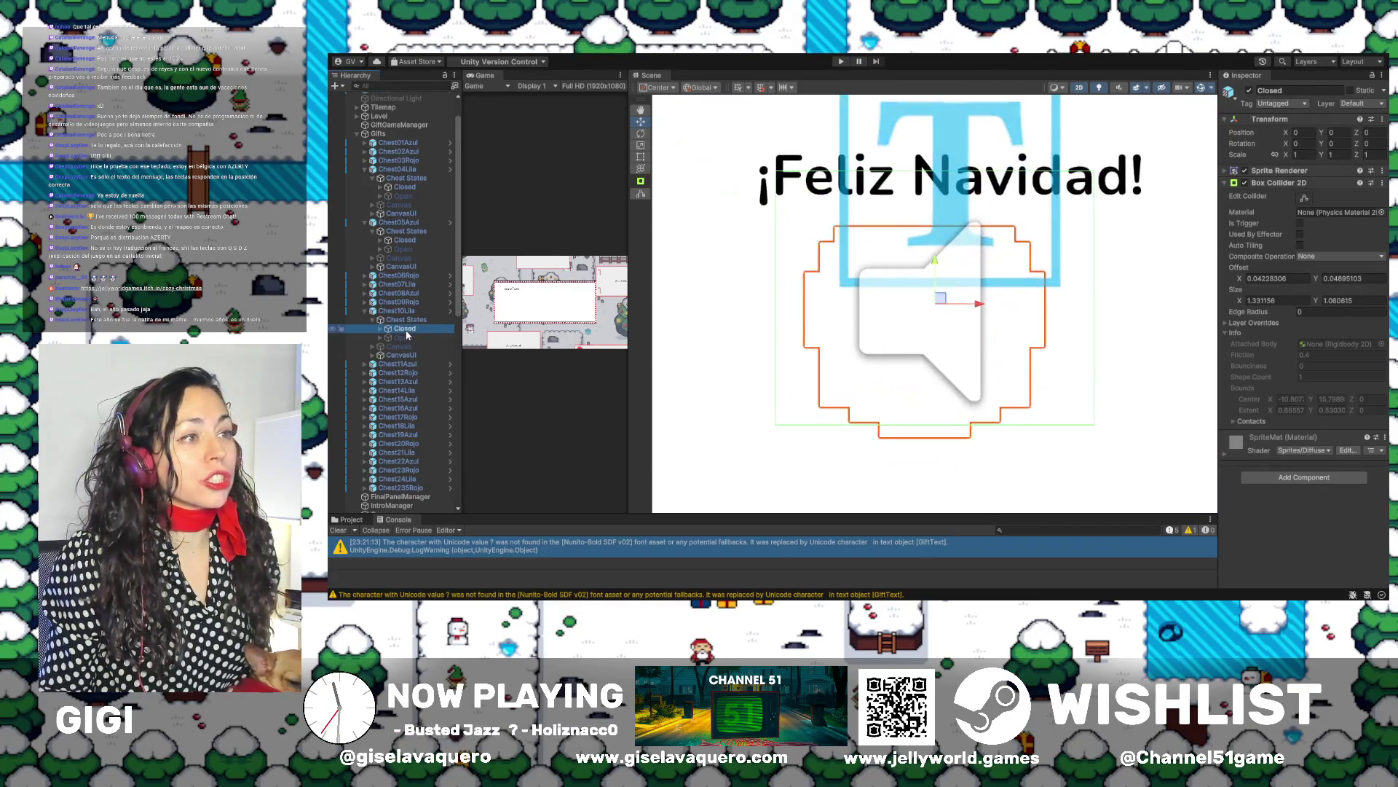
Shrink the Closed box collider's top, right, left and bottom edges to the chest
{"action": "left_click", "coordinate": [1304, 198]}
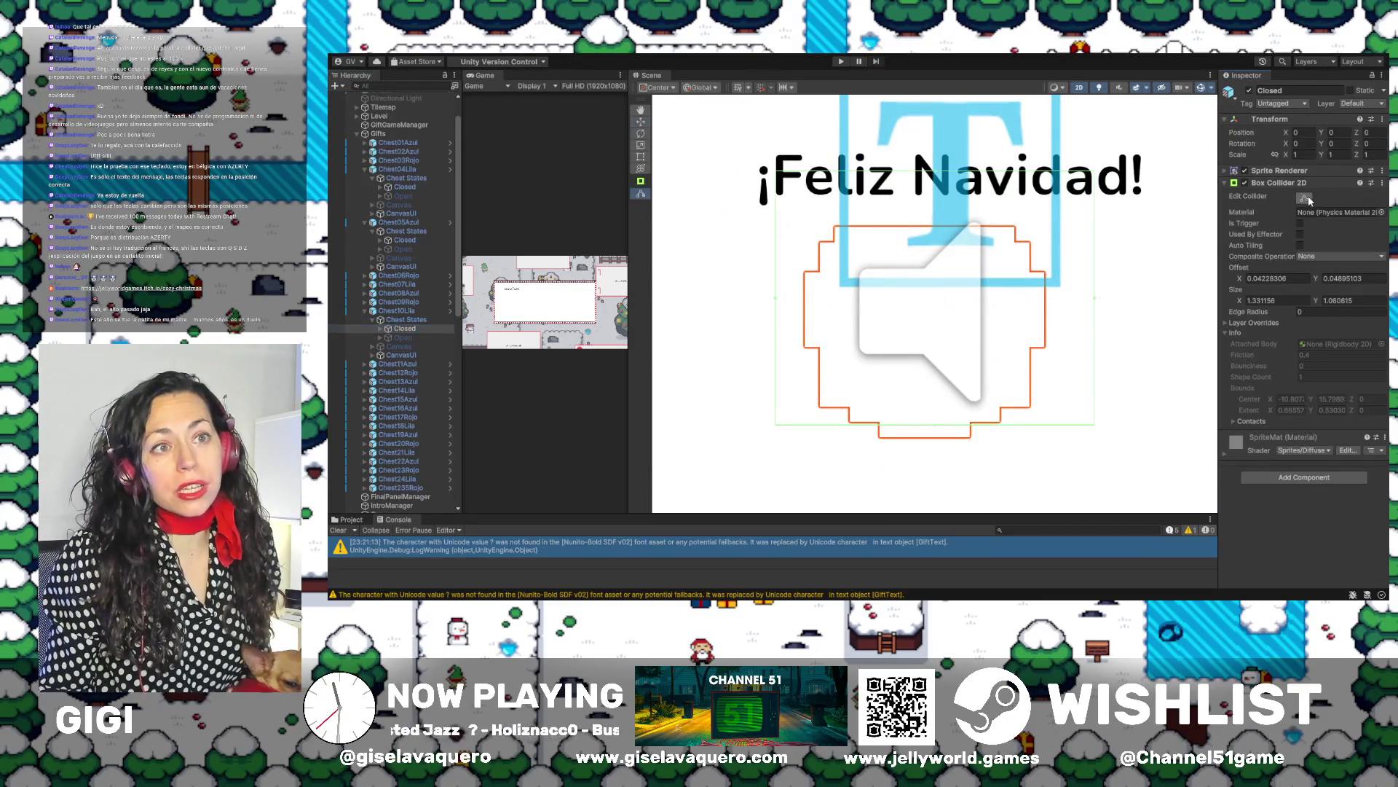
{"action": "left_click_drag", "start_coordinate": [937, 177], "coordinate": [938, 220]}
{"action": "left_click_drag", "start_coordinate": [1099, 328], "coordinate": [1053, 327]}
{"action": "left_click", "coordinate": [785, 326]}
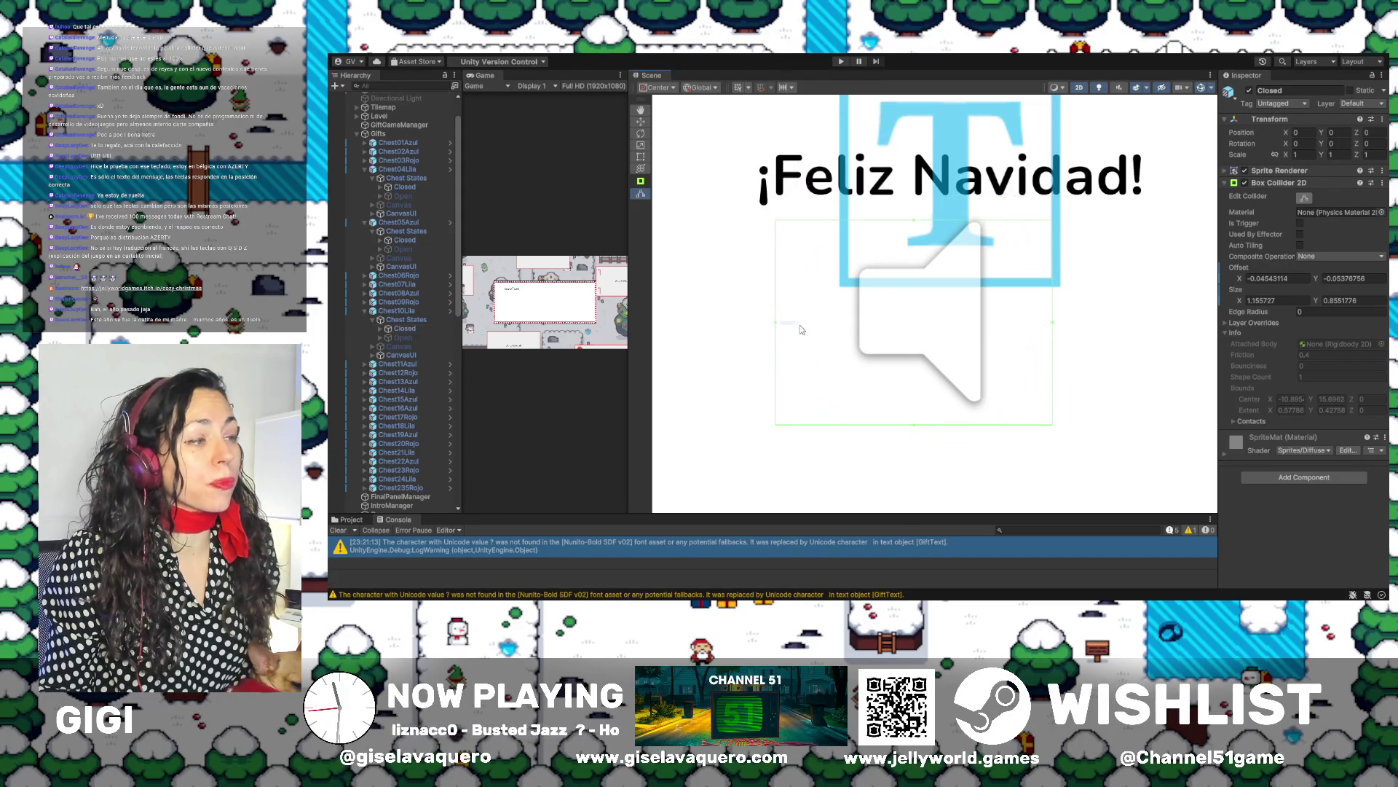
{"action": "left_click", "coordinate": [437, 328]}
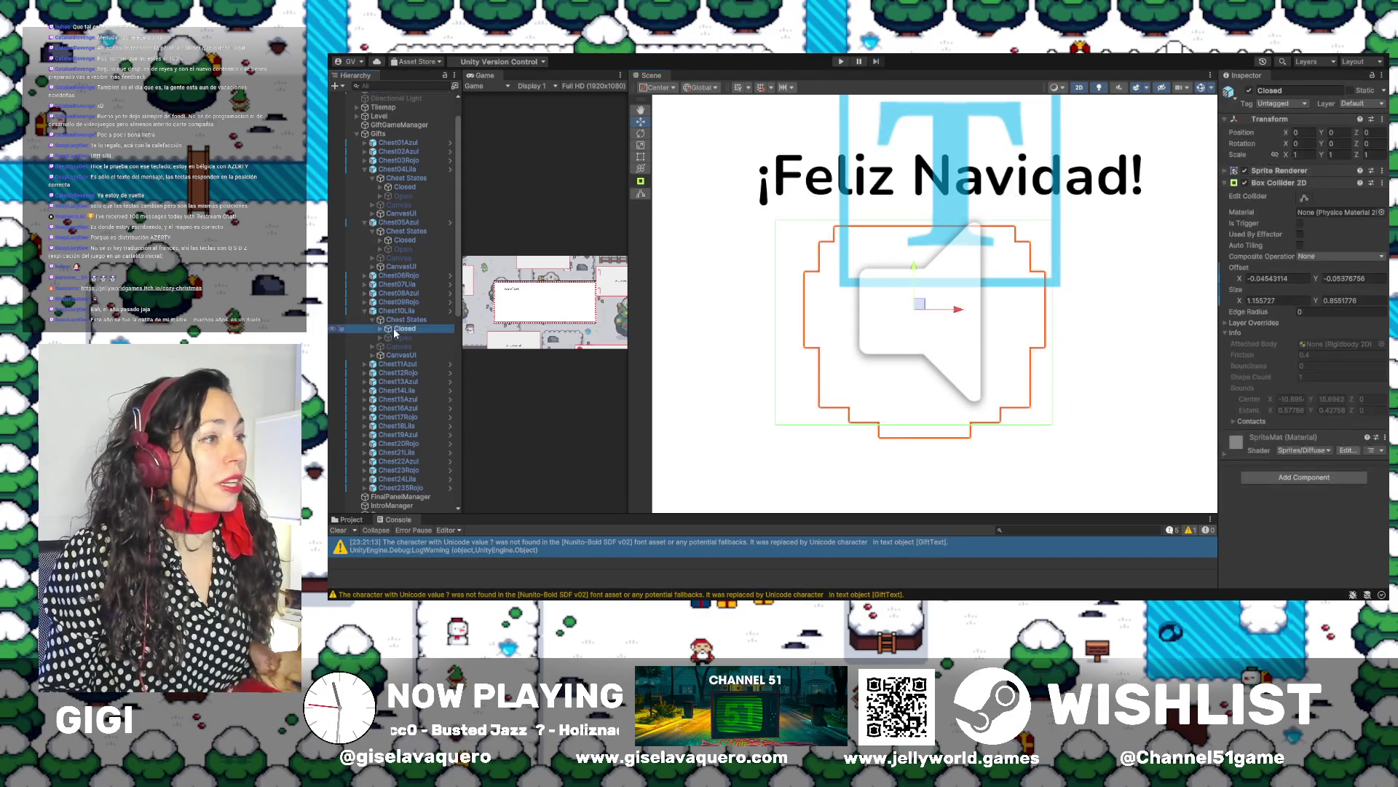
{"action": "left_click", "coordinate": [1304, 197]}
{"action": "left_click_drag", "start_coordinate": [778, 325], "coordinate": [799, 325]}
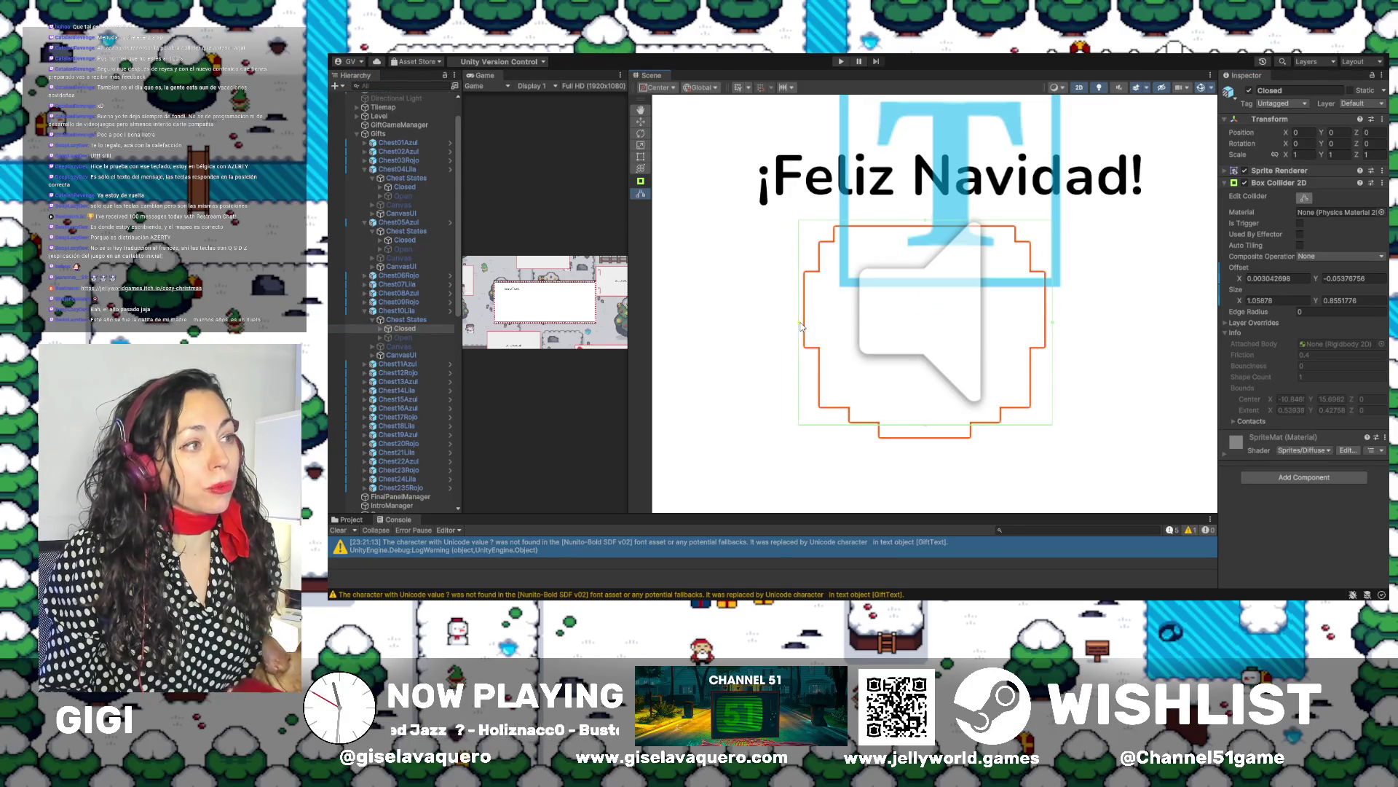
{"action": "left_click_drag", "start_coordinate": [930, 426], "coordinate": [928, 445]}
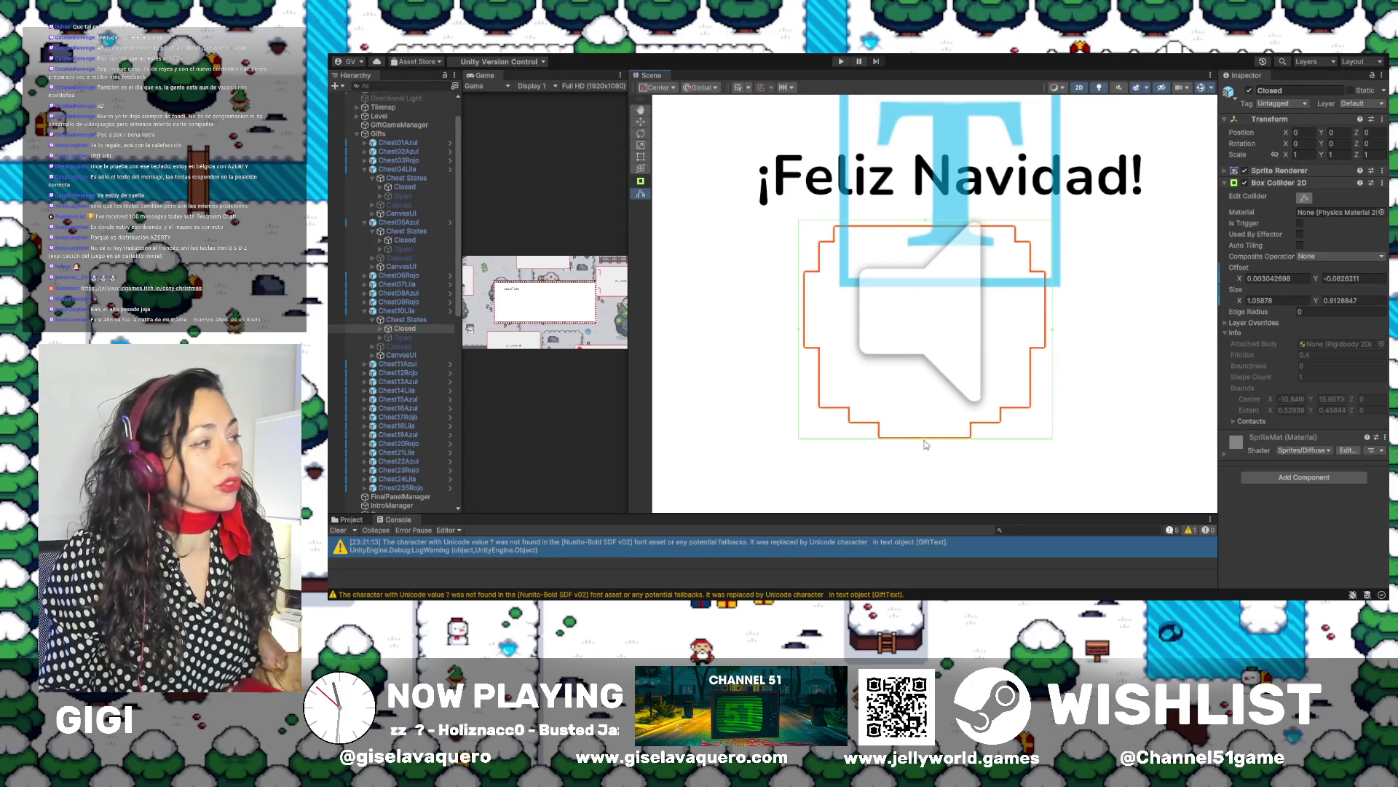
Show the Open state and fit its collider to about 1.047 × 1.112
{"action": "left_click", "coordinate": [404, 338]}
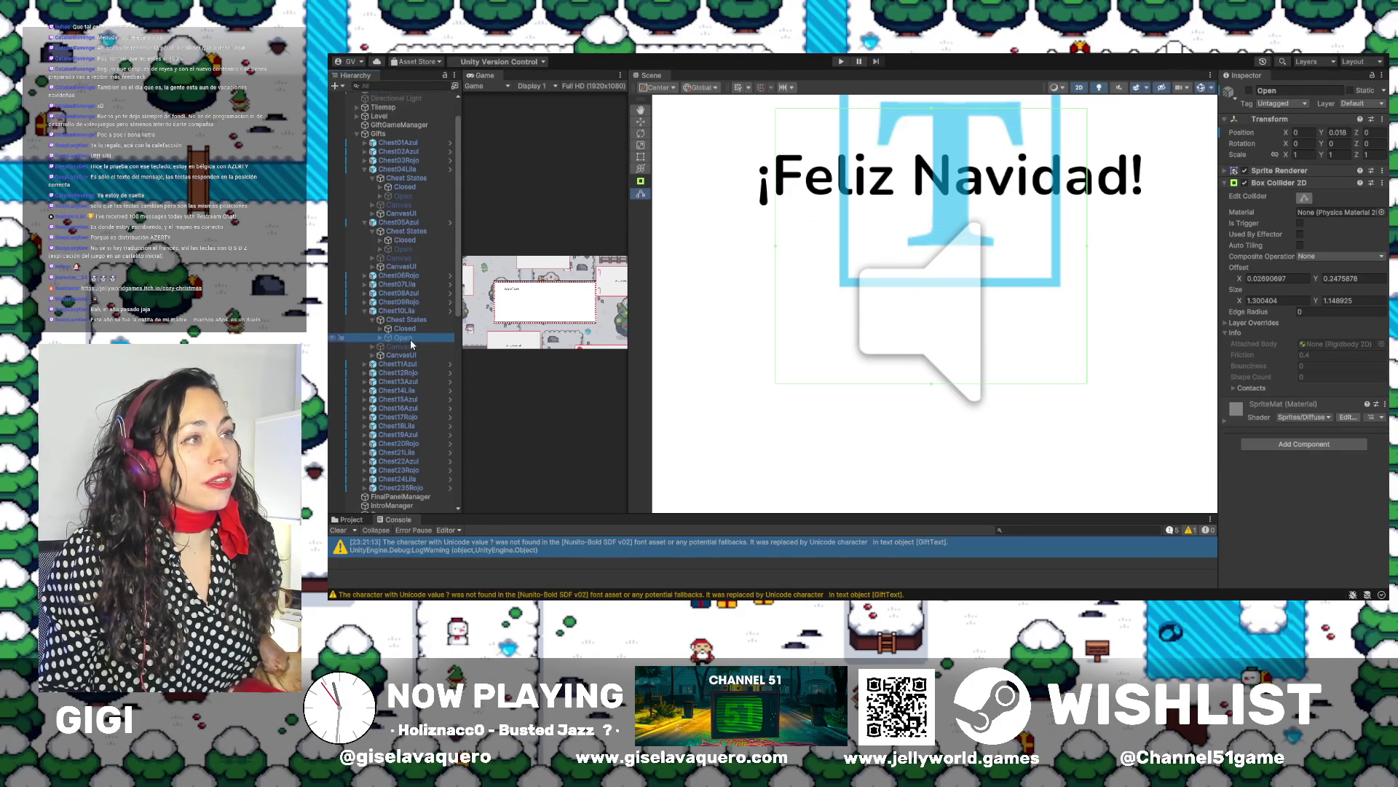
{"action": "left_click", "coordinate": [1249, 90]}
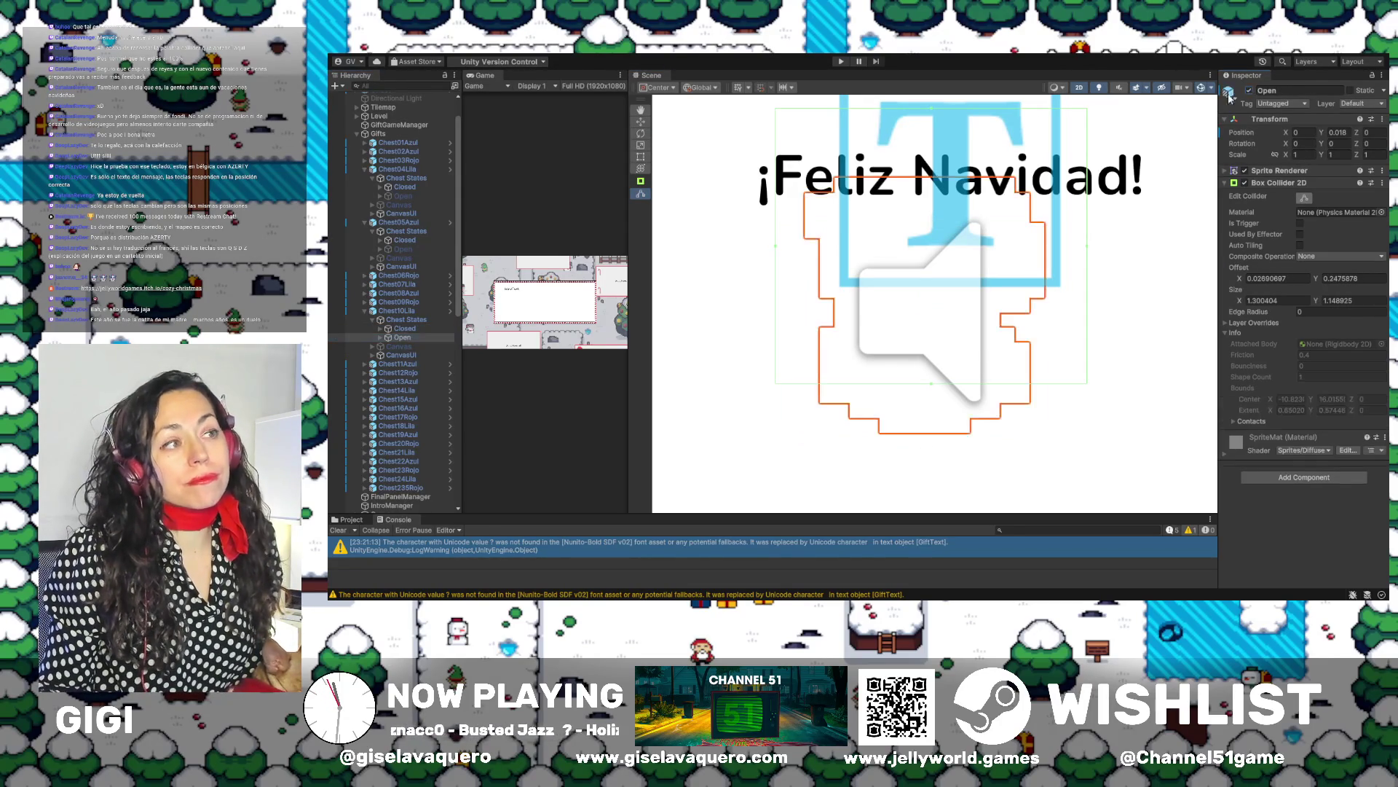
{"action": "left_click_drag", "start_coordinate": [930, 112], "coordinate": [930, 168]}
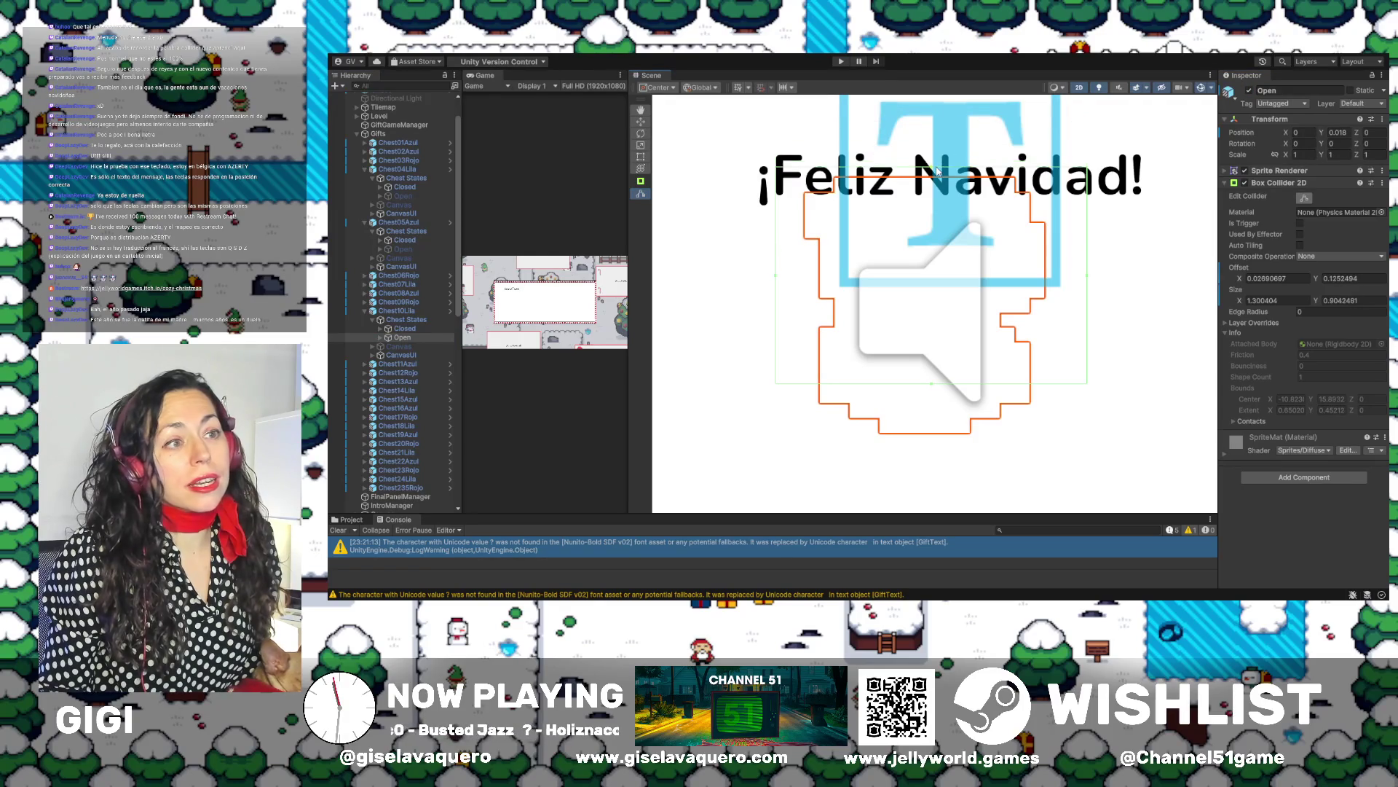
{"action": "left_click_drag", "start_coordinate": [1090, 282], "coordinate": [1054, 287]}
{"action": "left_click_drag", "start_coordinate": [920, 389], "coordinate": [918, 437]}
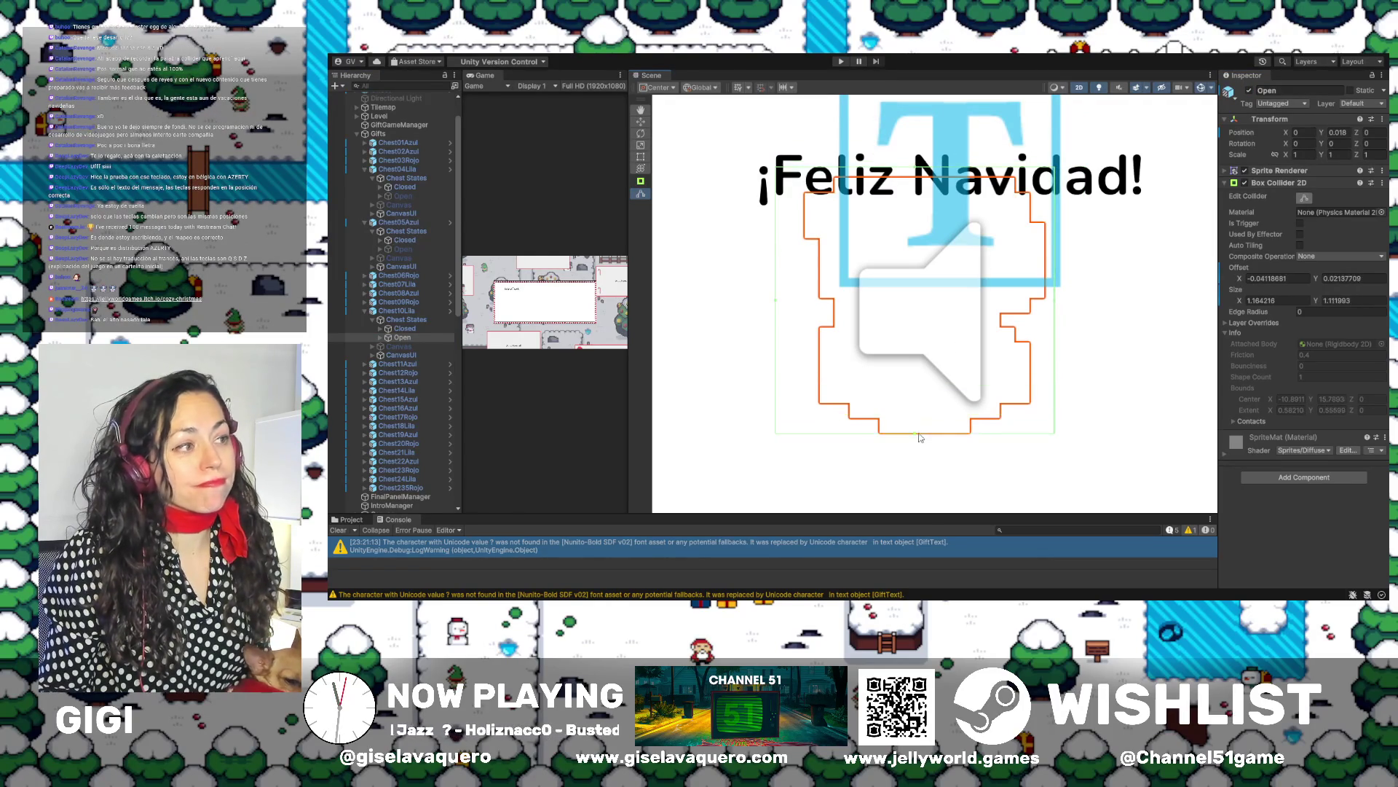
{"action": "left_click_drag", "start_coordinate": [778, 301], "coordinate": [801, 305]}
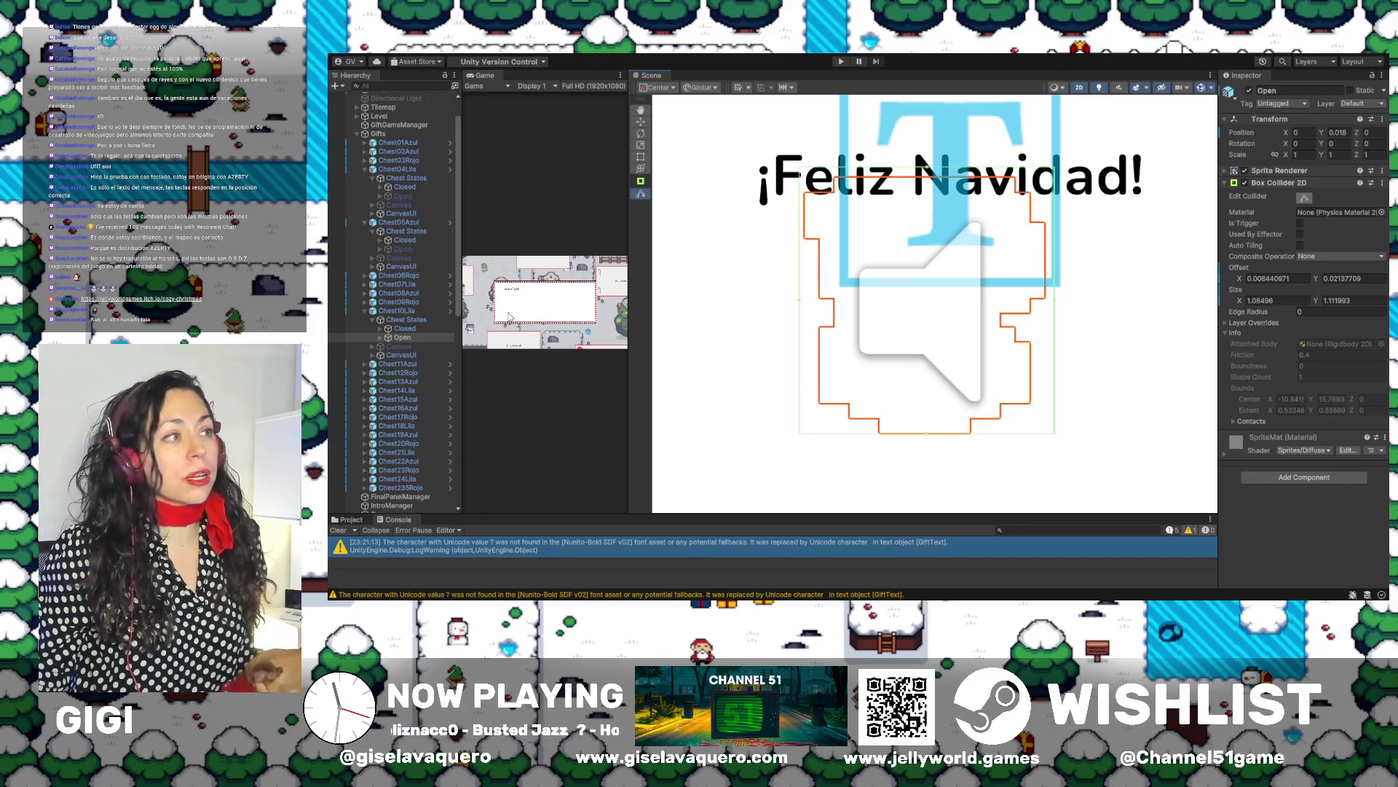
Compare the Closed and Open colliders against the sprite, then hide the Open state
{"action": "left_click", "coordinate": [411, 320]}
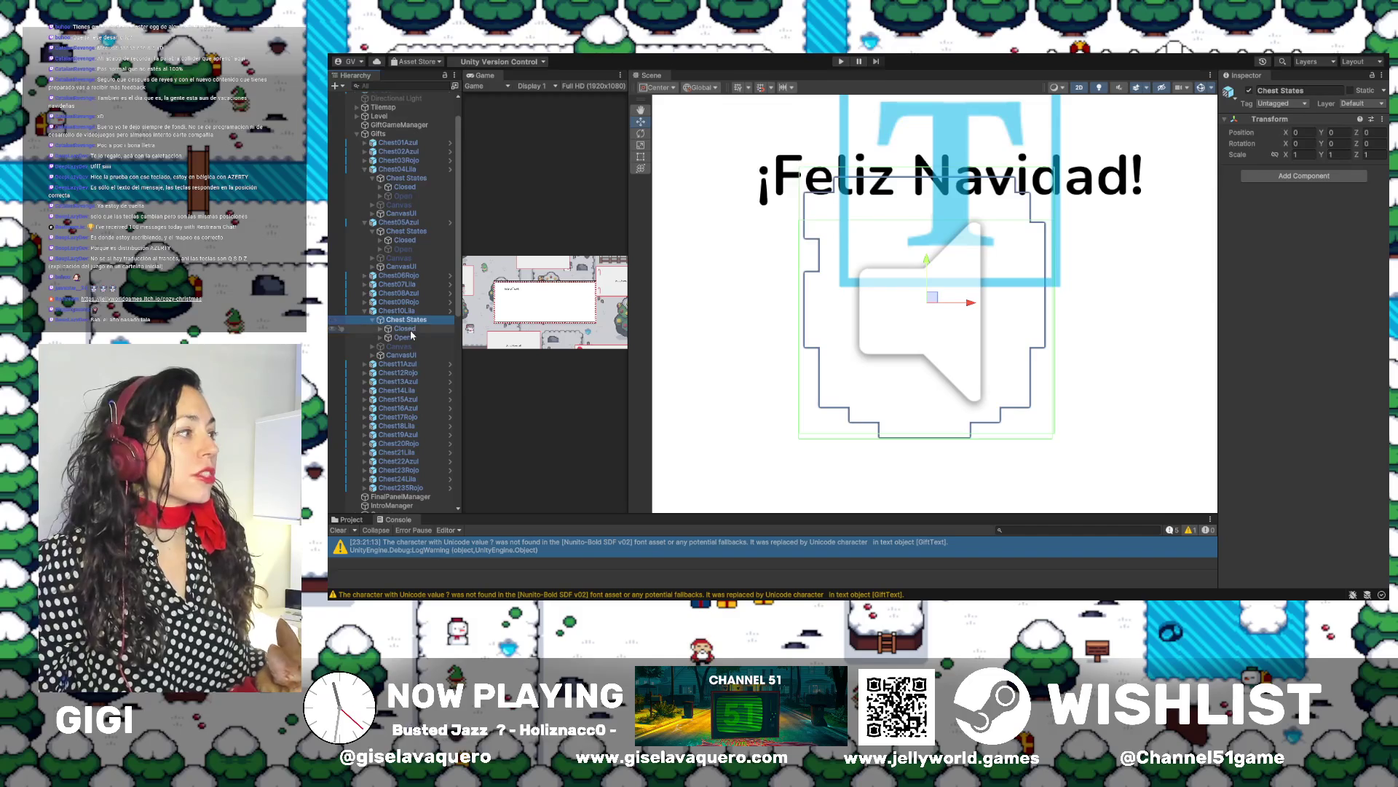
{"action": "left_click", "coordinate": [406, 329]}
{"action": "left_click", "coordinate": [405, 338]}
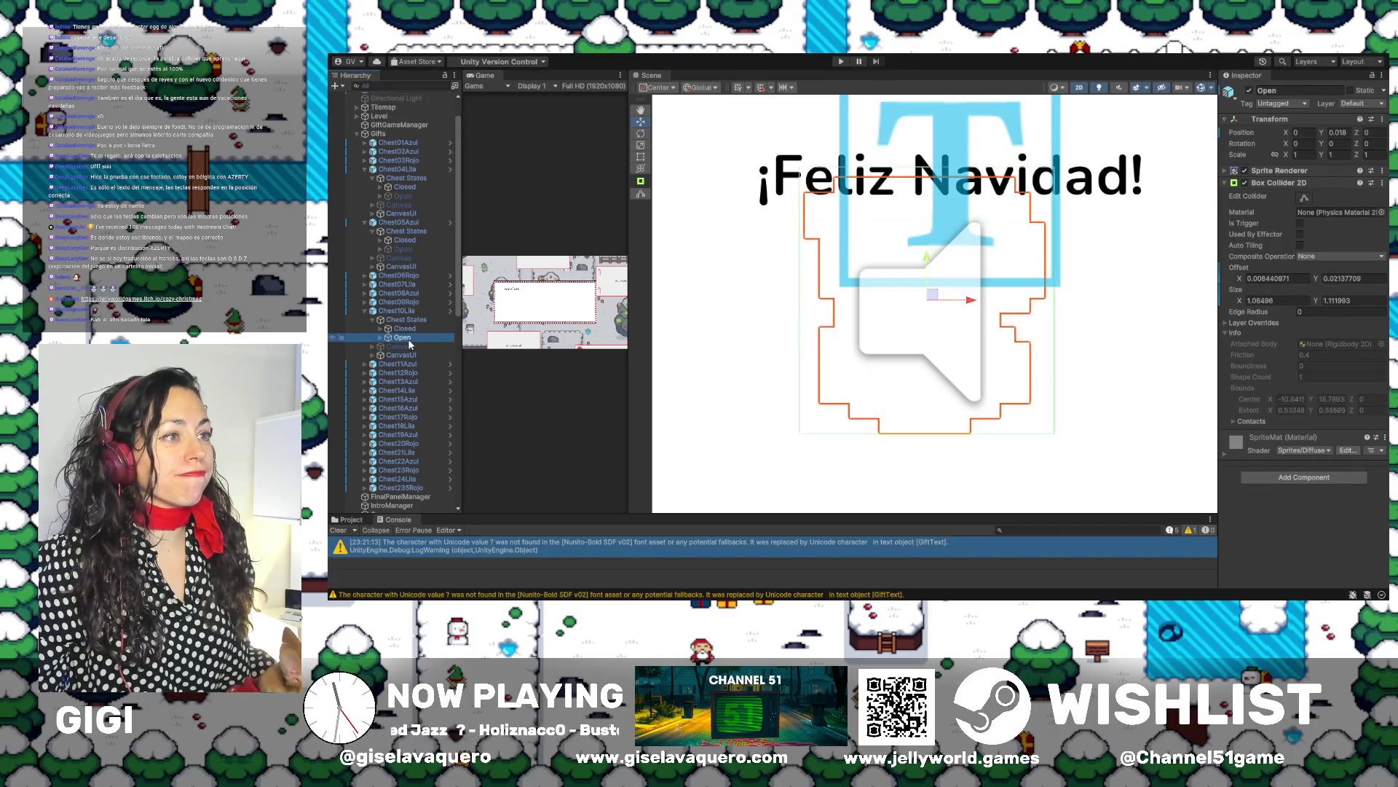
{"action": "key", "text": "Up"}
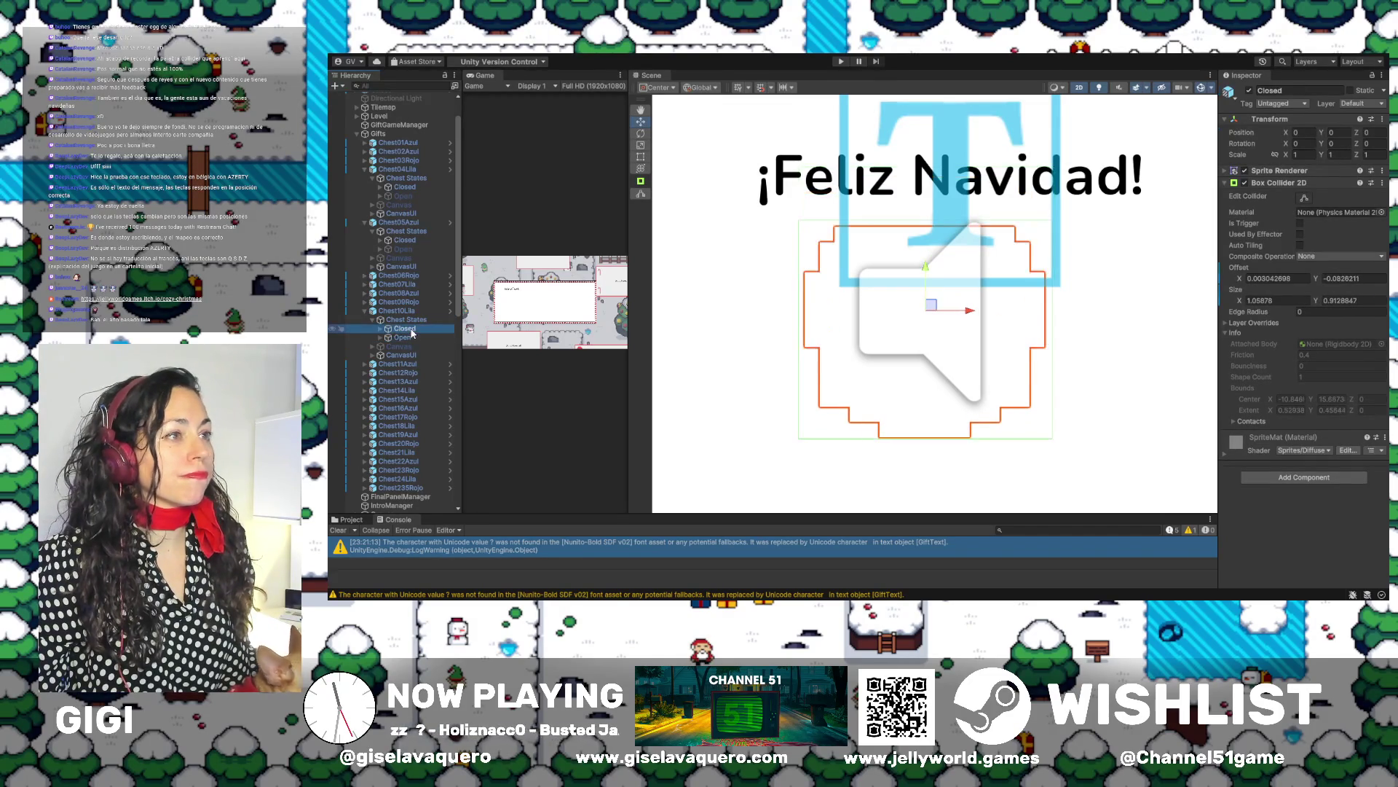
{"action": "left_click", "coordinate": [404, 338]}
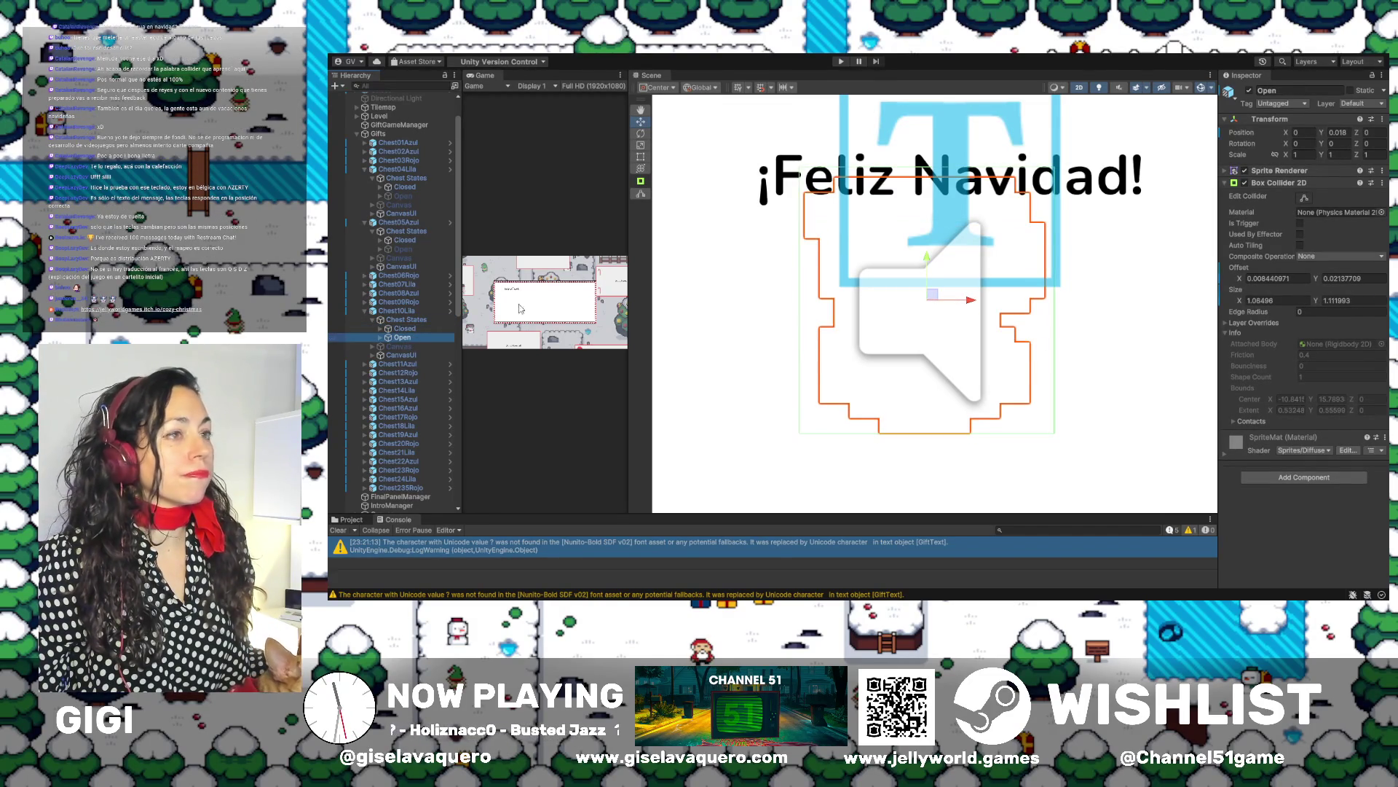
{"action": "left_click", "coordinate": [1250, 91]}
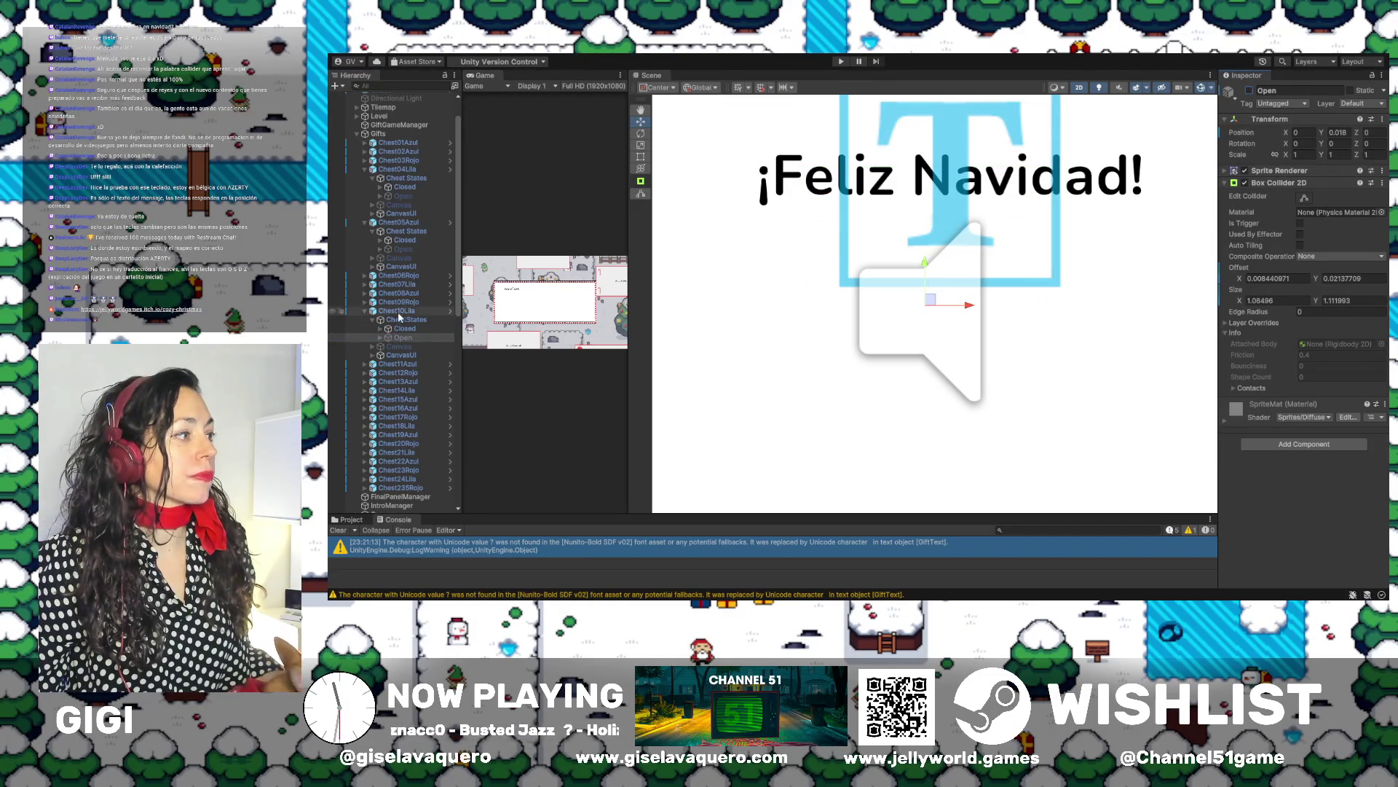
{"action": "scroll", "coordinate": [928, 313], "scroll_direction": "down", "scroll_amount": 2}
{"action": "scroll", "coordinate": [927, 313], "scroll_direction": "down", "scroll_amount": 6}
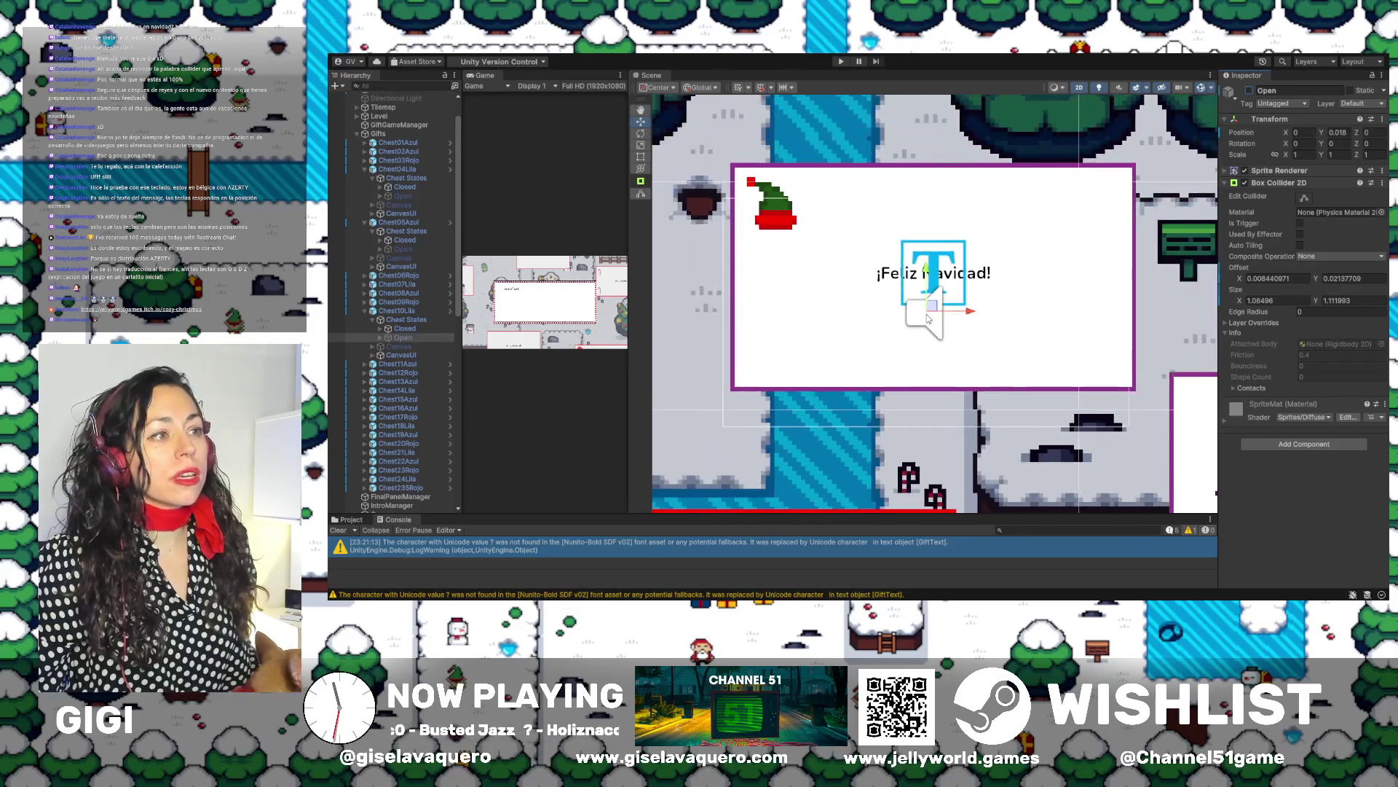
{"action": "scroll", "coordinate": [927, 318], "scroll_direction": "down", "scroll_amount": 2}
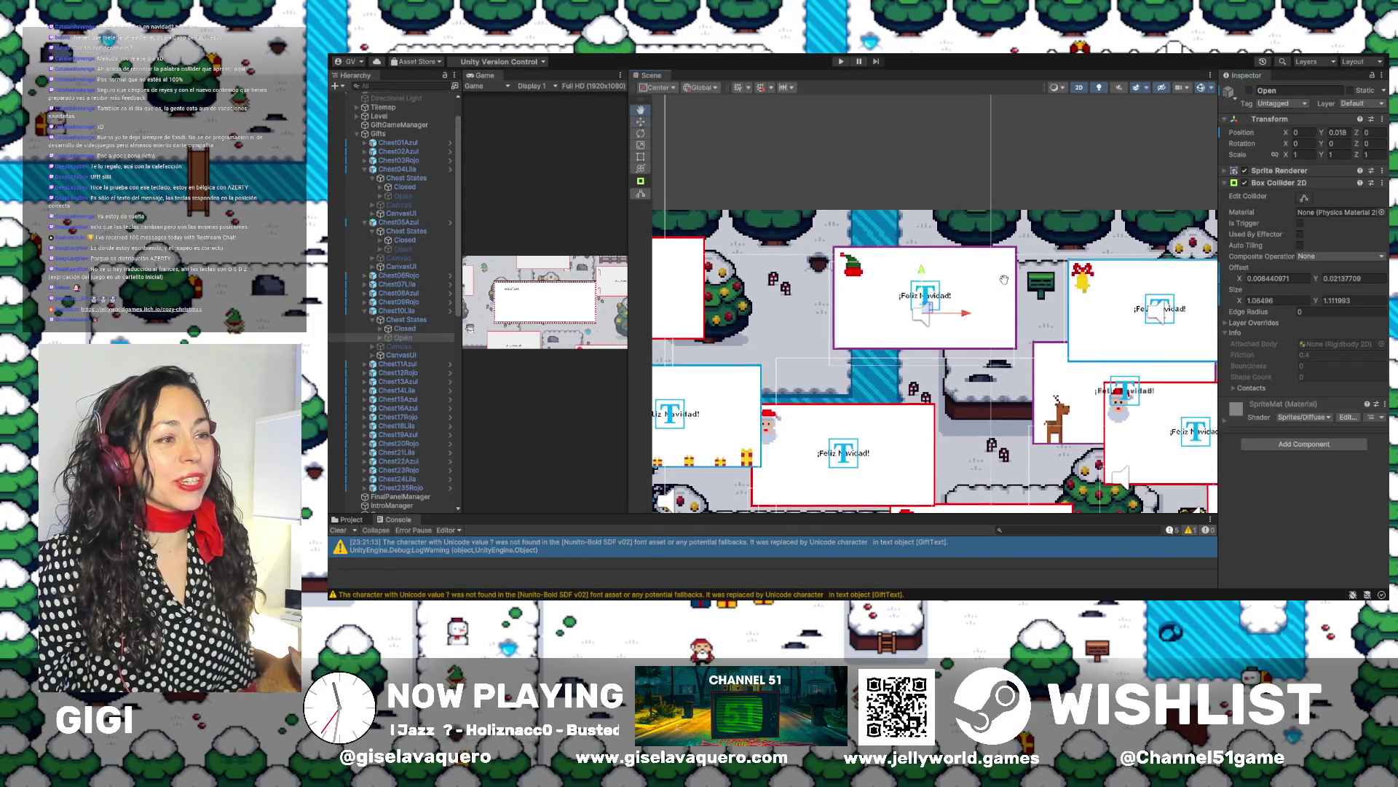
{"action": "scroll", "coordinate": [946, 207], "scroll_direction": "down", "scroll_amount": 3}
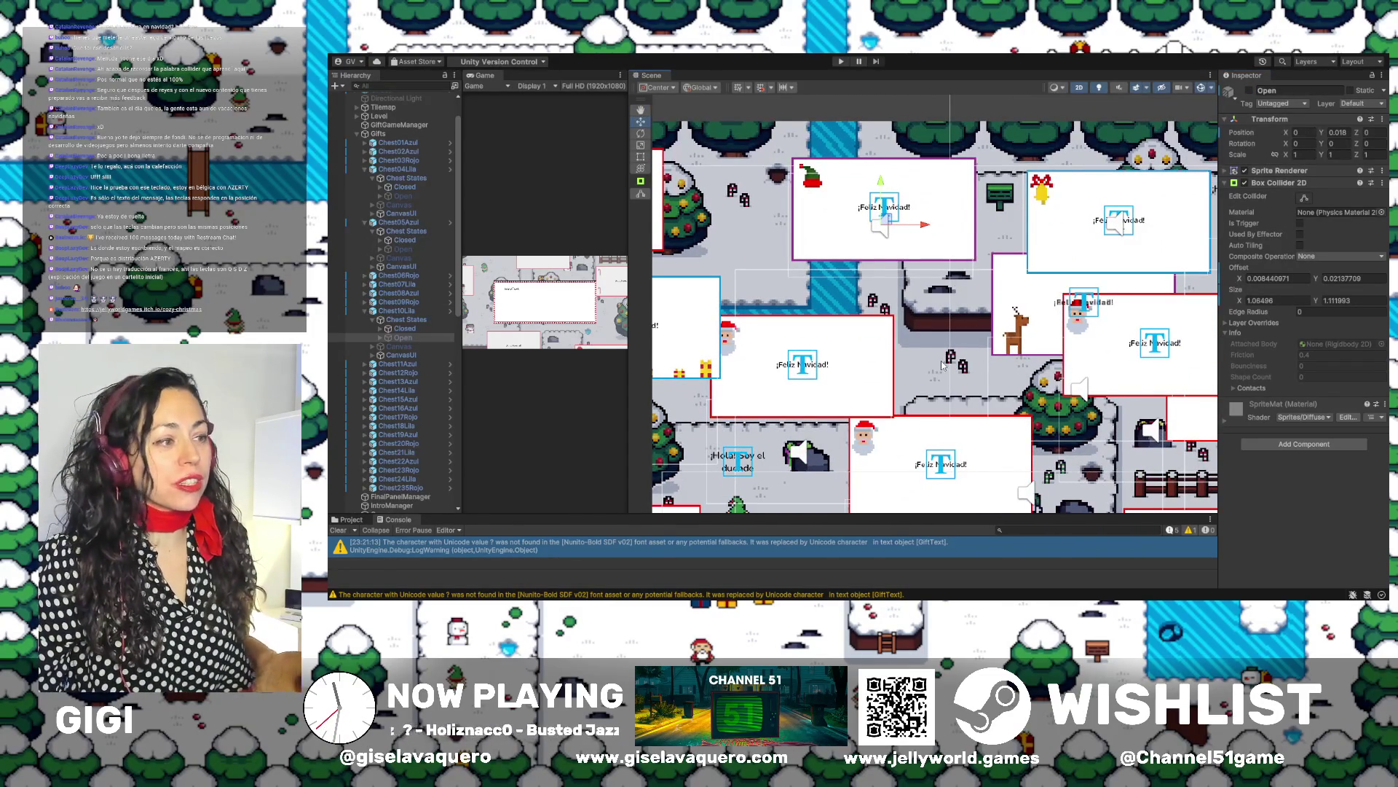
{"action": "scroll", "coordinate": [940, 364], "scroll_direction": "right", "scroll_amount": 5}
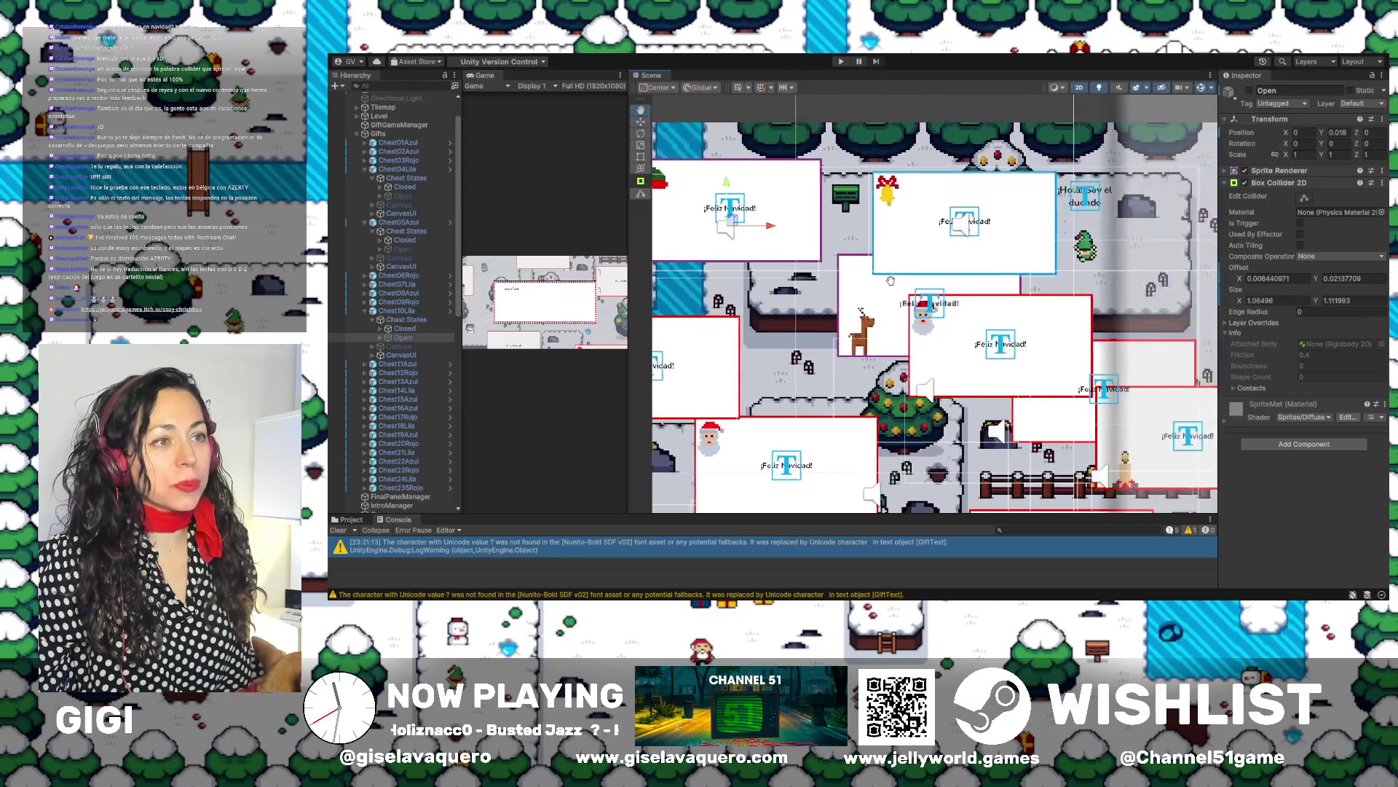
{"action": "scroll", "coordinate": [785, 277], "scroll_direction": "up", "scroll_amount": 1}
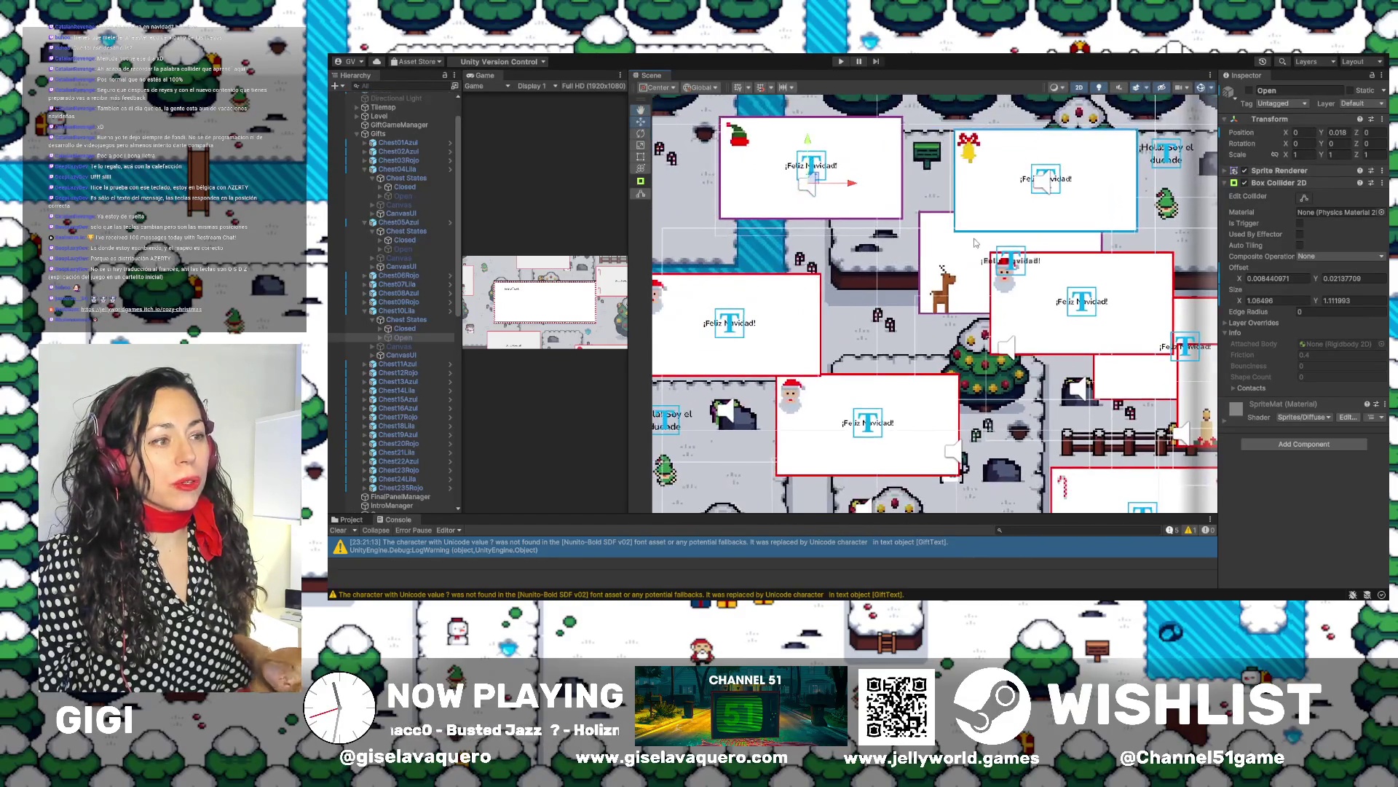
{"action": "scroll", "coordinate": [1007, 340], "scroll_direction": "up", "scroll_amount": 5}
{"action": "scroll", "coordinate": [1007, 341], "scroll_direction": "left", "scroll_amount": 3}
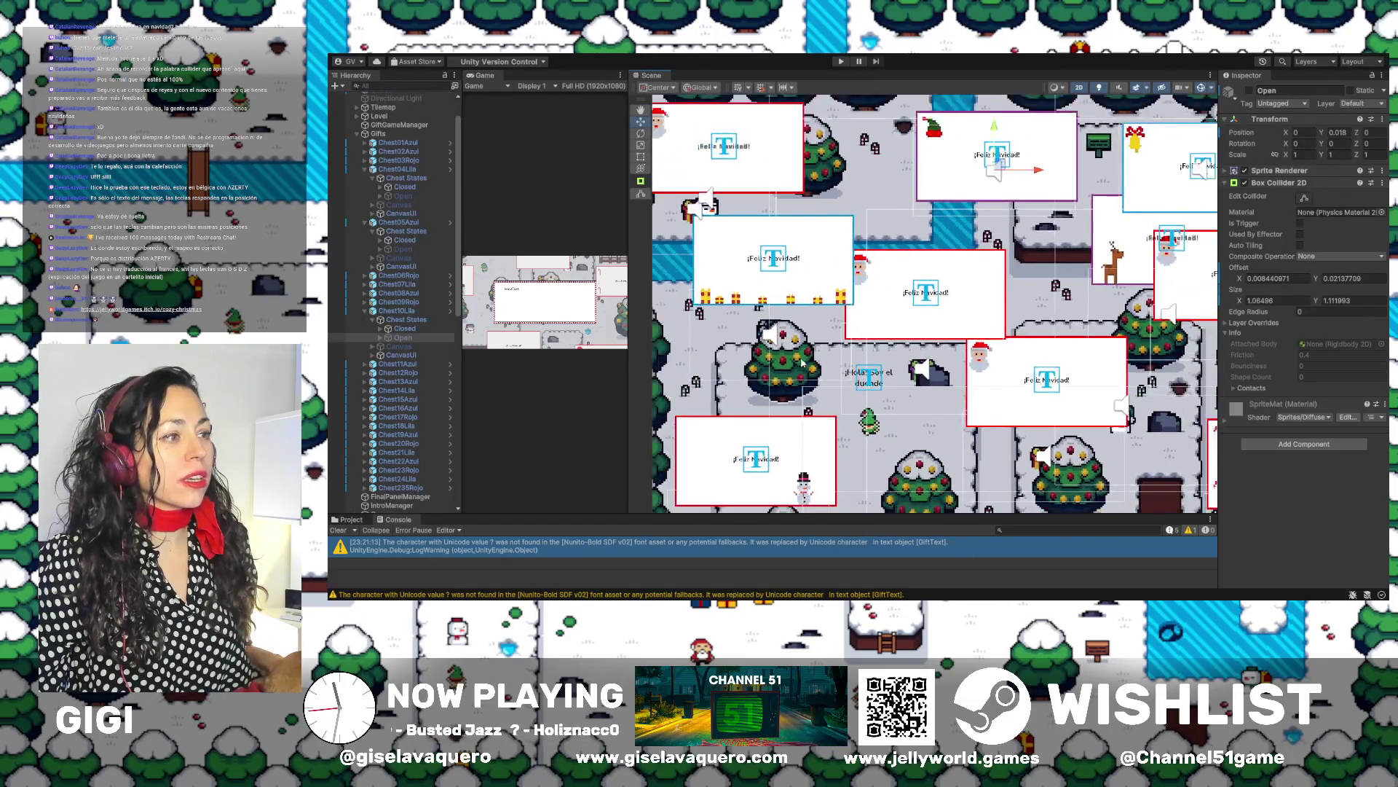
{"action": "scroll", "coordinate": [1008, 313], "scroll_direction": "right", "scroll_amount": 5}
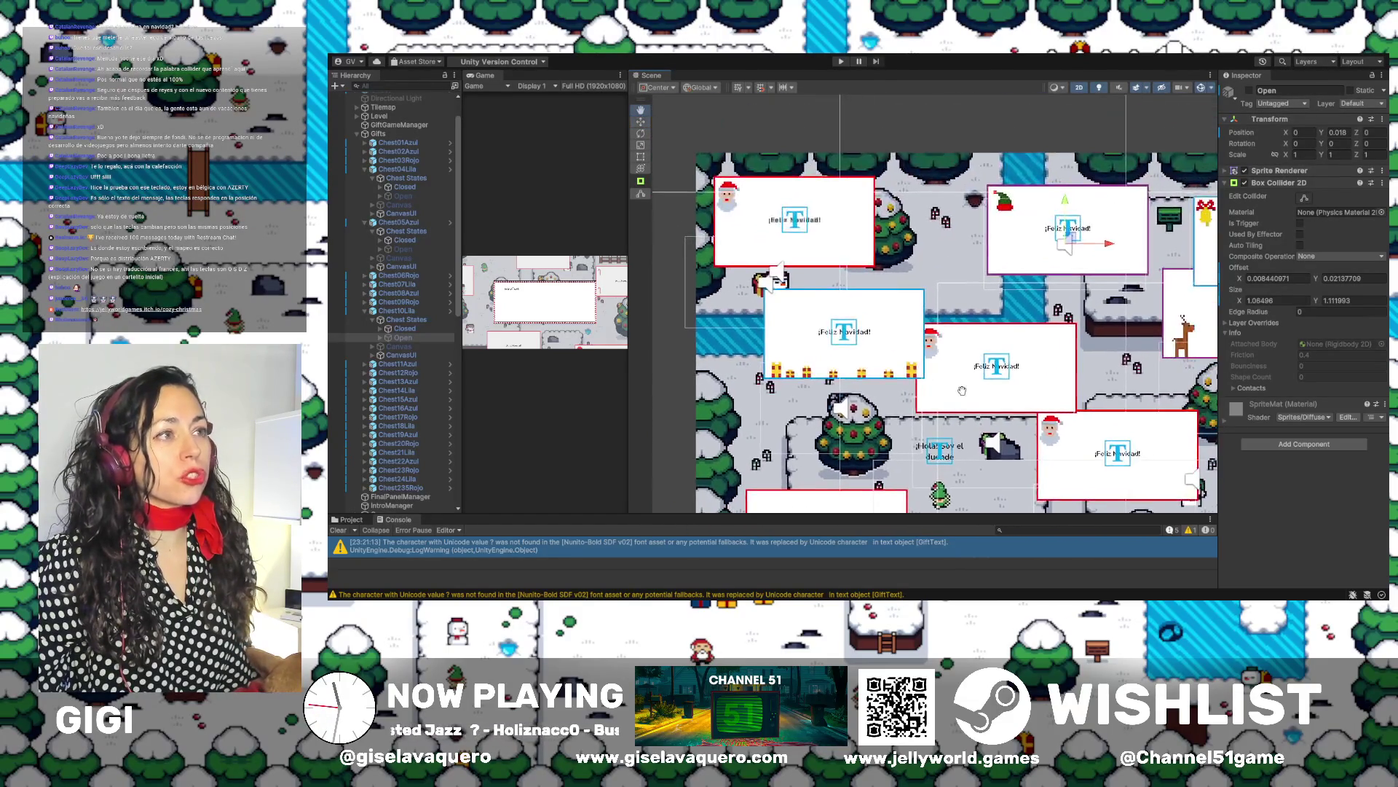
{"action": "scroll", "coordinate": [940, 396], "scroll_direction": "down", "scroll_amount": 7}
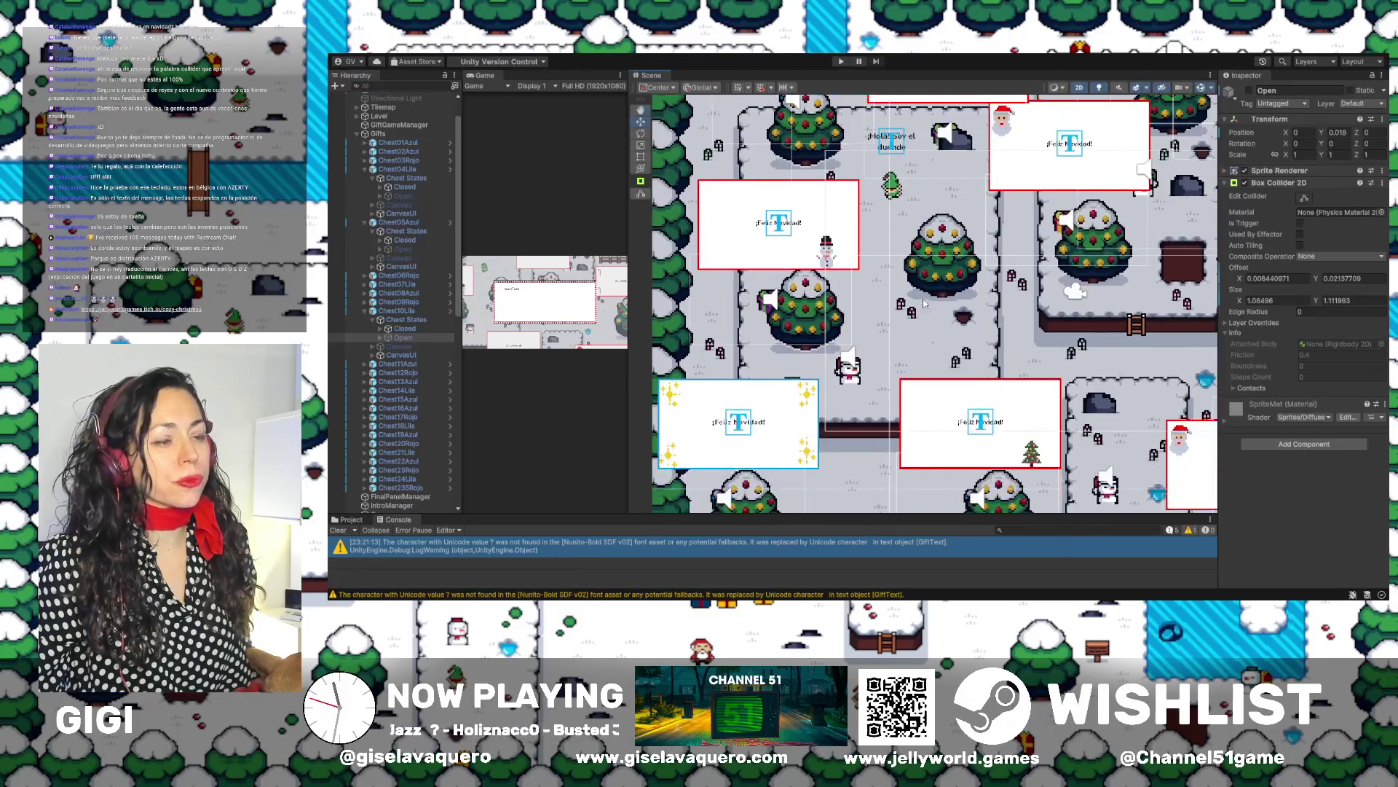
{"action": "scroll", "coordinate": [951, 370], "scroll_direction": "down", "scroll_amount": 3}
{"action": "scroll", "coordinate": [951, 369], "scroll_direction": "right", "scroll_amount": 4}
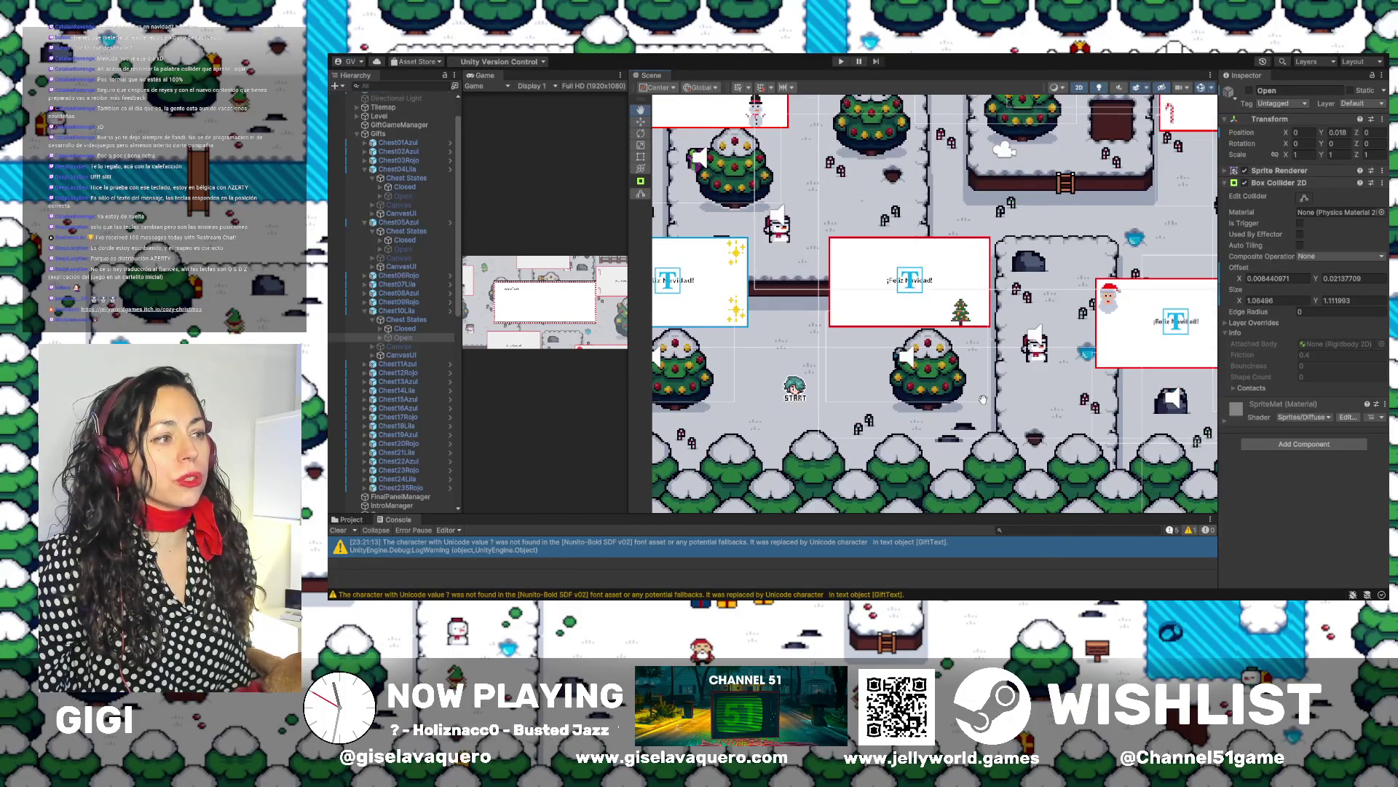
{"action": "scroll", "coordinate": [996, 358], "scroll_direction": "up", "scroll_amount": 3}
{"action": "scroll", "coordinate": [996, 358], "scroll_direction": "right", "scroll_amount": 2}
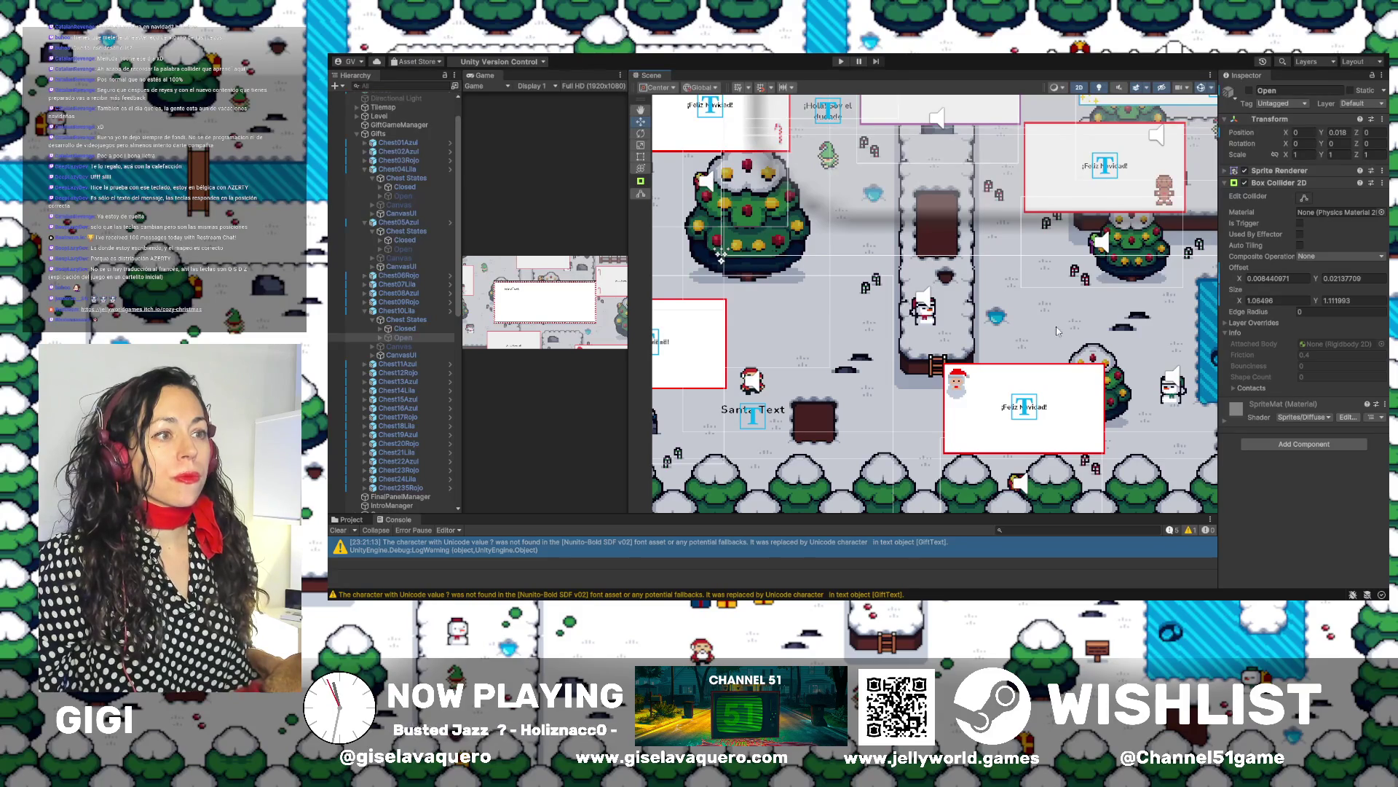
{"action": "scroll", "coordinate": [1054, 335], "scroll_direction": "right", "scroll_amount": 7}
{"action": "scroll", "coordinate": [864, 319], "scroll_direction": "up", "scroll_amount": 5}
{"action": "scroll", "coordinate": [864, 318], "scroll_direction": "right", "scroll_amount": 2}
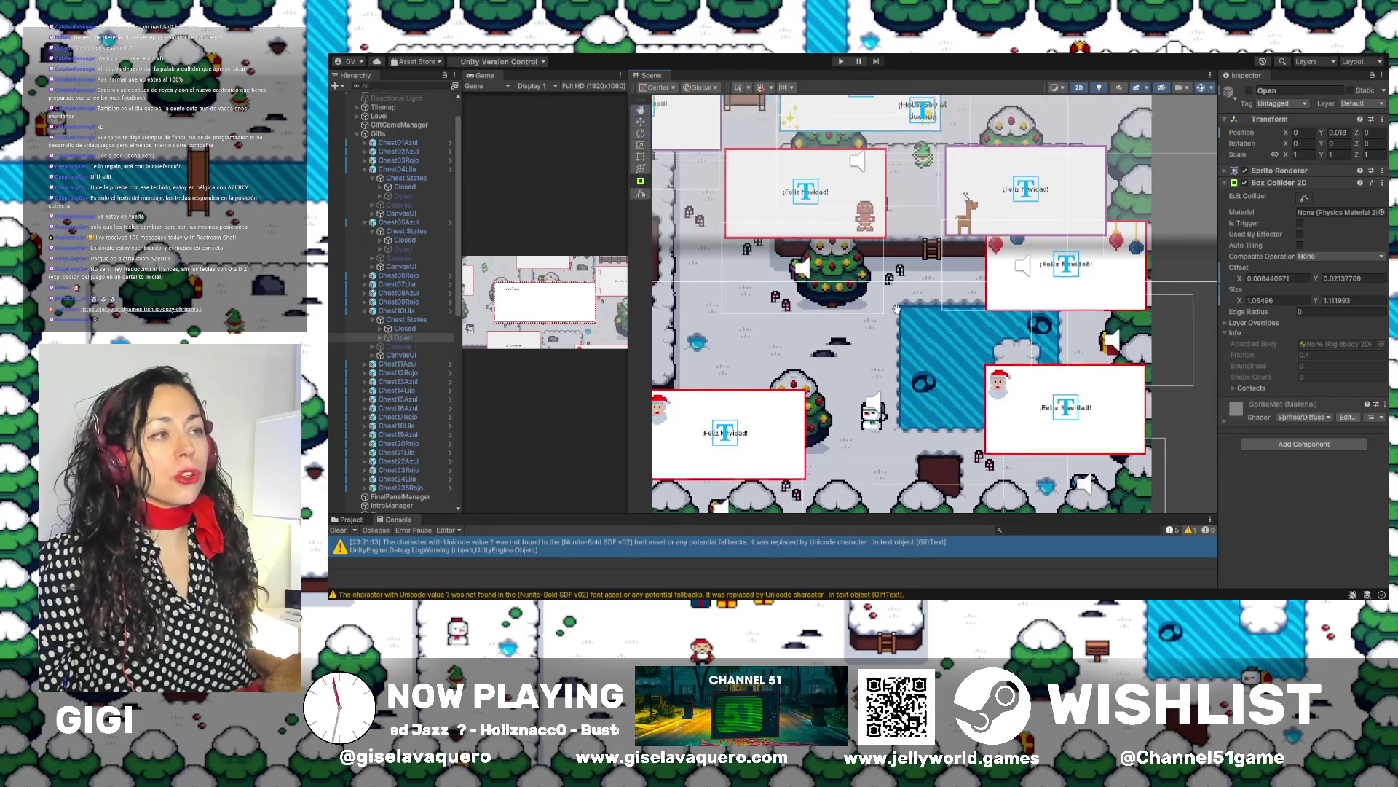
{"action": "scroll", "coordinate": [878, 435], "scroll_direction": "up", "scroll_amount": 4}
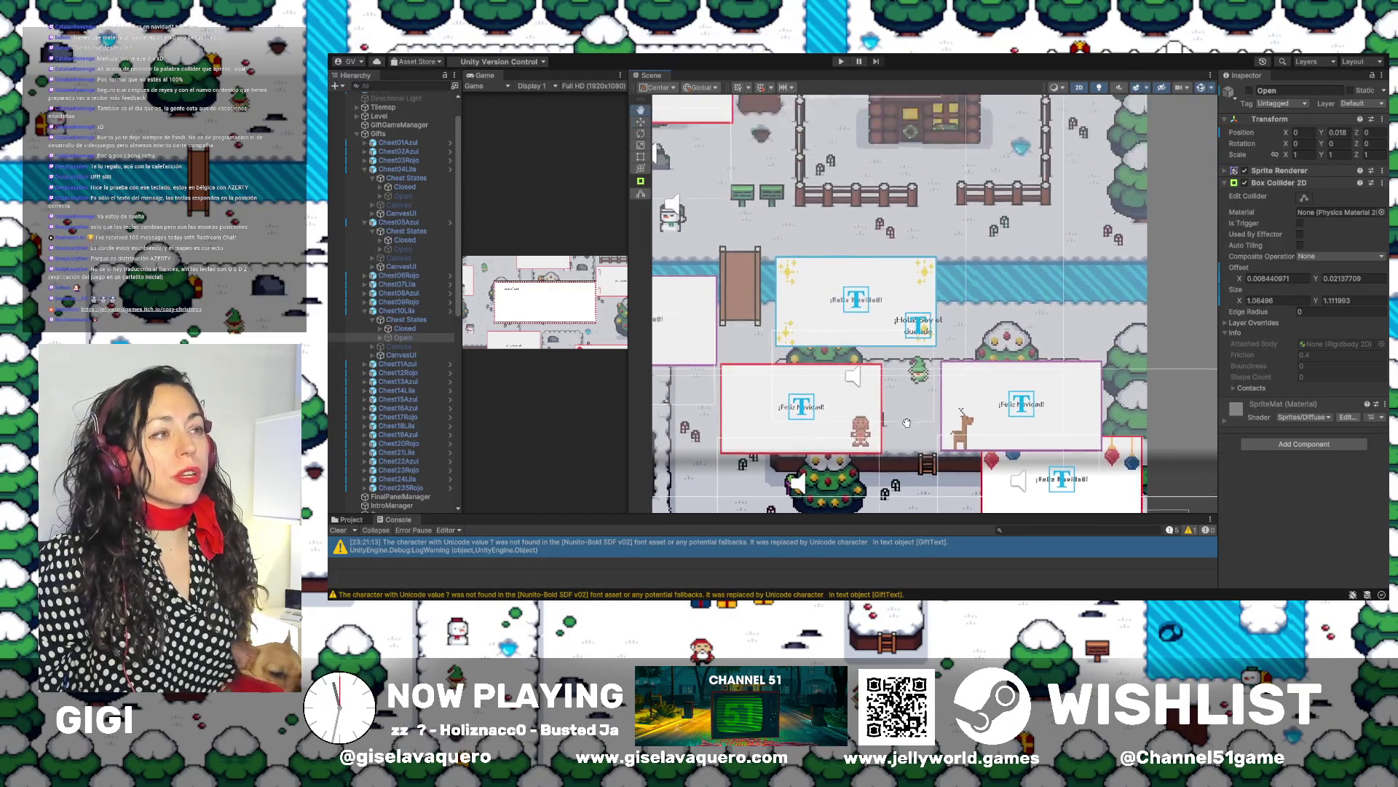
{"action": "left_click_drag", "start_coordinate": [906, 245], "coordinate": [908, 381]}
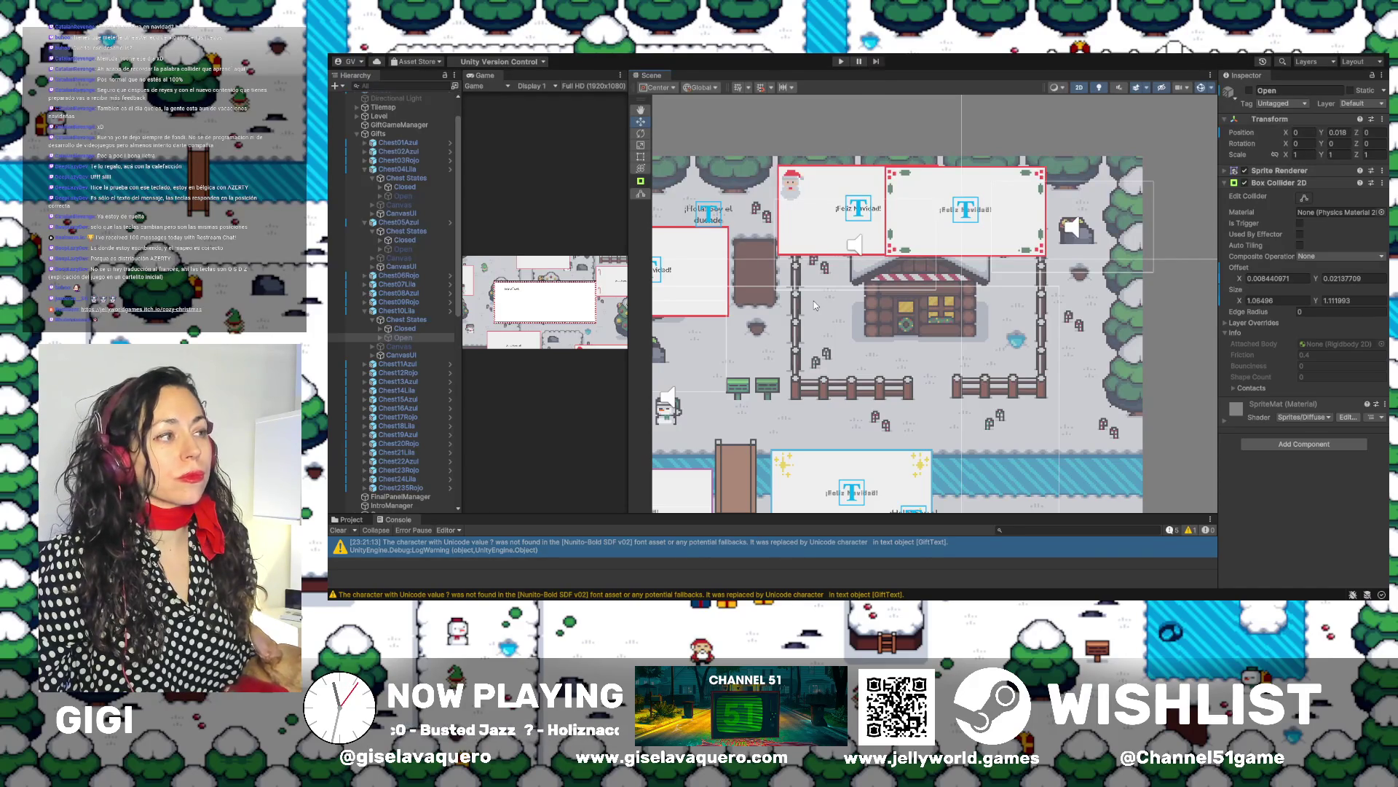
{"action": "scroll", "coordinate": [815, 300], "scroll_direction": "left", "scroll_amount": 5}
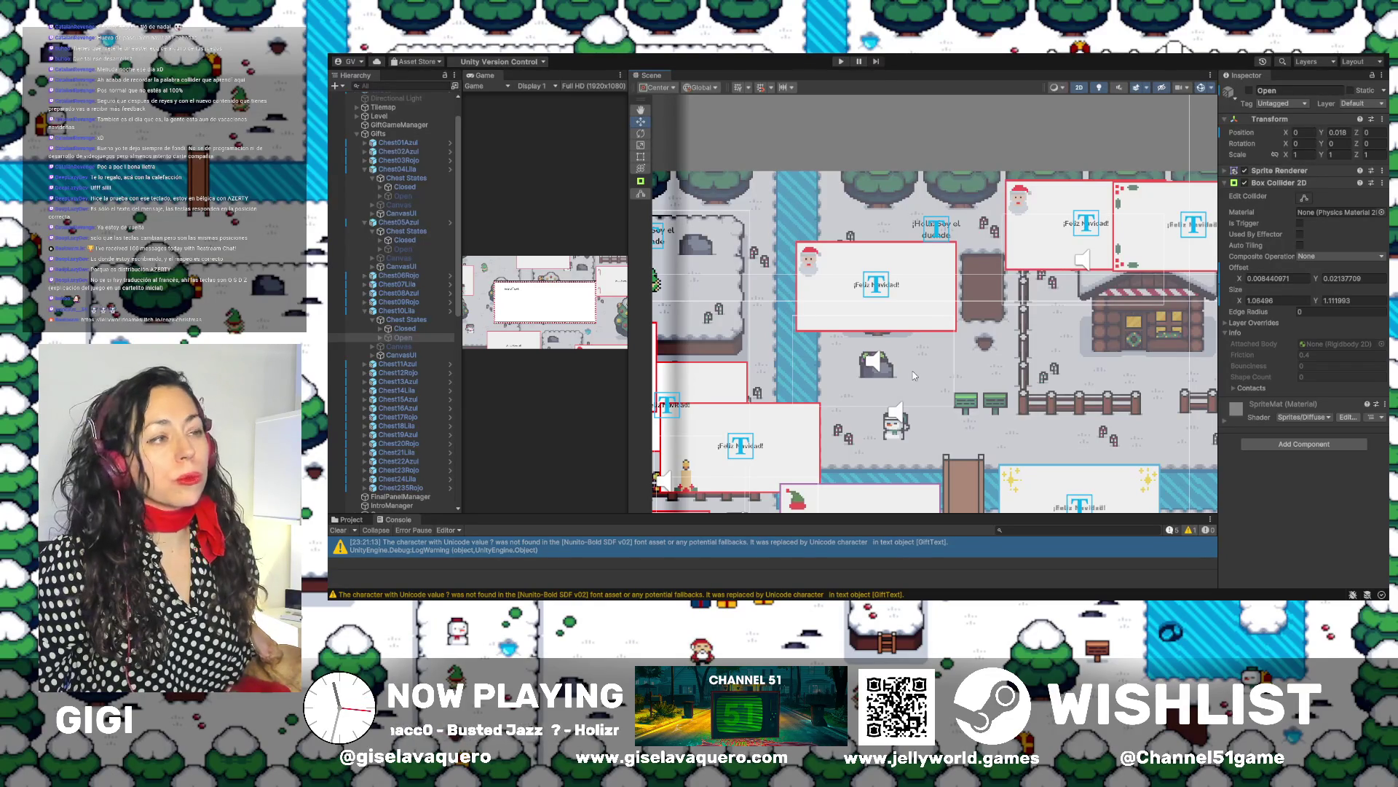
{"action": "left_click_drag", "start_coordinate": [915, 376], "coordinate": [1049, 362]}
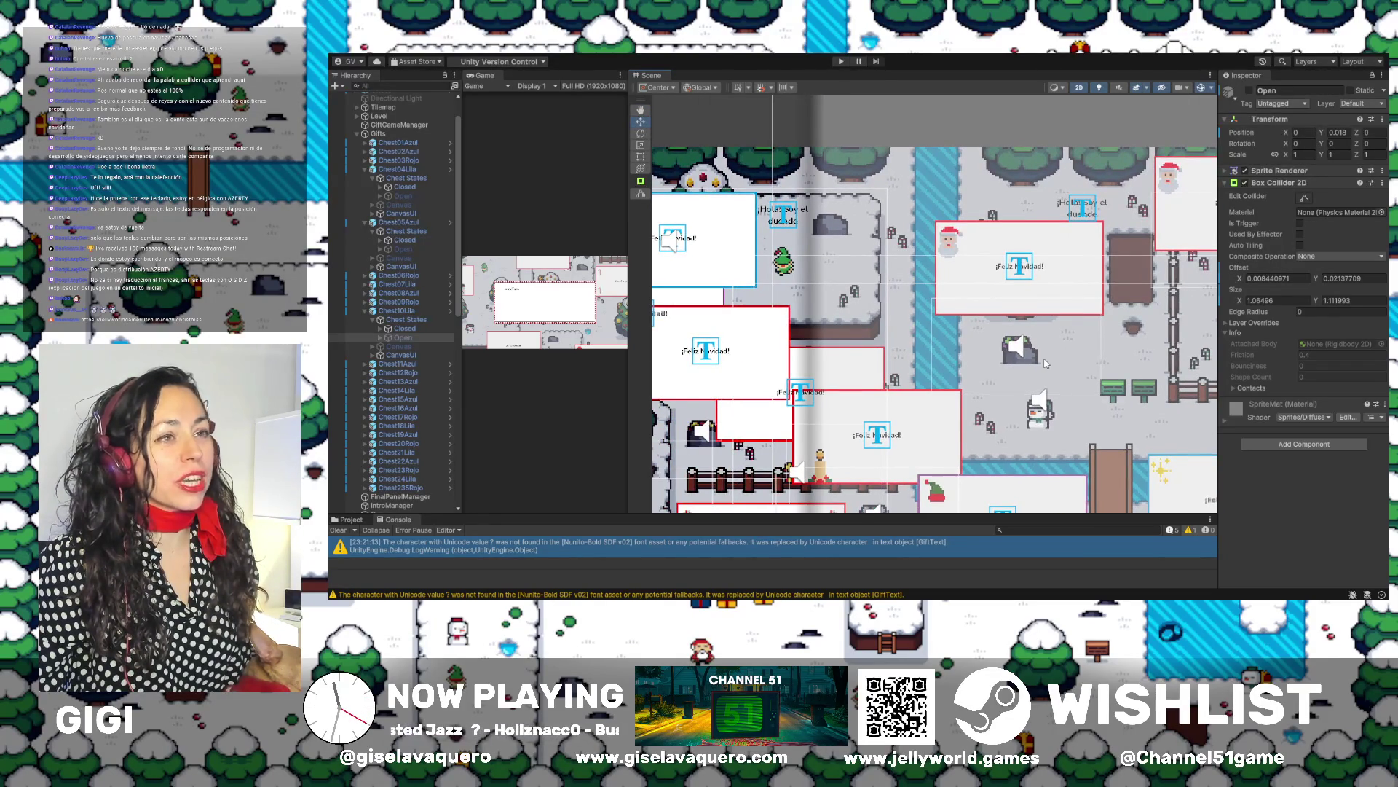
{"action": "scroll", "coordinate": [1046, 363], "scroll_direction": "down", "scroll_amount": 5}
{"action": "scroll", "coordinate": [936, 302], "scroll_direction": "down", "scroll_amount": 4}
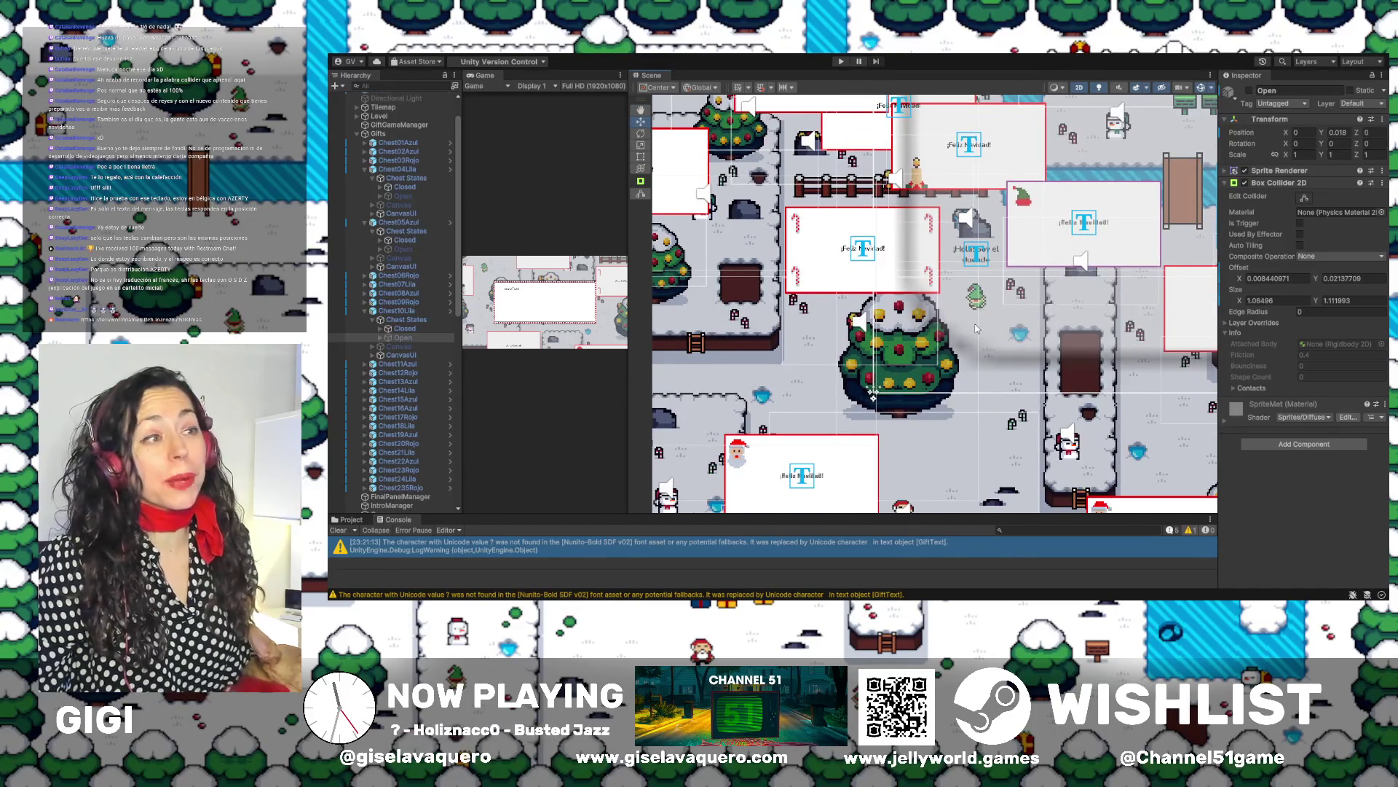
{"action": "scroll", "coordinate": [976, 329], "scroll_direction": "down", "scroll_amount": 6}
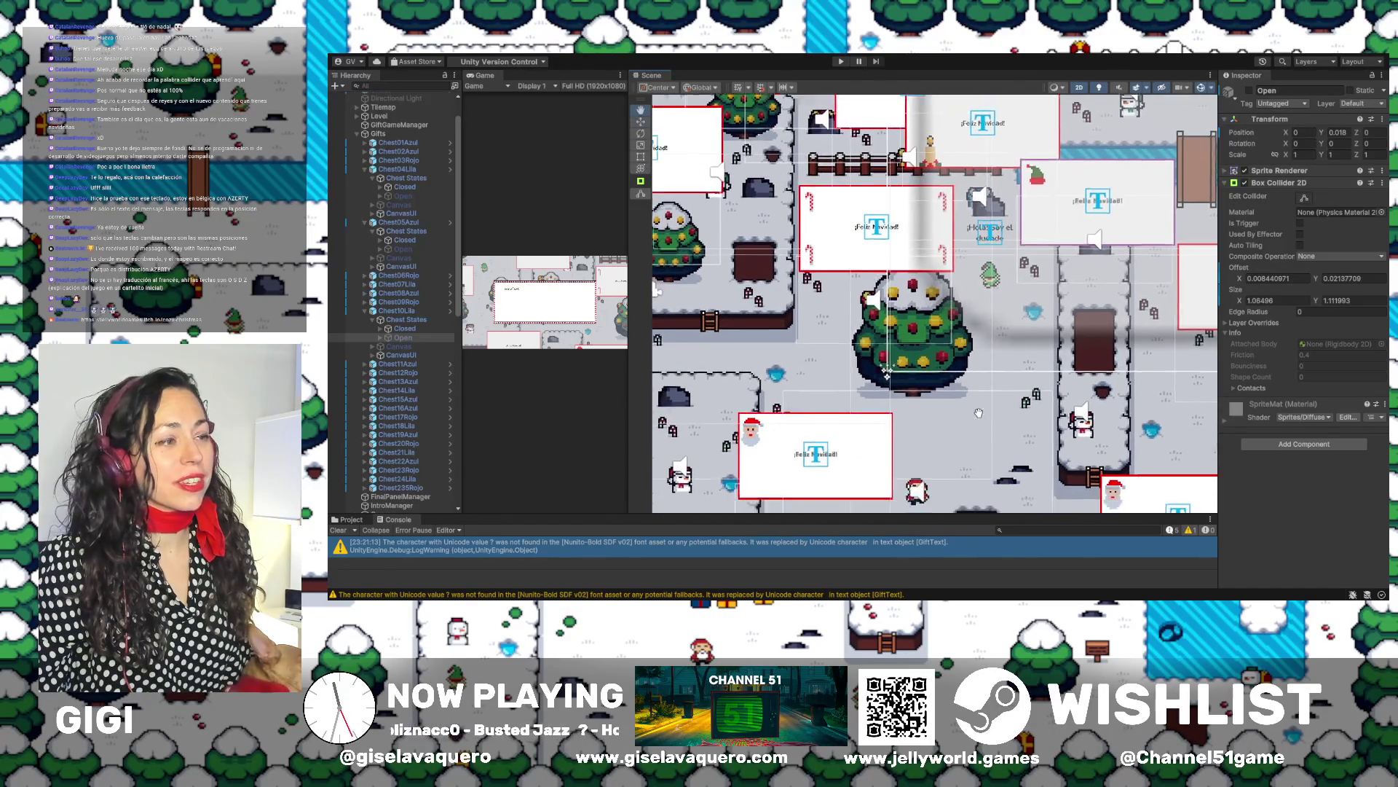
{"action": "scroll", "coordinate": [1043, 369], "scroll_direction": "left", "scroll_amount": 8}
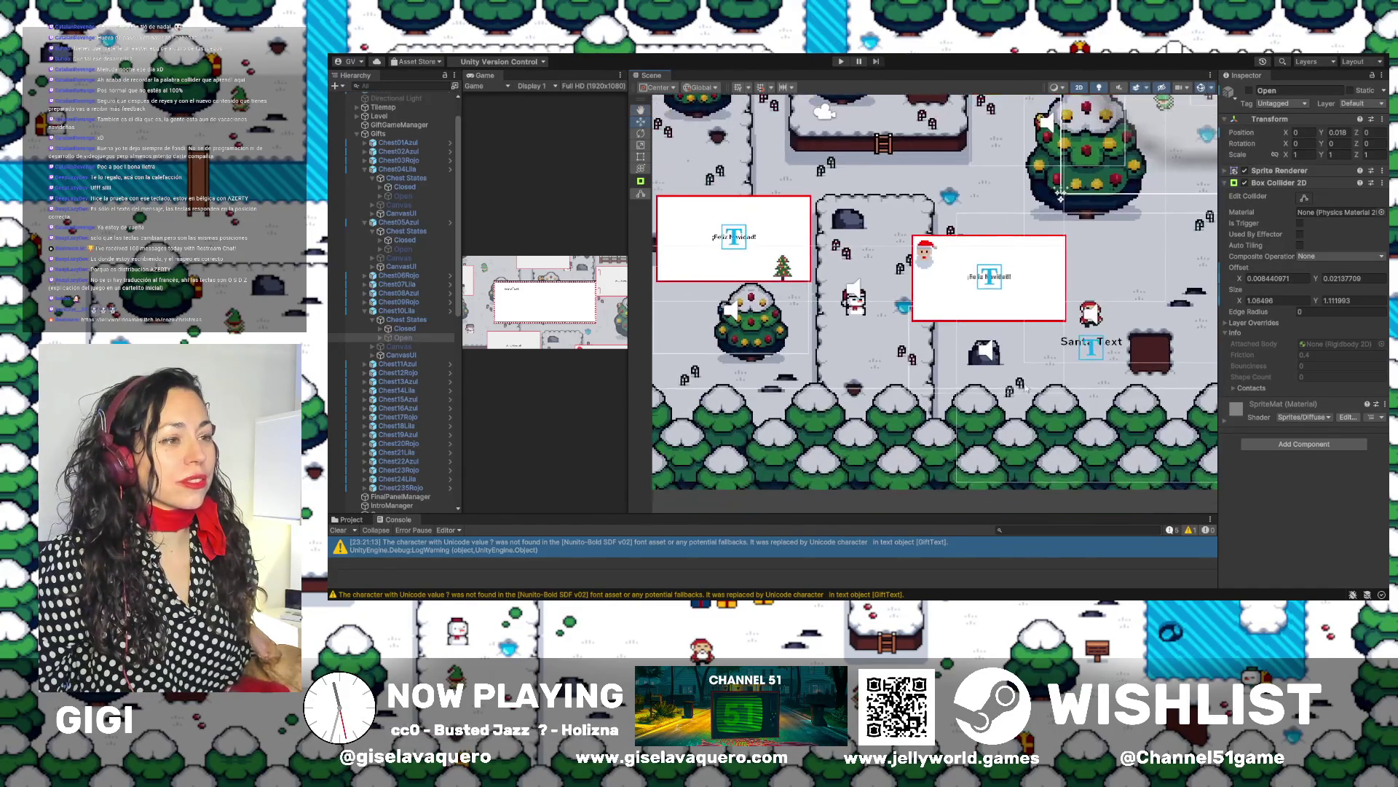
{"action": "scroll", "coordinate": [879, 416], "scroll_direction": "up", "scroll_amount": 3}
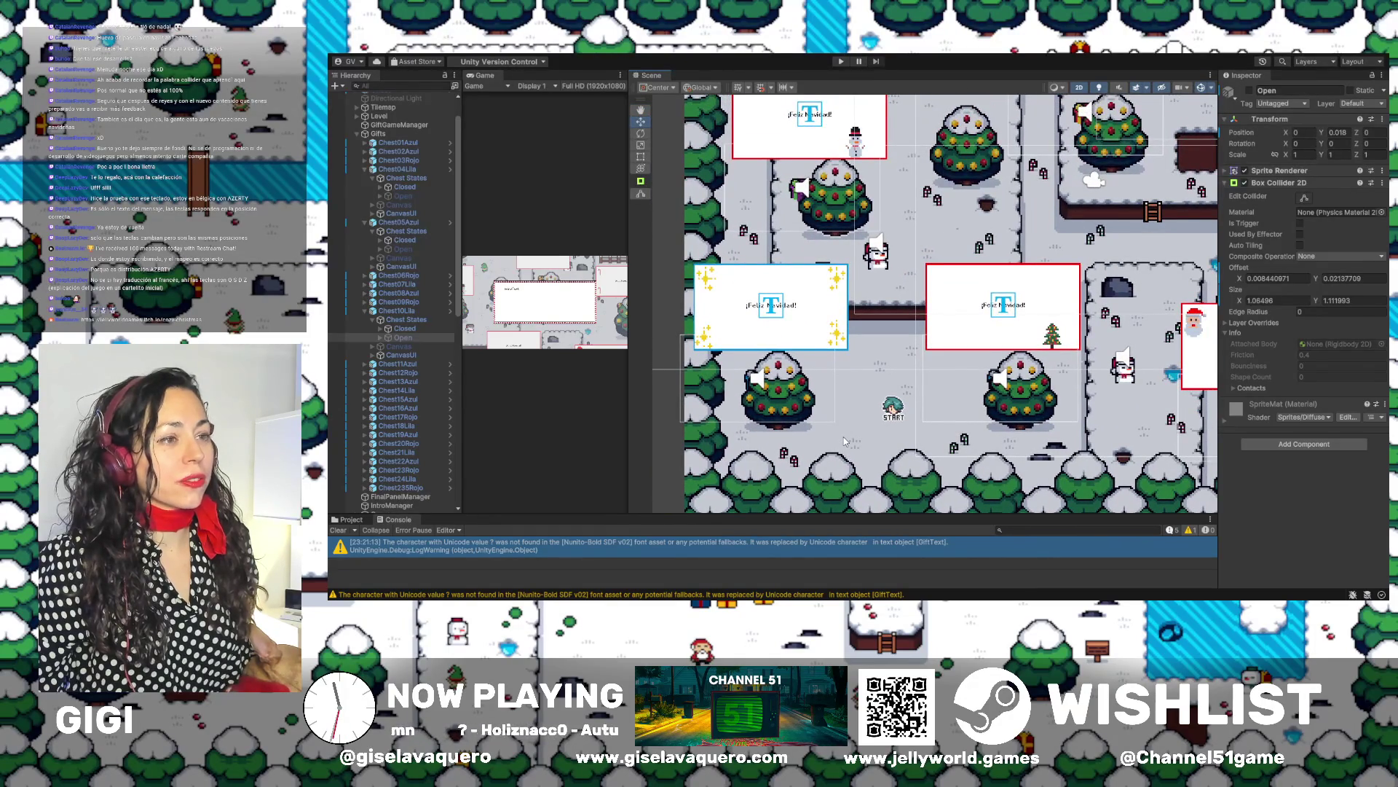
{"action": "scroll", "coordinate": [845, 444], "scroll_direction": "up", "scroll_amount": 5}
{"action": "scroll", "coordinate": [840, 469], "scroll_direction": "up", "scroll_amount": 6}
{"action": "scroll", "coordinate": [842, 466], "scroll_direction": "up", "scroll_amount": 3}
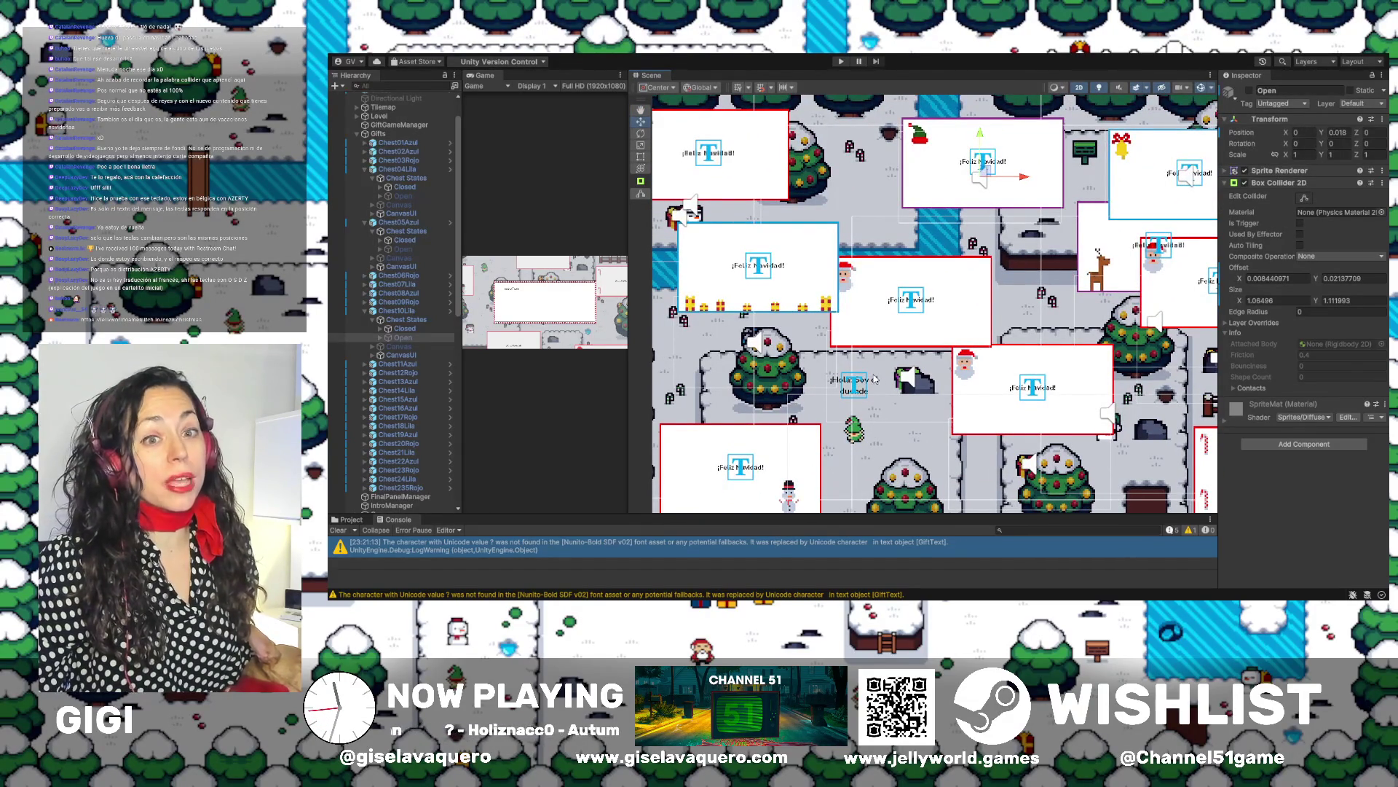
{"action": "scroll", "coordinate": [874, 379], "scroll_direction": "up", "scroll_amount": 1}
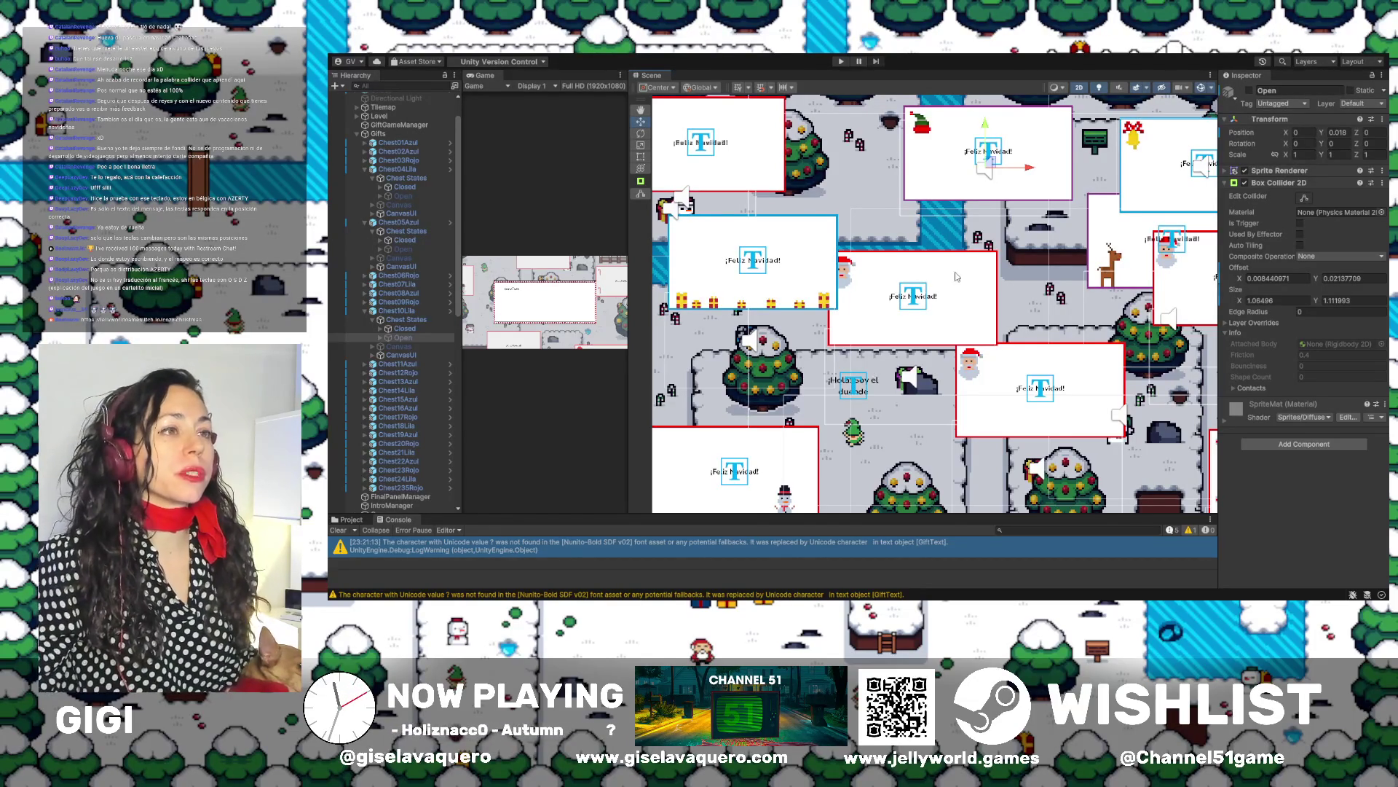
{"action": "scroll", "coordinate": [910, 375], "scroll_direction": "down", "scroll_amount": 5}
{"action": "scroll", "coordinate": [951, 378], "scroll_direction": "down", "scroll_amount": 8}
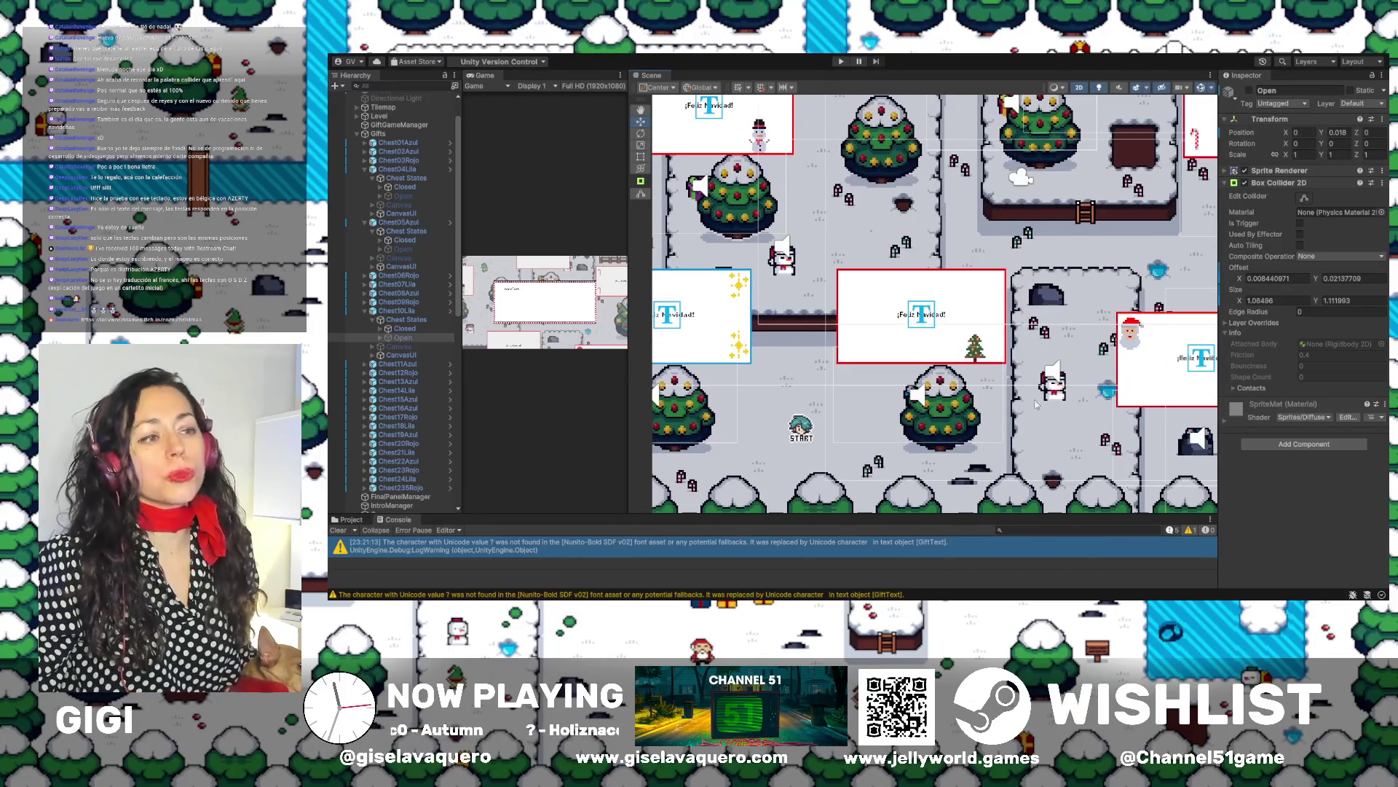
{"action": "scroll", "coordinate": [1092, 349], "scroll_direction": "down", "scroll_amount": 6}
{"action": "scroll", "coordinate": [1120, 362], "scroll_direction": "right", "scroll_amount": 10}
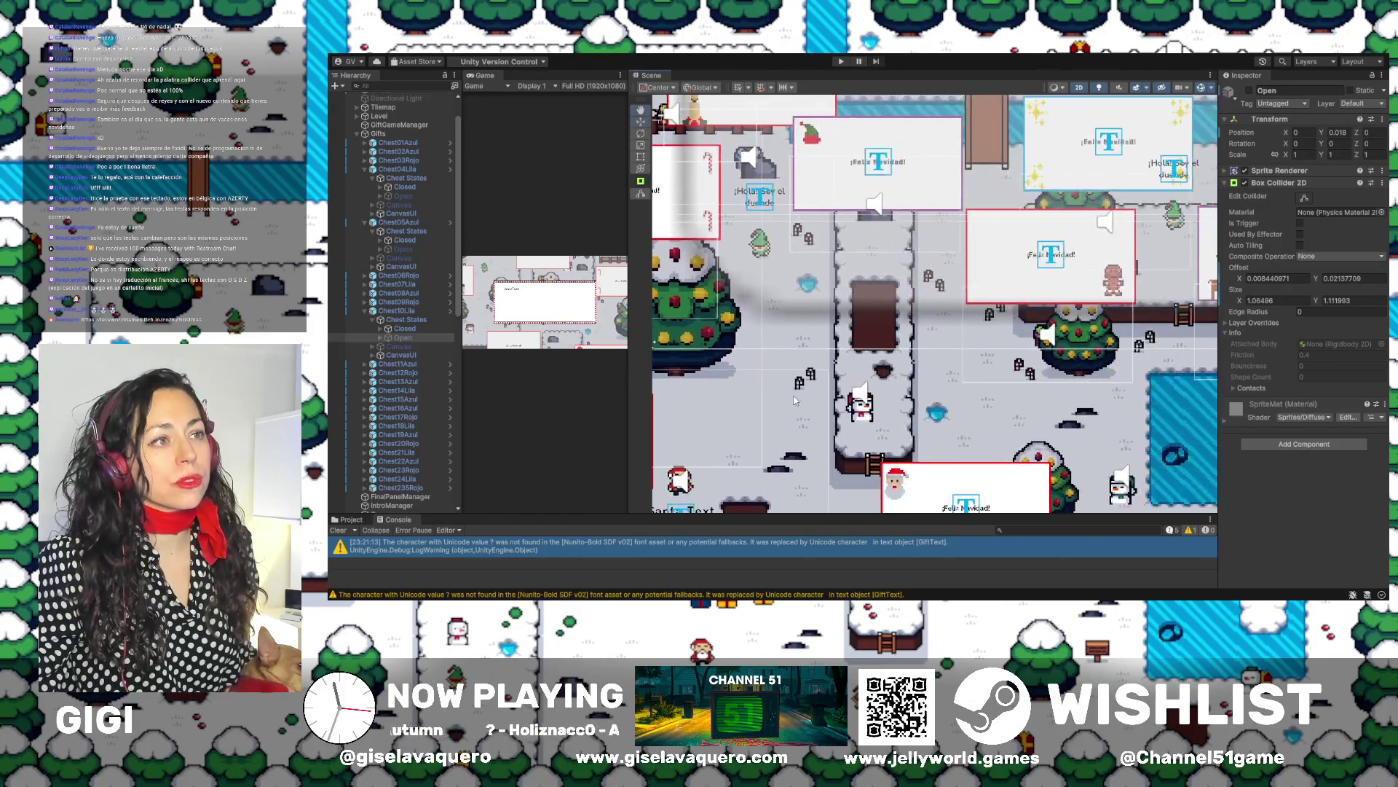
{"action": "double_click", "coordinate": [399, 311]}
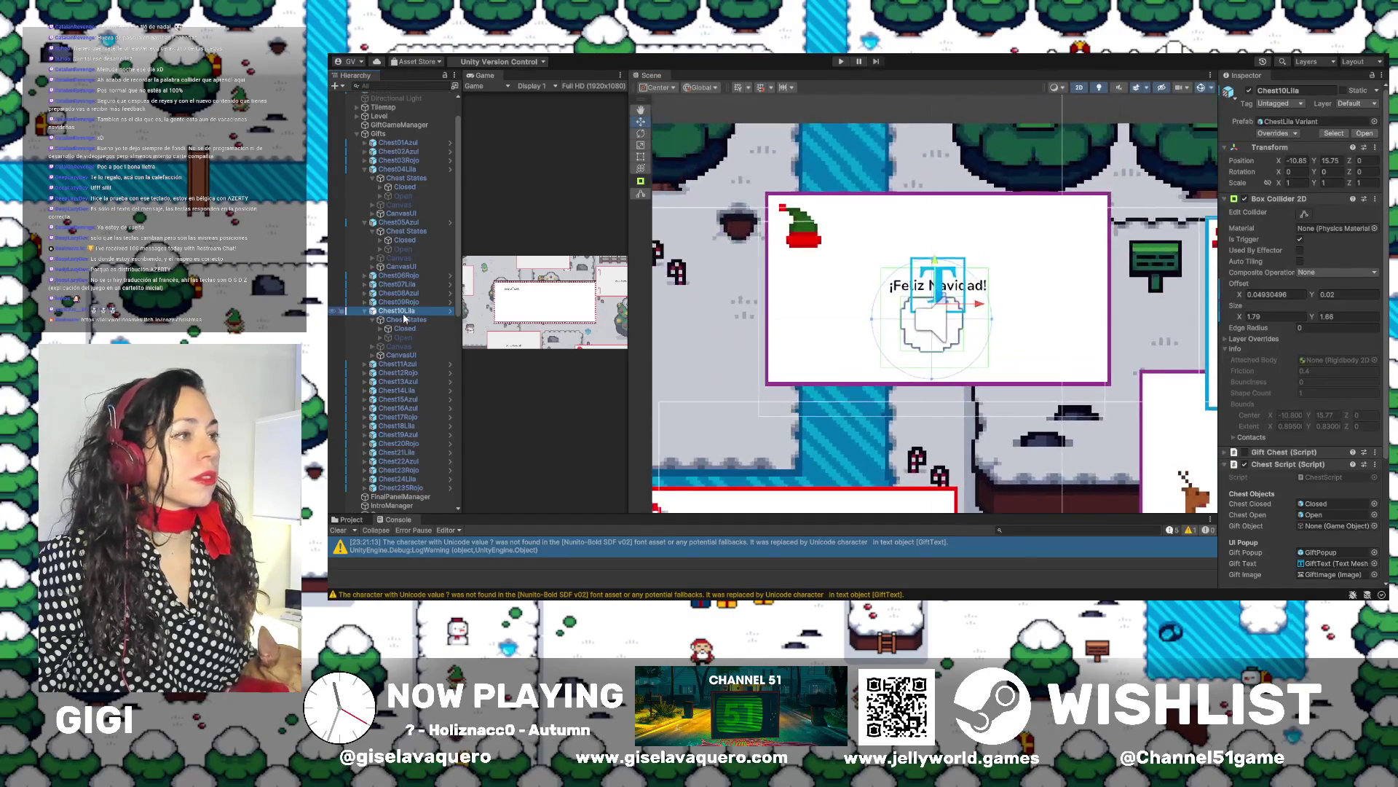
Zoom out from Chest10Lila, then select and frame Chest11Azul
{"action": "left_click", "coordinate": [405, 328]}
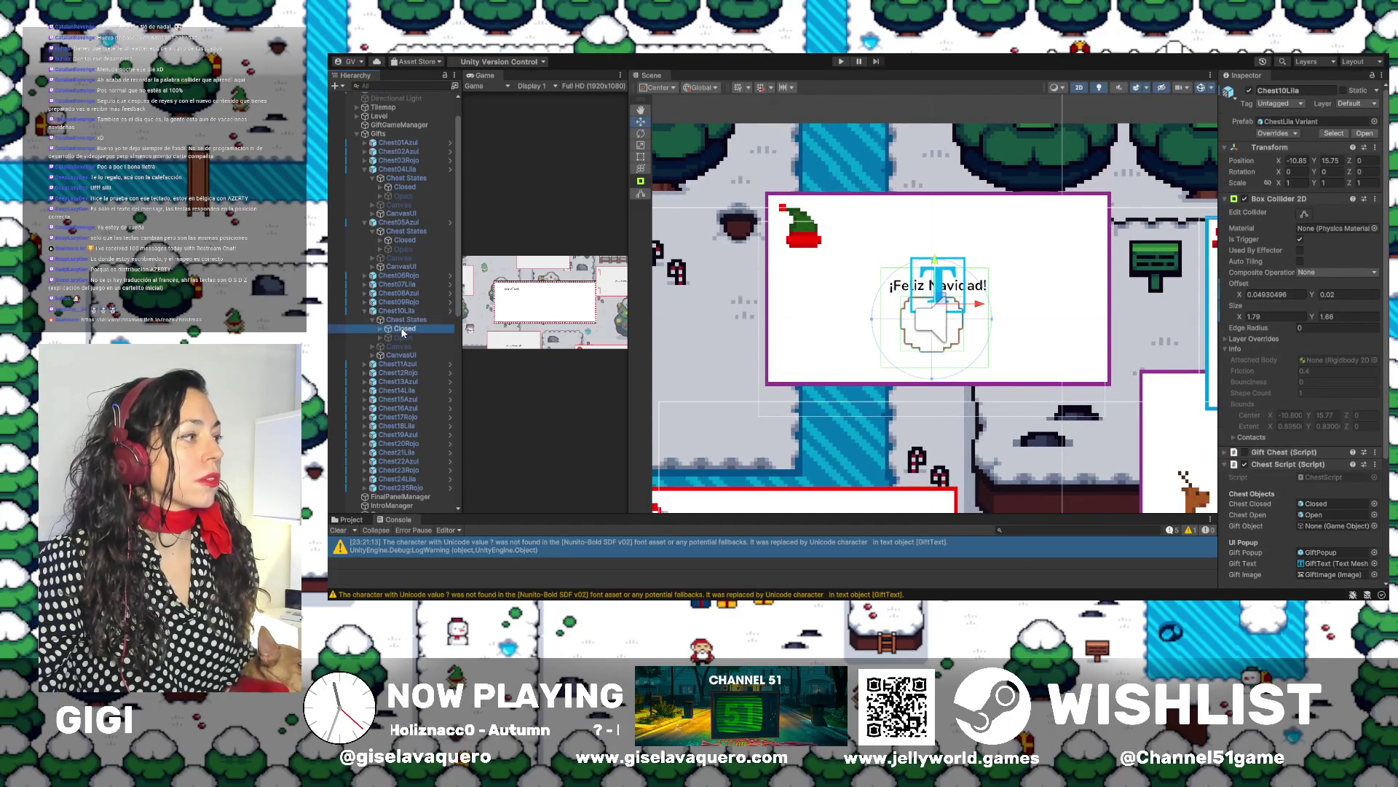
{"action": "left_click", "coordinate": [405, 338]}
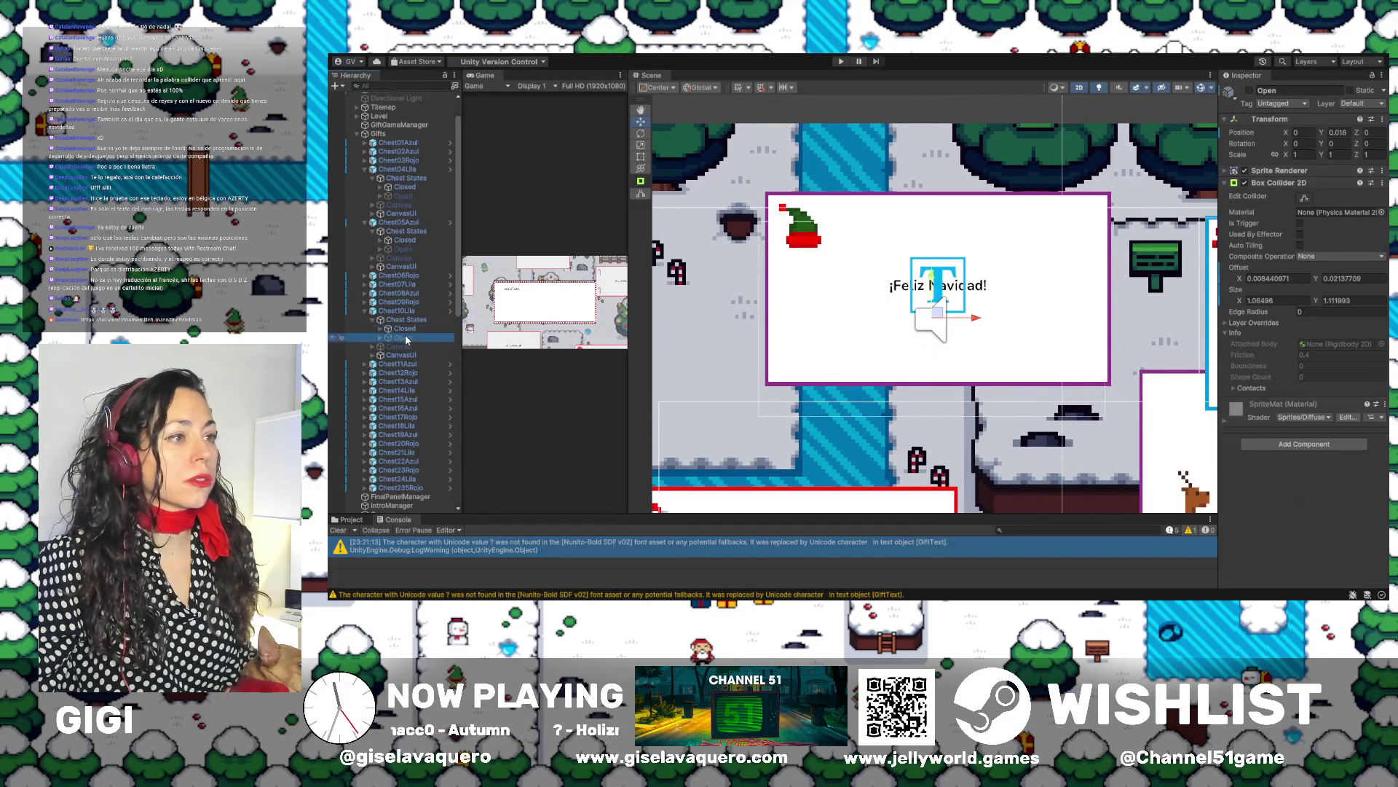
{"action": "key", "text": "f"}
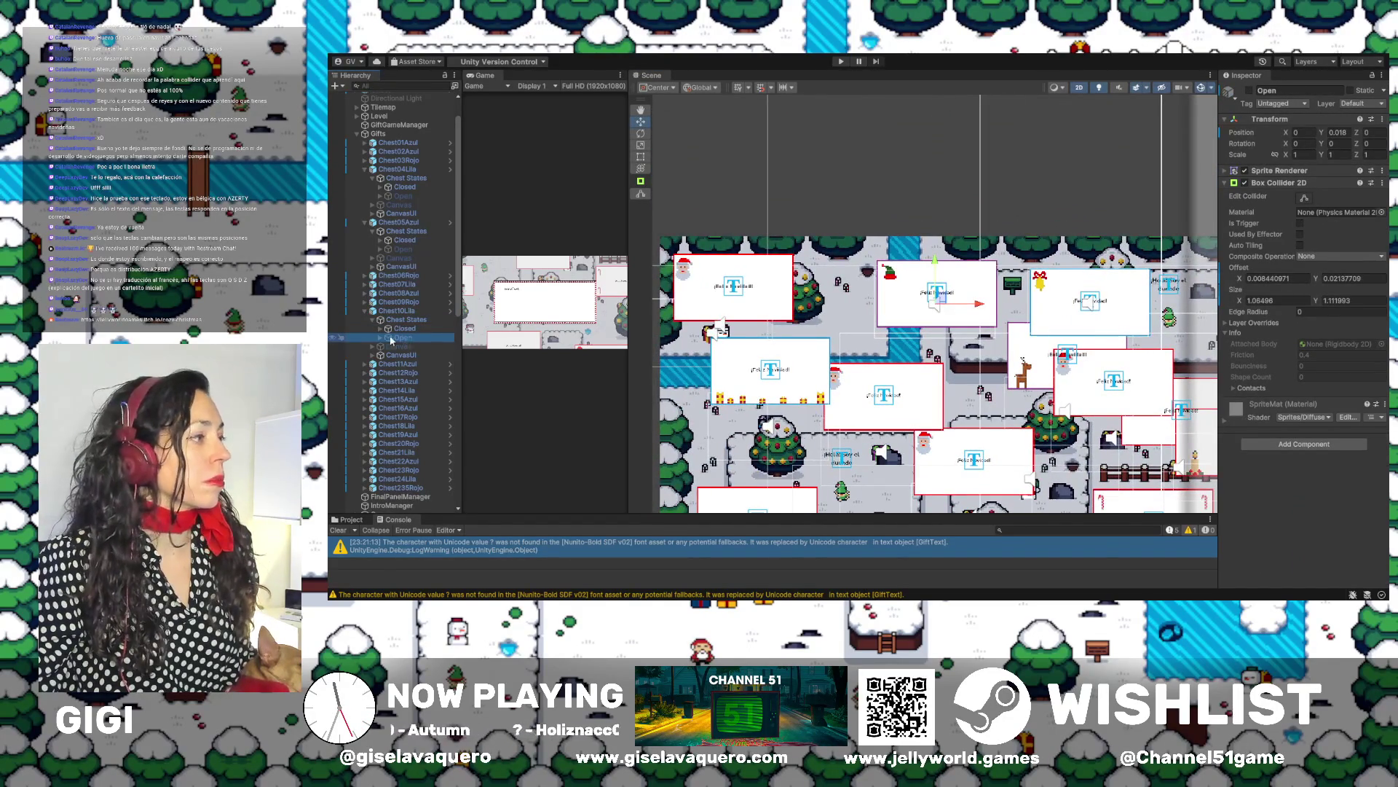
{"action": "double_click", "coordinate": [394, 366]}
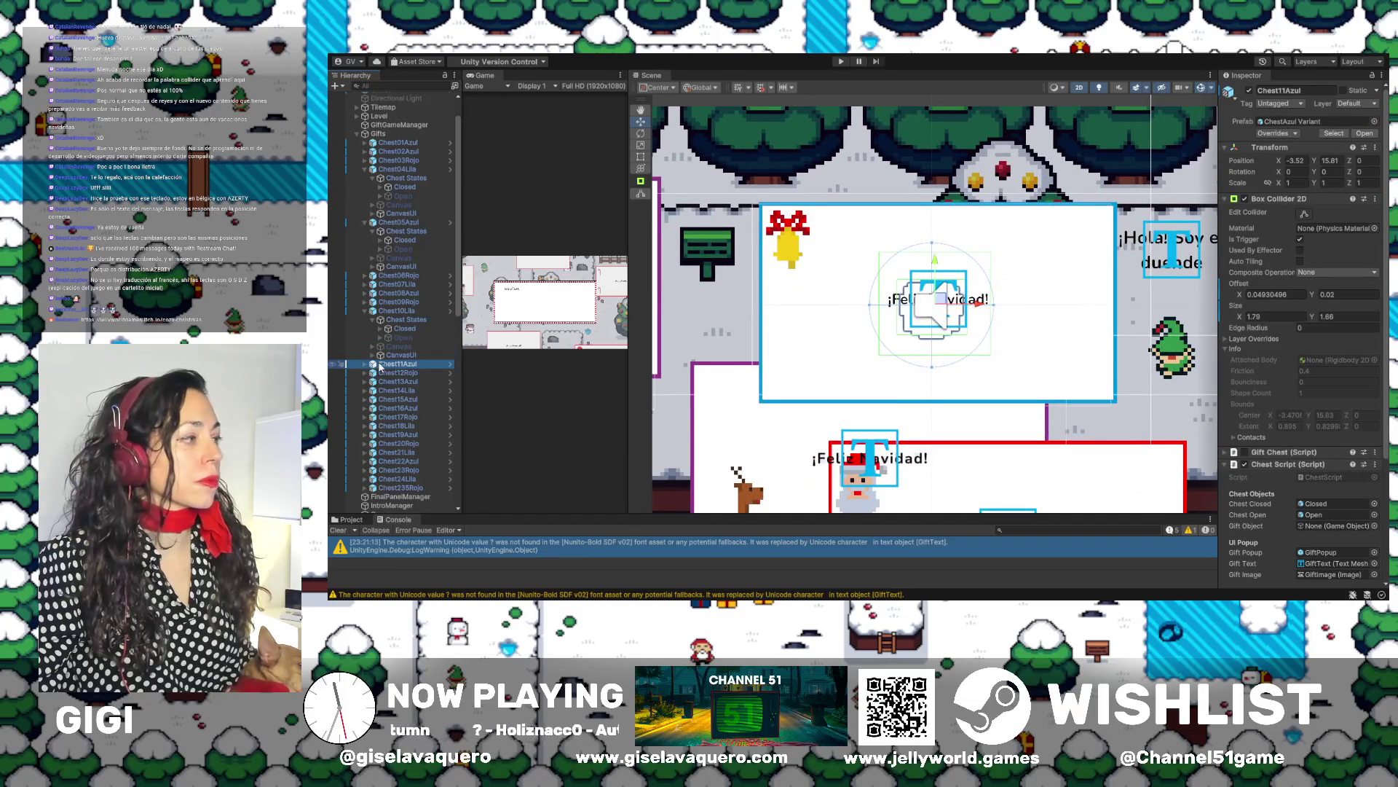
Expand Chest11Azul's Chest States and activate the Open state, whose collider measures 1.300404 × 0.7536076
{"action": "left_click", "coordinate": [365, 365]}
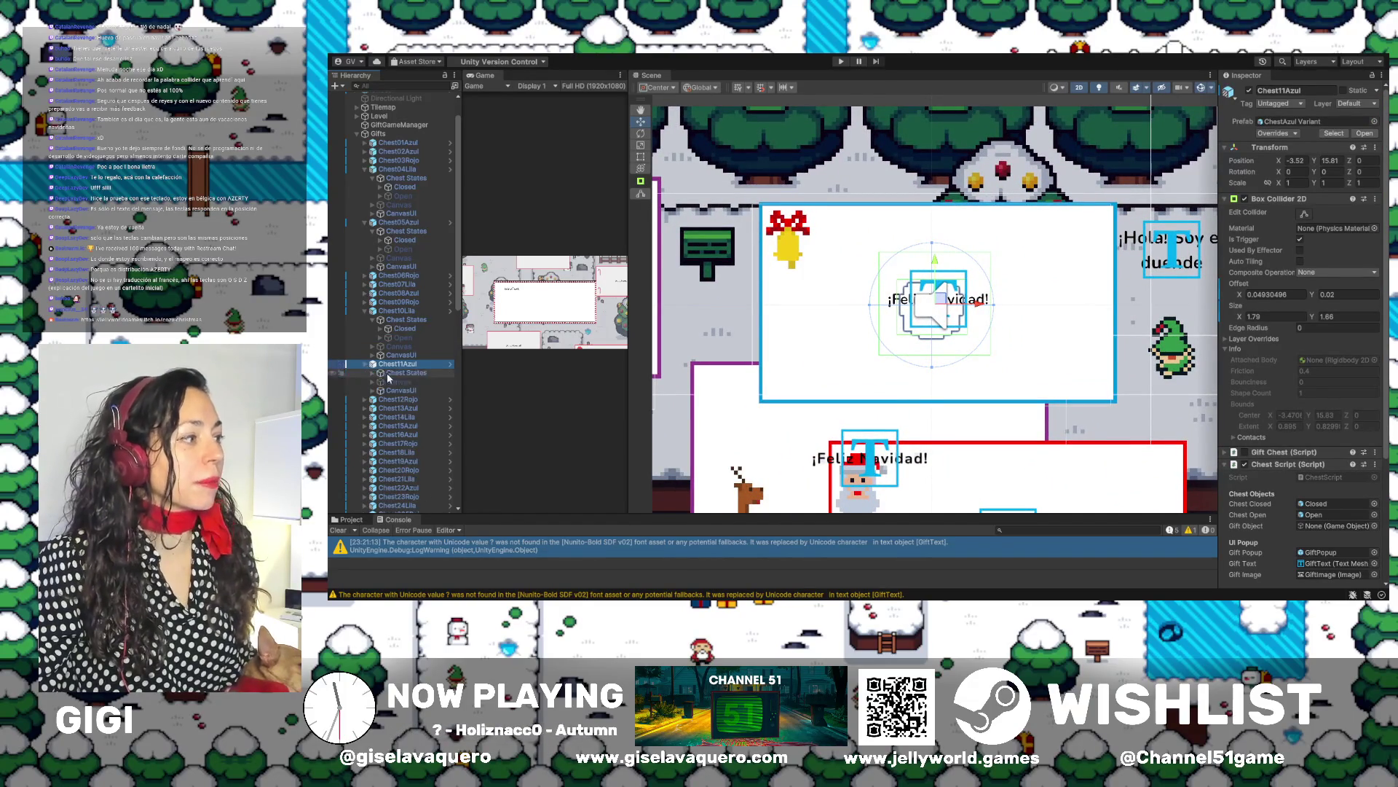
{"action": "left_click", "coordinate": [397, 375]}
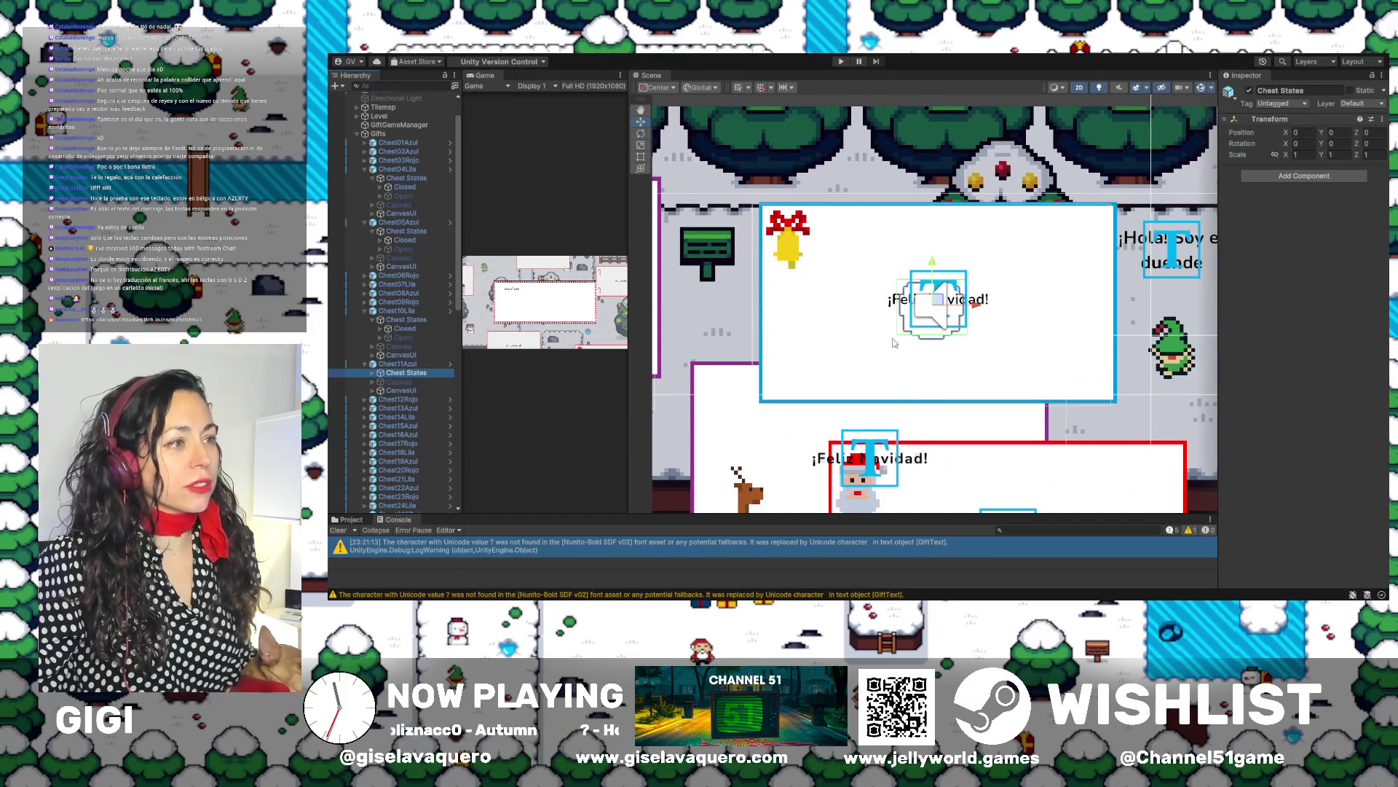
{"action": "left_click", "coordinate": [373, 373]}
{"action": "left_click", "coordinate": [411, 380]}
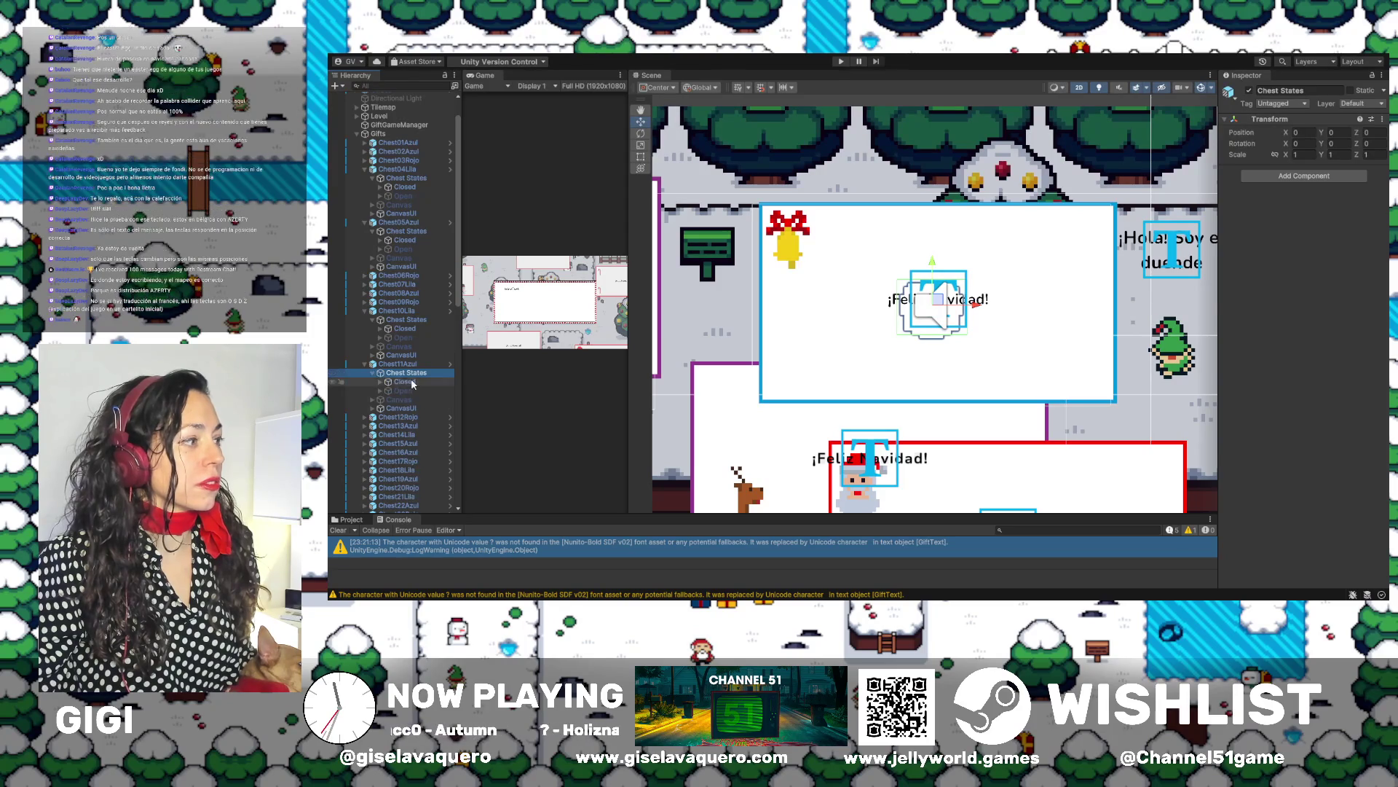
{"action": "left_click", "coordinate": [403, 390]}
{"action": "left_click", "coordinate": [1249, 90]}
{"action": "scroll", "coordinate": [931, 298], "scroll_direction": "up", "scroll_amount": 2}
{"action": "scroll", "coordinate": [931, 298], "scroll_direction": "up", "scroll_amount": 3}
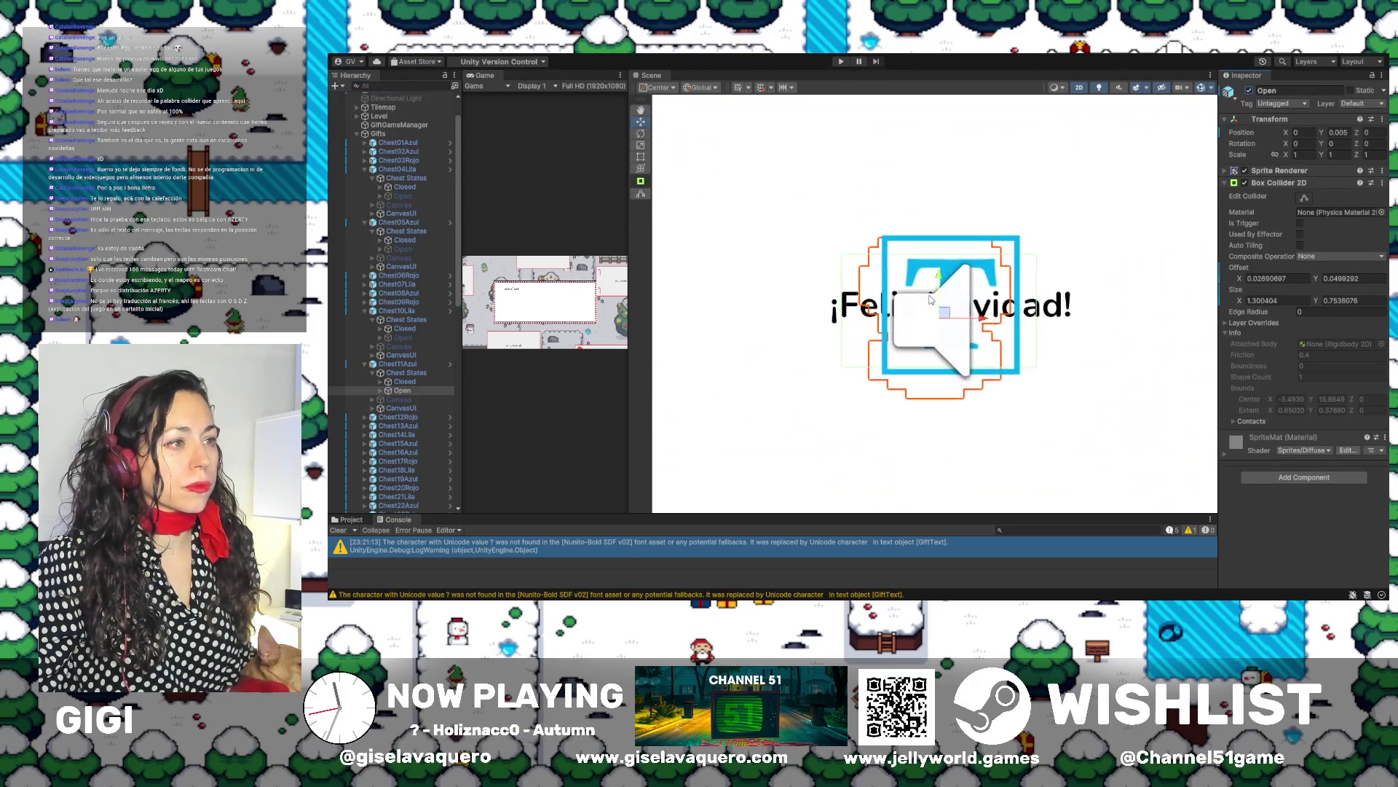
Drag the Open collider's top, bottom, left and right edges to the sprite, reaching 1.04338 × 1.038487
{"action": "left_click", "coordinate": [1305, 199]}
{"action": "left_click_drag", "start_coordinate": [946, 246], "coordinate": [942, 228]}
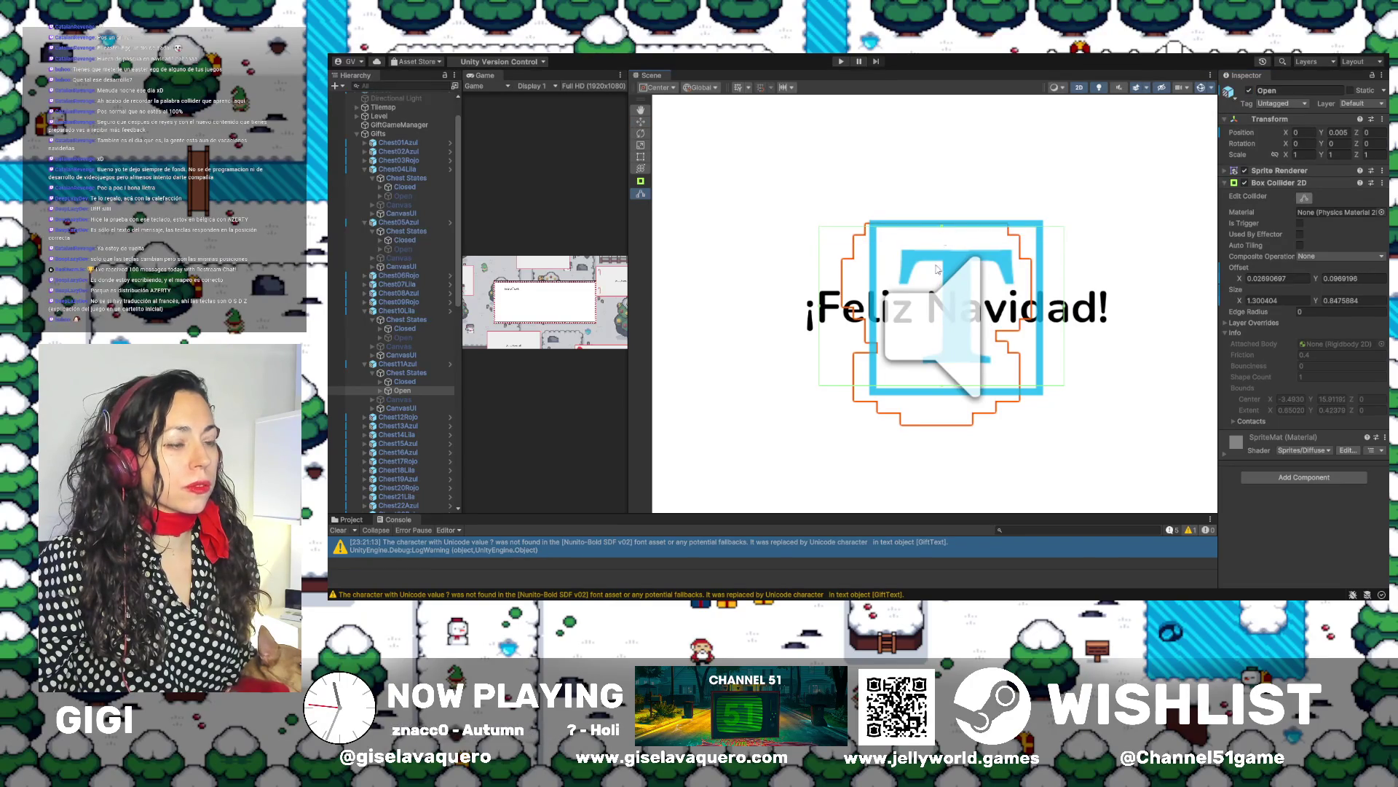
{"action": "left_click_drag", "start_coordinate": [944, 386], "coordinate": [944, 421]}
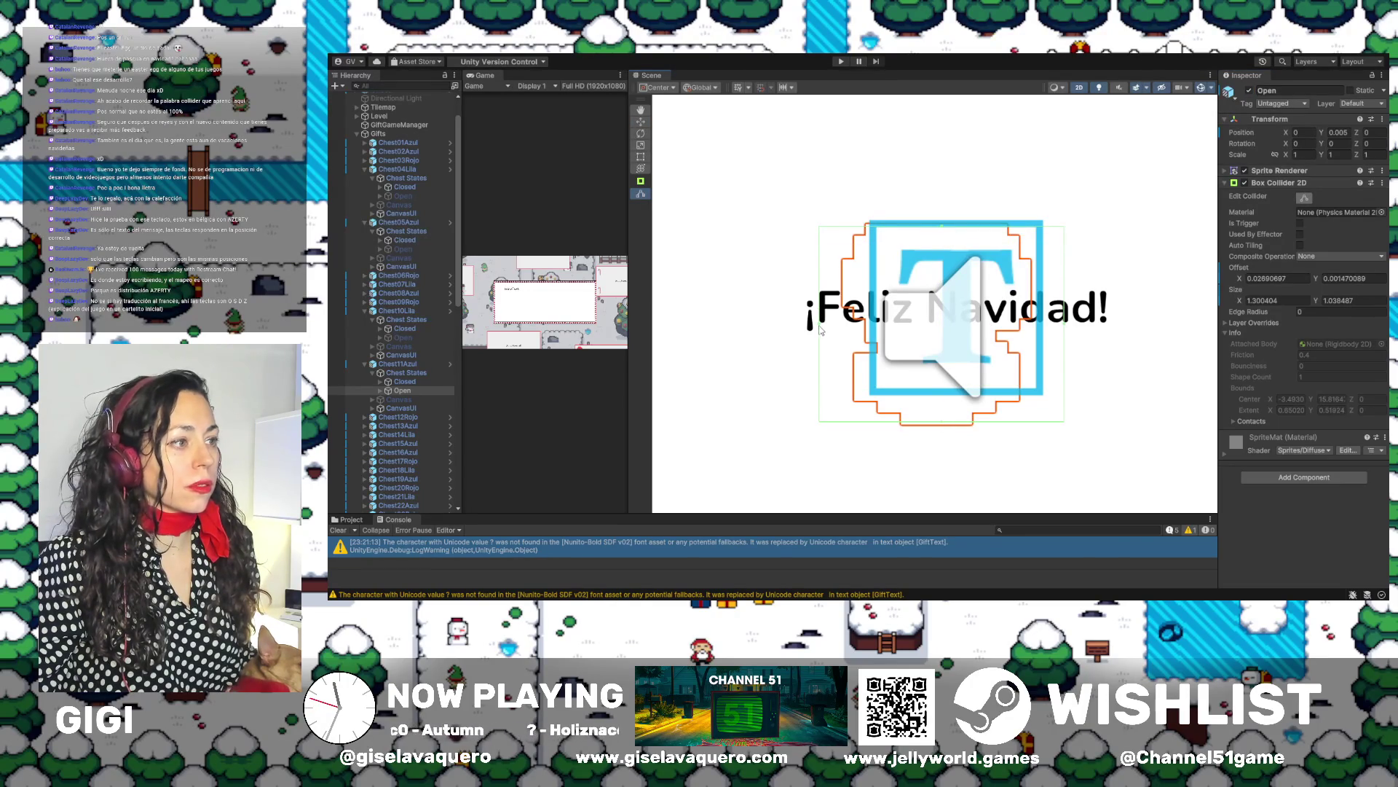
{"action": "left_click", "coordinate": [831, 330]}
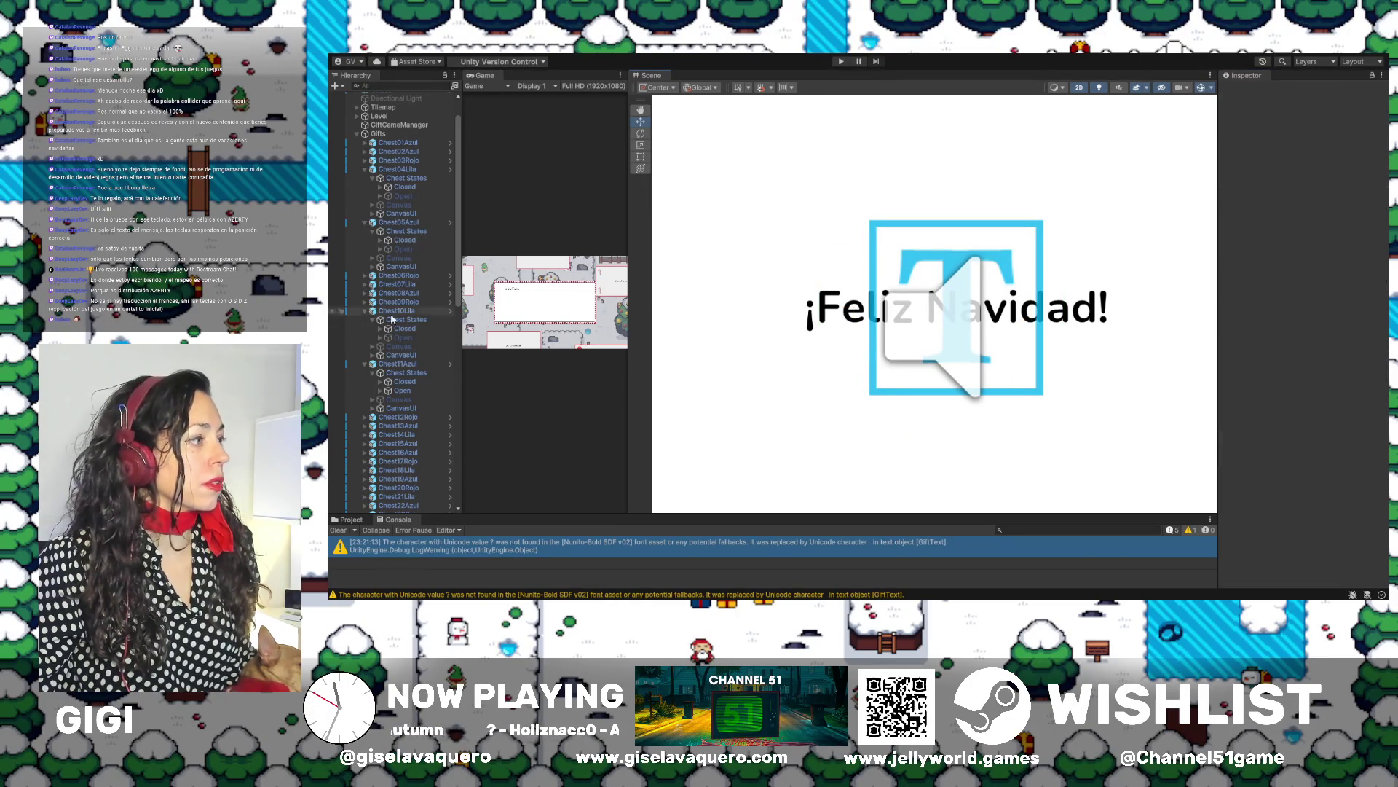
{"action": "left_click", "coordinate": [408, 391]}
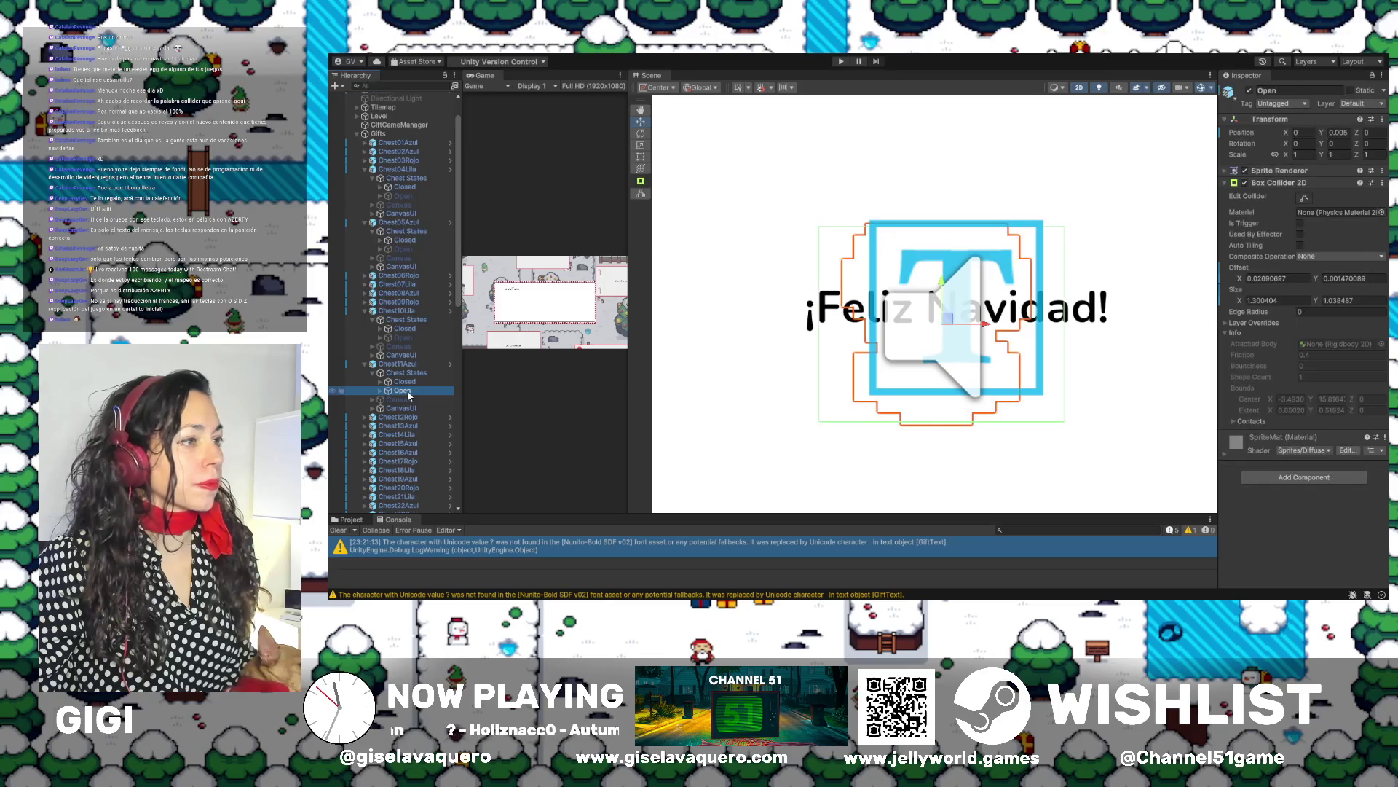
{"action": "scroll", "coordinate": [823, 325], "scroll_direction": "up", "scroll_amount": 1}
{"action": "scroll", "coordinate": [824, 324], "scroll_direction": "up", "scroll_amount": 1}
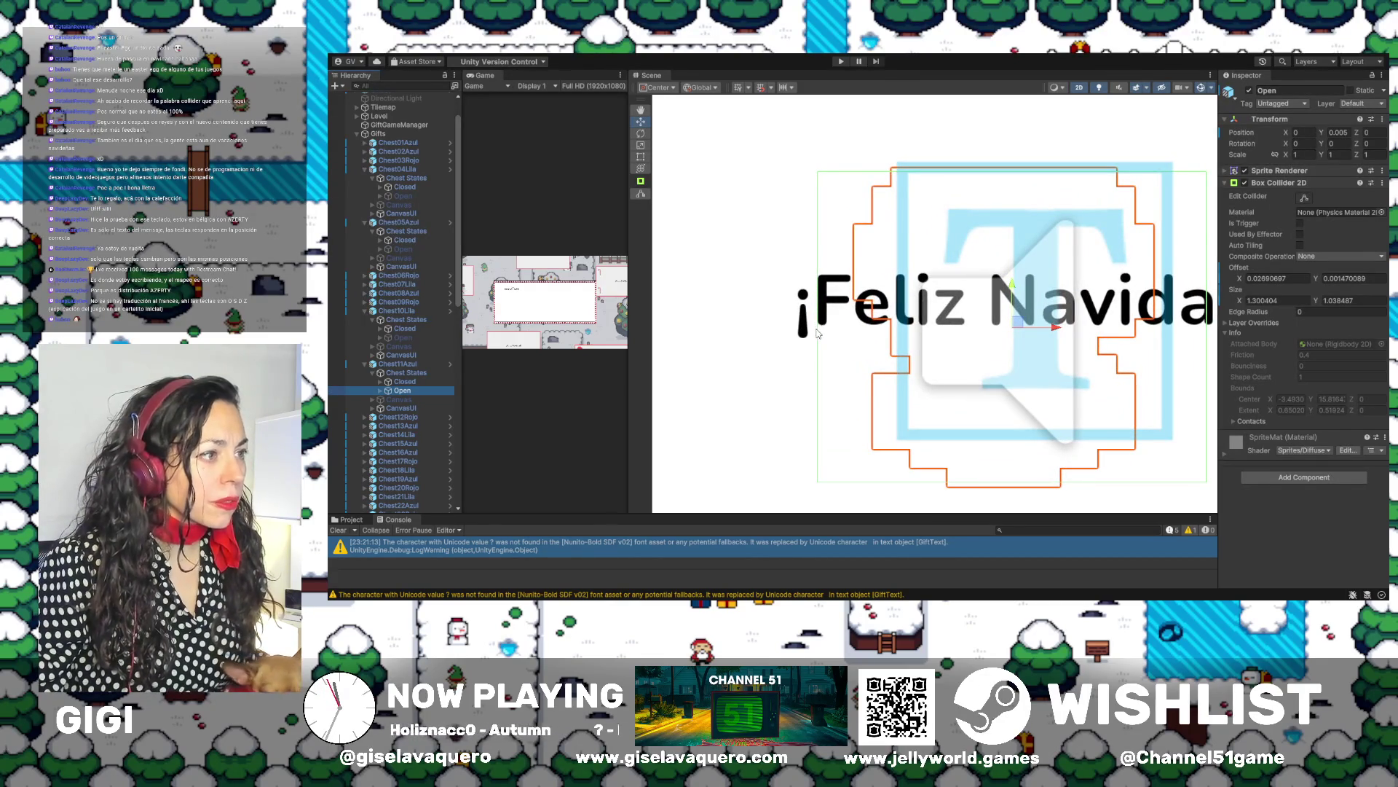
{"action": "left_click", "coordinate": [1303, 199]}
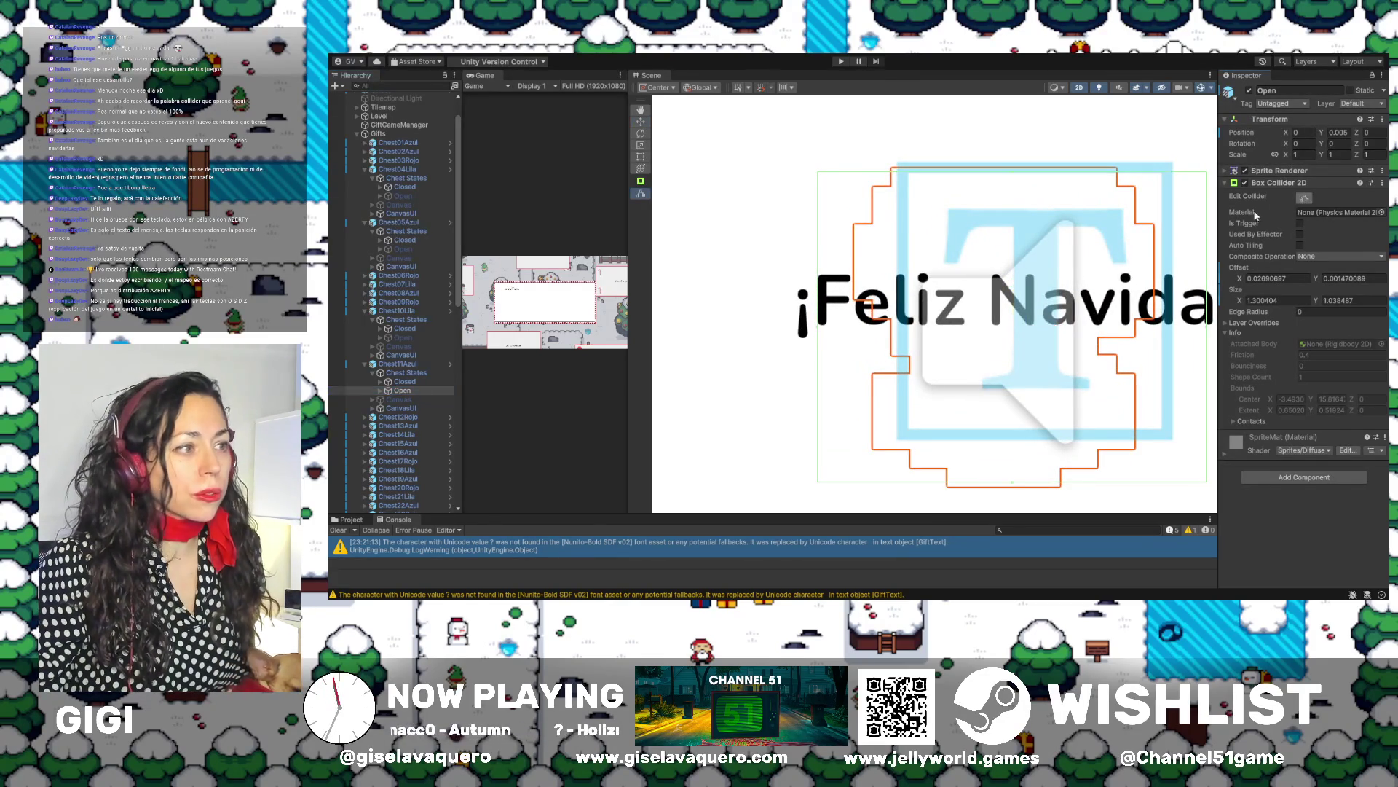
{"action": "left_click_drag", "start_coordinate": [818, 326], "coordinate": [853, 337]}
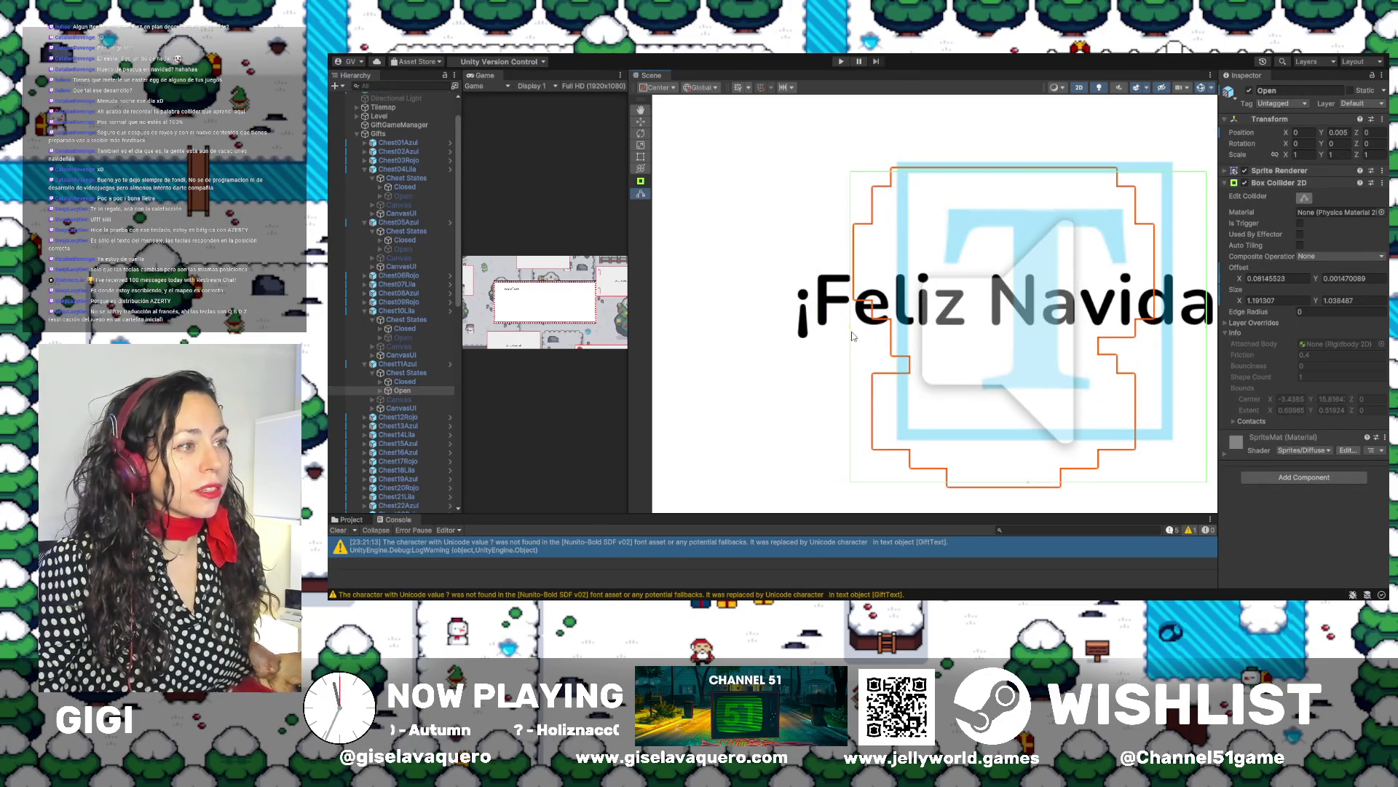
{"action": "scroll", "coordinate": [1022, 317], "scroll_direction": "right", "scroll_amount": 5}
{"action": "left_click_drag", "start_coordinate": [1078, 325], "coordinate": [1033, 325]}
{"action": "scroll", "coordinate": [871, 362], "scroll_direction": "down", "scroll_amount": 4}
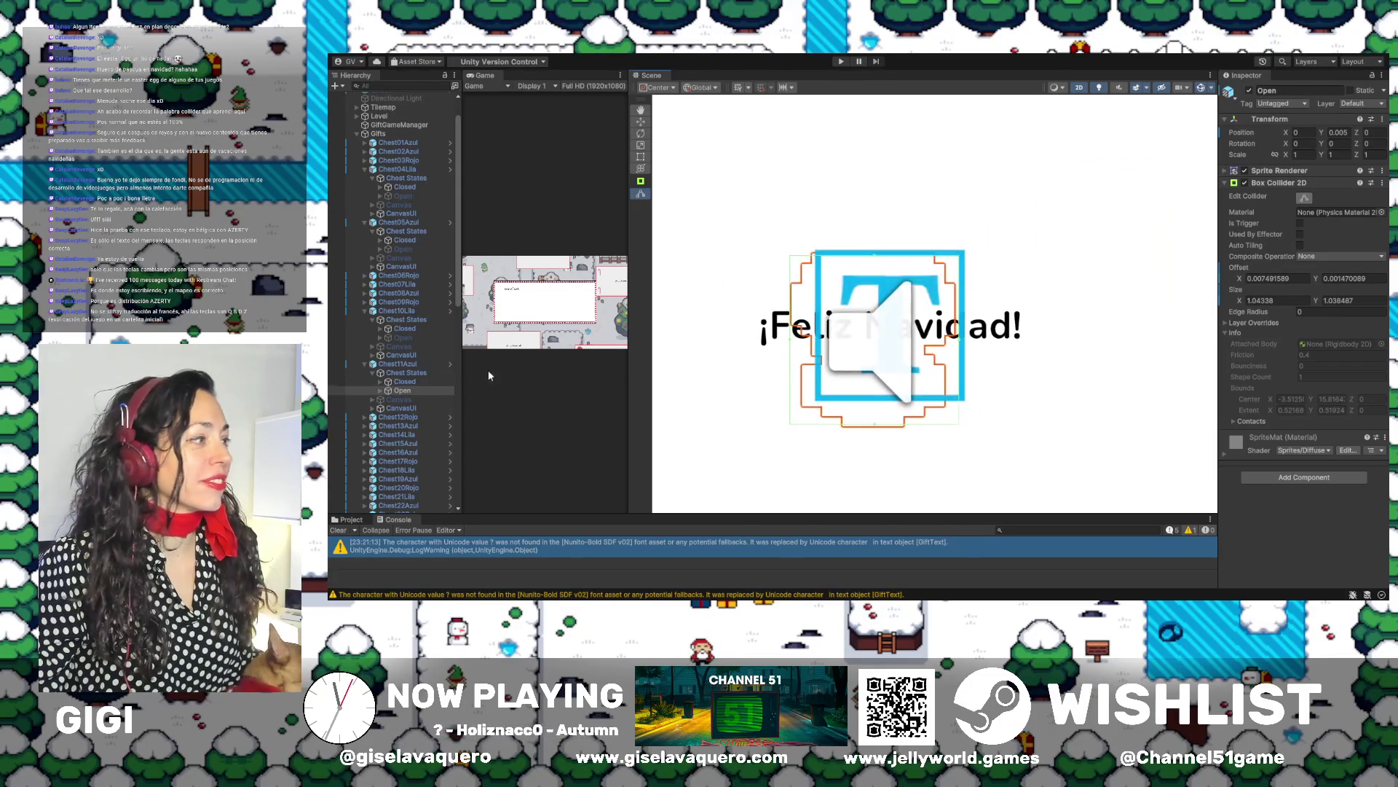
Deactivate the Open state and collapse Chest11Azul
{"action": "left_click", "coordinate": [1249, 91]}
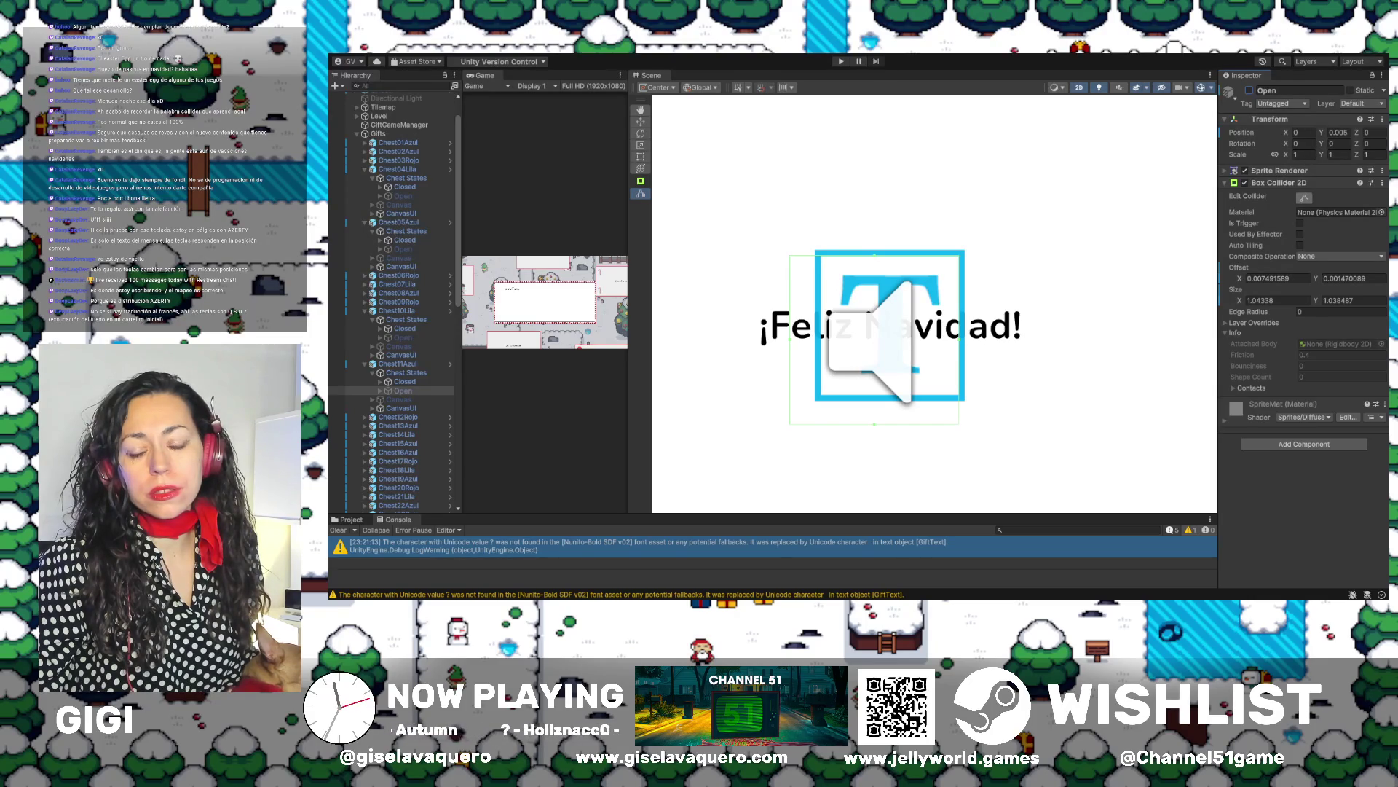
{"action": "left_click", "coordinate": [394, 364]}
{"action": "left_click", "coordinate": [364, 364]}
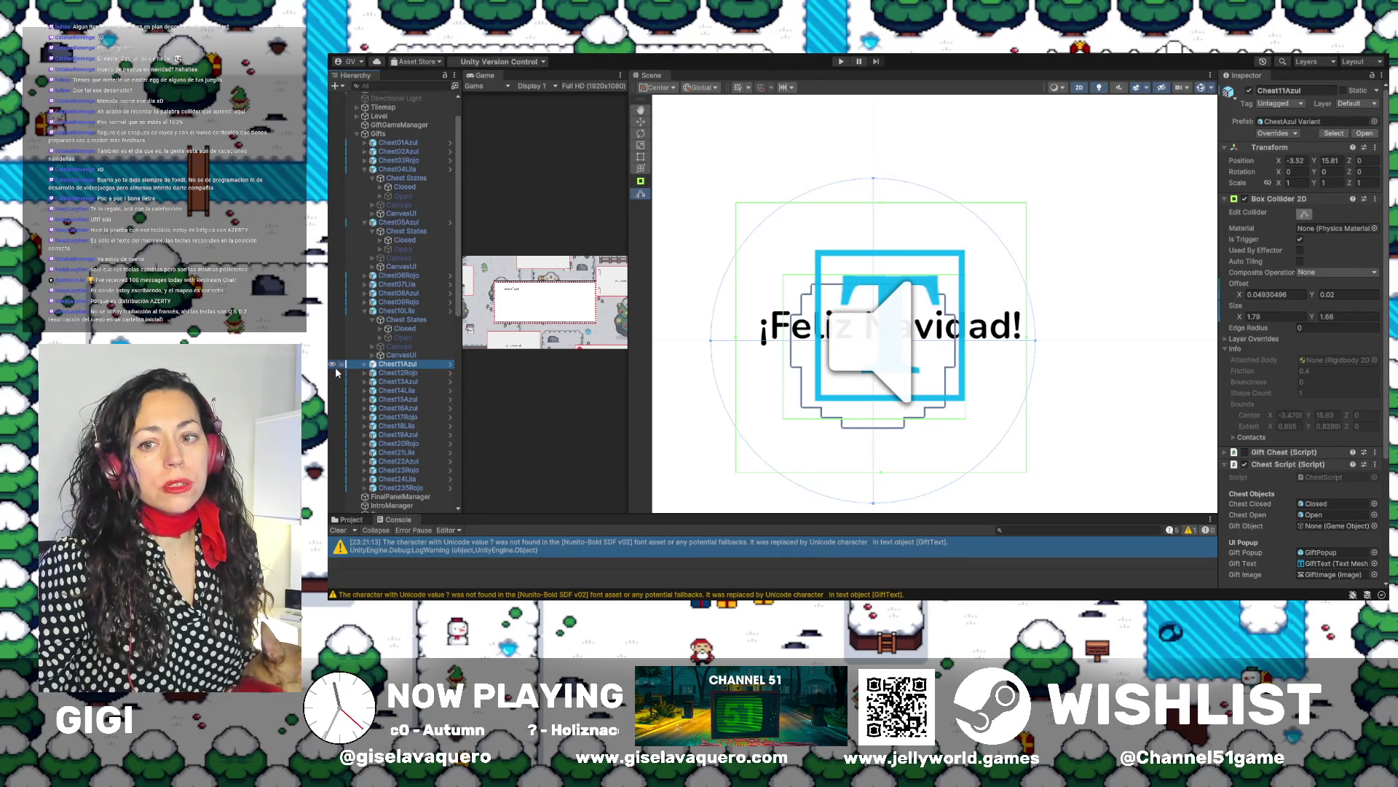
Pan the Scene view, then drag the splitter right to widen the Hierarchy panel
{"action": "scroll", "coordinate": [1046, 378], "scroll_direction": "down", "scroll_amount": 3}
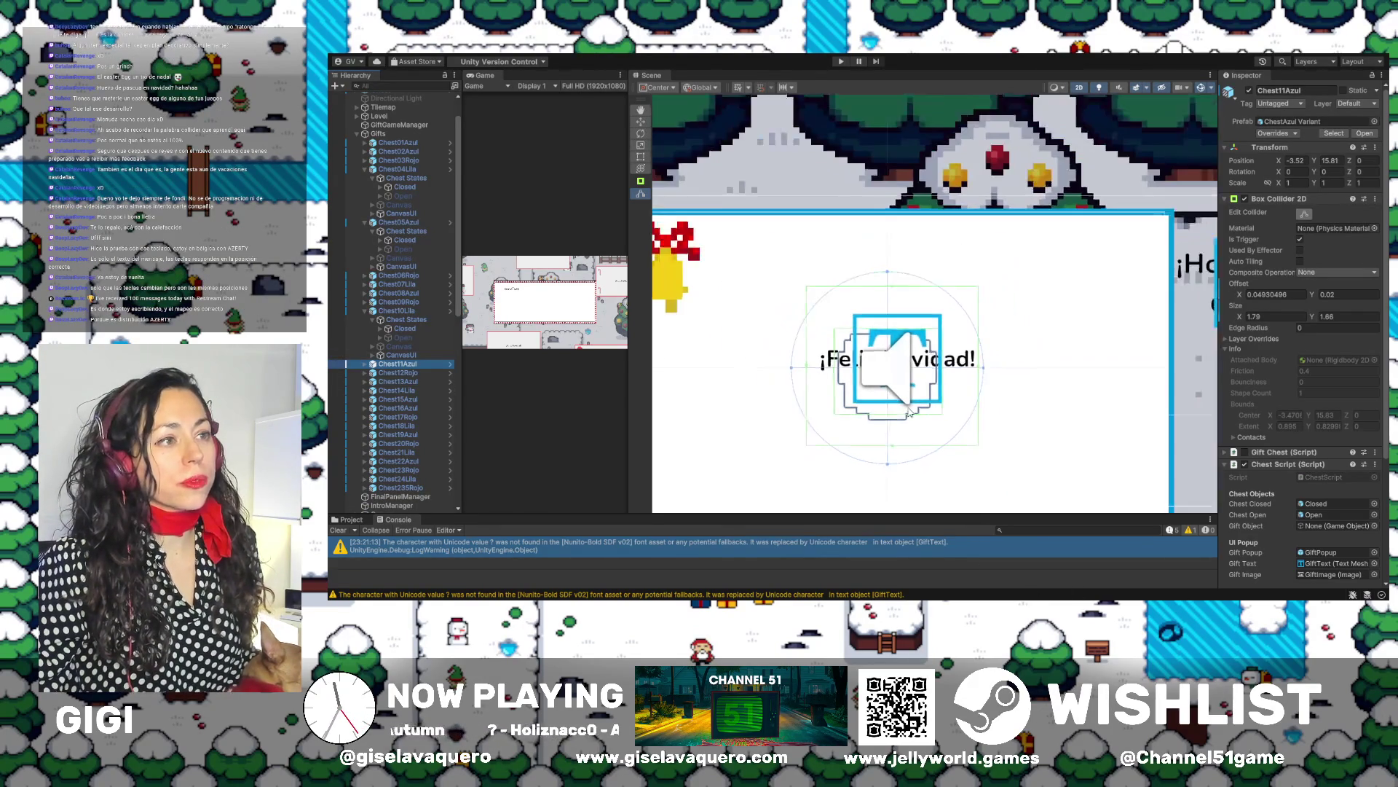
{"action": "scroll", "coordinate": [1047, 378], "scroll_direction": "right", "scroll_amount": 10}
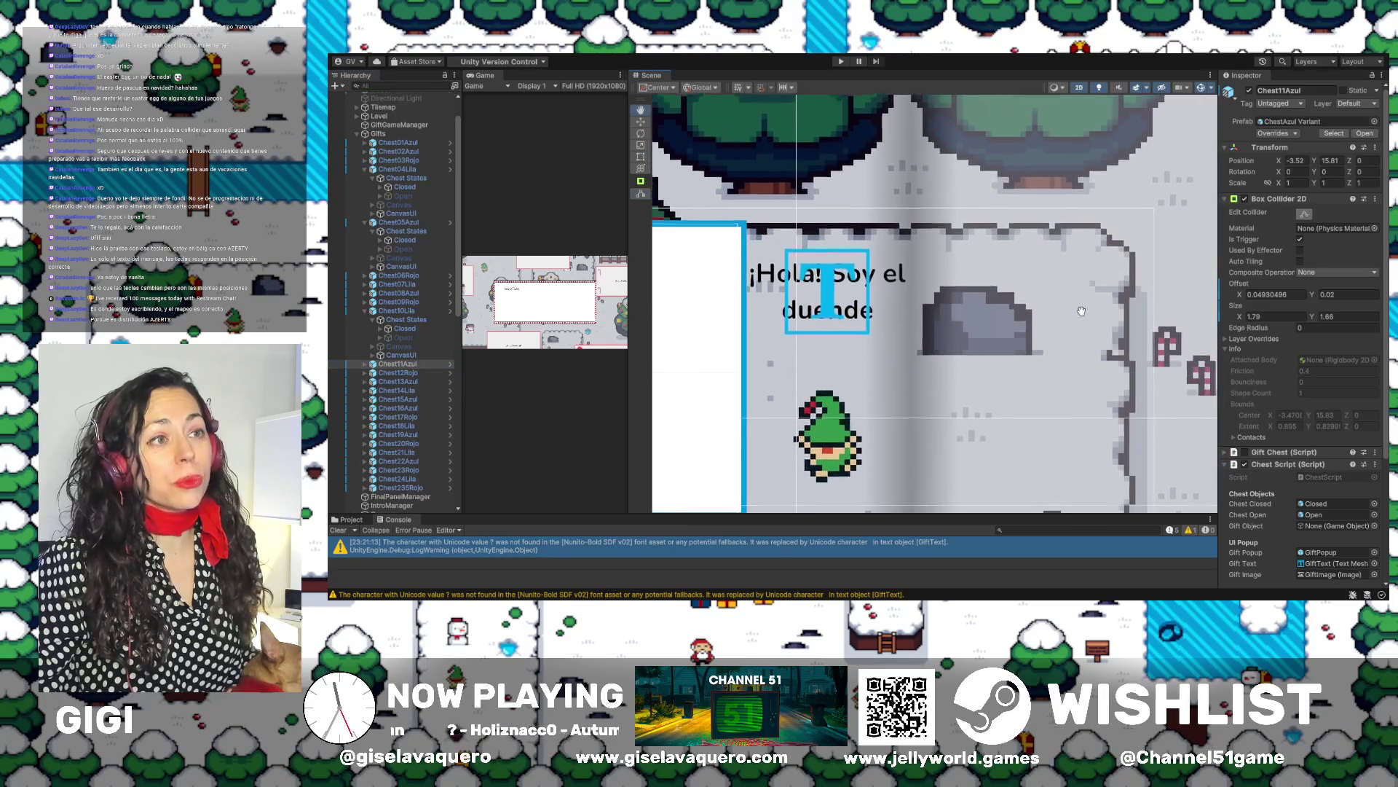
{"action": "scroll", "coordinate": [885, 307], "scroll_direction": "down", "scroll_amount": 5}
{"action": "scroll", "coordinate": [884, 308], "scroll_direction": "right", "scroll_amount": 5}
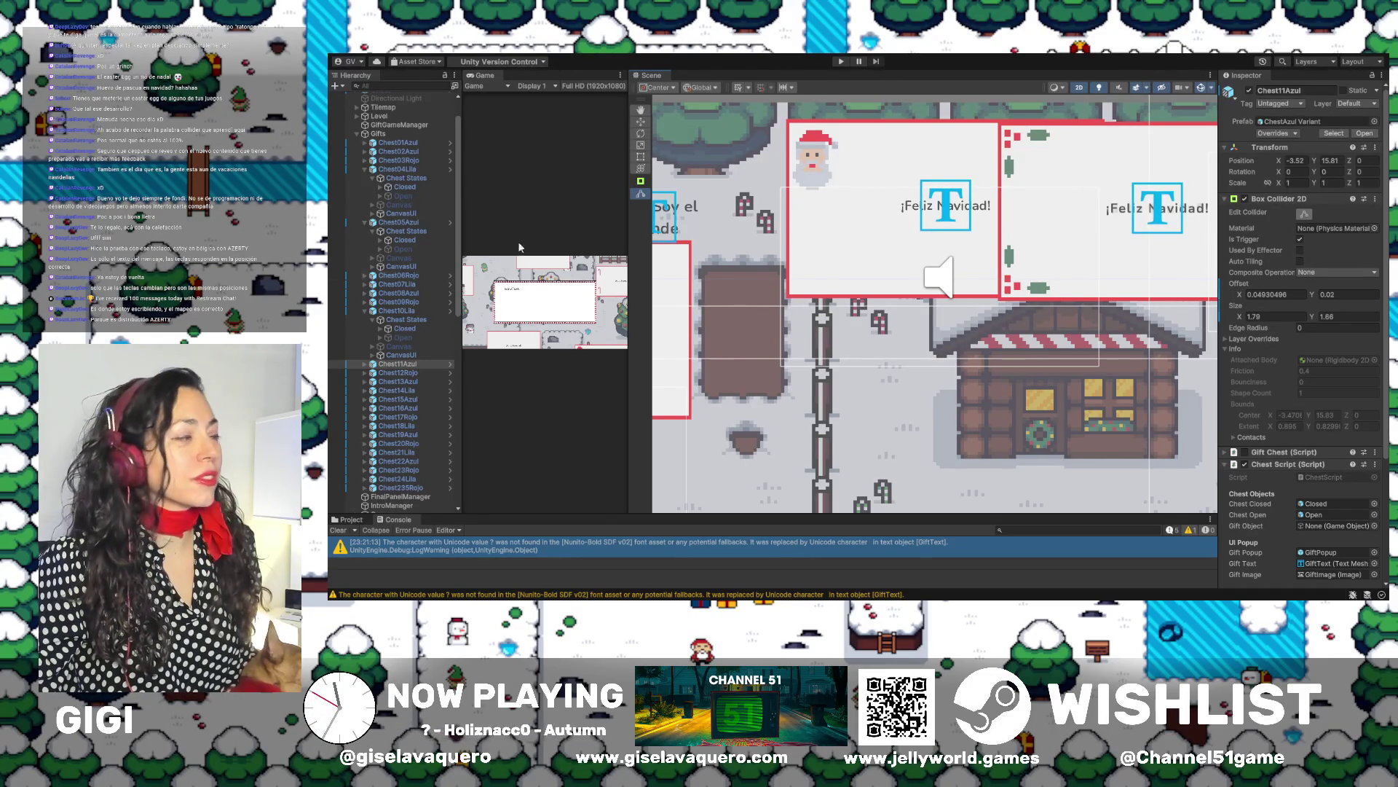
{"action": "left_click_drag", "start_coordinate": [461, 355], "coordinate": [504, 355]}
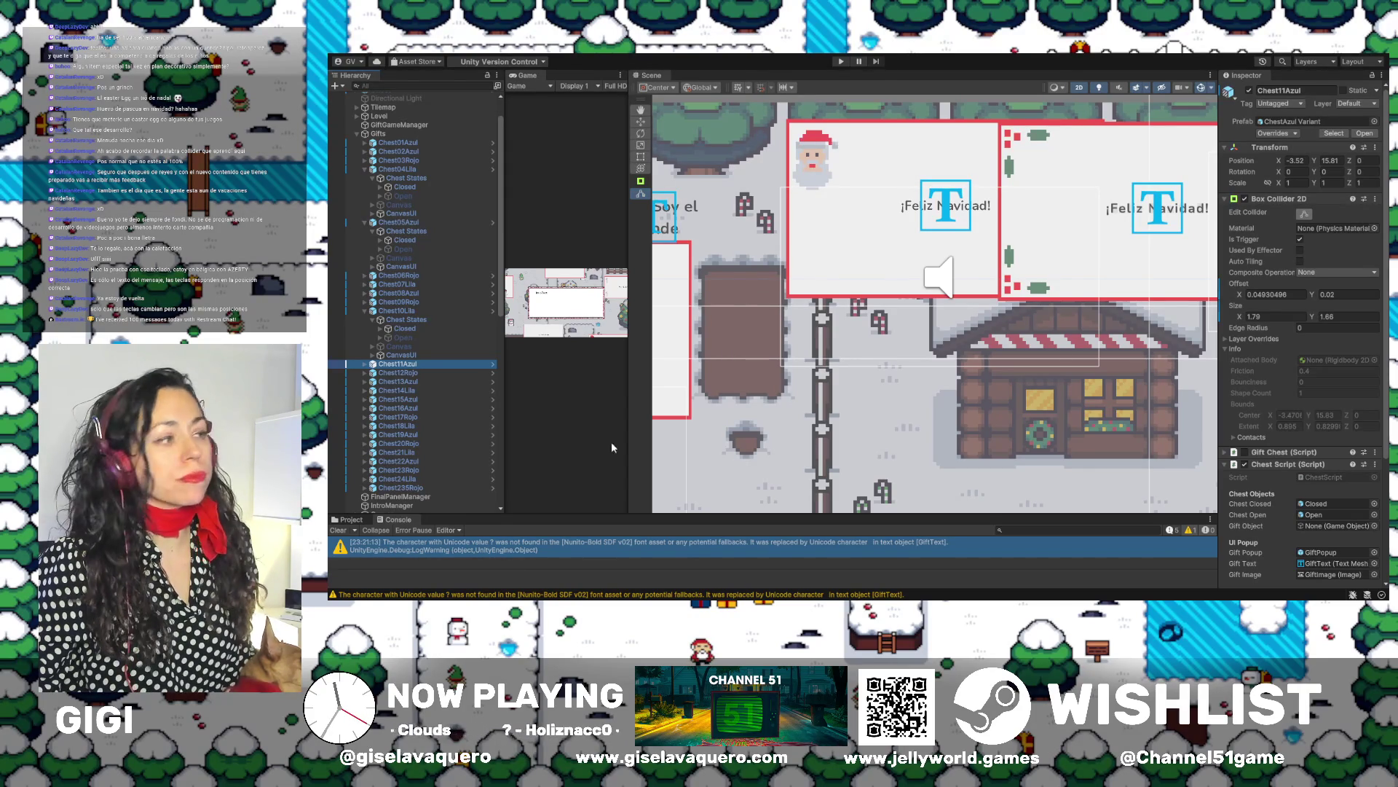
Widen the Game view panel and shift the scene view slightly right
{"action": "left_click_drag", "start_coordinate": [629, 438], "coordinate": [780, 437]}
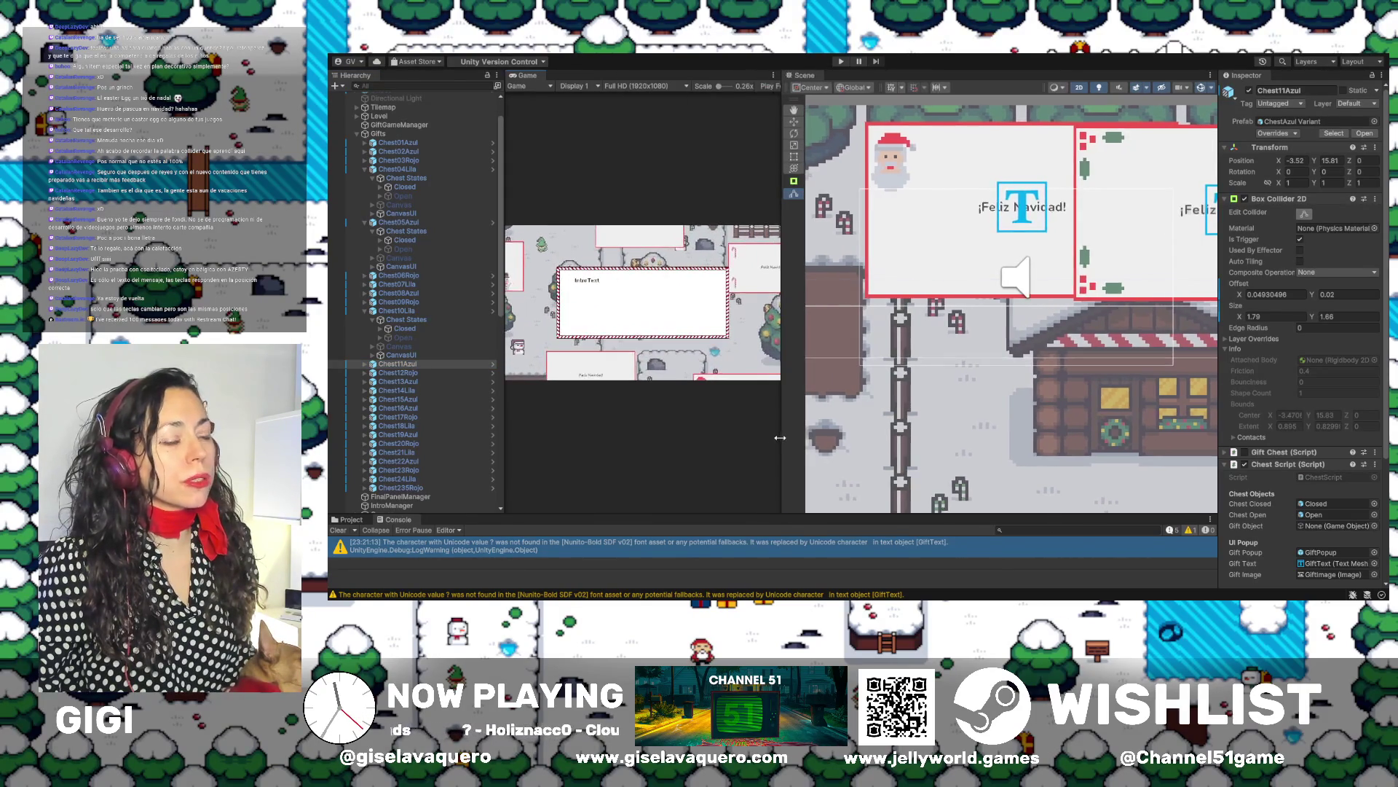
{"action": "left_click_drag", "start_coordinate": [1002, 421], "coordinate": [1053, 413]}
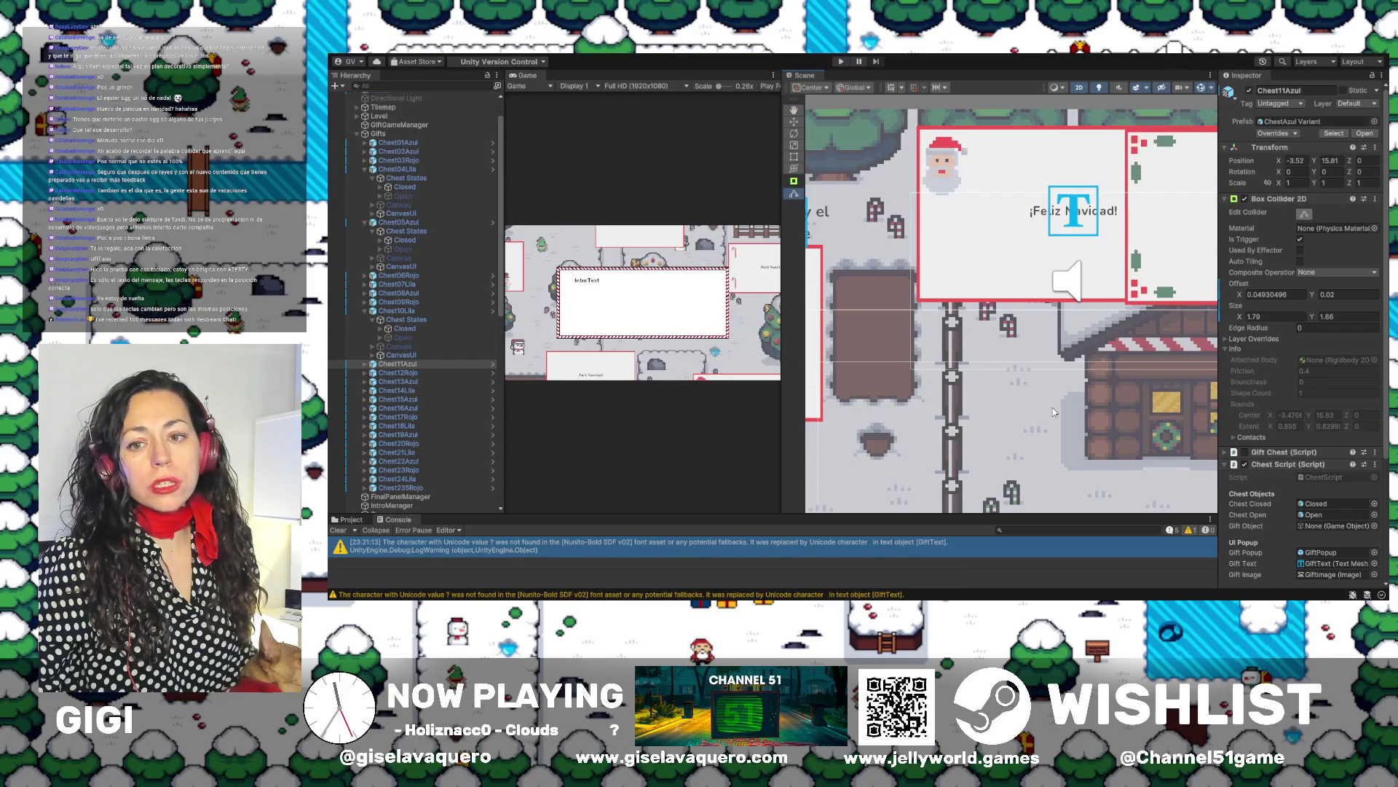
{"action": "scroll", "coordinate": [1052, 408], "scroll_direction": "down", "scroll_amount": 4}
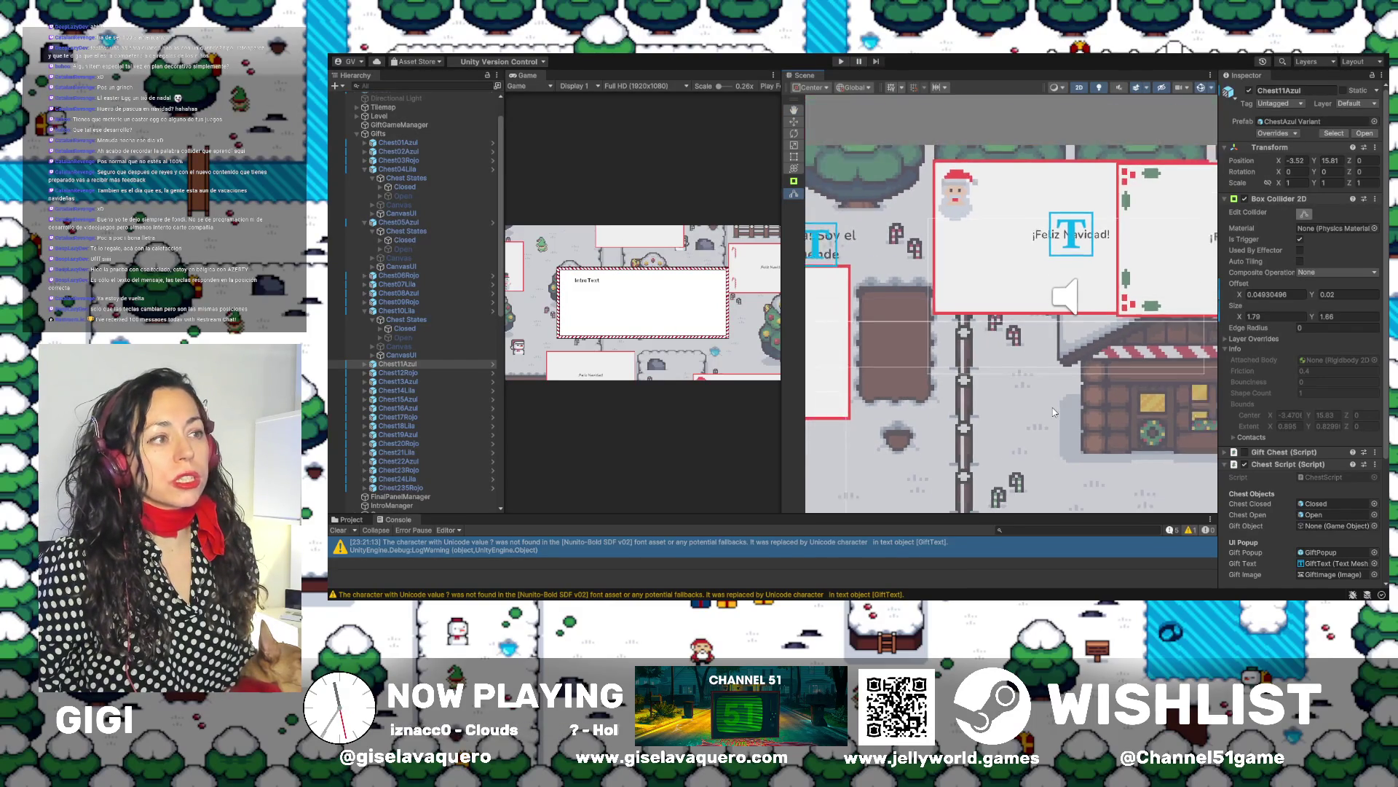
{"action": "scroll", "coordinate": [1046, 408], "scroll_direction": "up", "scroll_amount": 5}
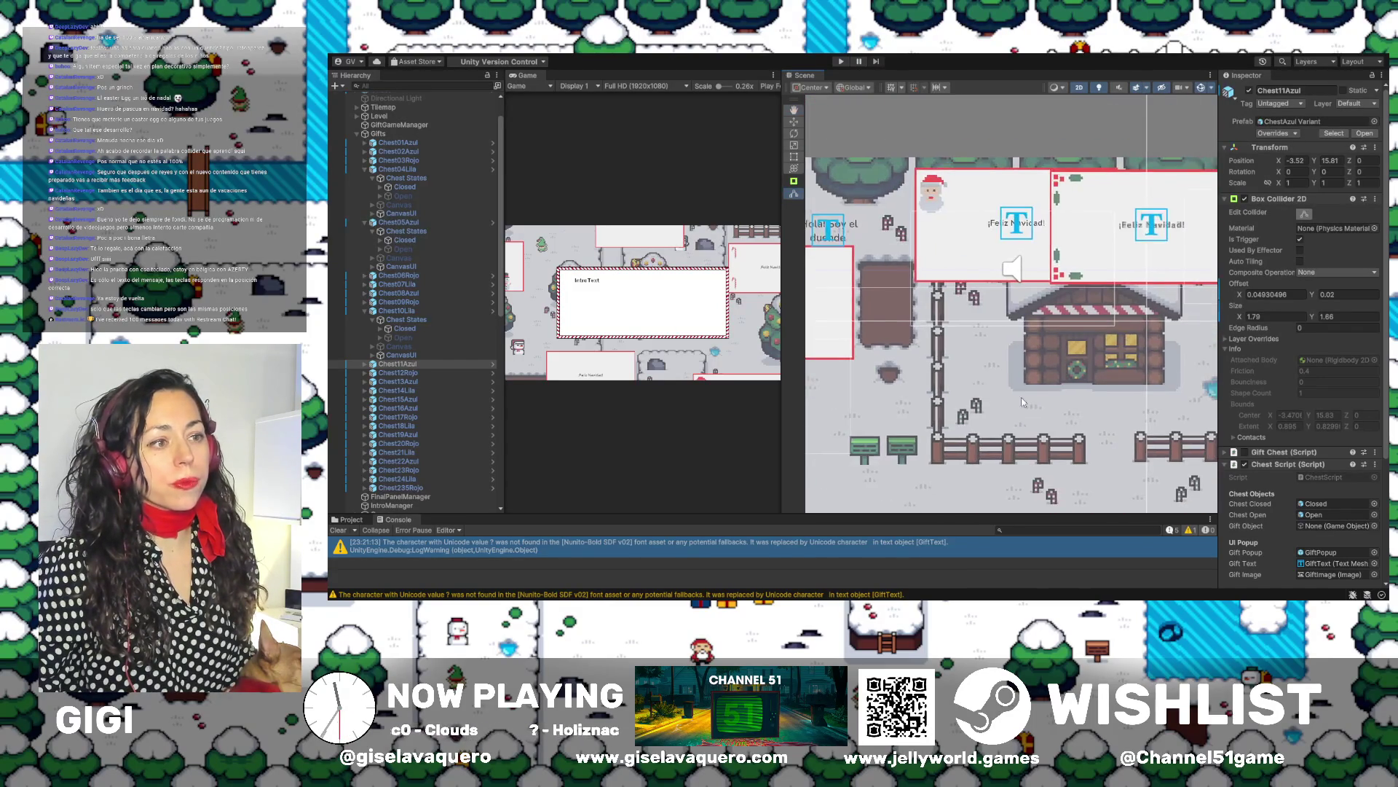
{"action": "scroll", "coordinate": [966, 355], "scroll_direction": "right", "scroll_amount": 5}
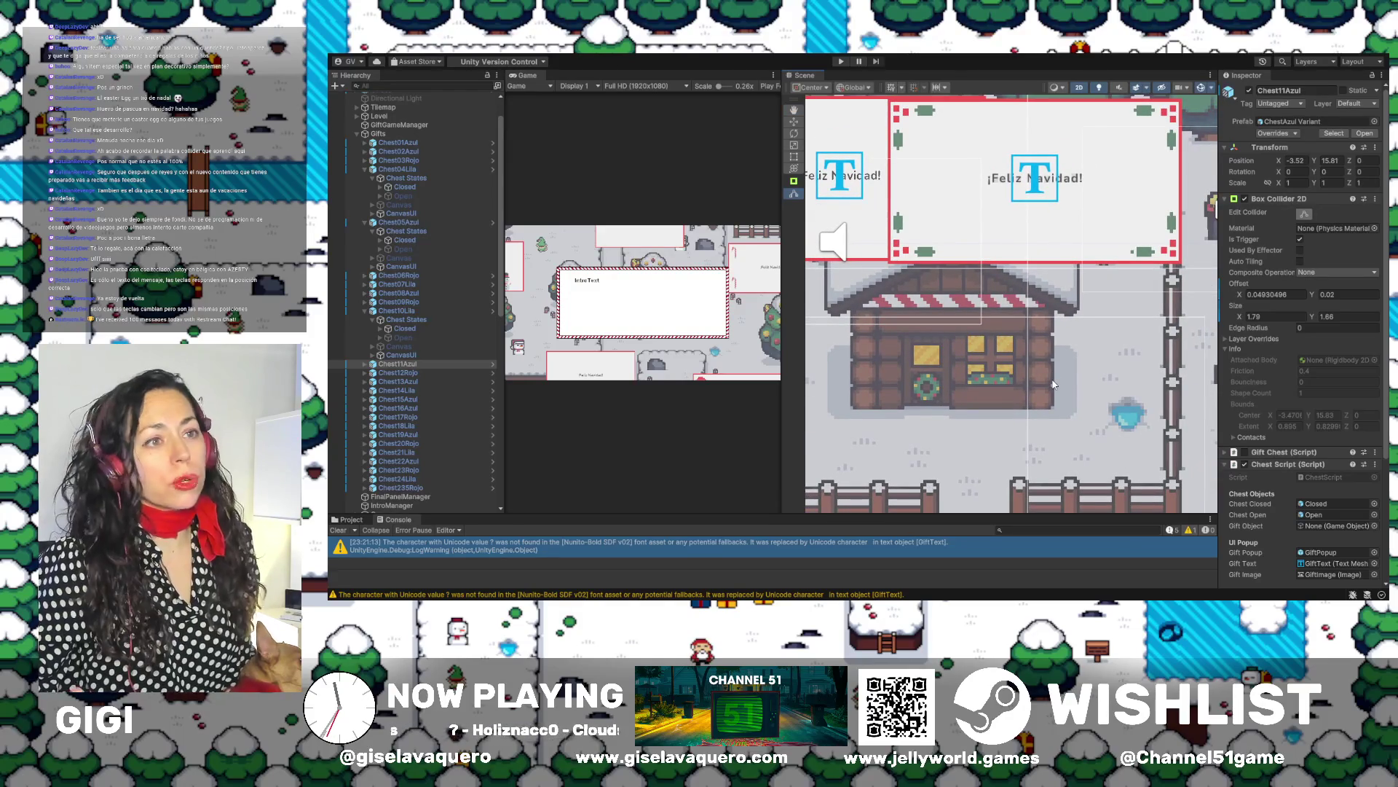
Enable Chest11Azul's Open state object, then select and frame Chest12Rojo
{"action": "double_click", "coordinate": [369, 364]}
{"action": "left_click", "coordinate": [365, 364]}
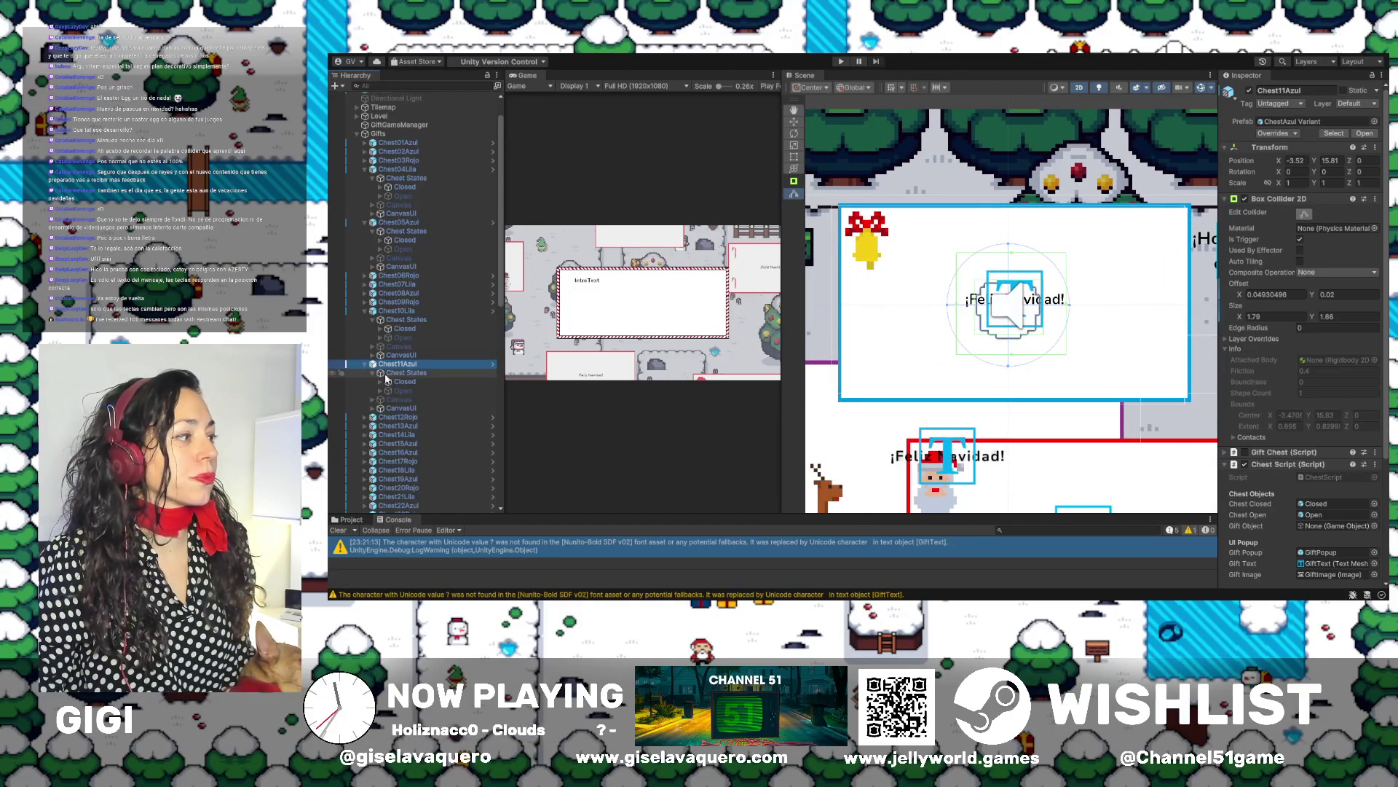
{"action": "double_click", "coordinate": [396, 381]}
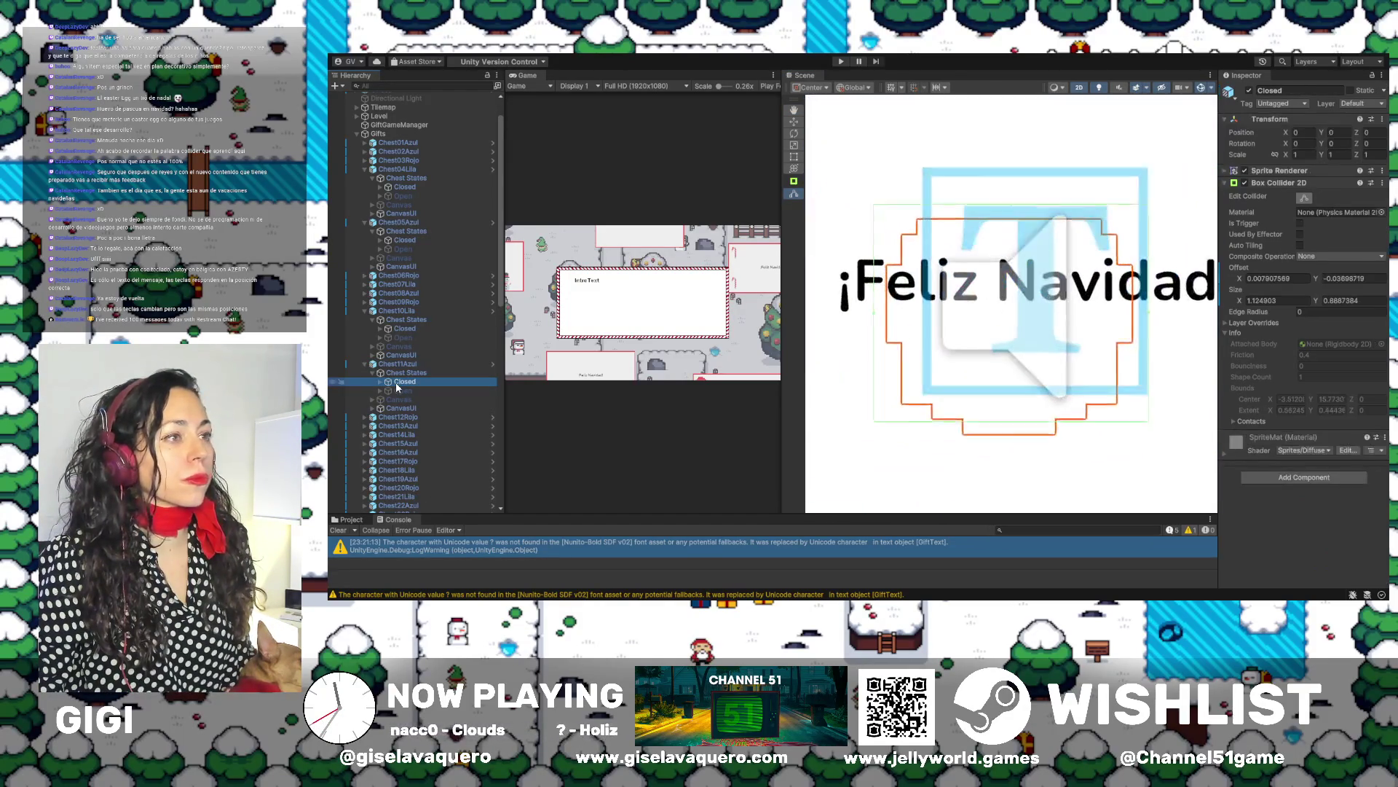
{"action": "left_click", "coordinate": [398, 391]}
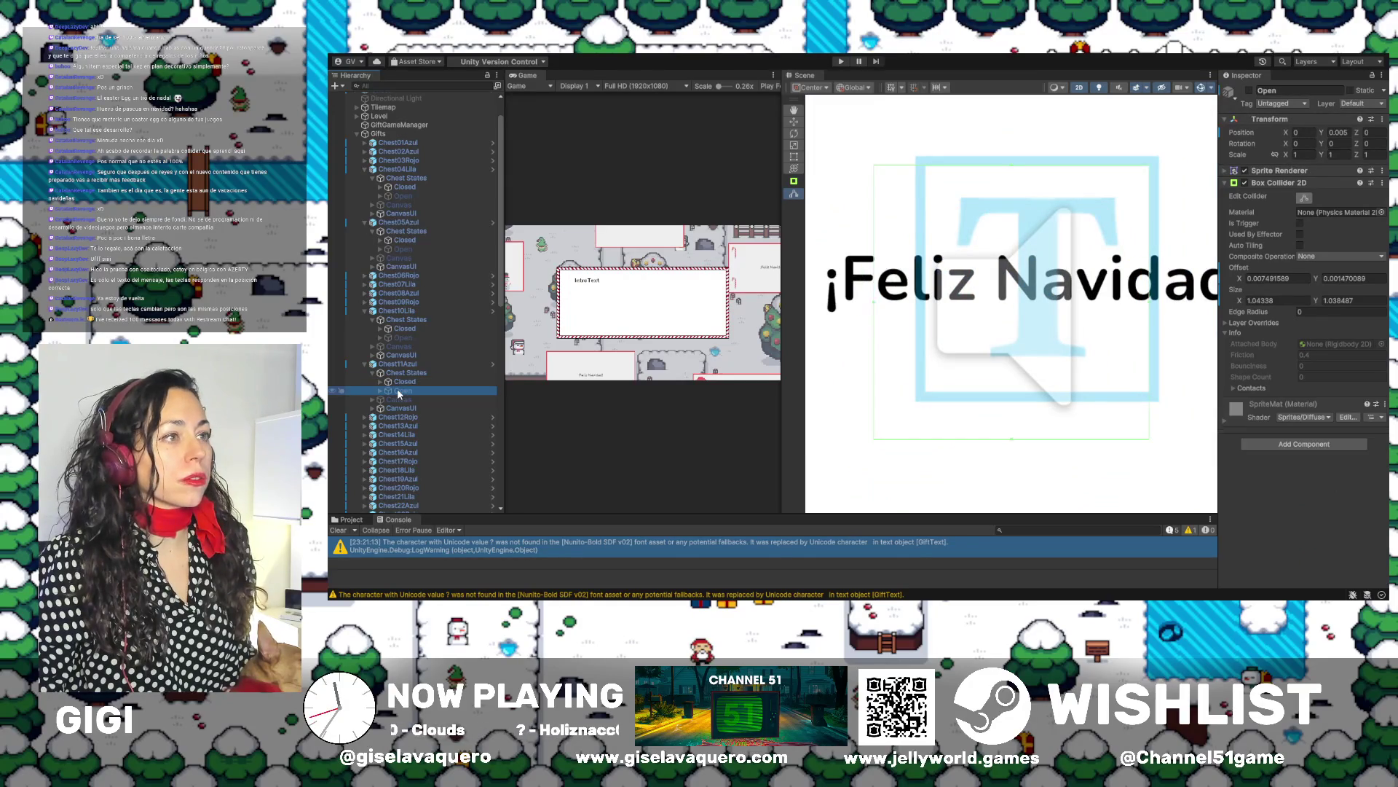
{"action": "left_click", "coordinate": [1248, 92]}
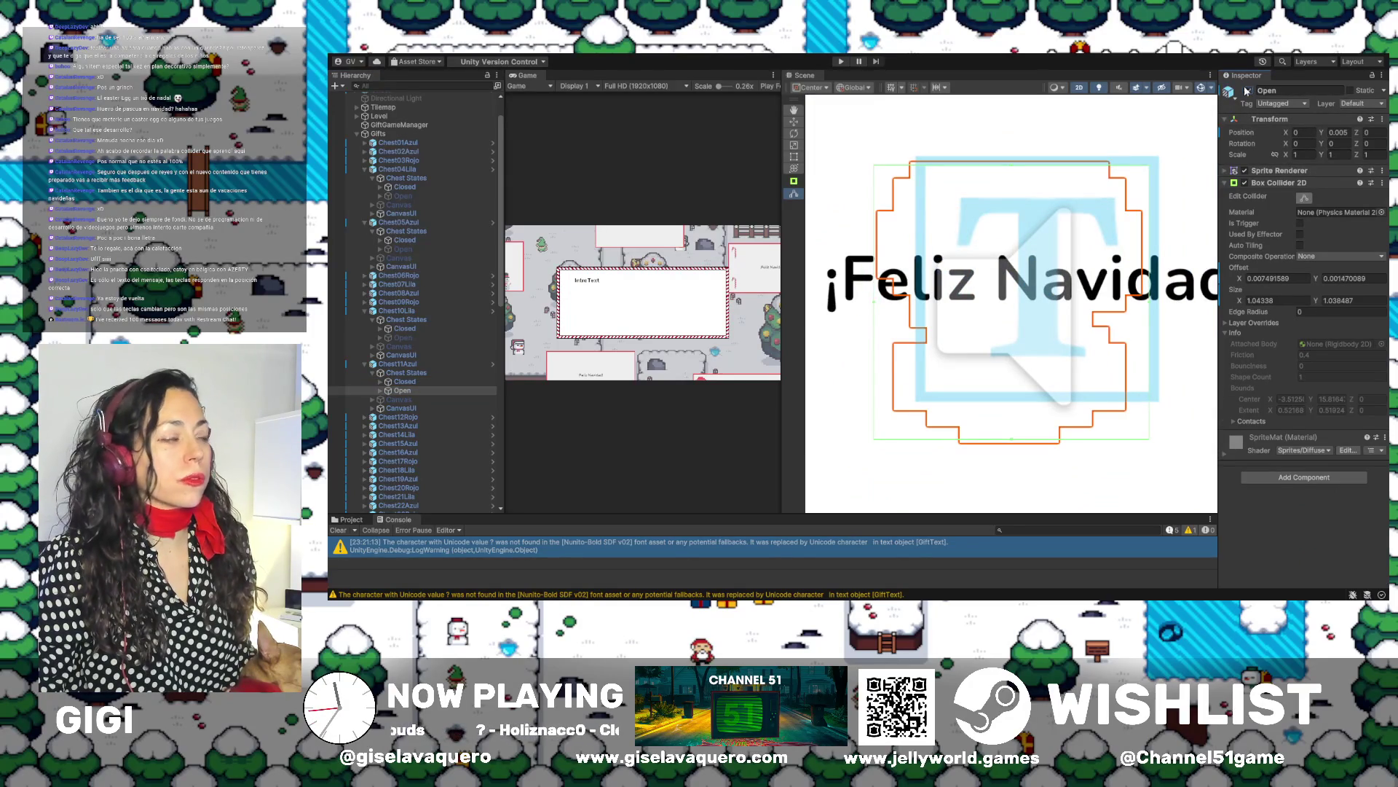
{"action": "double_click", "coordinate": [397, 417]}
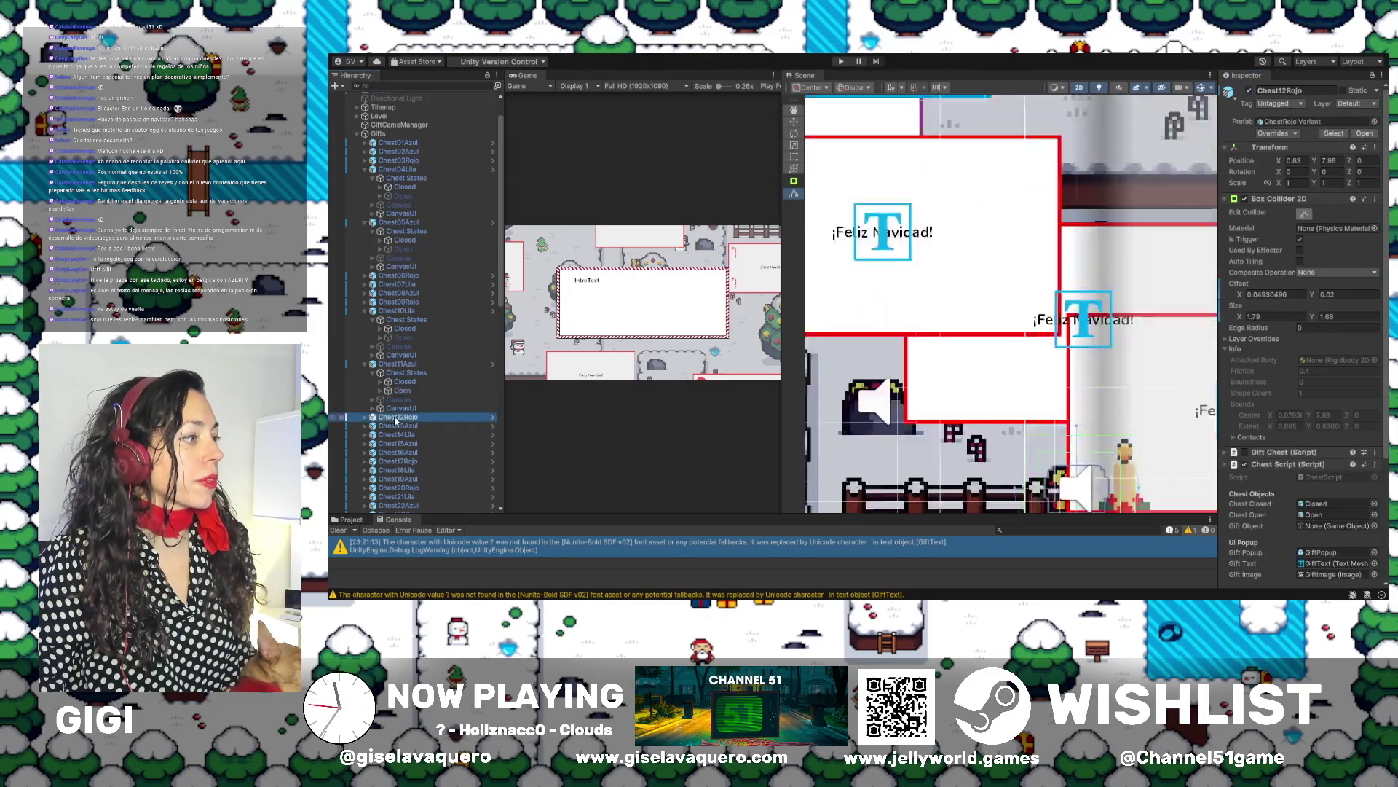
Select and frame Chest12Rojo's Closed state, checking its Chest top child
{"action": "left_click", "coordinate": [365, 417]}
{"action": "left_click", "coordinate": [373, 427]}
{"action": "double_click", "coordinate": [397, 435]}
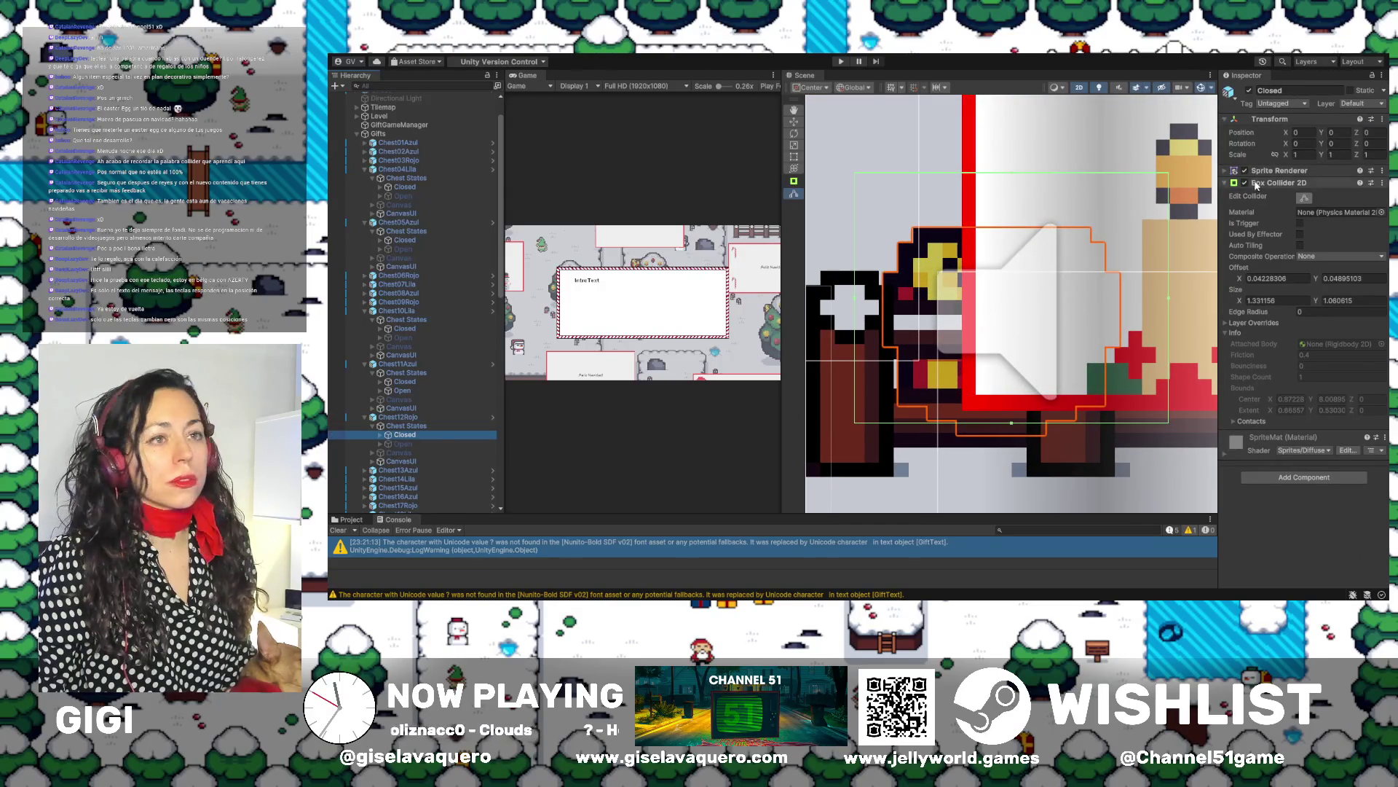
{"action": "left_click", "coordinate": [1305, 200]}
{"action": "scroll", "coordinate": [1018, 238], "scroll_direction": "down", "scroll_amount": 1}
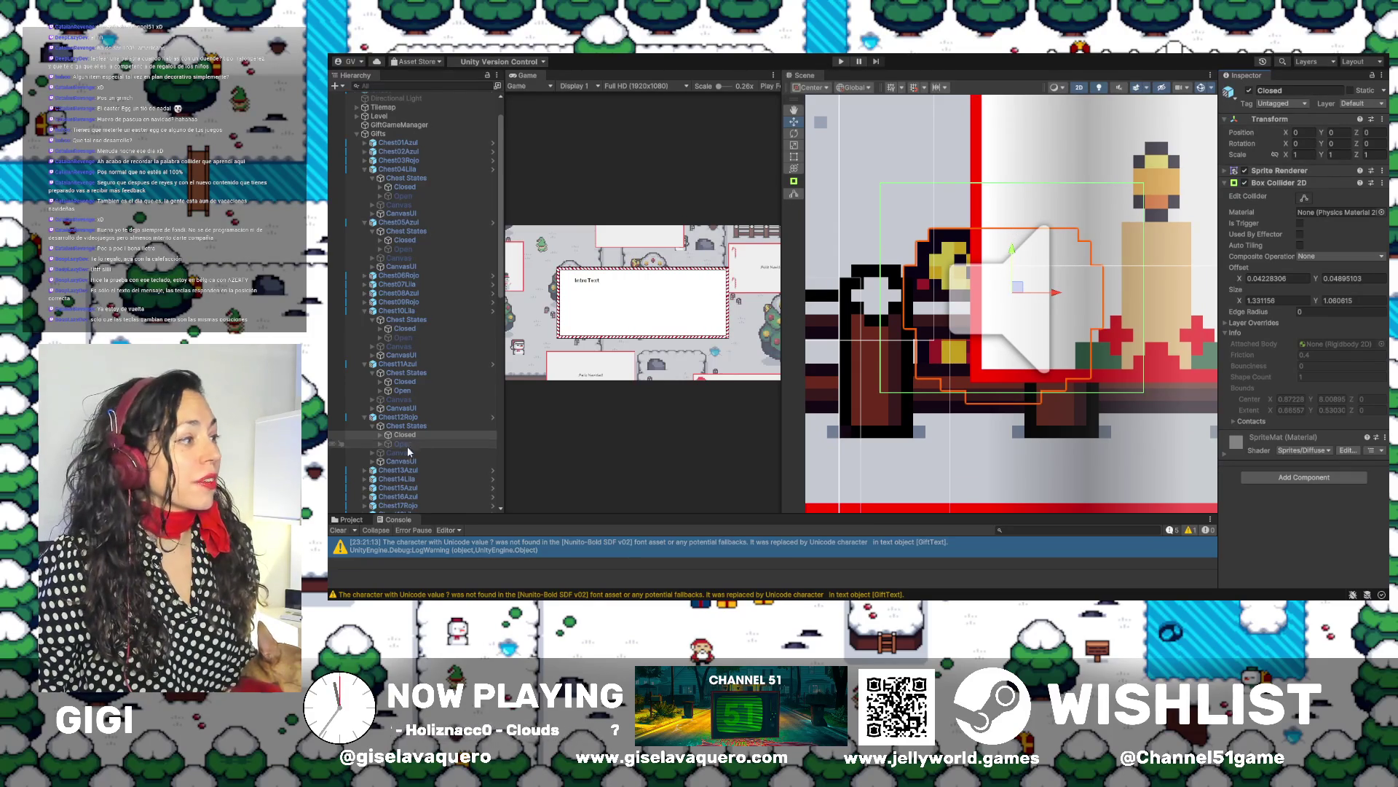
{"action": "left_click", "coordinate": [380, 434]}
{"action": "left_click", "coordinate": [417, 443]}
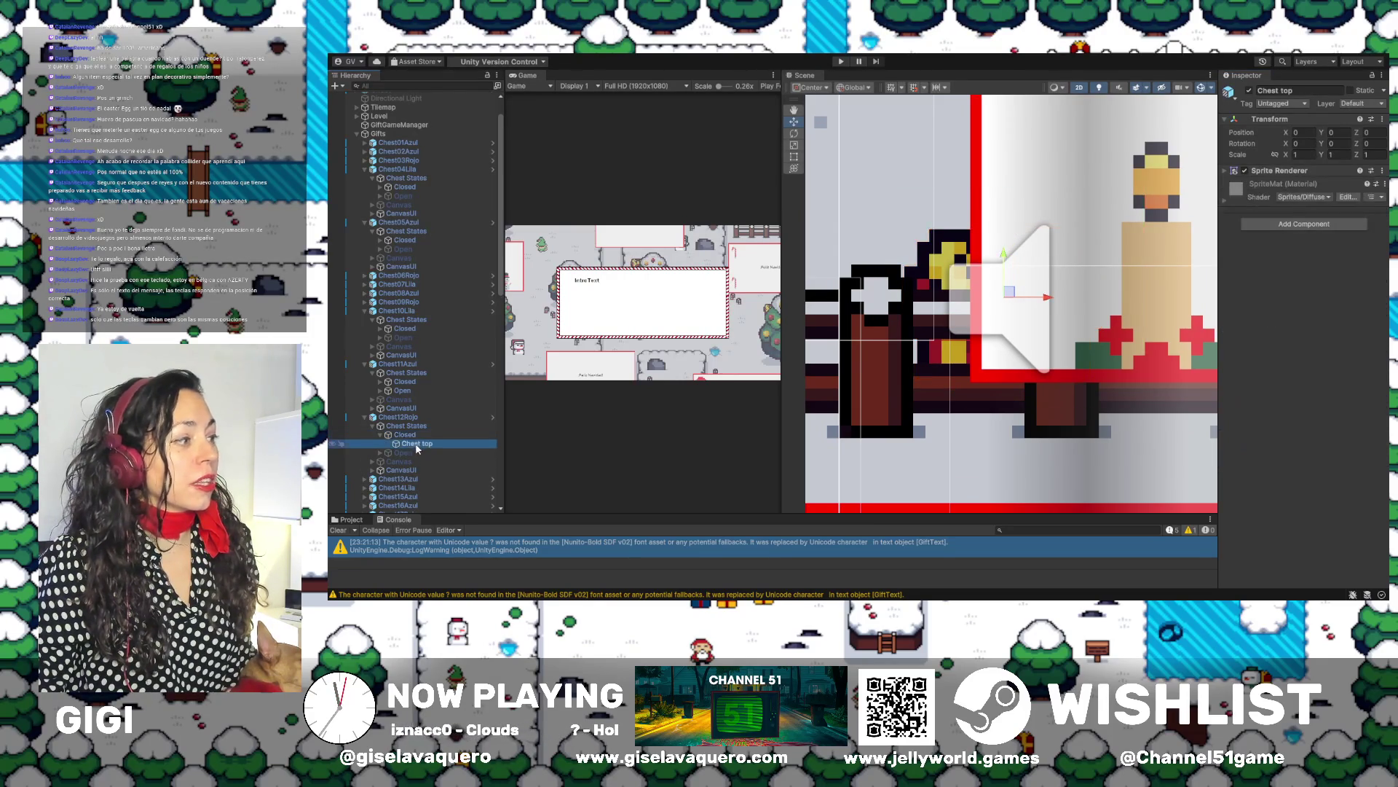
{"action": "left_click", "coordinate": [413, 435]}
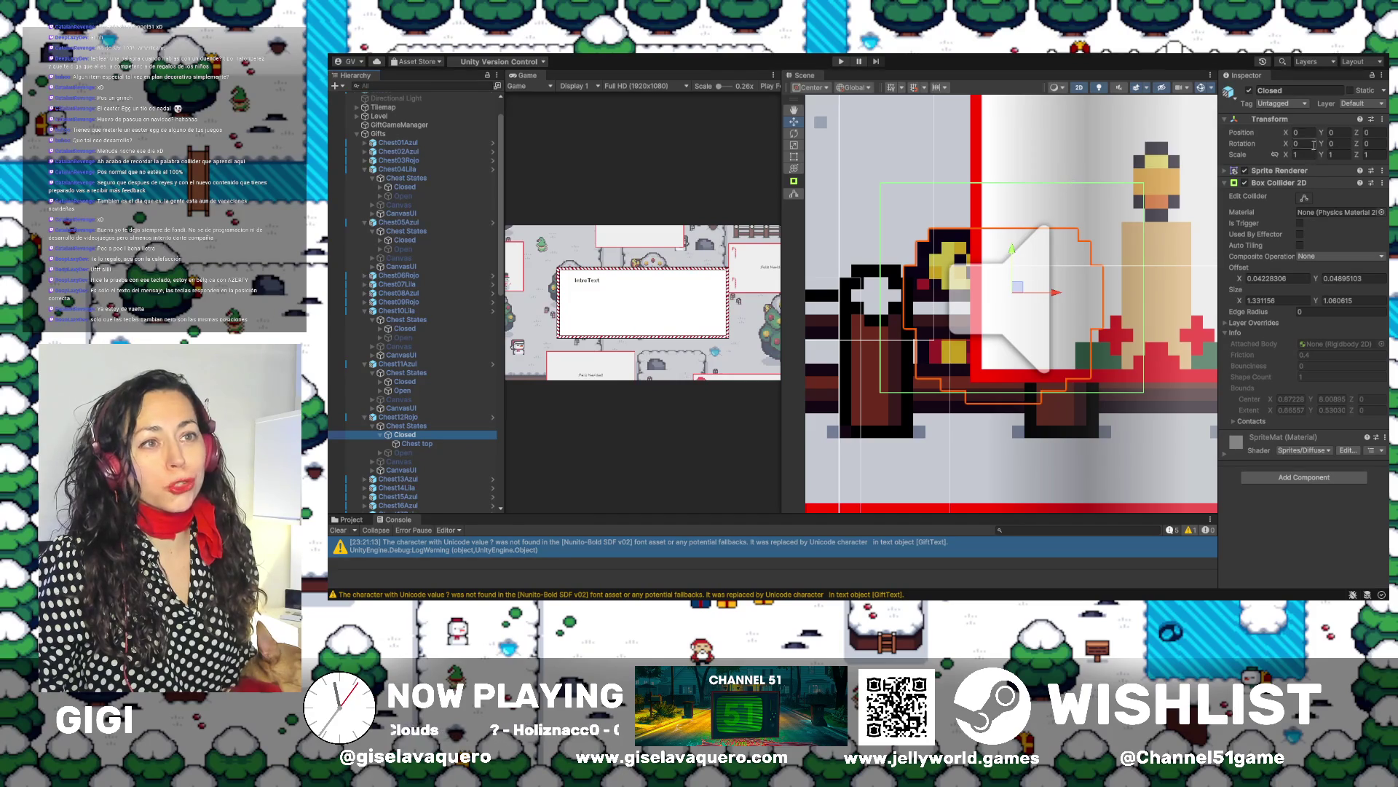
Drag the Closed collider's top, left, right and bottom edges to fit, width 1.057413
{"action": "left_click", "coordinate": [1304, 197]}
{"action": "left_click_drag", "start_coordinate": [1012, 188], "coordinate": [991, 219]}
{"action": "left_click_drag", "start_coordinate": [881, 311], "coordinate": [894, 316]}
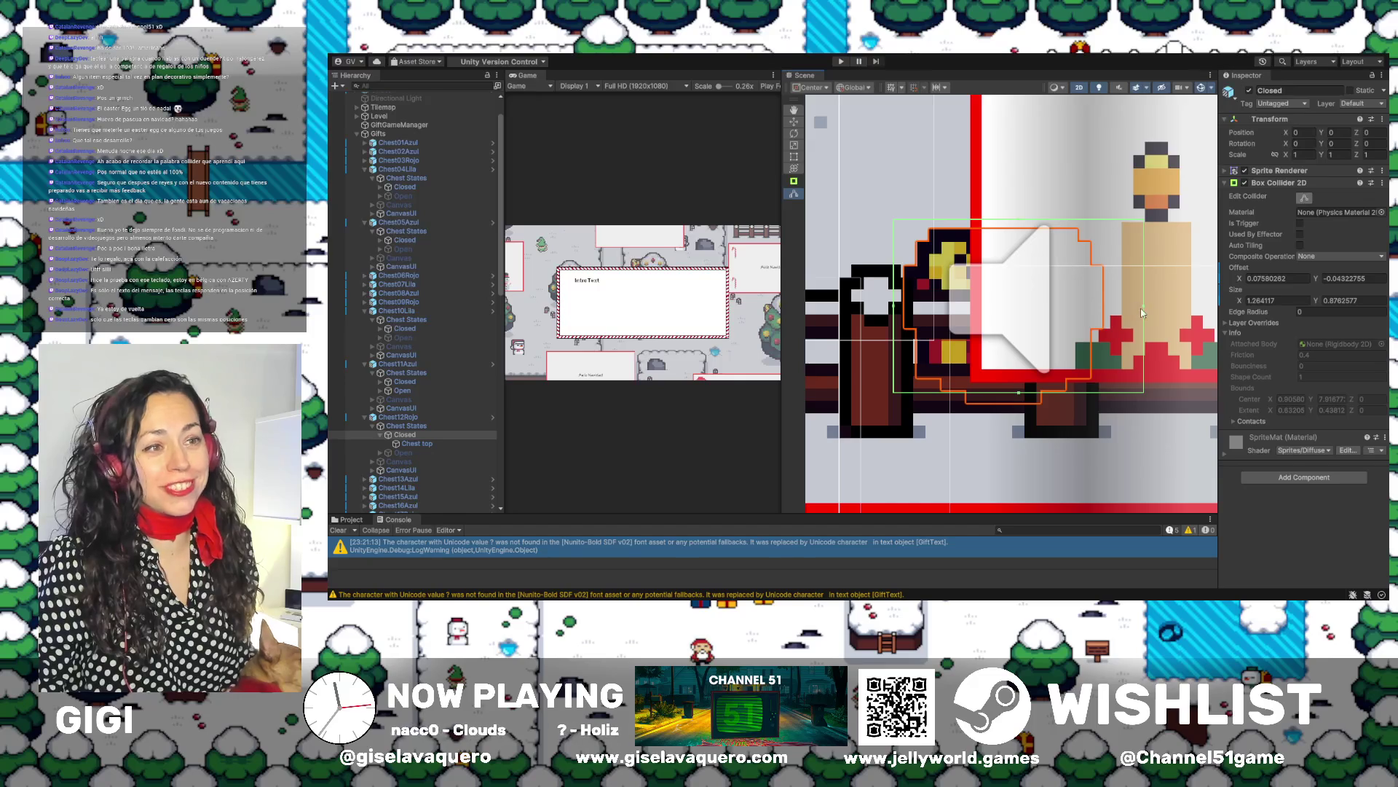
{"action": "left_click_drag", "start_coordinate": [1144, 310], "coordinate": [1110, 309]}
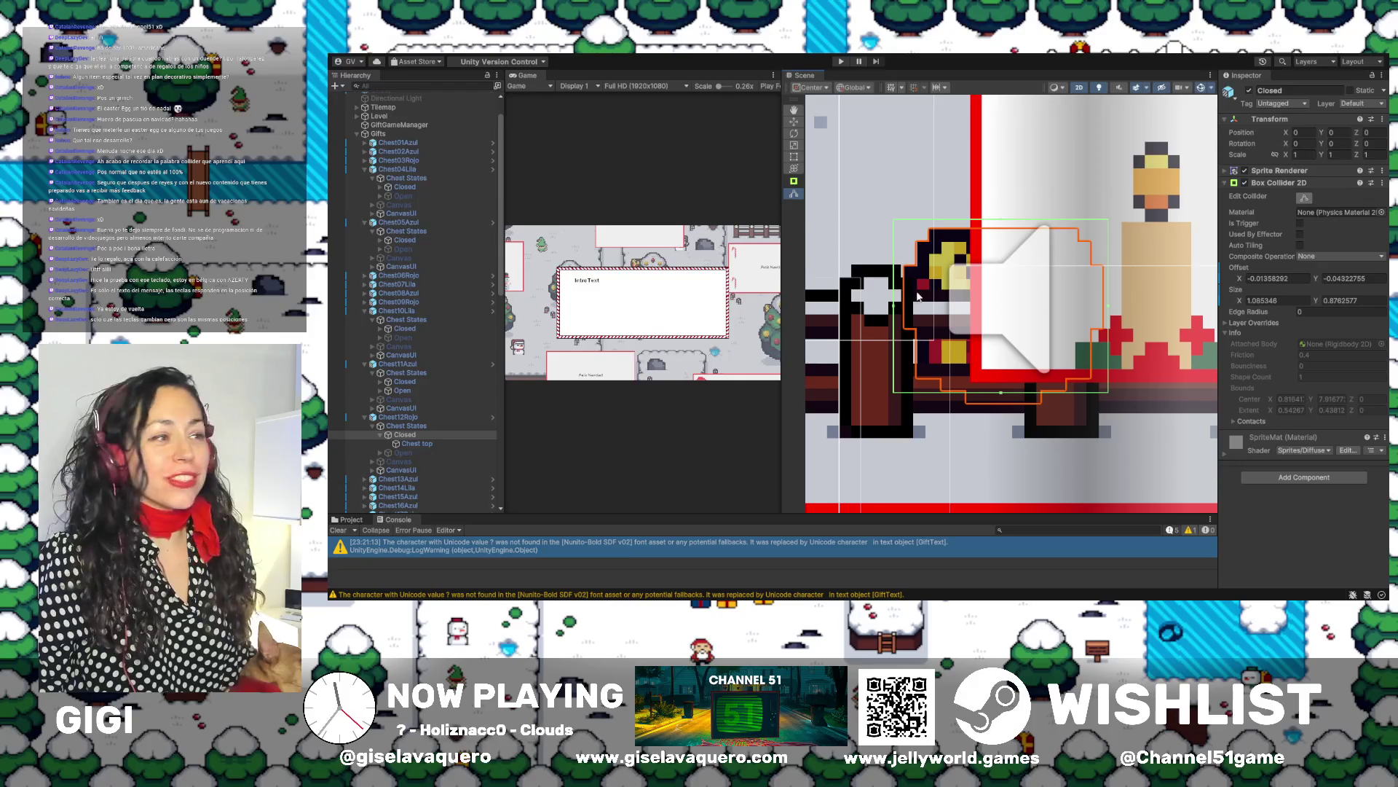
{"action": "left_click_drag", "start_coordinate": [895, 309], "coordinate": [901, 309]}
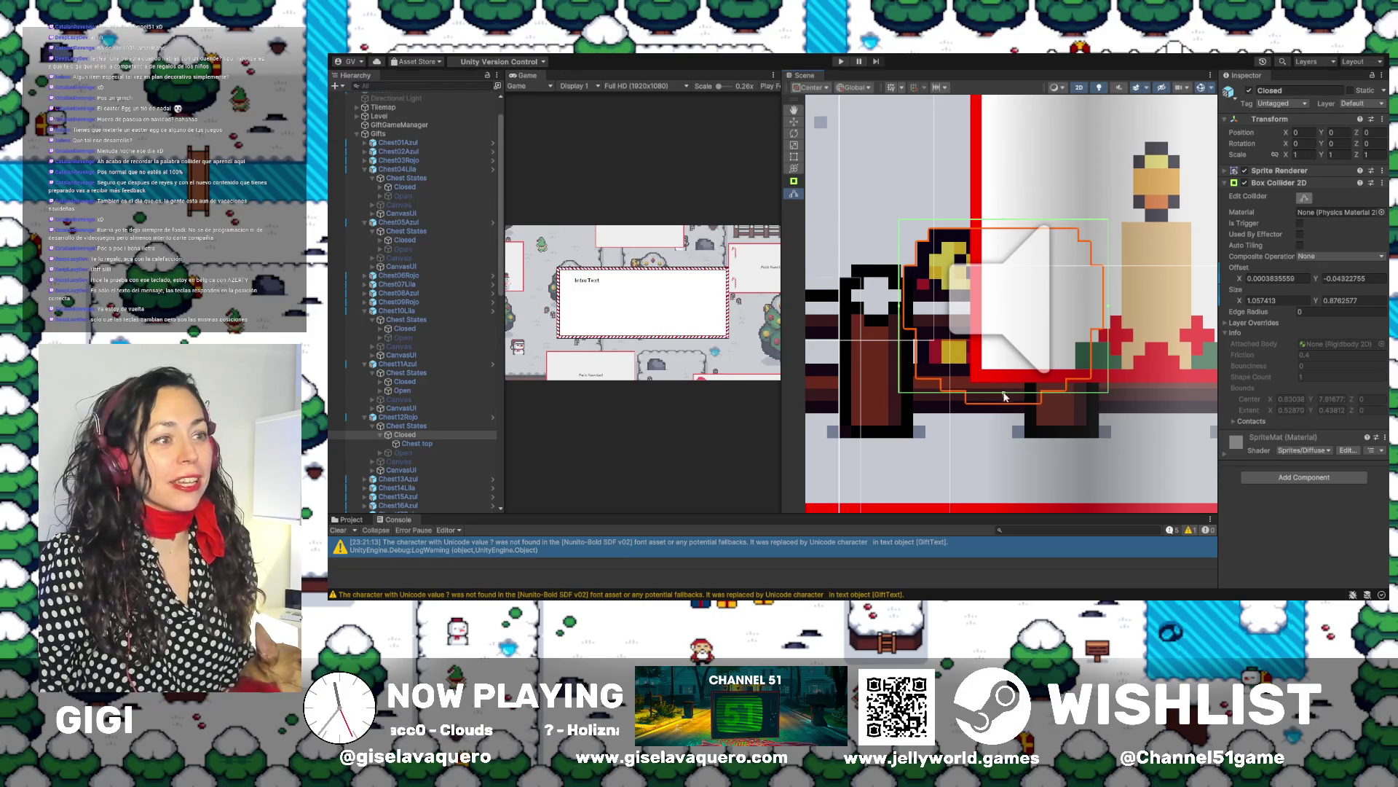
{"action": "left_click_drag", "start_coordinate": [1004, 395], "coordinate": [1004, 405]}
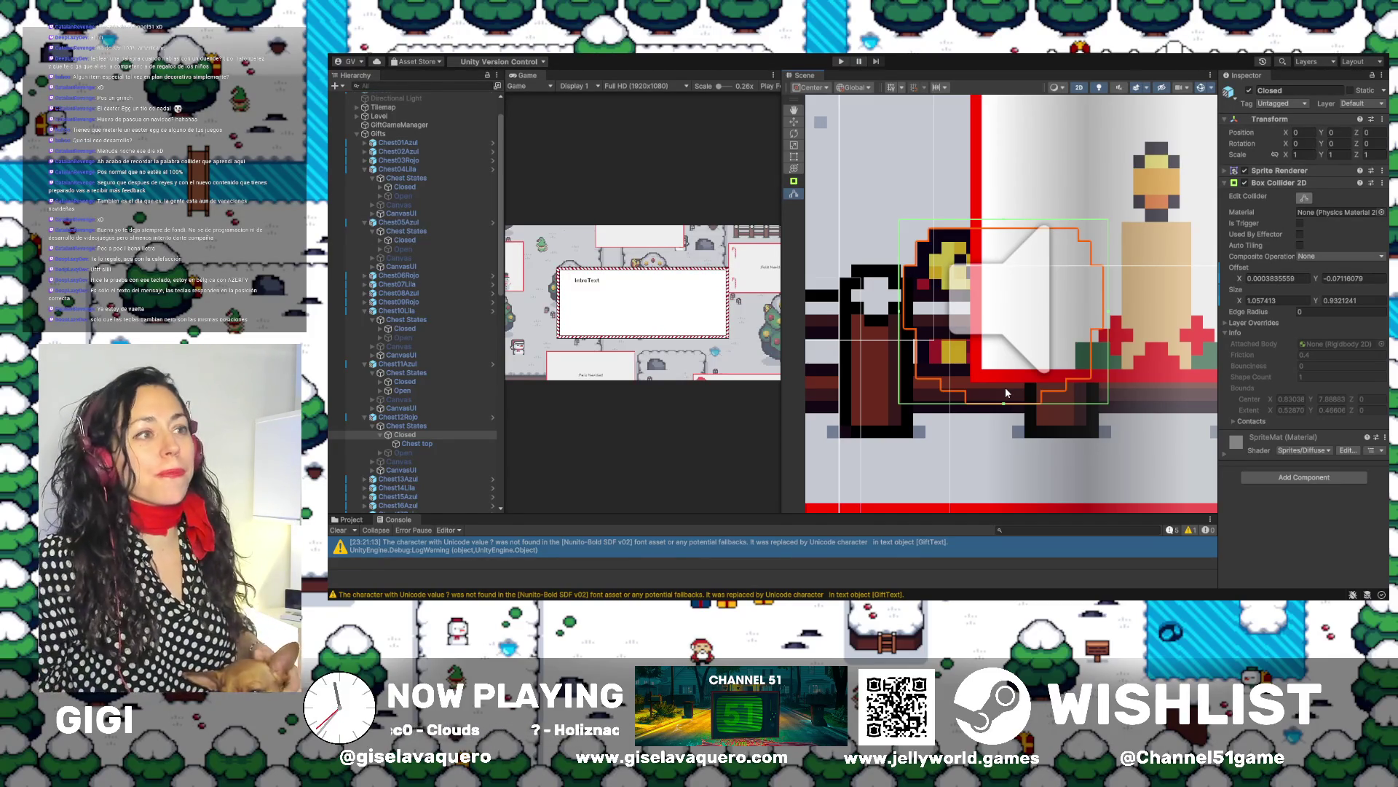
{"action": "left_click_drag", "start_coordinate": [1003, 226], "coordinate": [1005, 230]}
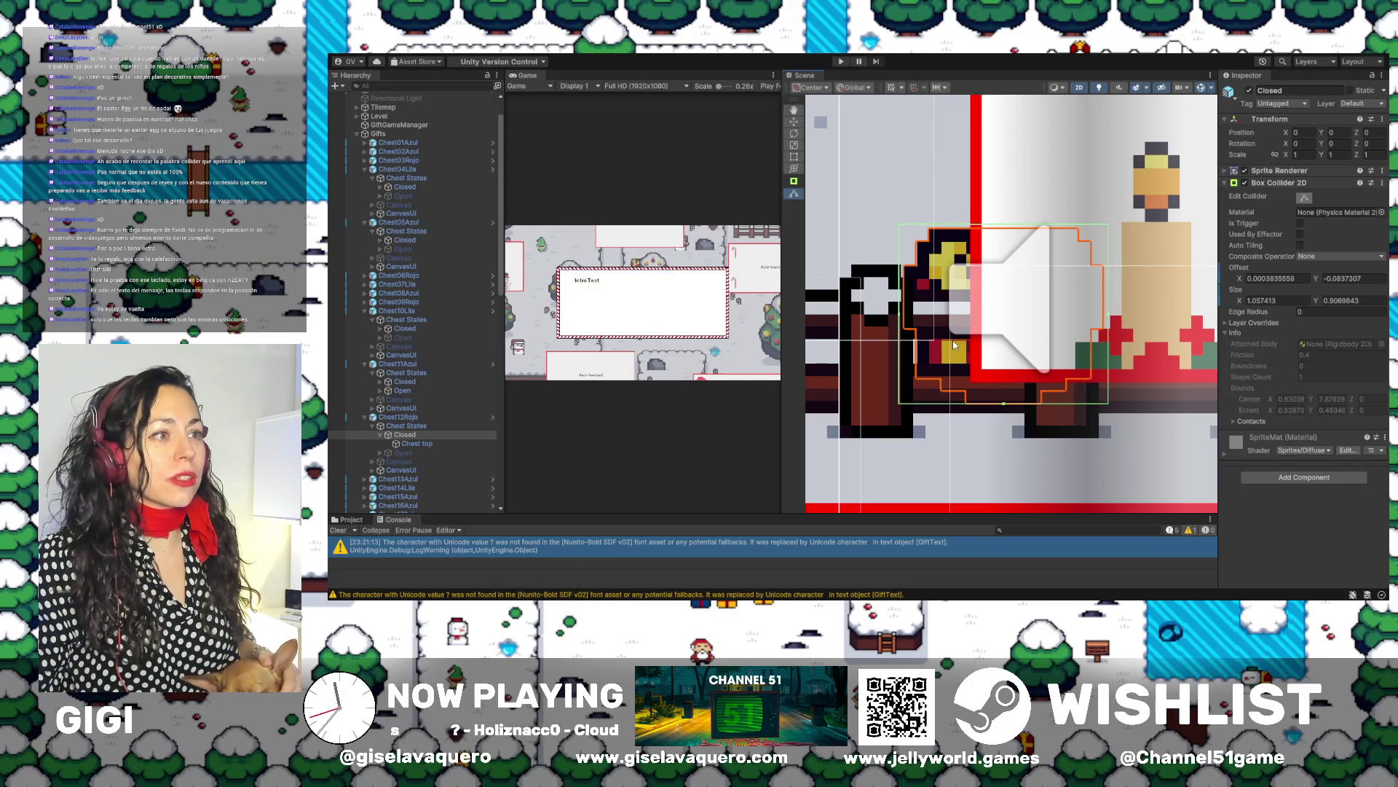
Enable Chest12Rojo's Open state and fit its collider to 1.023867 × 1.090265
{"action": "left_click", "coordinate": [416, 454]}
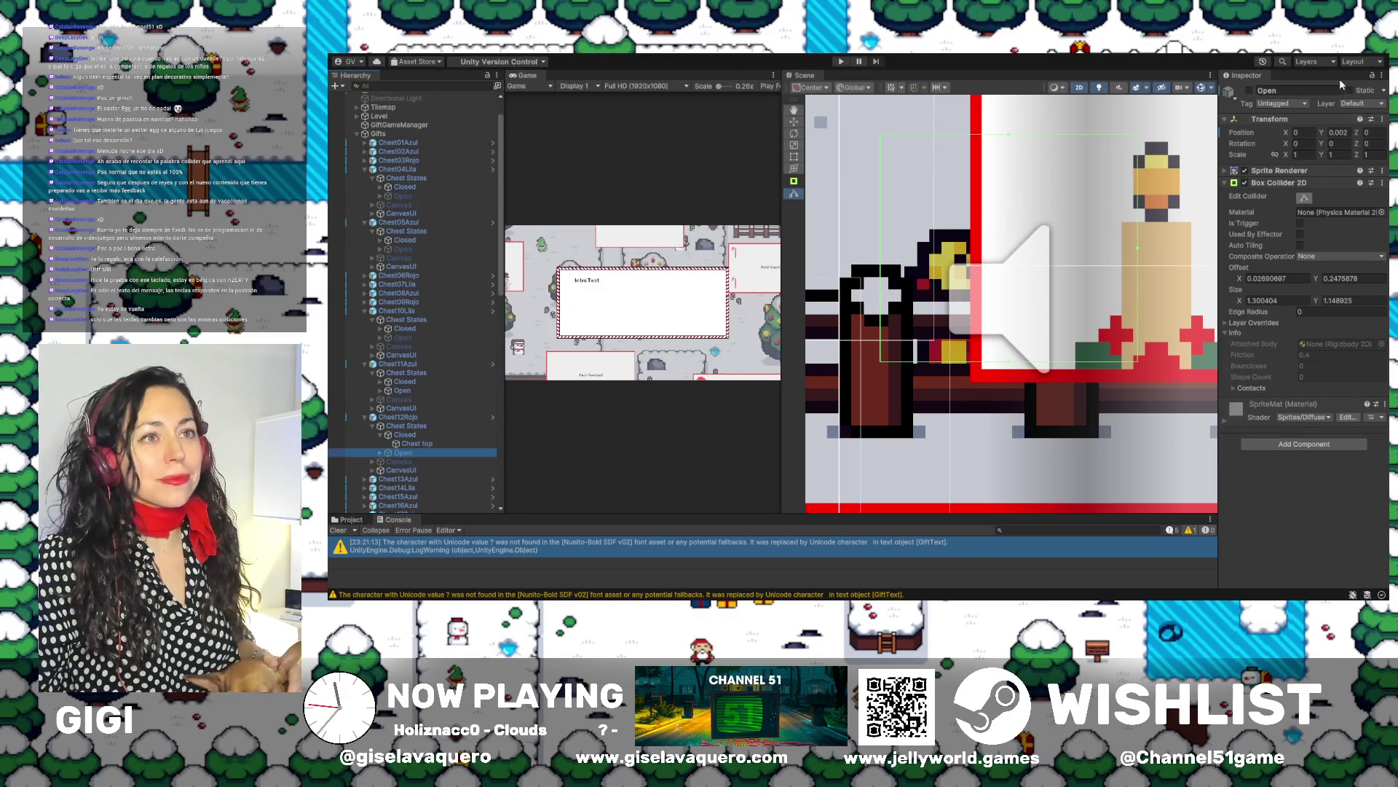
{"action": "left_click", "coordinate": [1249, 91]}
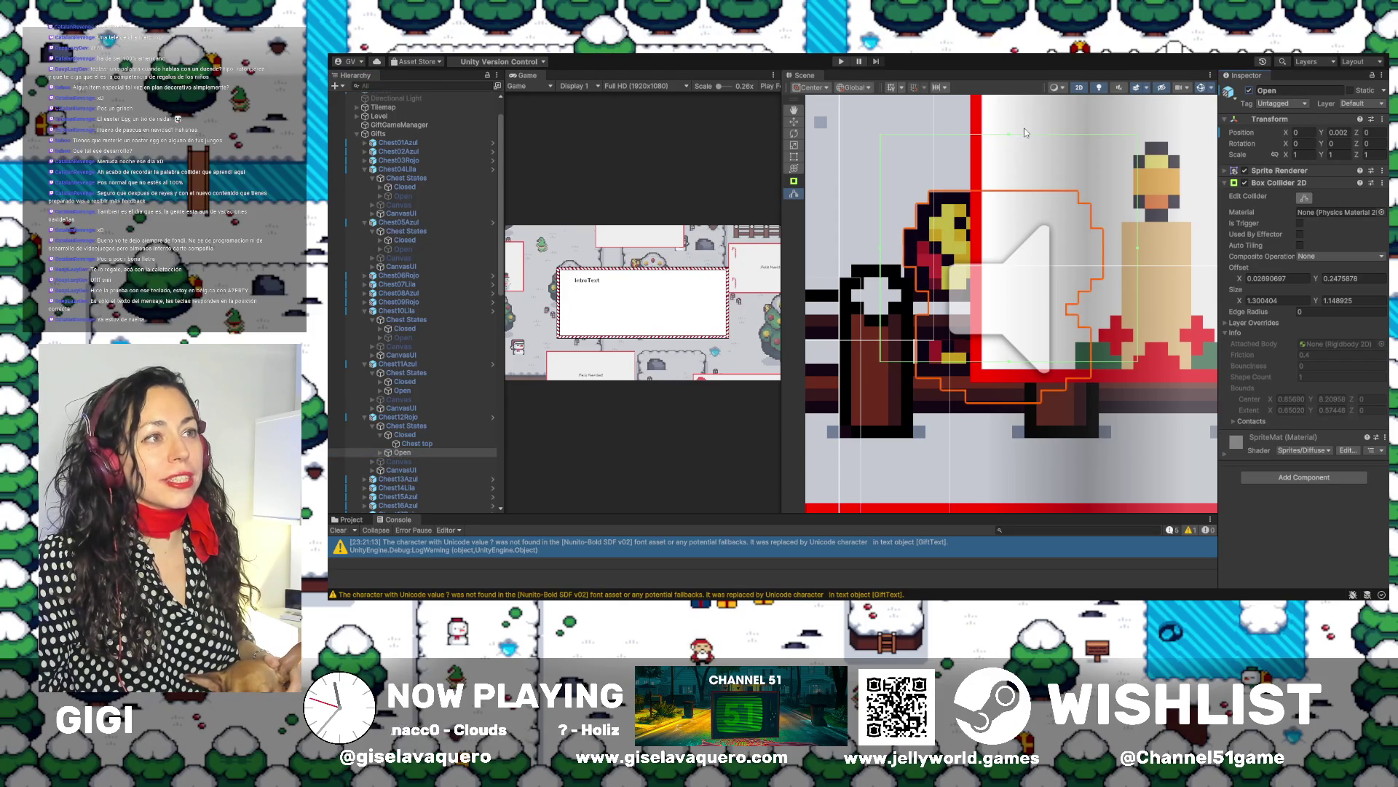
{"action": "left_click_drag", "start_coordinate": [1012, 136], "coordinate": [1010, 193]}
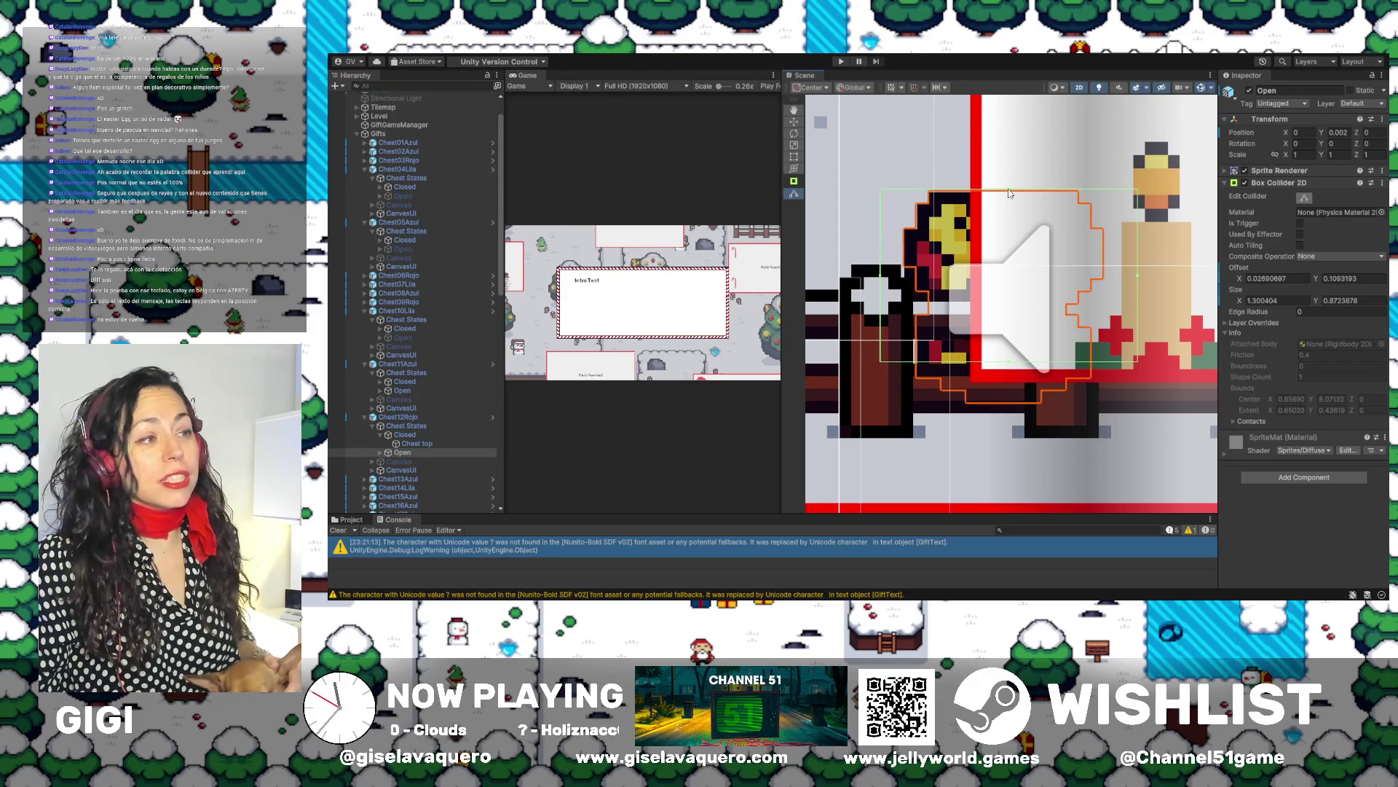
{"action": "left_click_drag", "start_coordinate": [882, 280], "coordinate": [906, 280]}
{"action": "left_click_drag", "start_coordinate": [1137, 279], "coordinate": [1107, 279]}
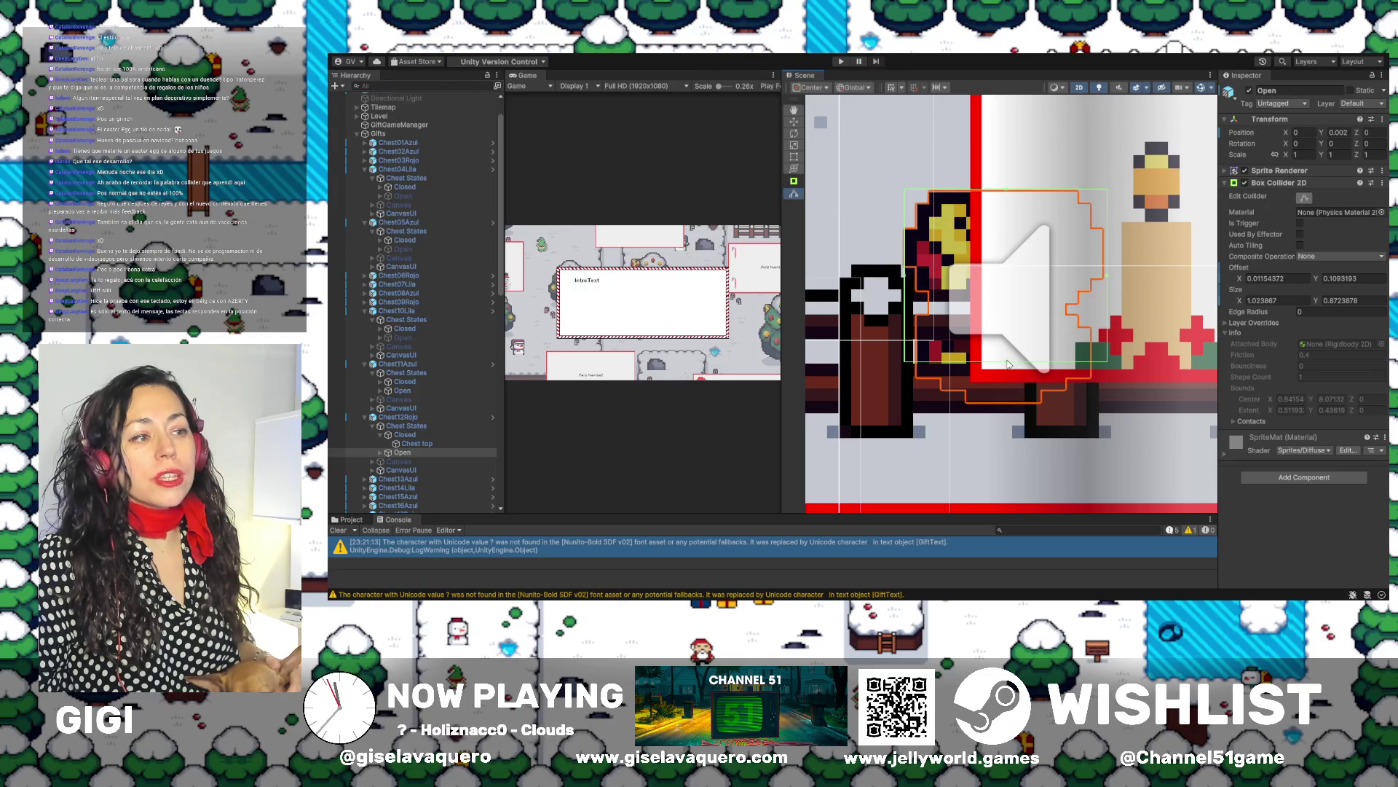
{"action": "left_click_drag", "start_coordinate": [1008, 364], "coordinate": [1010, 409]}
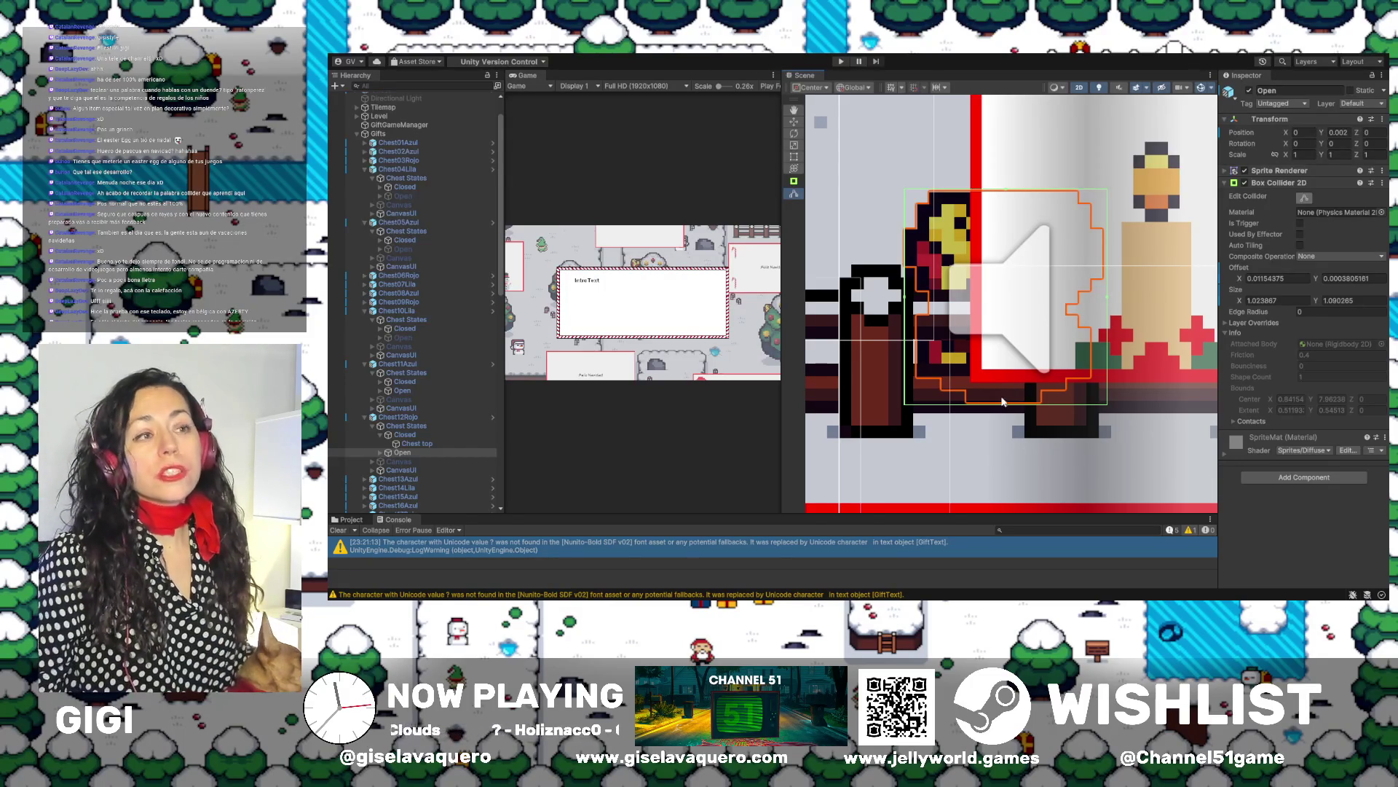
{"action": "scroll", "coordinate": [1013, 301], "scroll_direction": "down", "scroll_amount": 5}
Pan to the chests, then select and frame Chest13Azul's Closed state
{"action": "scroll", "coordinate": [1013, 302], "scroll_direction": "down", "scroll_amount": 3}
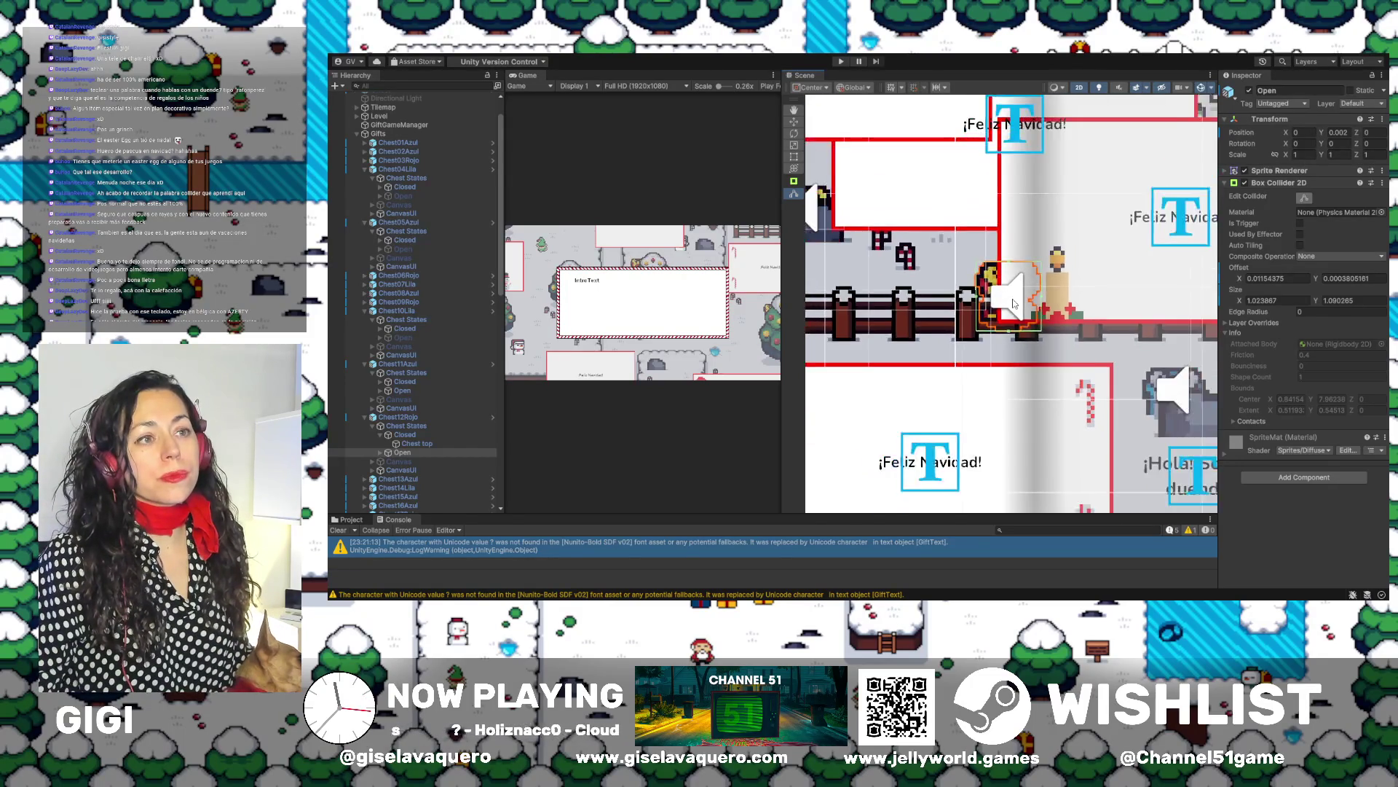
{"action": "scroll", "coordinate": [1053, 314], "scroll_direction": "up", "scroll_amount": 3}
{"action": "mouse_move", "coordinate": [1053, 314]}
{"action": "left_mouse_down"}
{"action": "mouse_move", "coordinate": [1103, 249]}
{"action": "mouse_move", "coordinate": [840, 396]}
{"action": "left_mouse_up"}
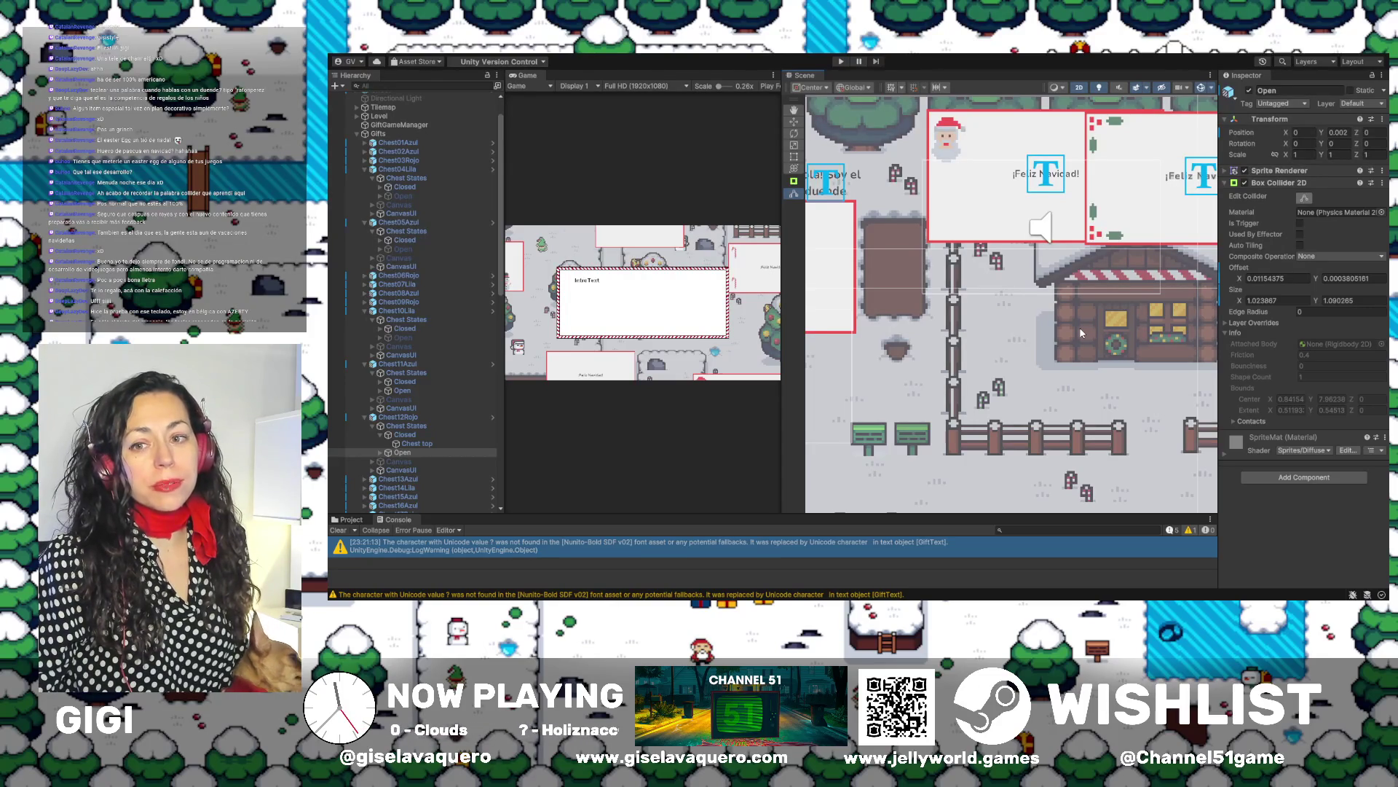
{"action": "scroll", "coordinate": [1081, 332], "scroll_direction": "down", "scroll_amount": 5}
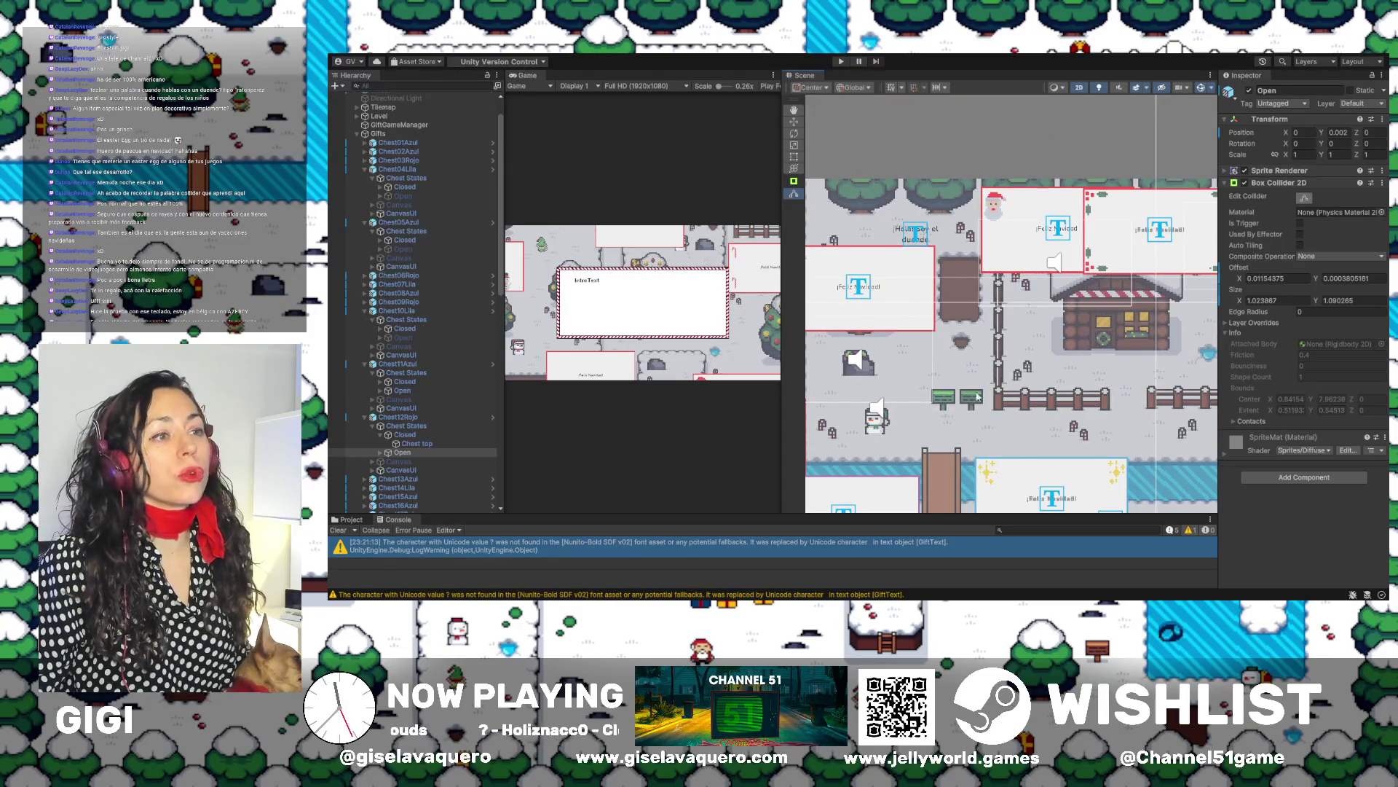
{"action": "left_click", "coordinate": [390, 417]}
{"action": "left_click", "coordinate": [364, 418]}
{"action": "double_click", "coordinate": [363, 427]}
{"action": "left_click", "coordinate": [364, 427]}
{"action": "double_click", "coordinate": [404, 445]}
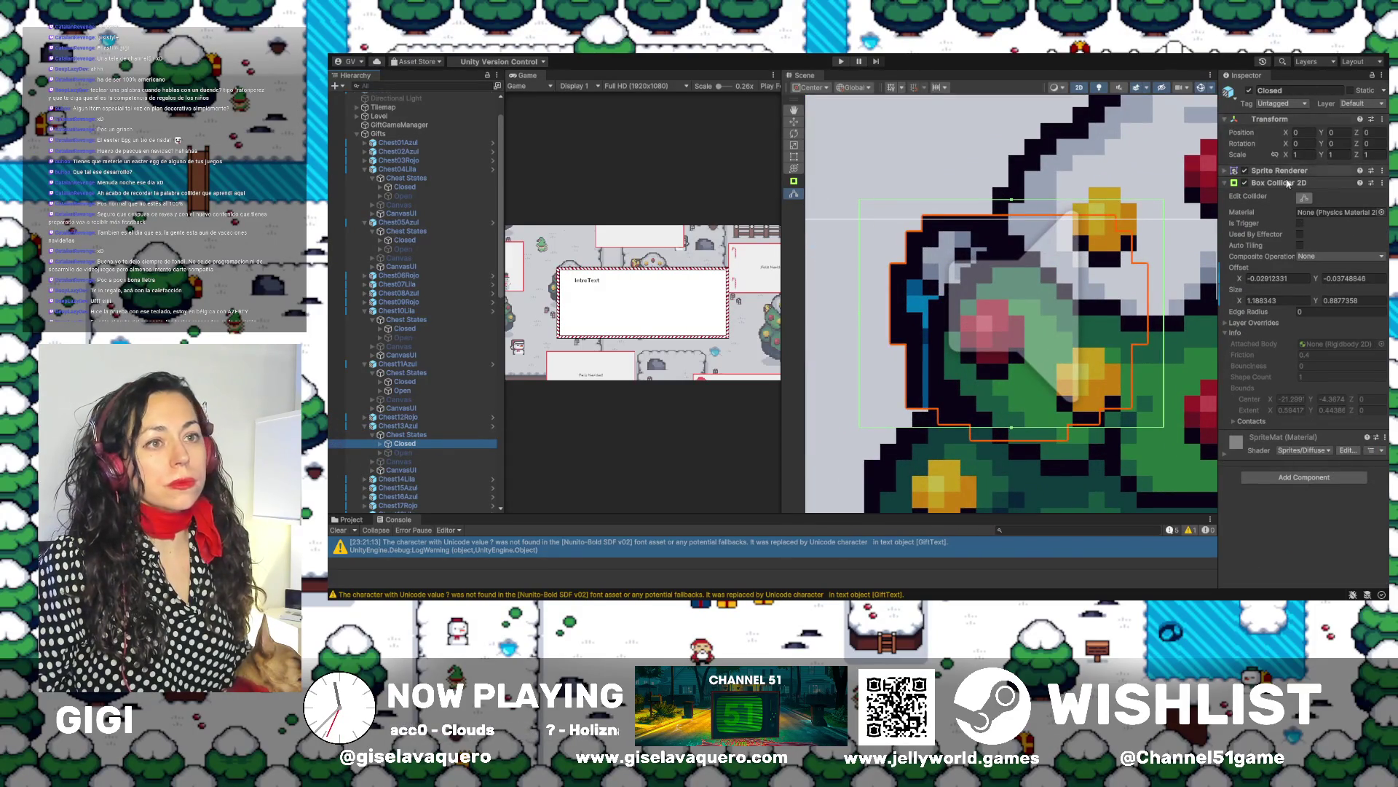
Drag Chest13Azul's Closed collider top and bottom edges onto the sprite, then frame Chest11Azul's Open state
{"action": "key", "text": "w"}
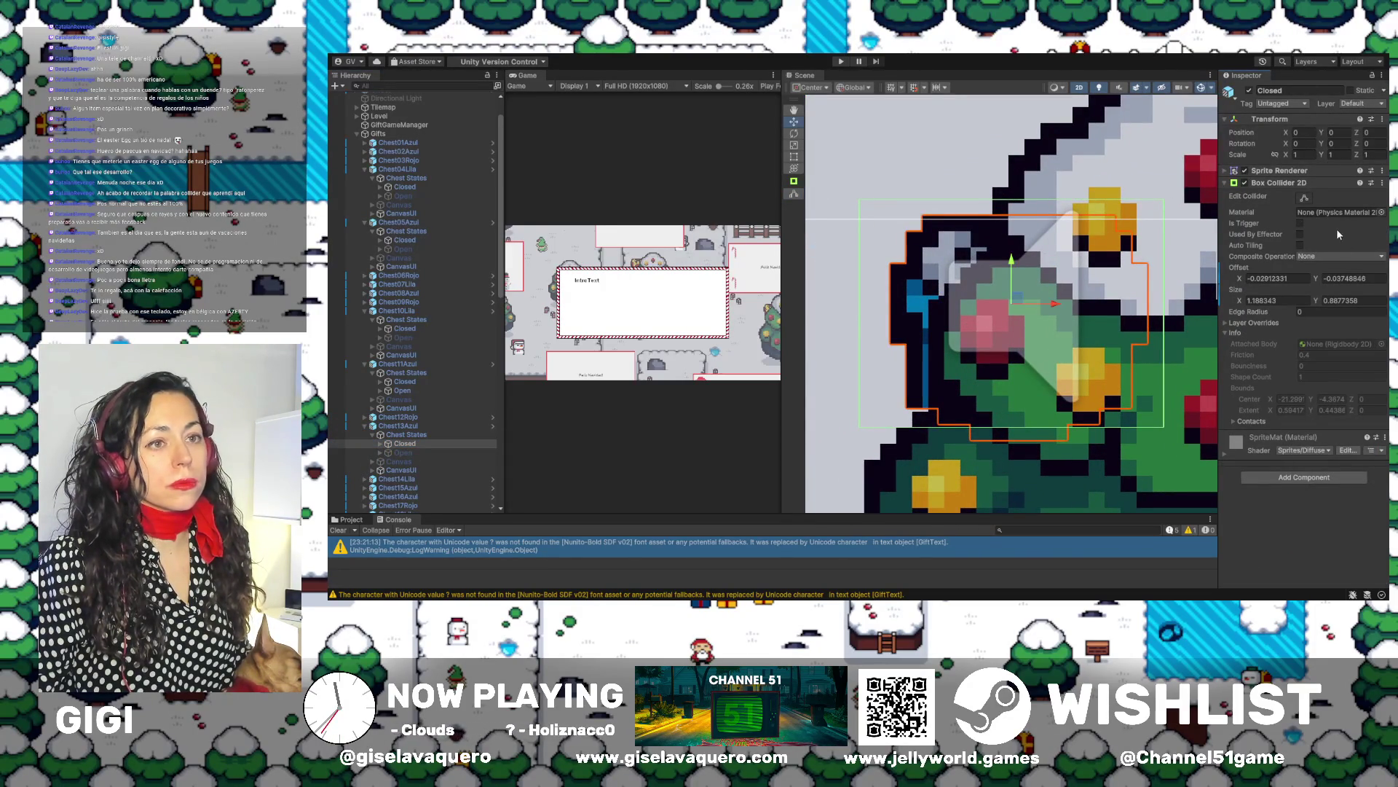
{"action": "left_click", "coordinate": [1300, 197]}
{"action": "left_click_drag", "start_coordinate": [1012, 202], "coordinate": [1011, 218]}
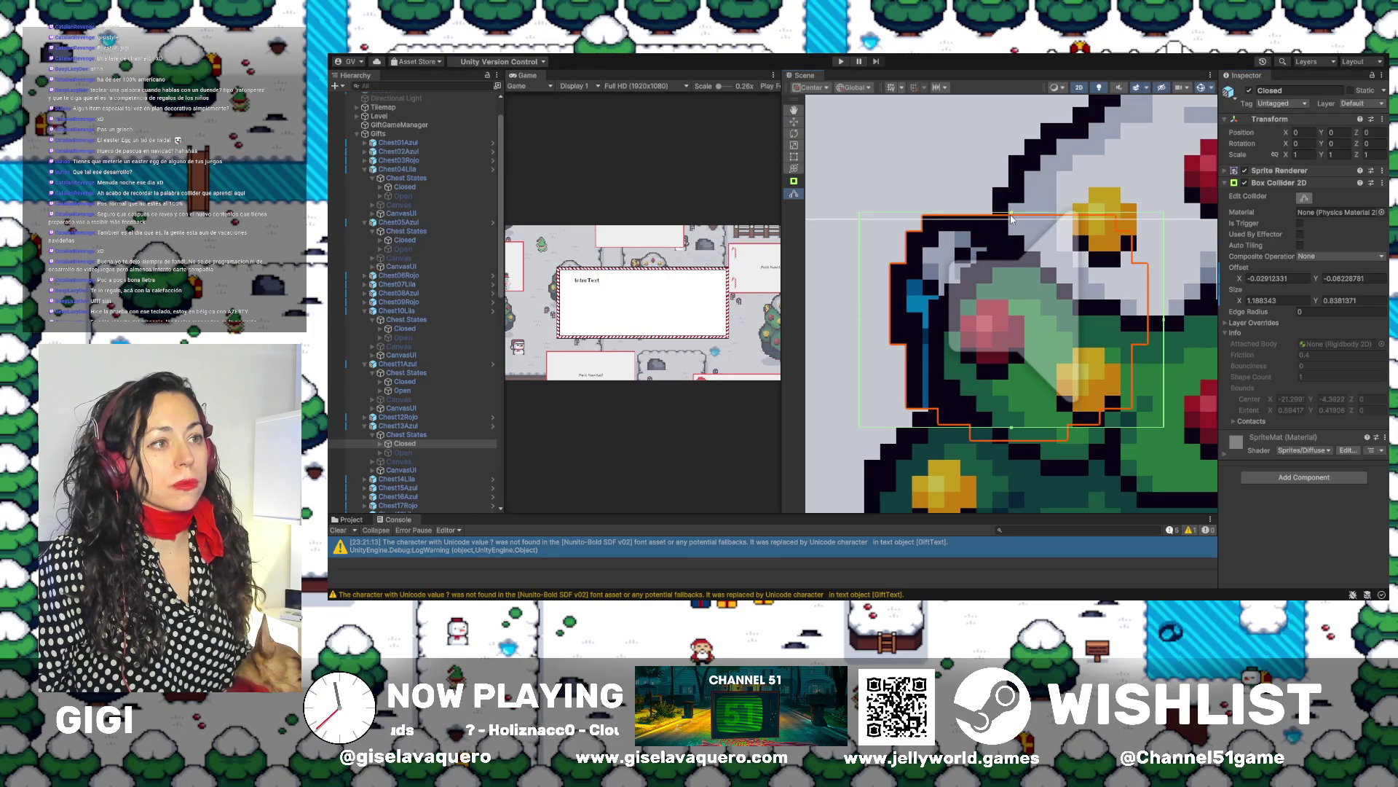
{"action": "left_click", "coordinate": [1011, 429]}
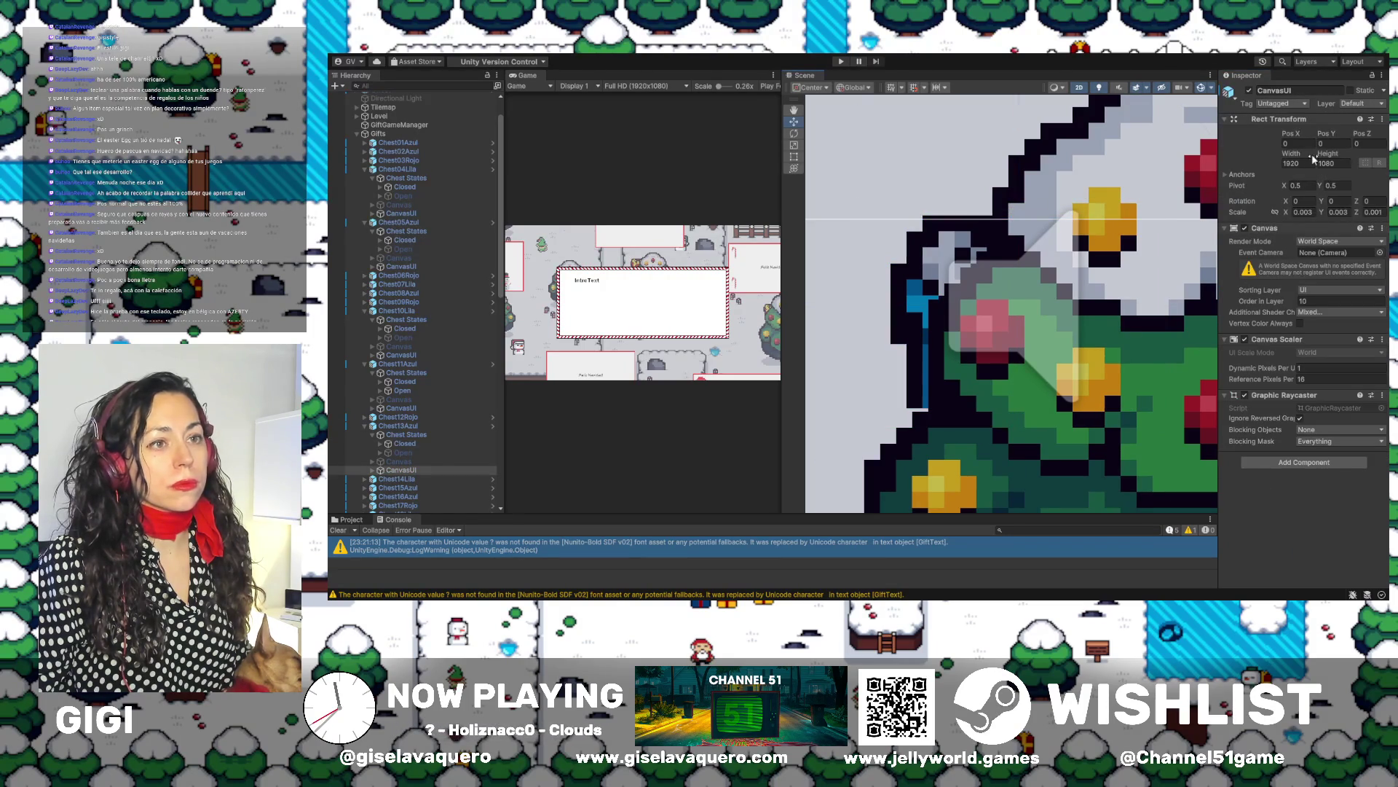
{"action": "left_click", "coordinate": [400, 470]}
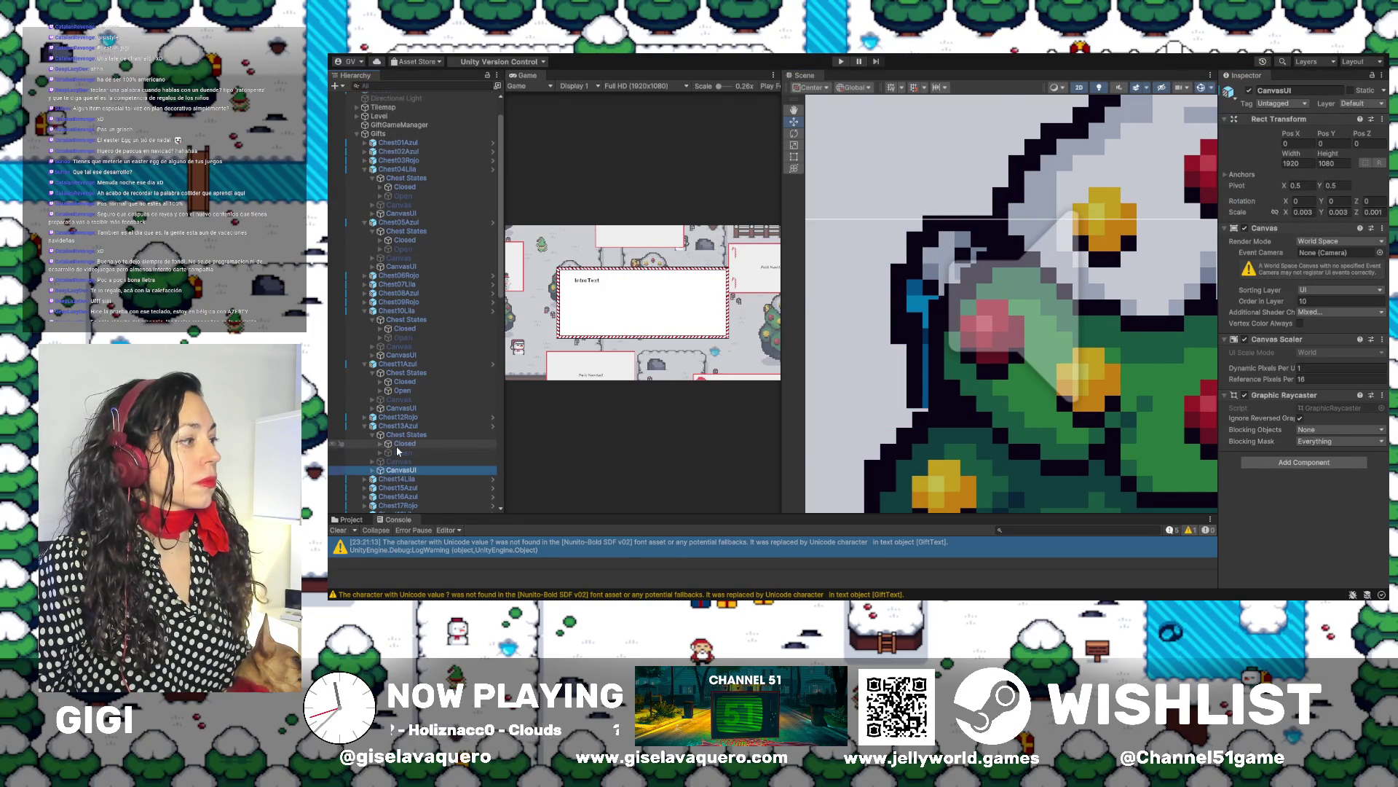
{"action": "left_click", "coordinate": [400, 444]}
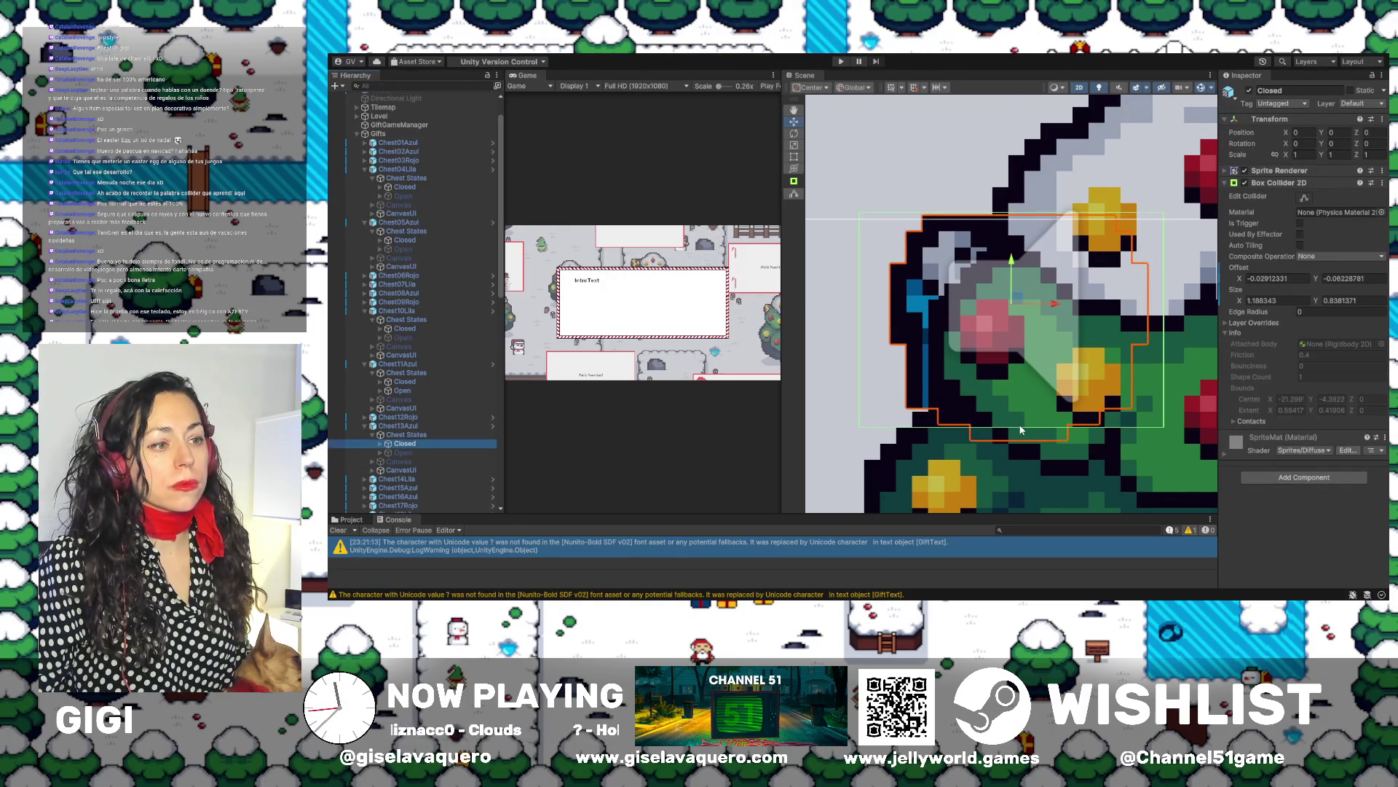
{"action": "left_click", "coordinate": [1305, 198]}
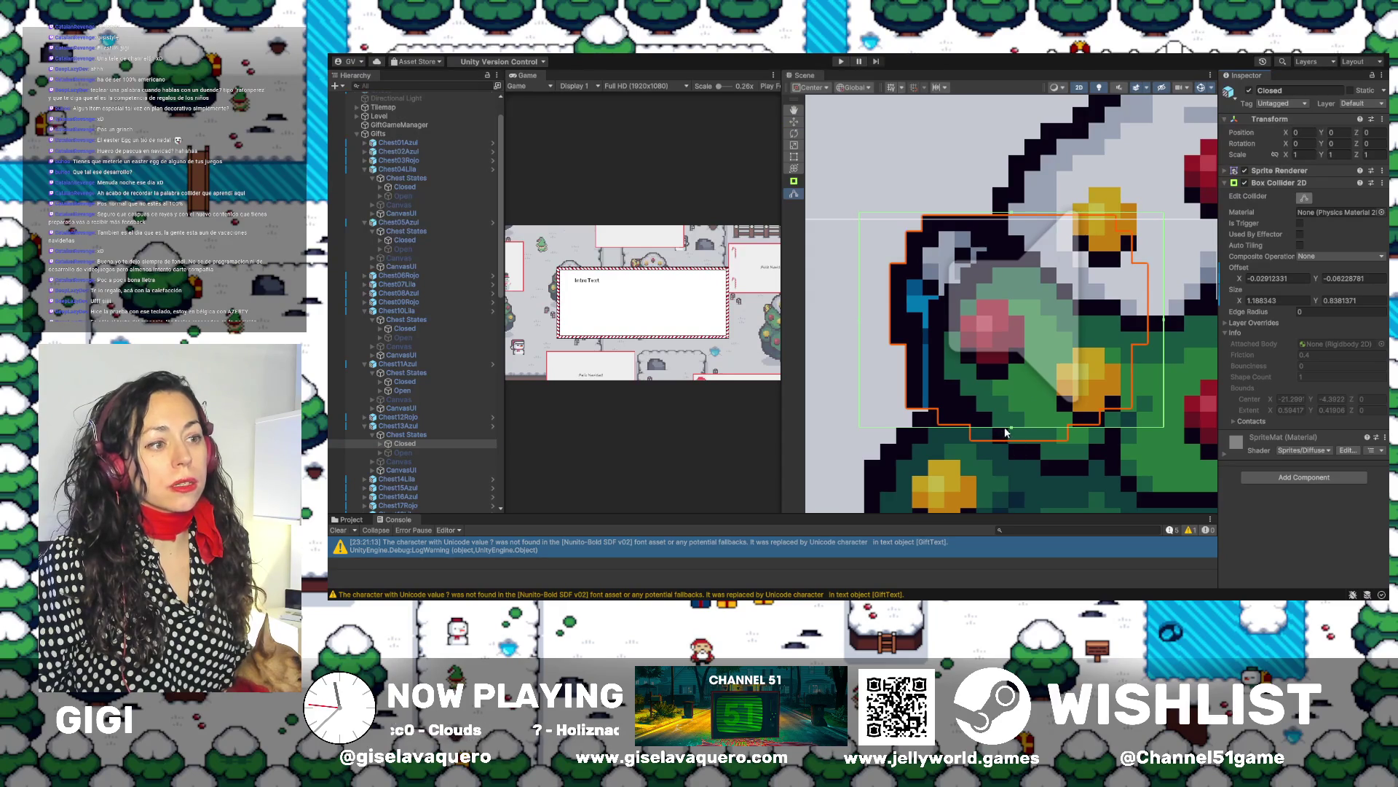
{"action": "left_click_drag", "start_coordinate": [1011, 428], "coordinate": [1011, 442]}
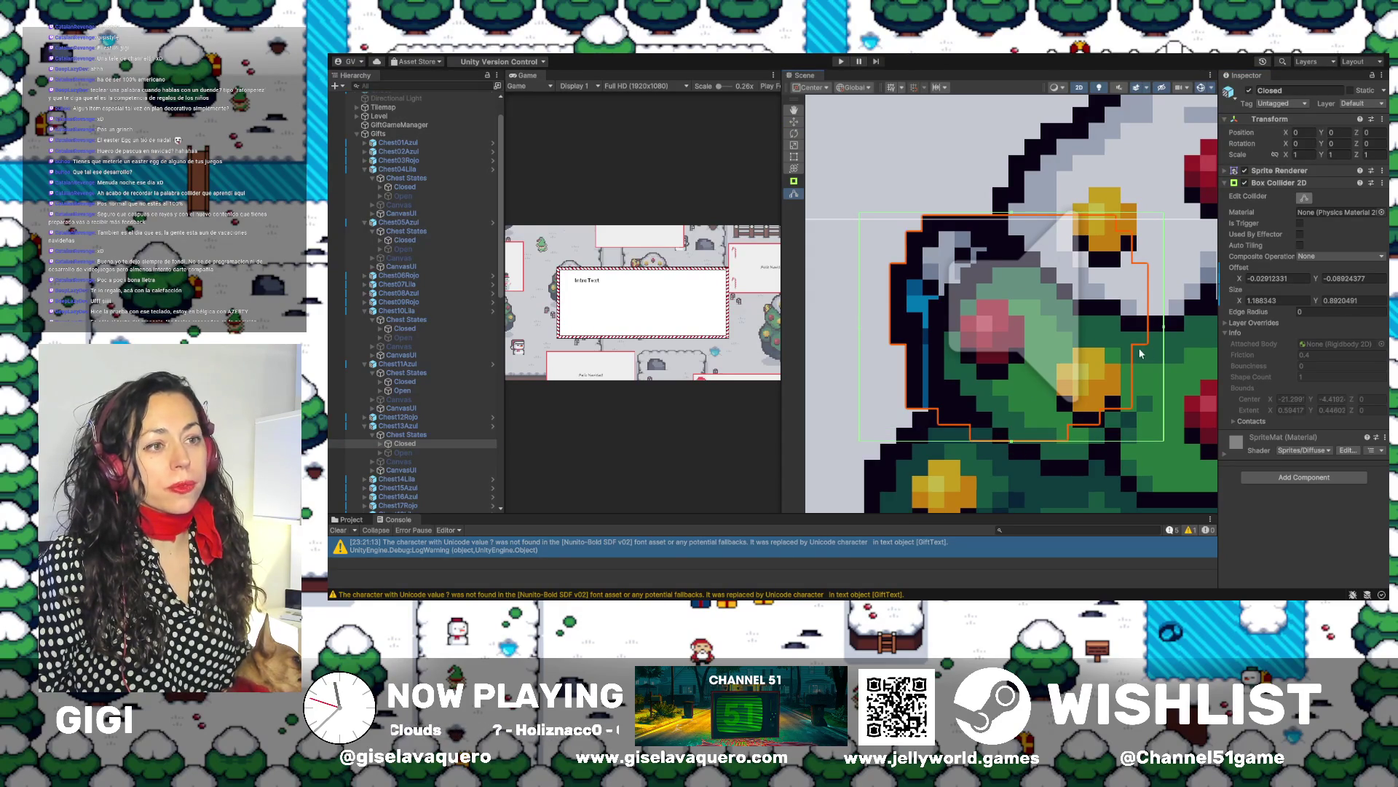
{"action": "left_click", "coordinate": [1159, 333]}
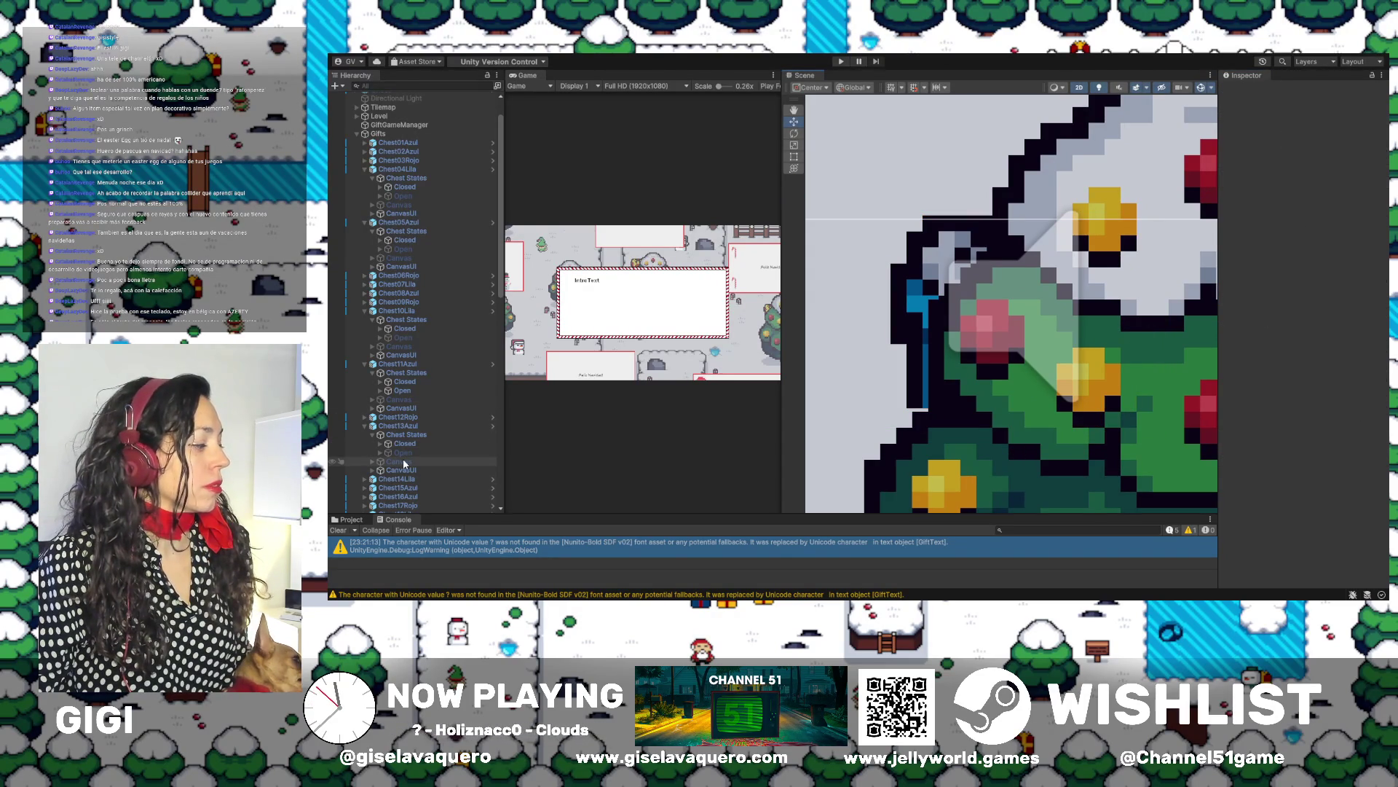
{"action": "left_click", "coordinate": [404, 390]}
{"action": "key", "text": "f"}
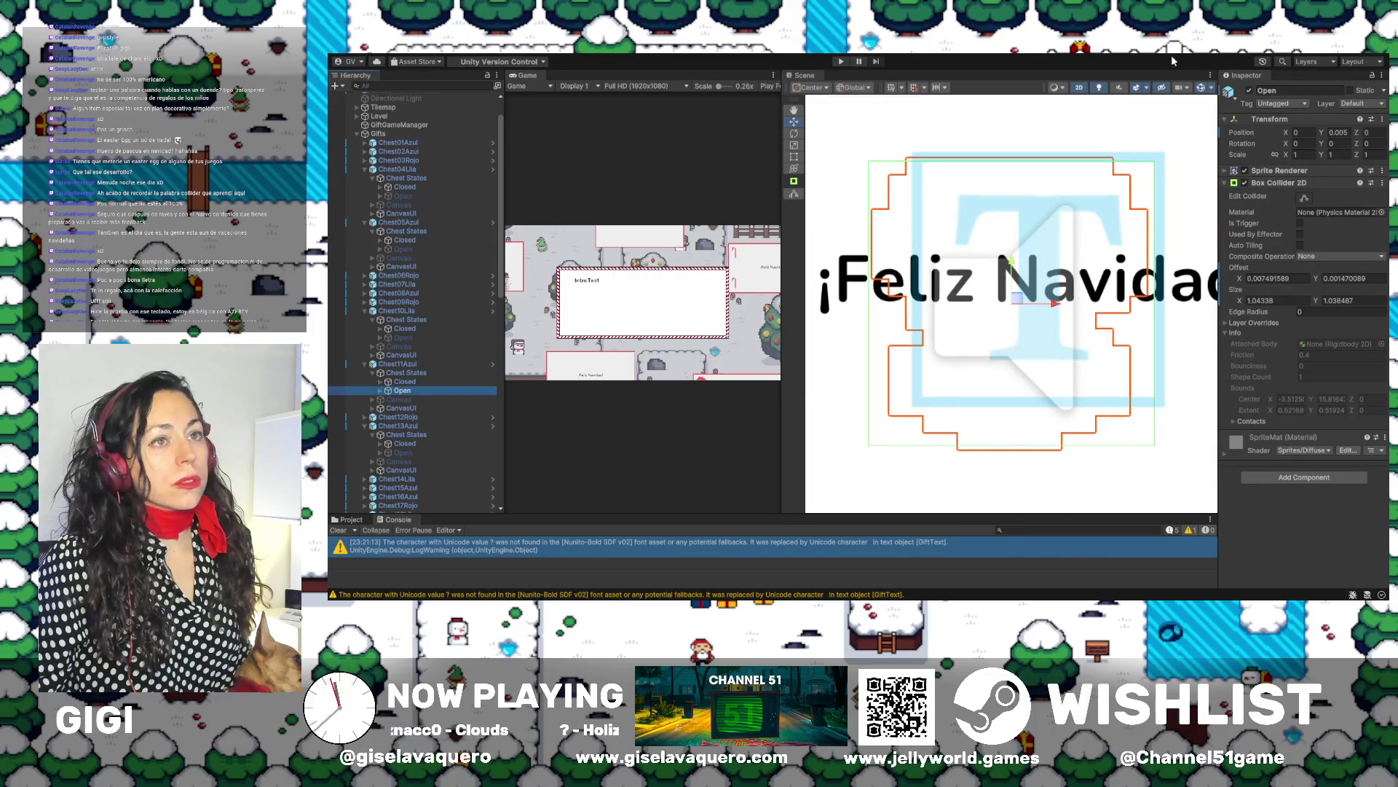
Deactivate Chest11Azul's Open state, then select and frame its Closed object
{"action": "left_click", "coordinate": [1250, 90]}
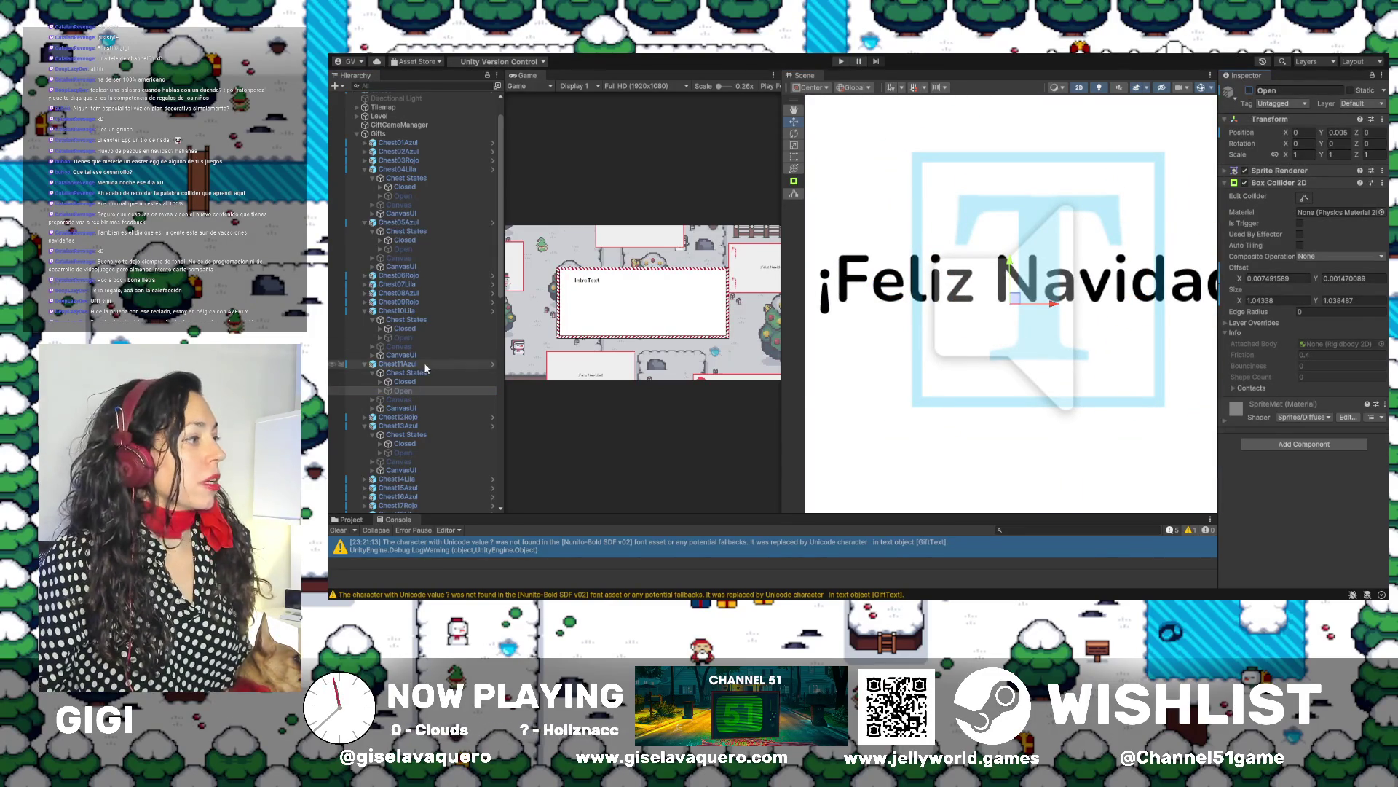
{"action": "left_click", "coordinate": [399, 417]}
{"action": "key", "text": "f"}
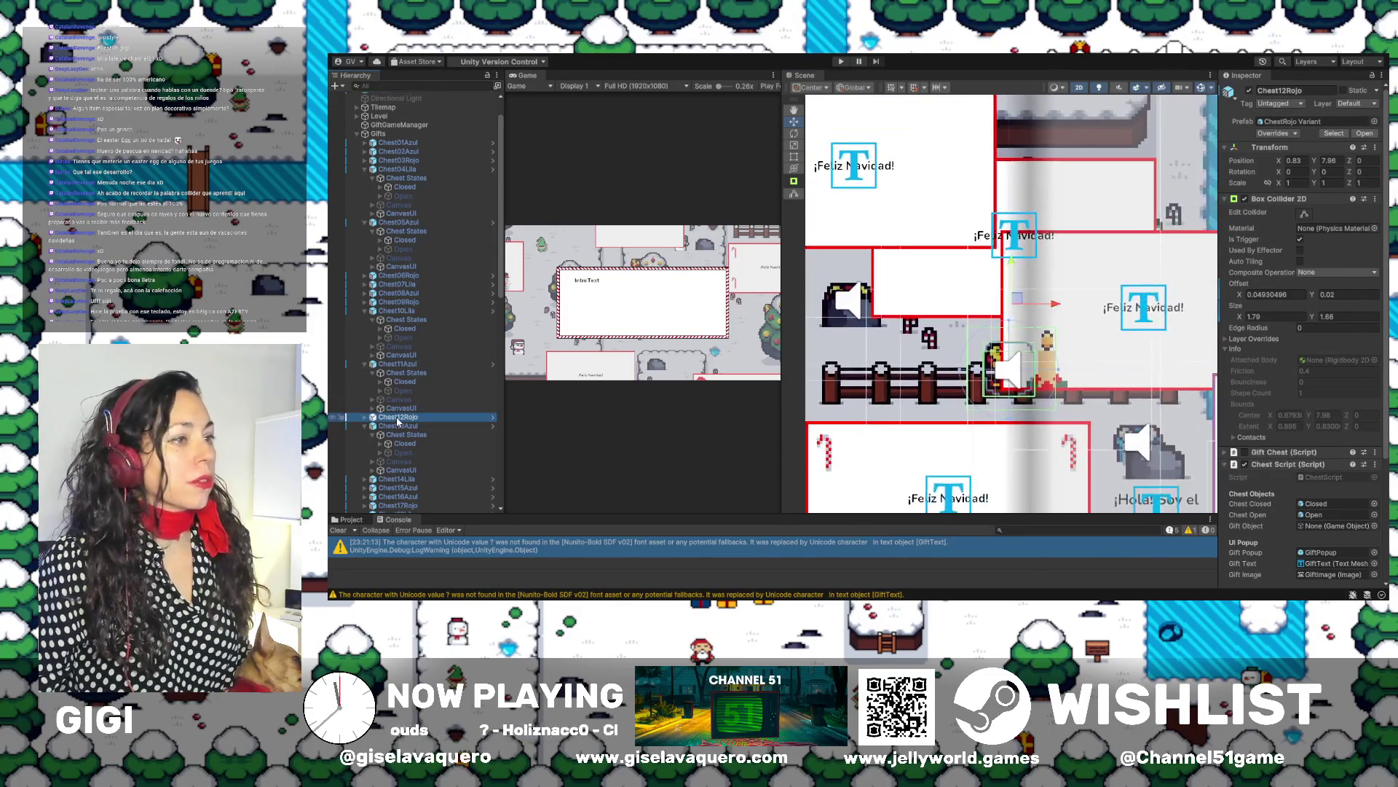
{"action": "key", "text": "f"}
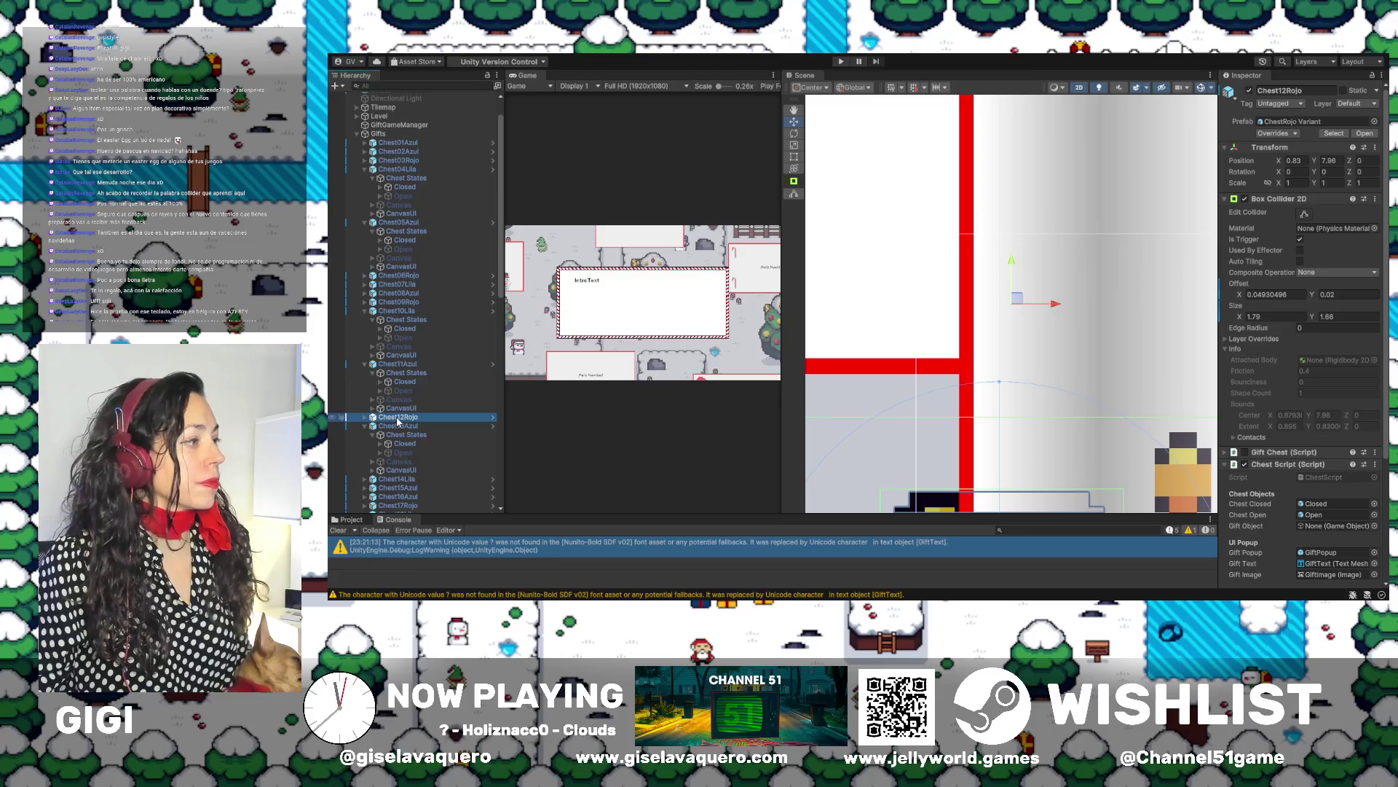
{"action": "double_click", "coordinate": [404, 382]}
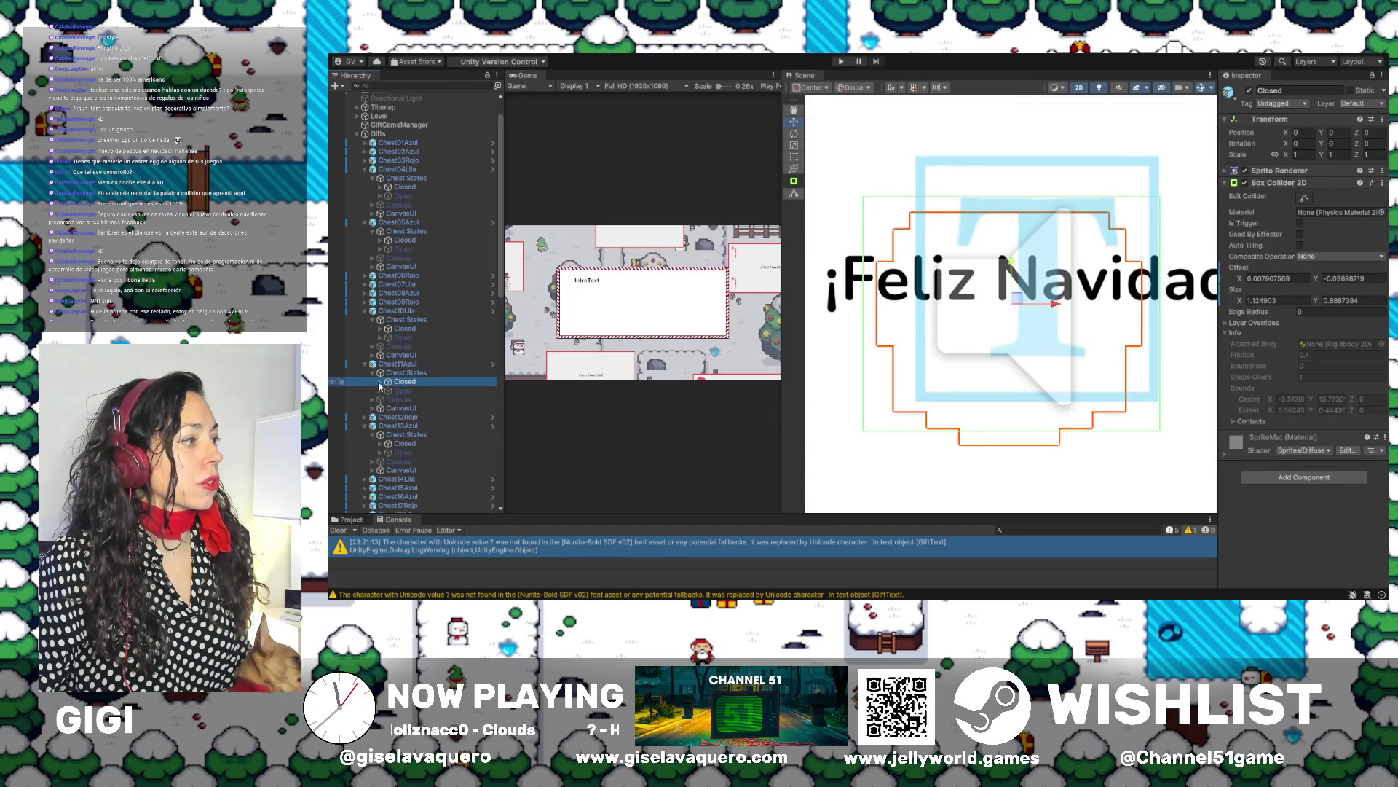
{"action": "left_click", "coordinate": [380, 382]}
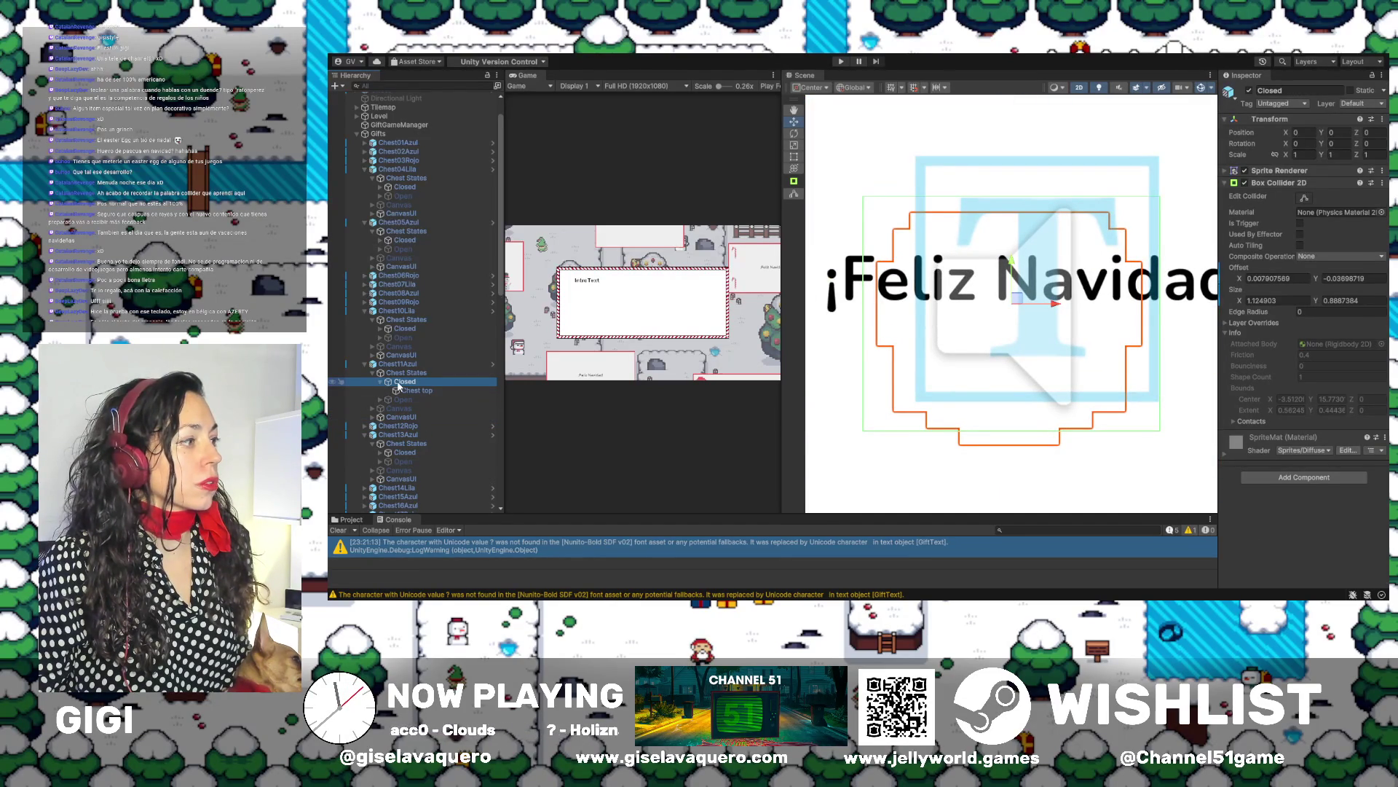
Pull the Closed collider's top, right, left and bottom edges onto the closed chest (about 1.02 × 0.89)
{"action": "left_click", "coordinate": [1304, 197]}
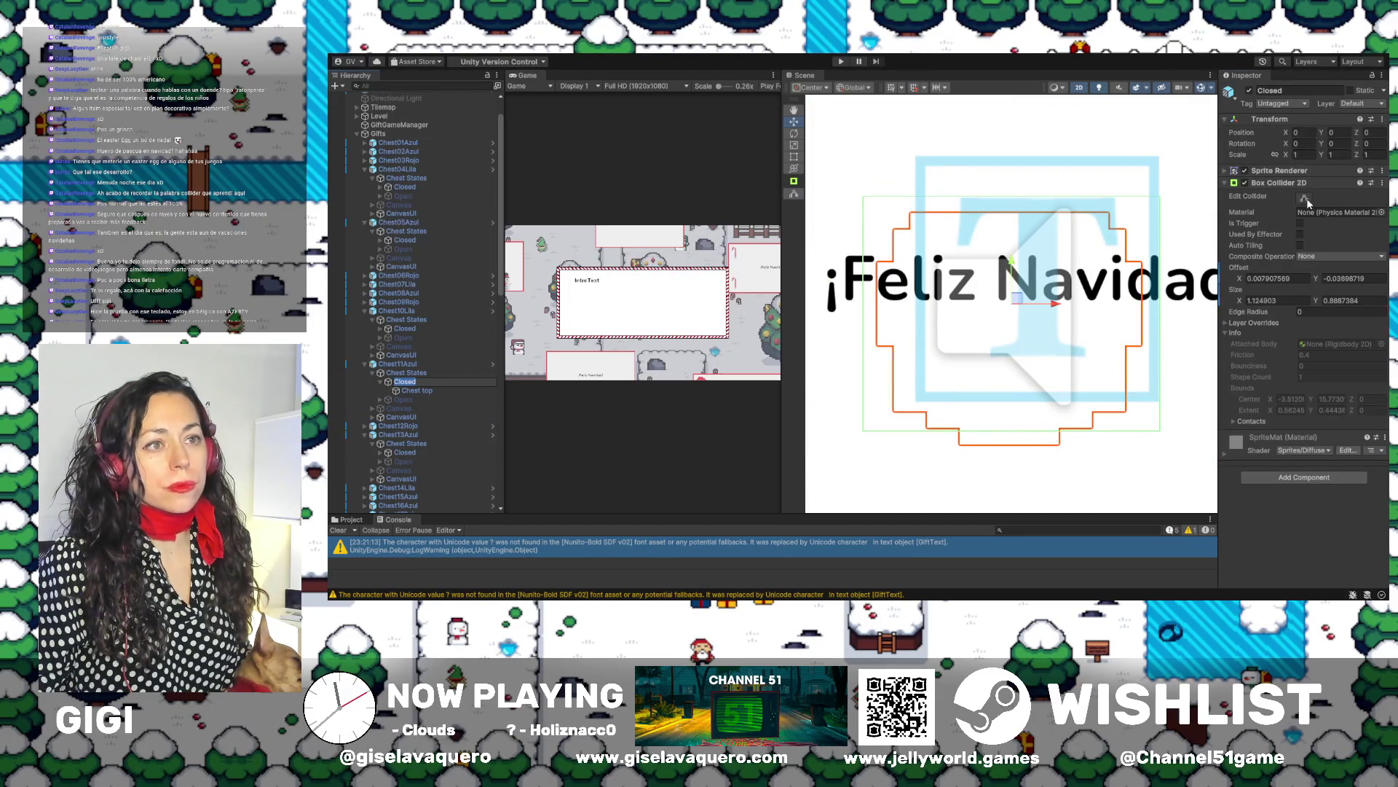
{"action": "left_click_drag", "start_coordinate": [1012, 198], "coordinate": [1014, 213]}
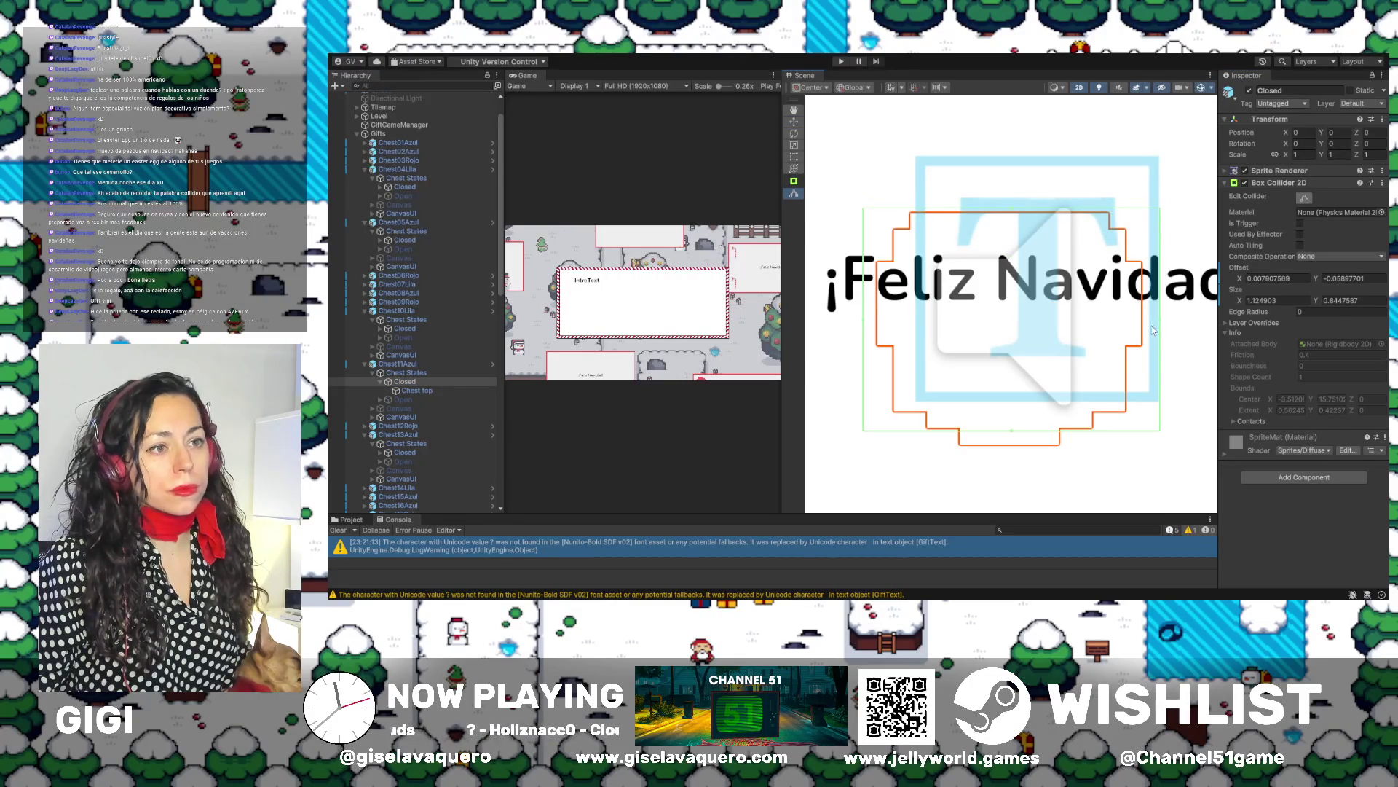
{"action": "left_click_drag", "start_coordinate": [1162, 324], "coordinate": [1147, 324]}
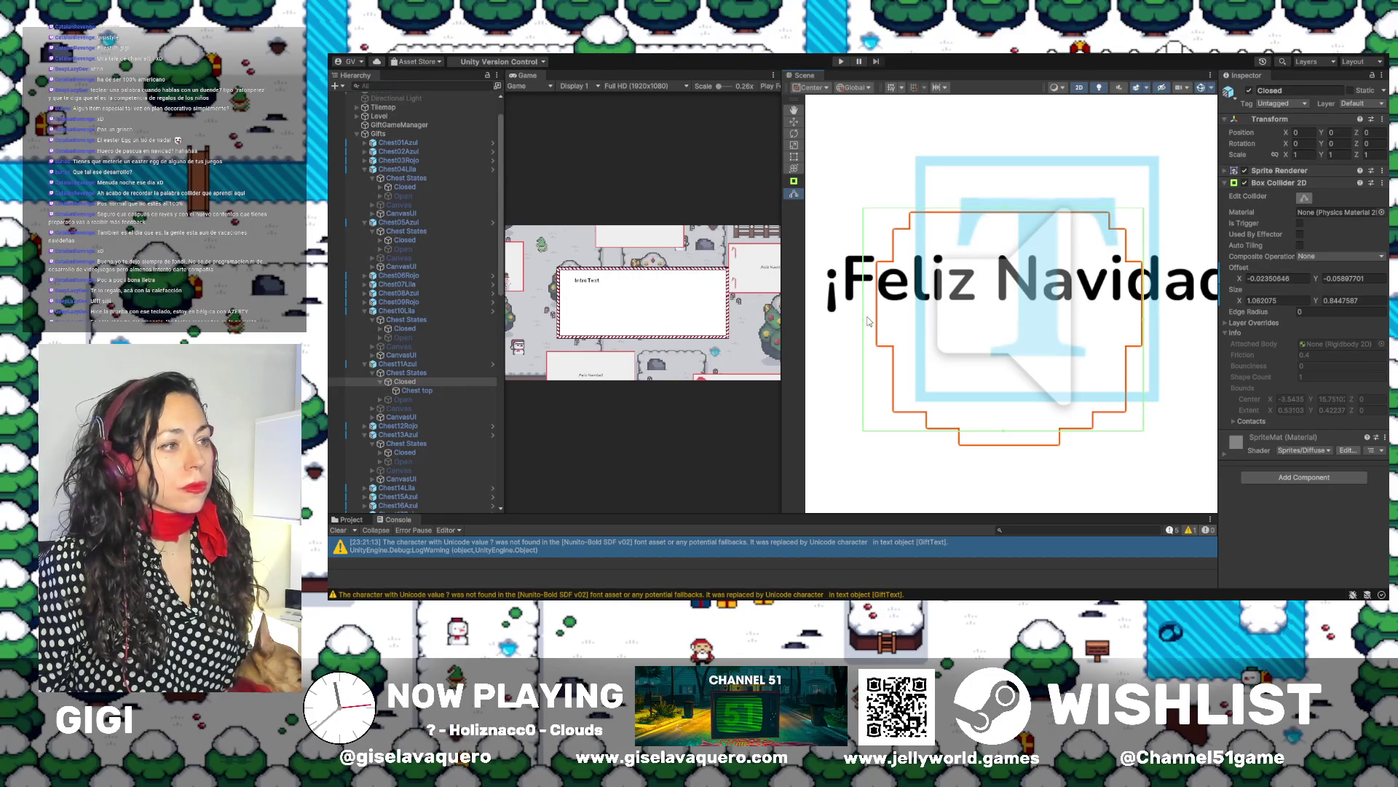
{"action": "left_click_drag", "start_coordinate": [865, 321], "coordinate": [876, 324]}
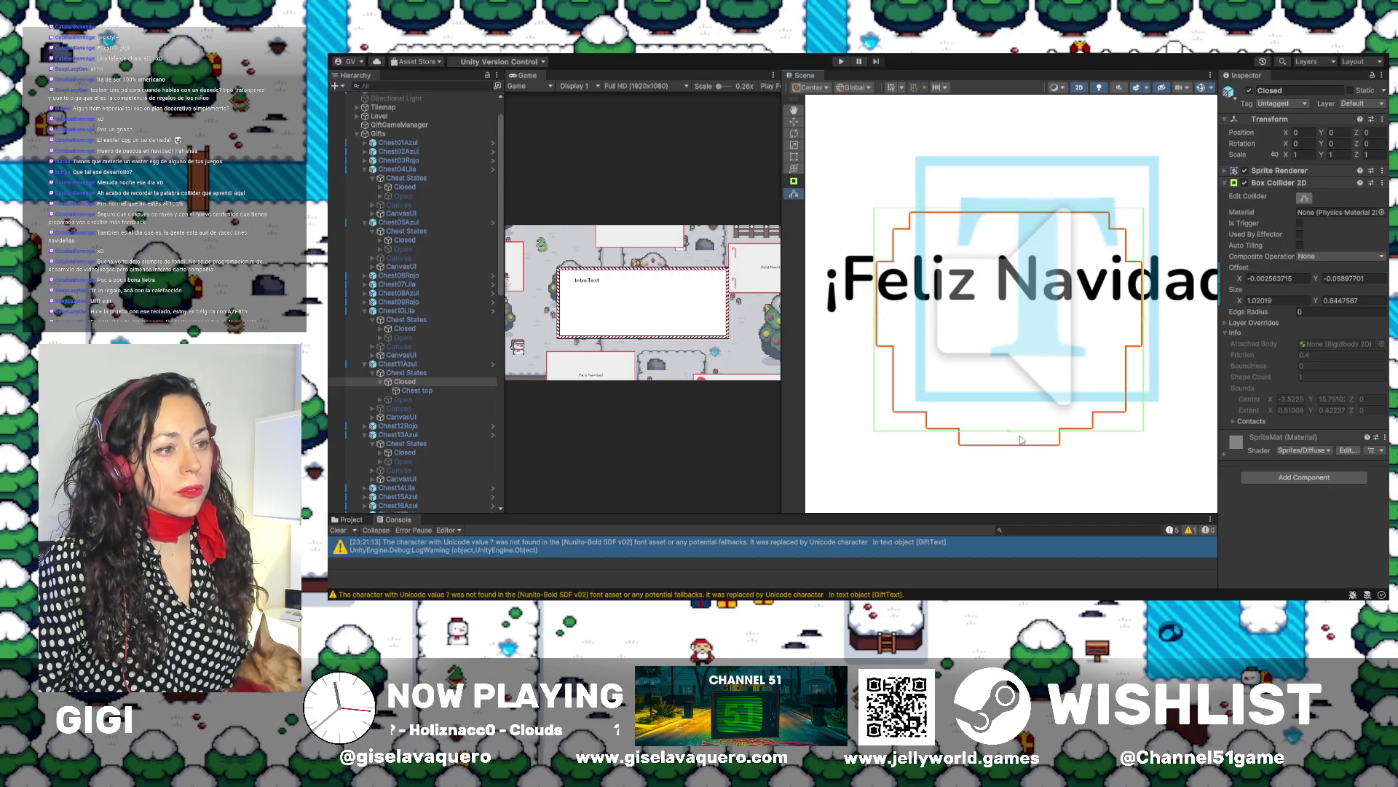
{"action": "left_click_drag", "start_coordinate": [1011, 431], "coordinate": [1010, 449]}
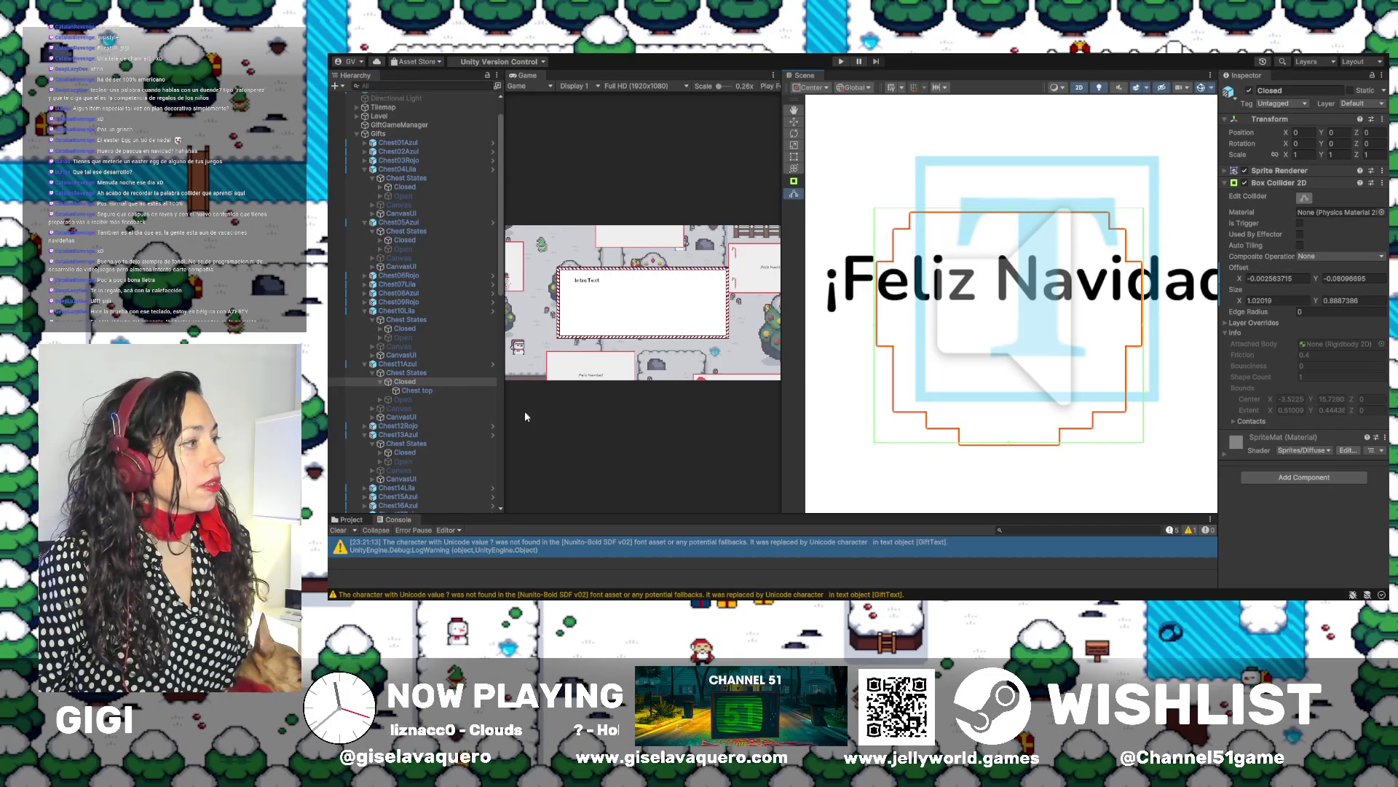
{"action": "left_click", "coordinate": [380, 383]}
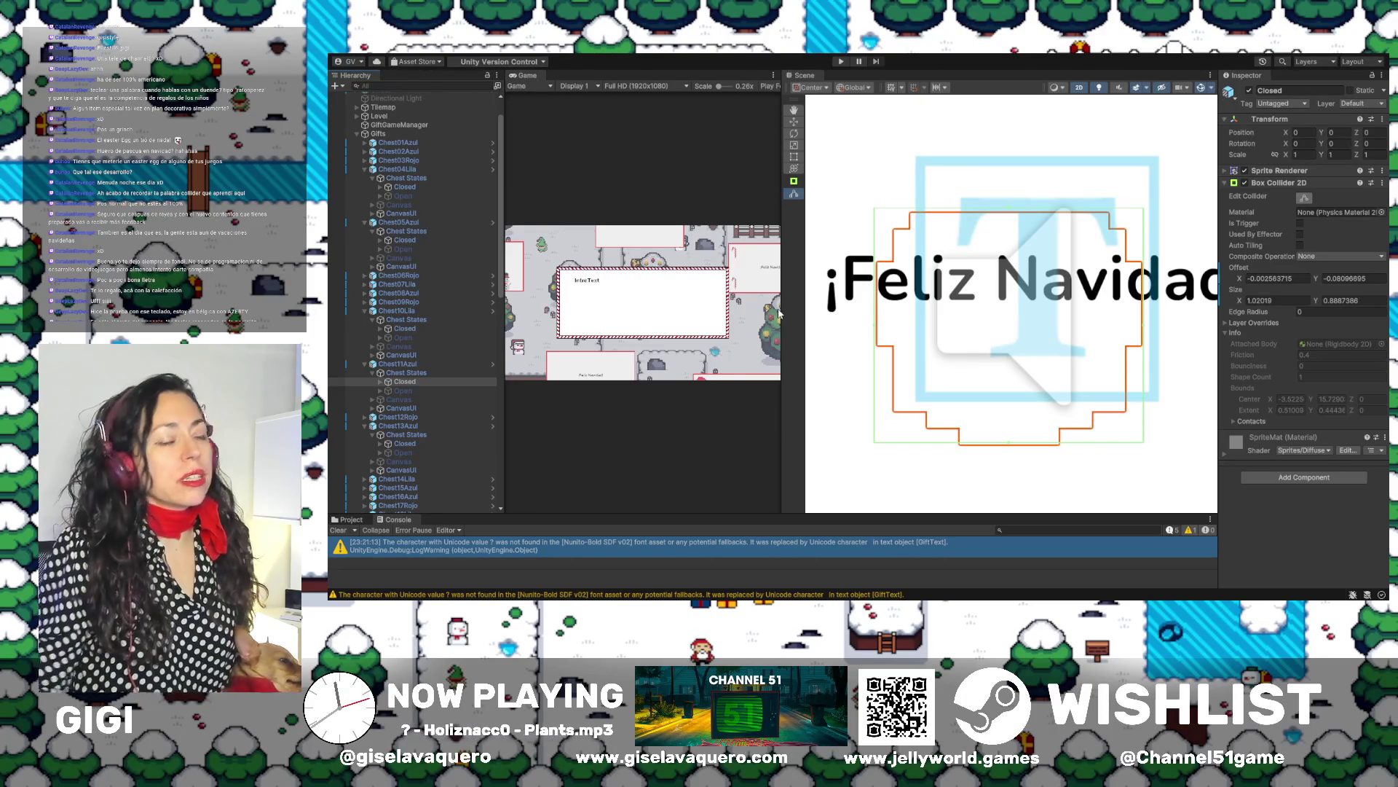
Drag the Game/Scene splitter to widen the Scene view around the chest collider and ¡Feliz Navidad! greeting
{"action": "left_click_drag", "start_coordinate": [787, 279], "coordinate": [949, 279]}
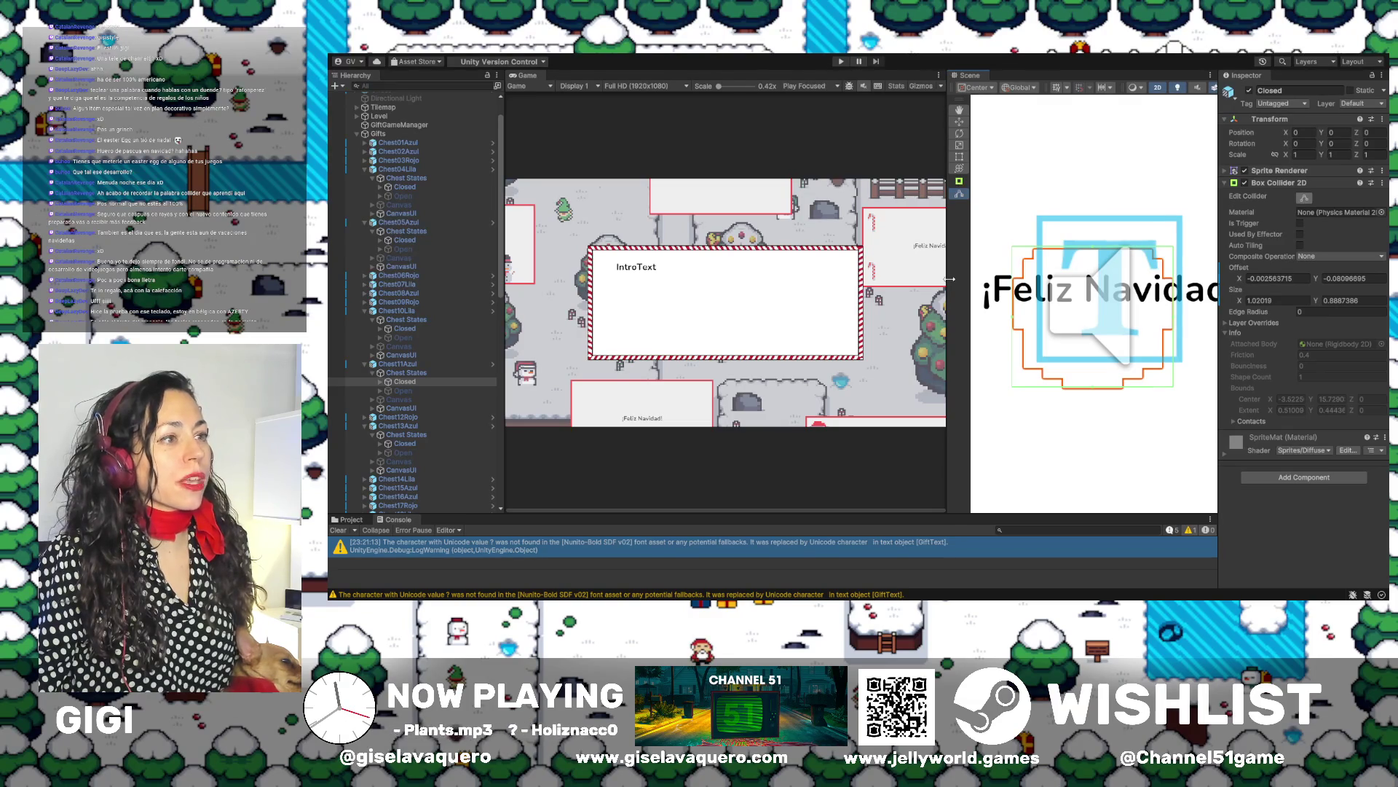
{"action": "left_click_drag", "start_coordinate": [948, 279], "coordinate": [930, 277]}
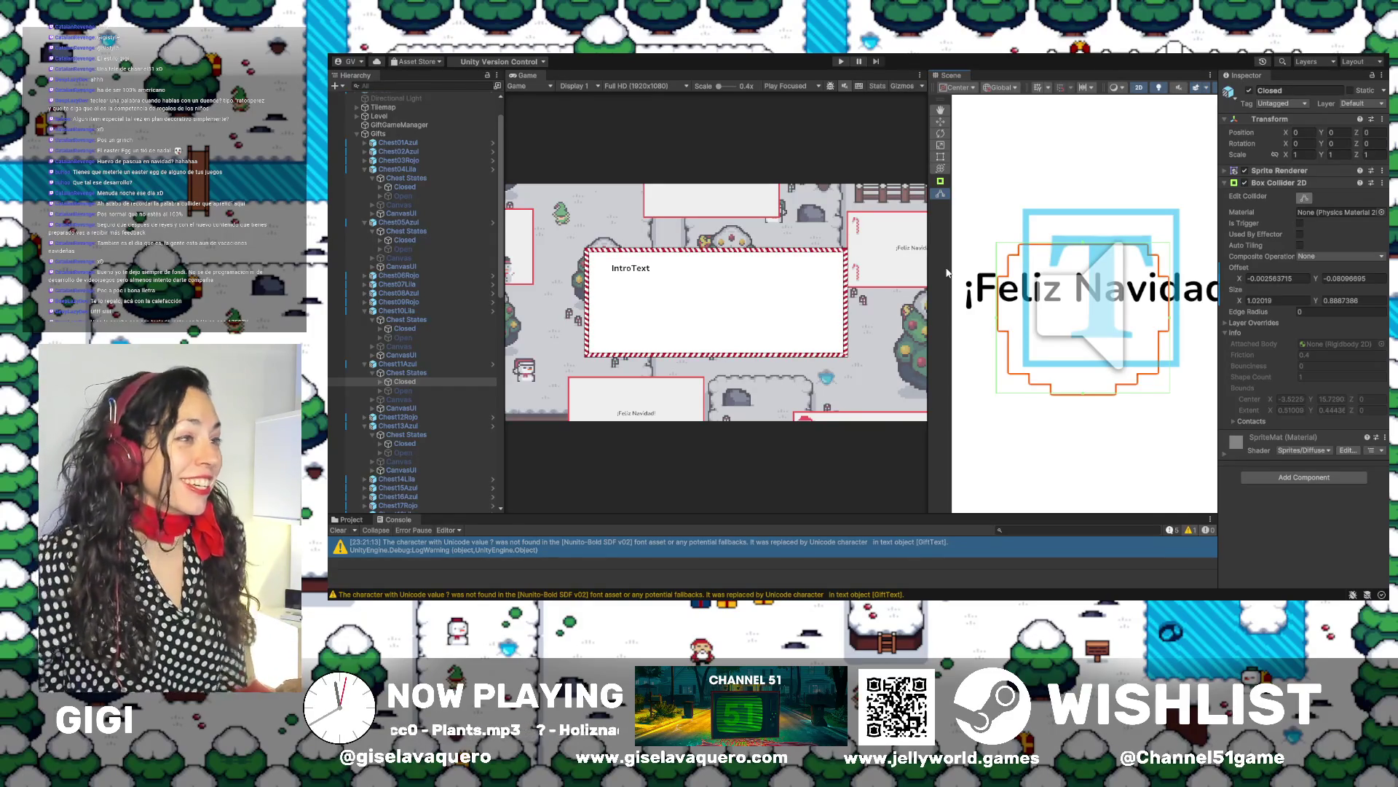
{"action": "left_click_drag", "start_coordinate": [929, 240], "coordinate": [704, 291]}
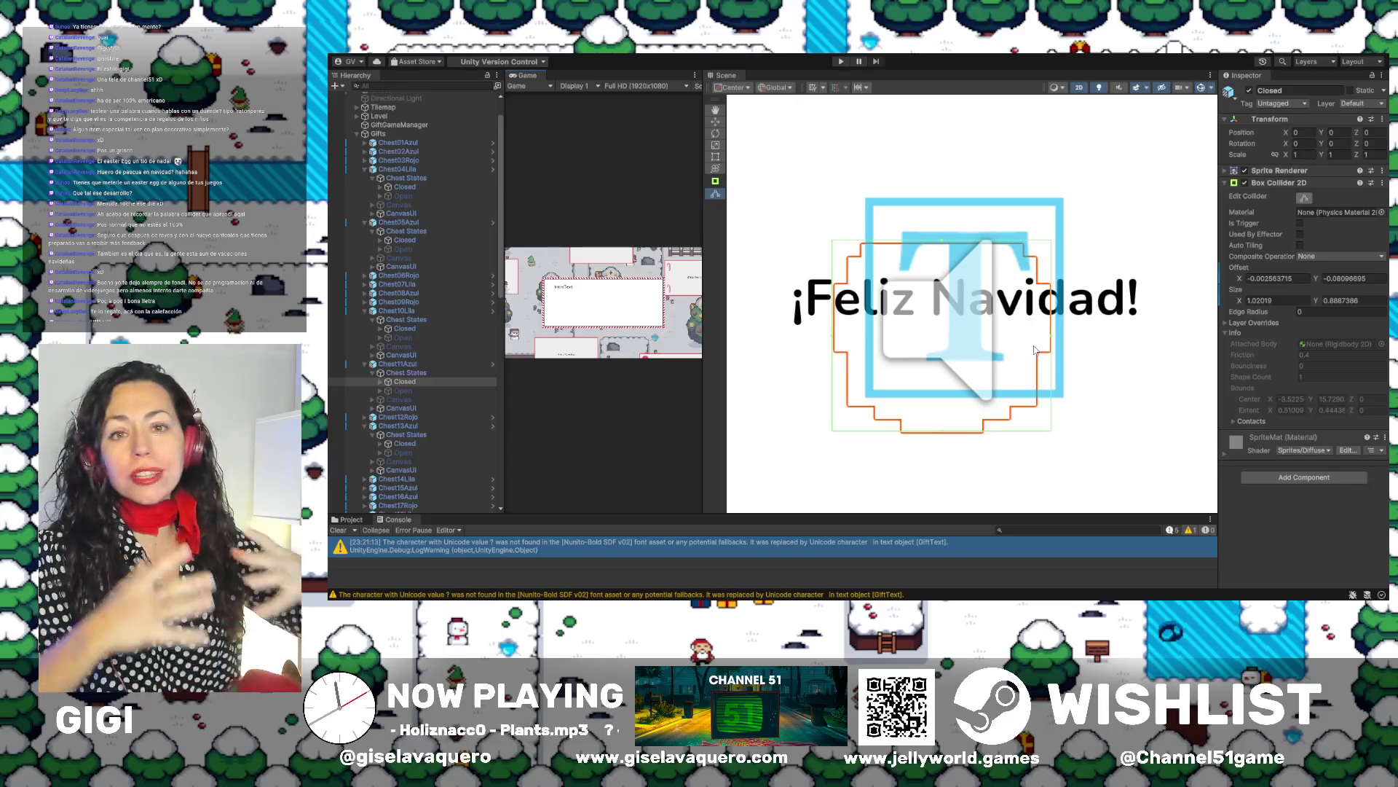
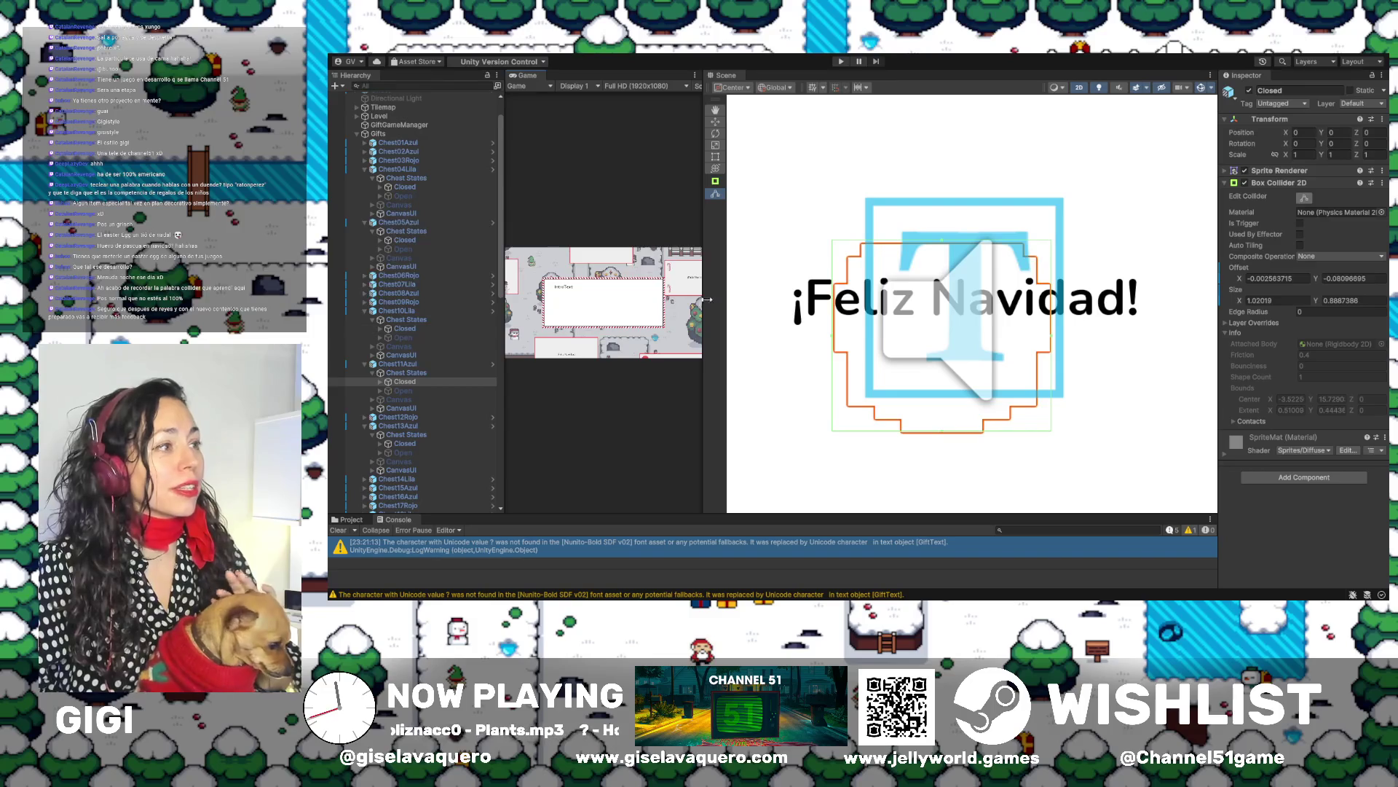
Reactivate Chest11Azul's Open state object, then select the Chest11Azul chest
{"action": "left_click_drag", "start_coordinate": [704, 303], "coordinate": [996, 316]}
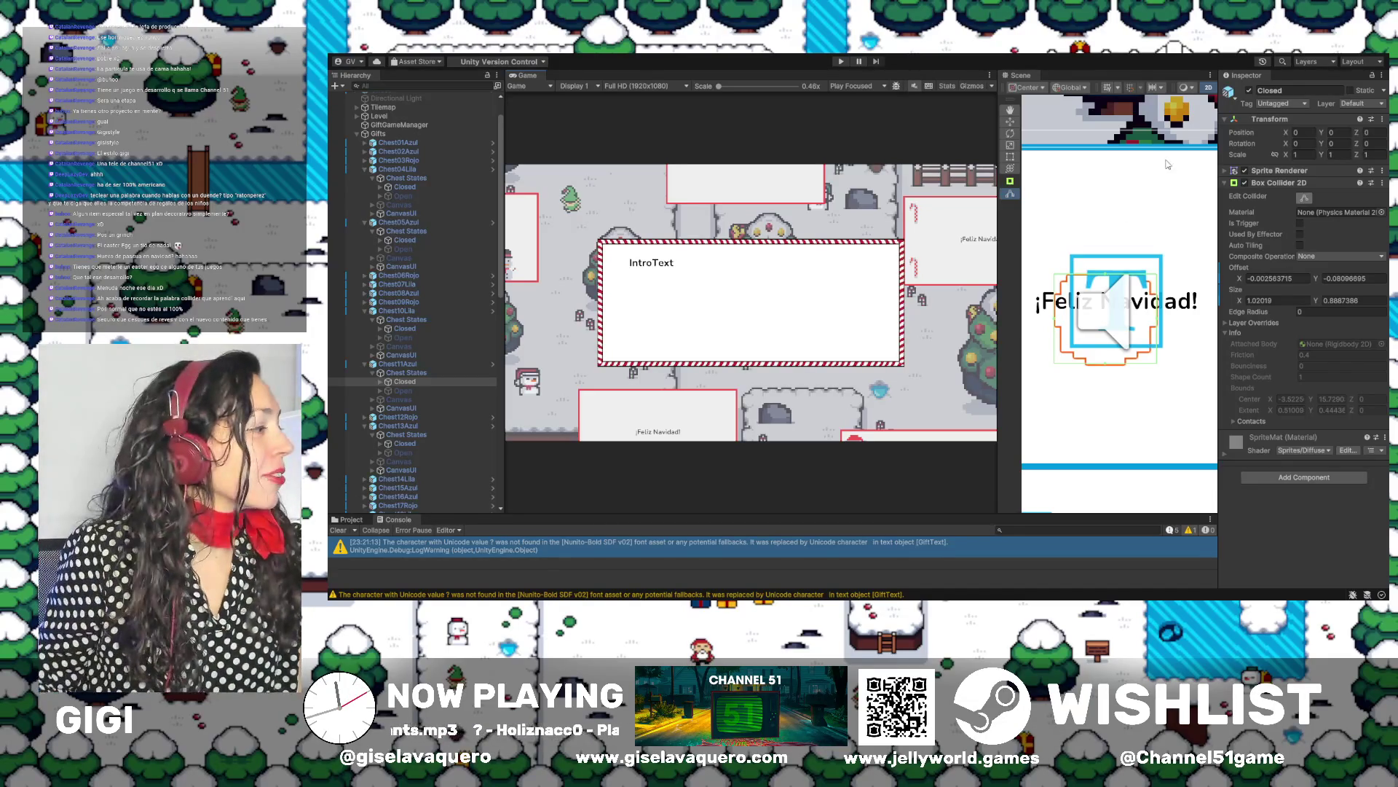
{"action": "left_click", "coordinate": [404, 390]}
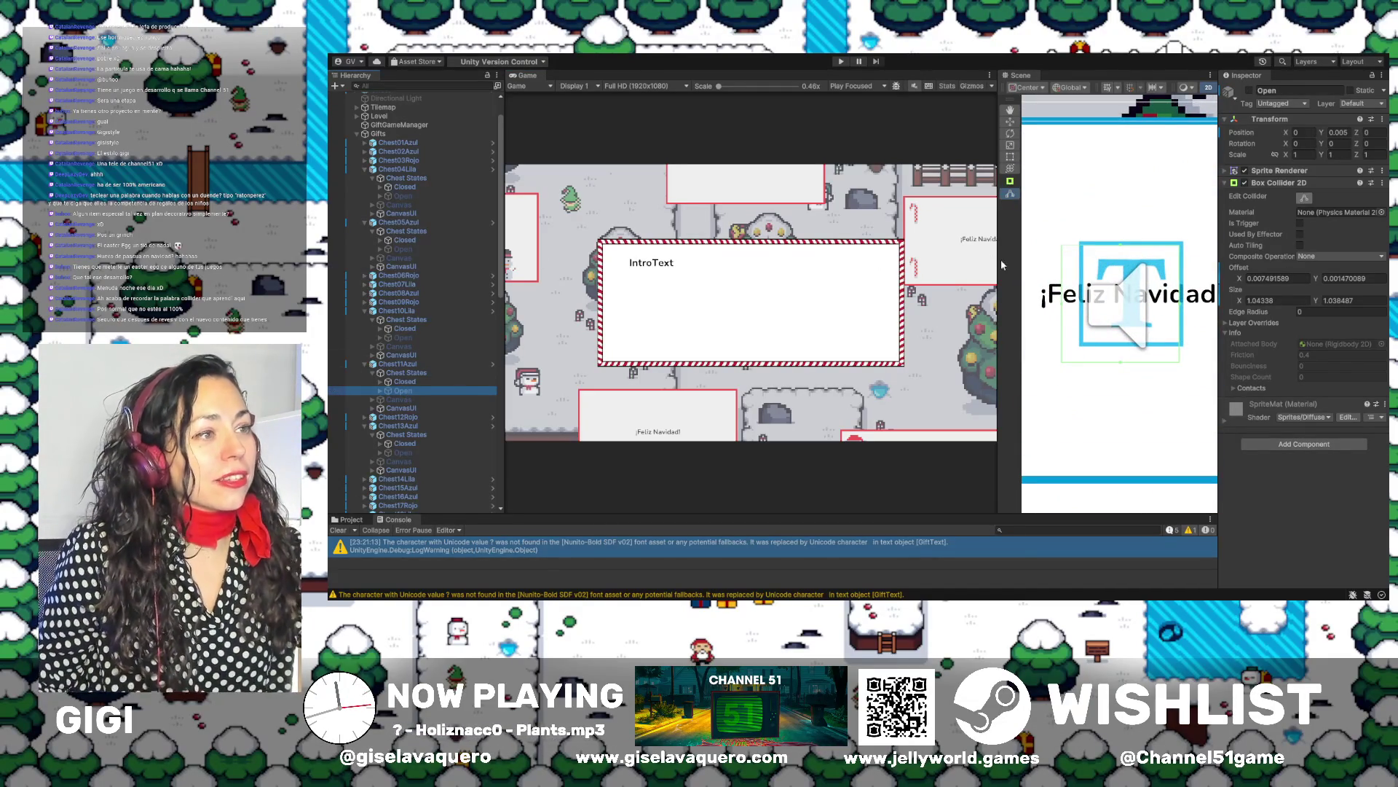
{"action": "left_click_drag", "start_coordinate": [999, 262], "coordinate": [738, 260]}
{"action": "left_click", "coordinate": [1249, 91]}
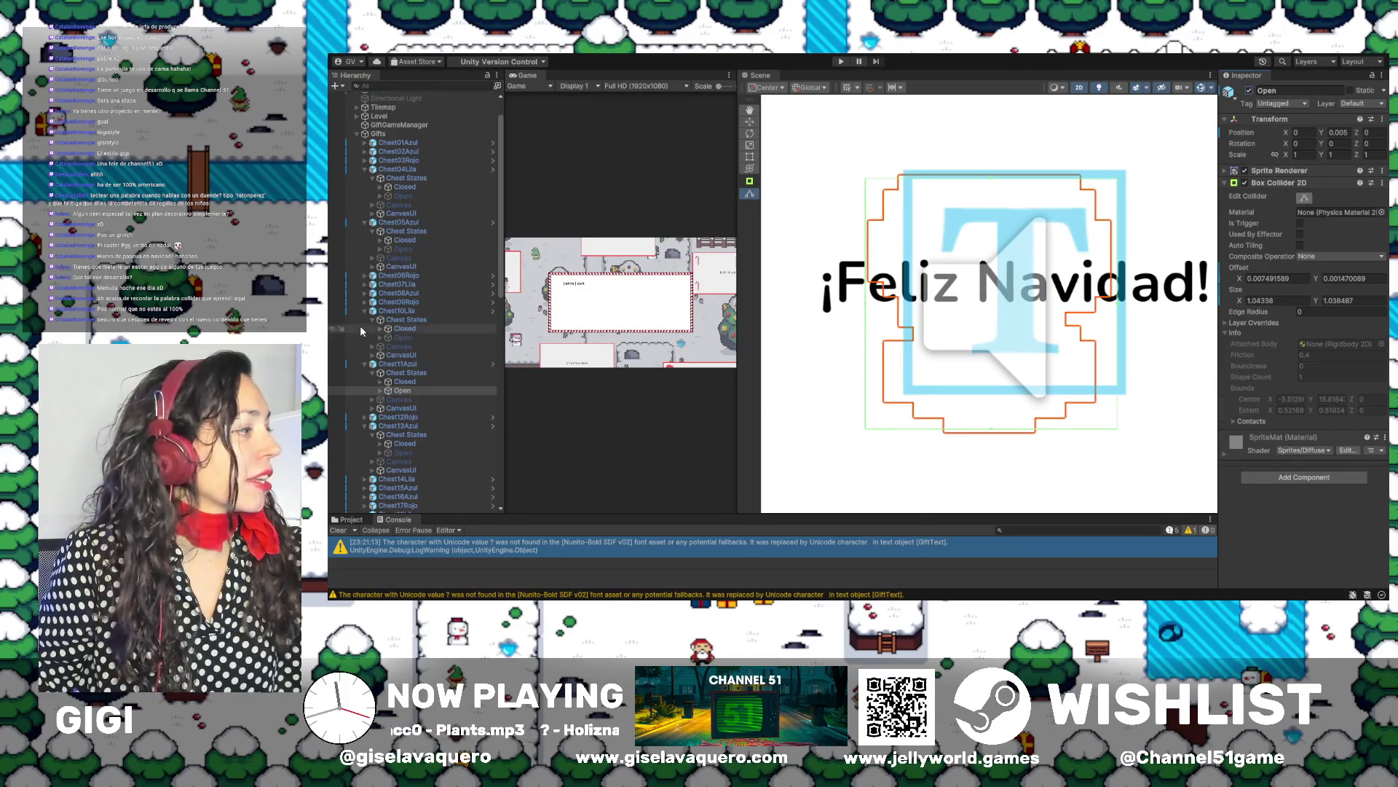
{"action": "left_click", "coordinate": [374, 364]}
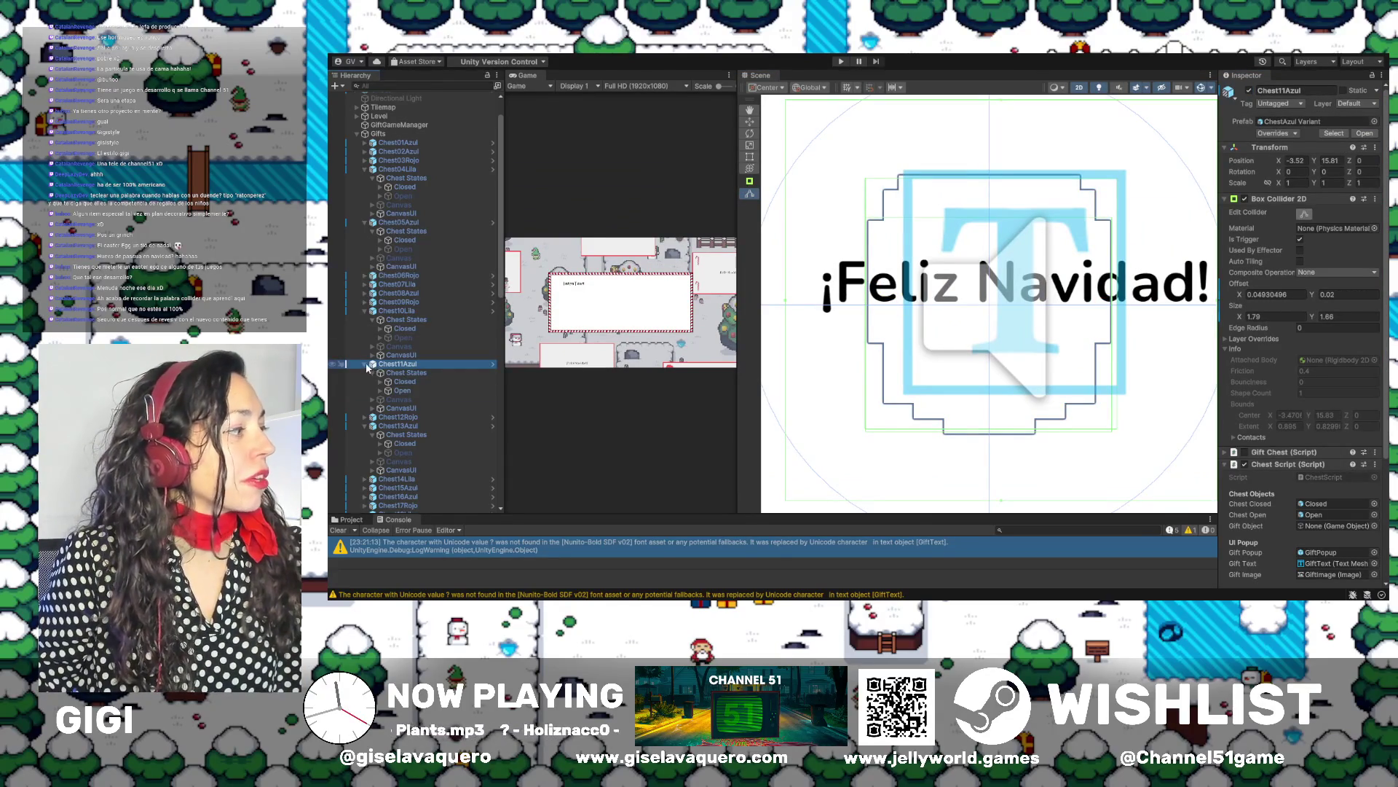
Select and frame Chest12Rojo in the scene, and expand its Chest States
{"action": "left_click", "coordinate": [366, 364]}
{"action": "left_click", "coordinate": [392, 373]}
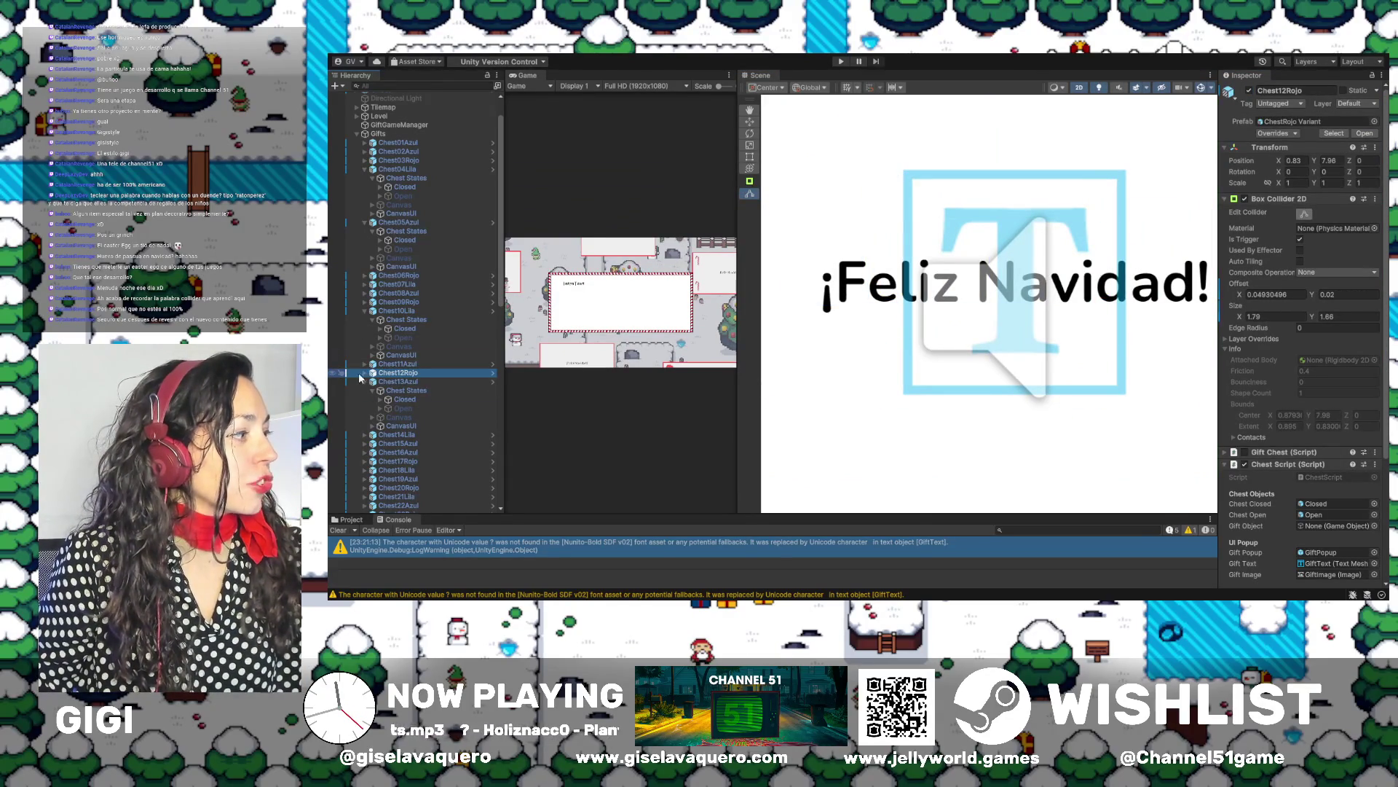
{"action": "double_click", "coordinate": [393, 374]}
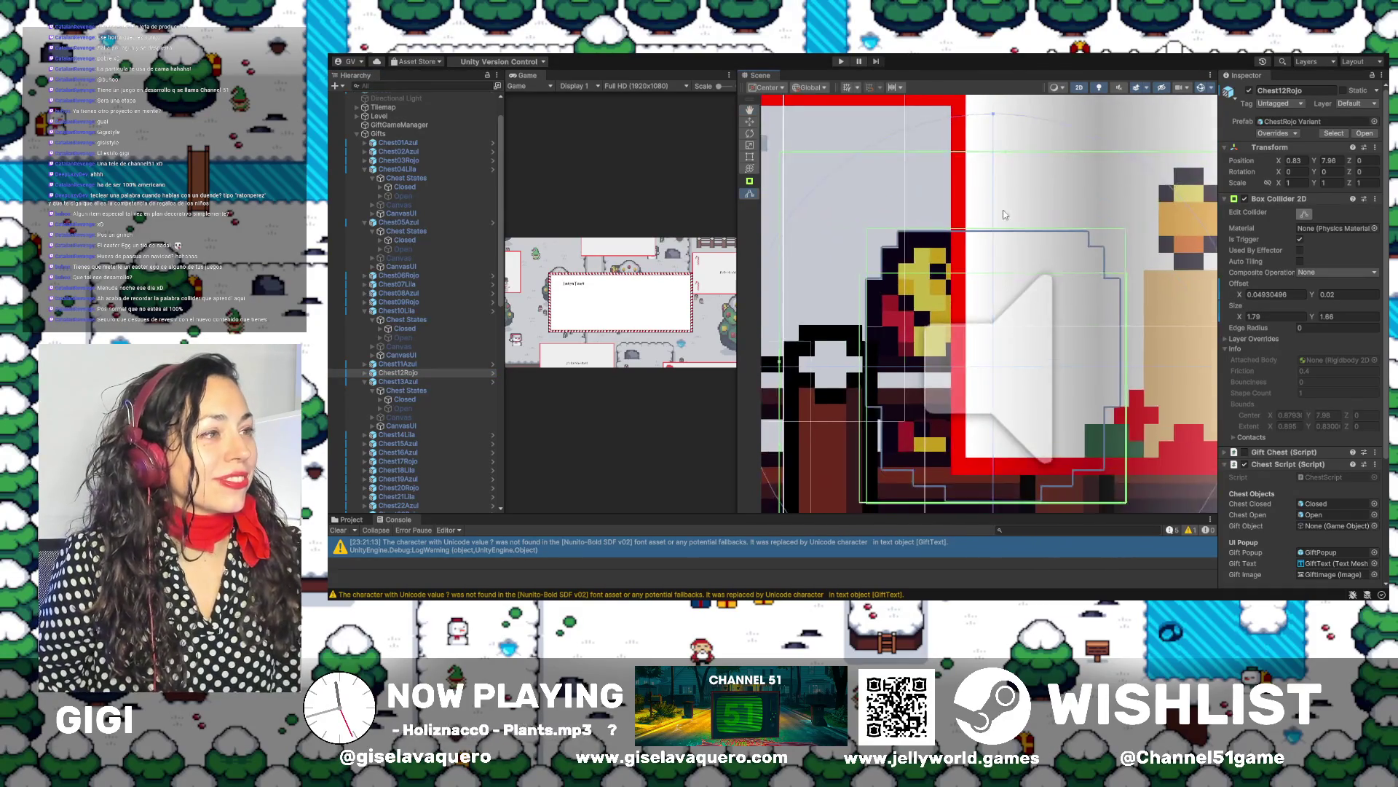
{"action": "left_click", "coordinate": [365, 372]}
{"action": "left_click", "coordinate": [397, 382]}
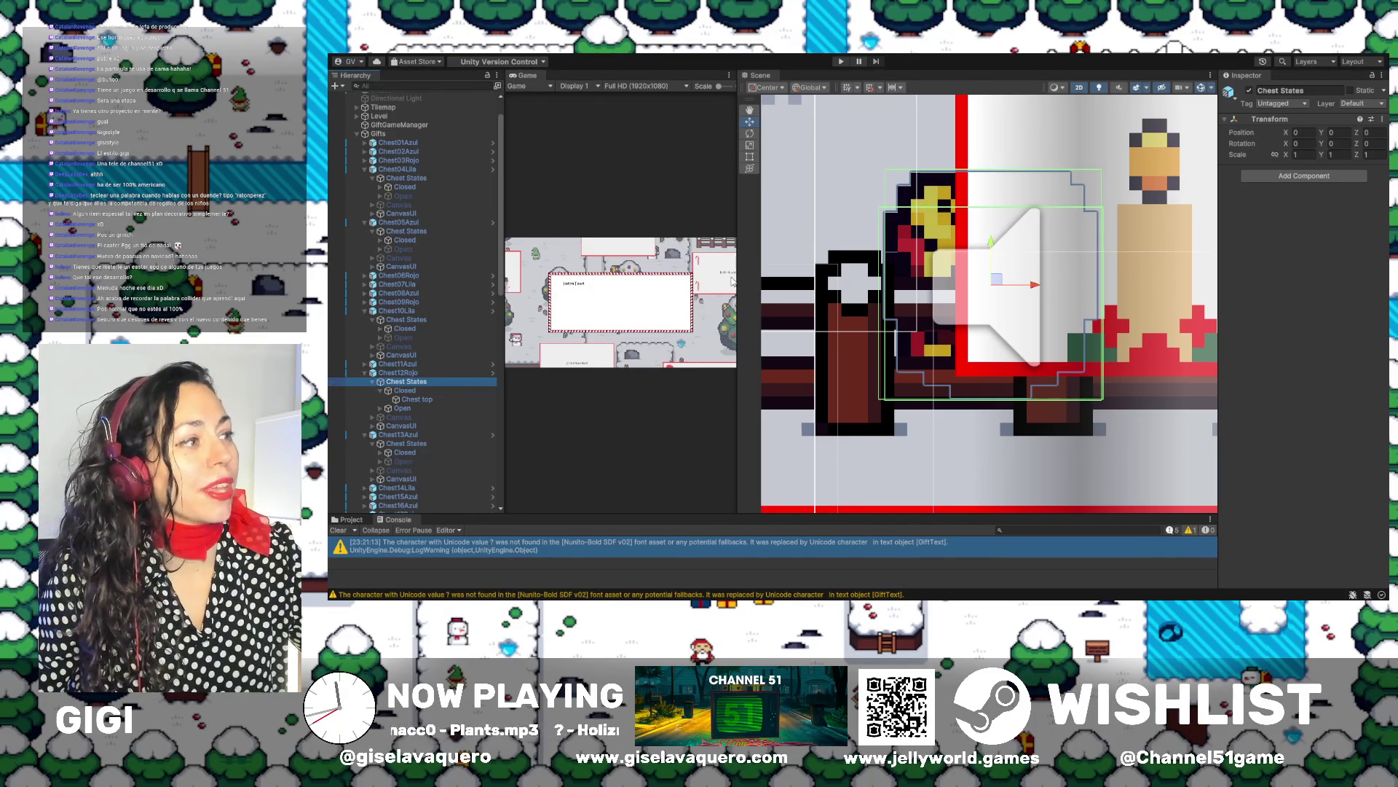
Compare Chest12Rojo's Closed and Open colliders, then deactivate its Open state object
{"action": "left_click", "coordinate": [407, 390]}
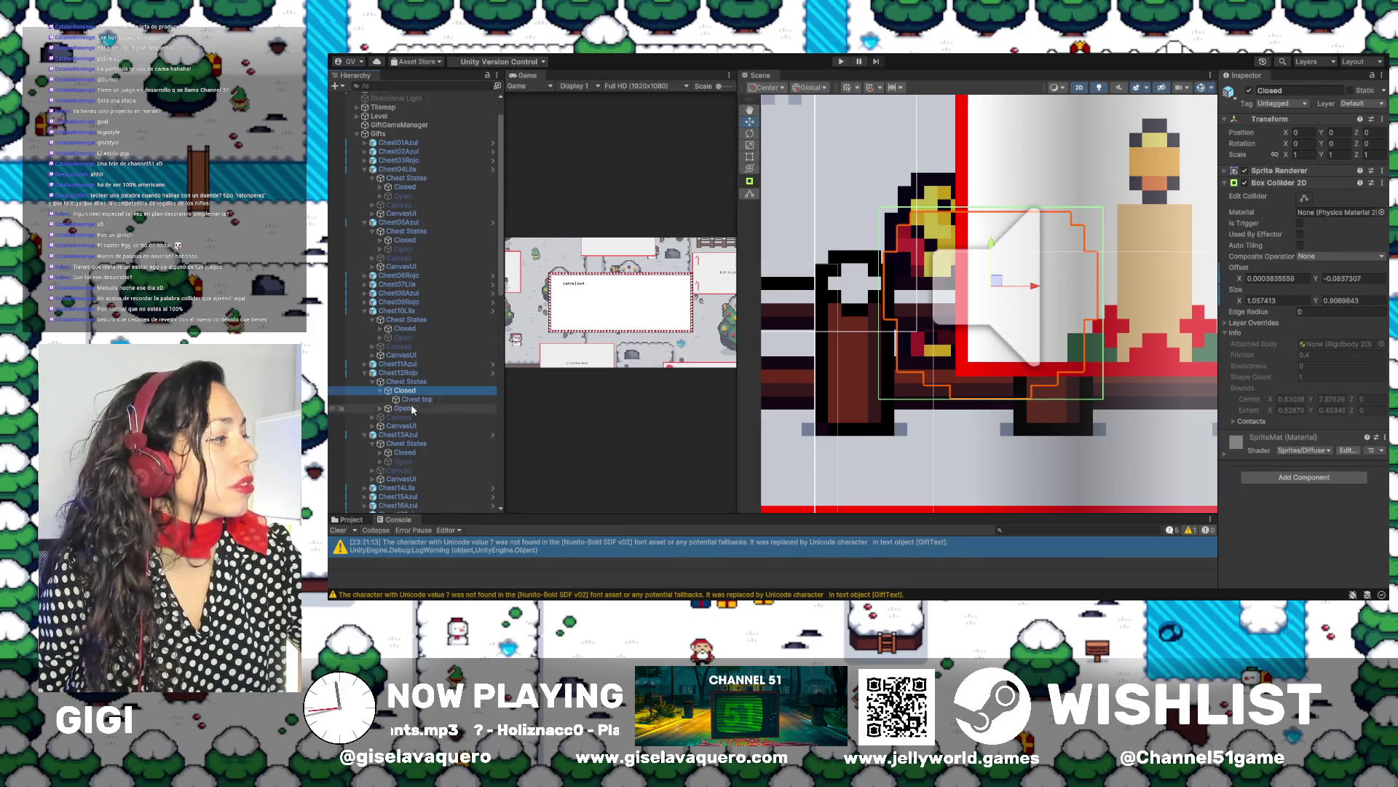
{"action": "left_click", "coordinate": [402, 408]}
{"action": "left_click", "coordinate": [416, 392]}
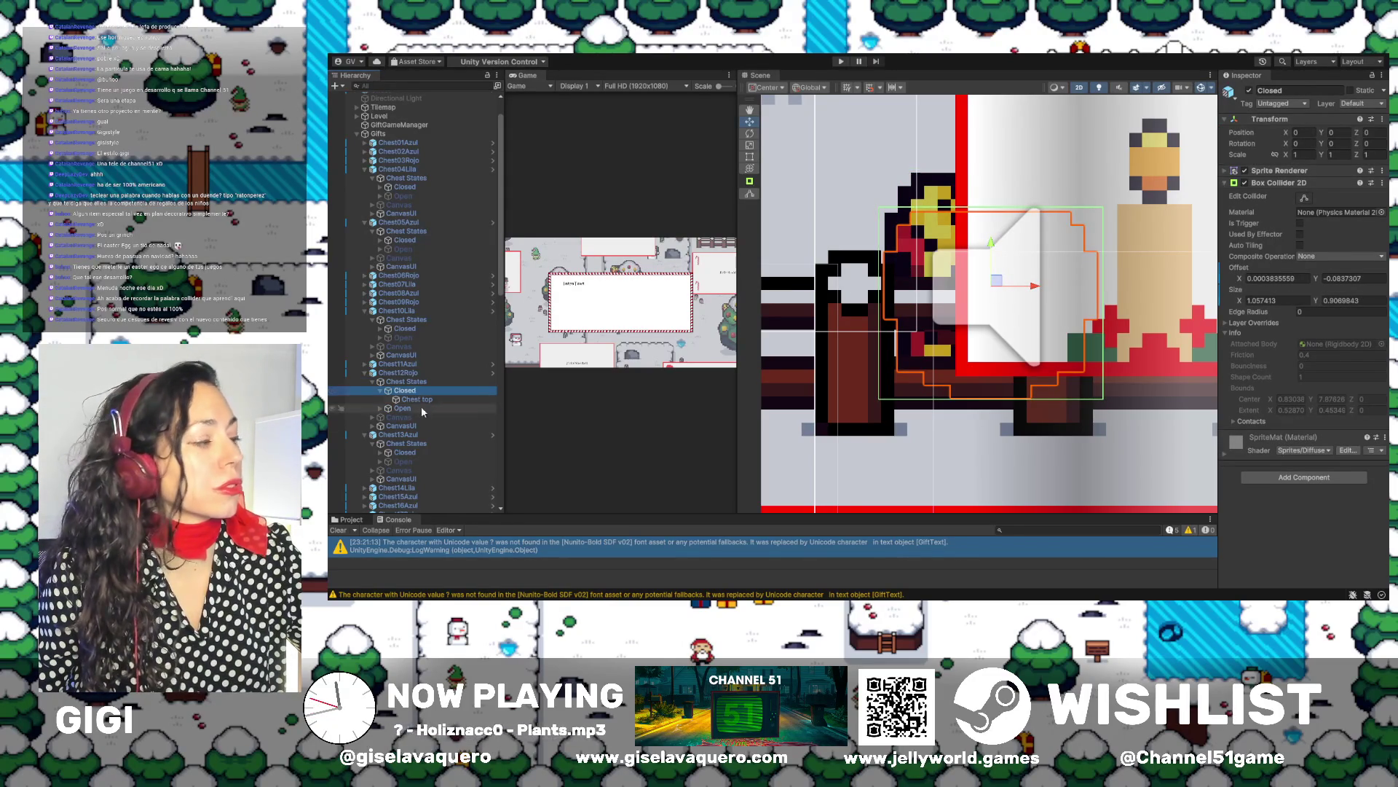
{"action": "left_click", "coordinate": [405, 410]}
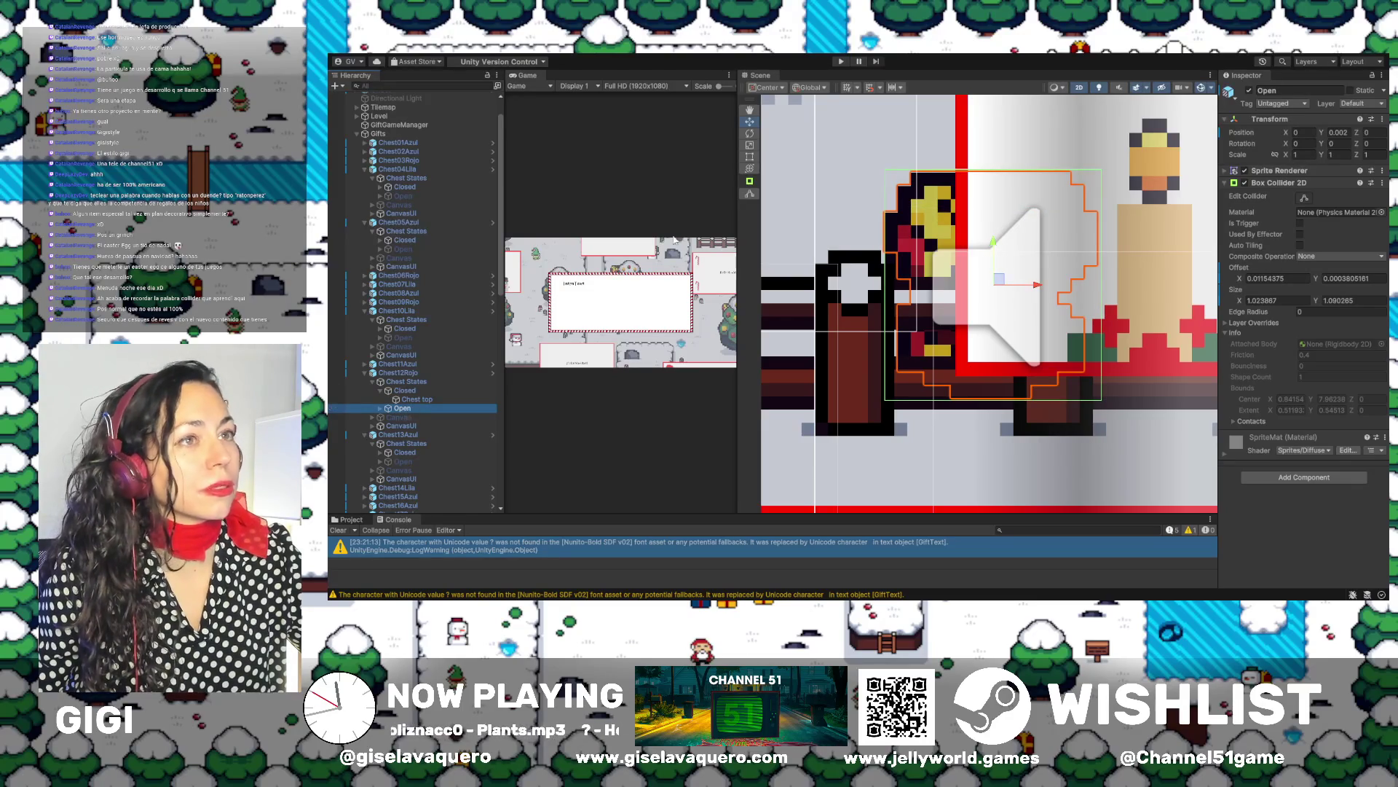
{"action": "left_click", "coordinate": [1250, 91]}
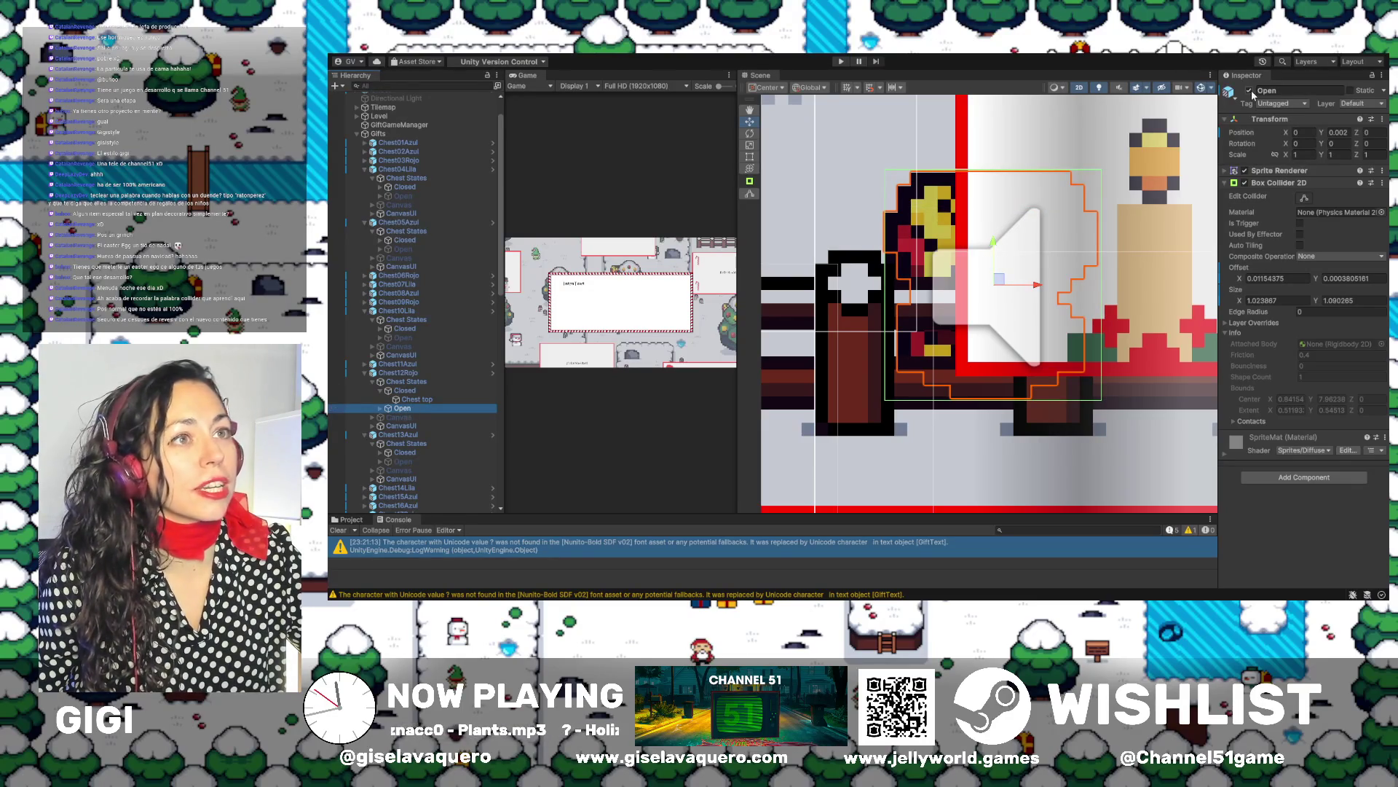
Select Chest13Azul and frame it in the scene view
{"action": "left_click", "coordinate": [398, 373]}
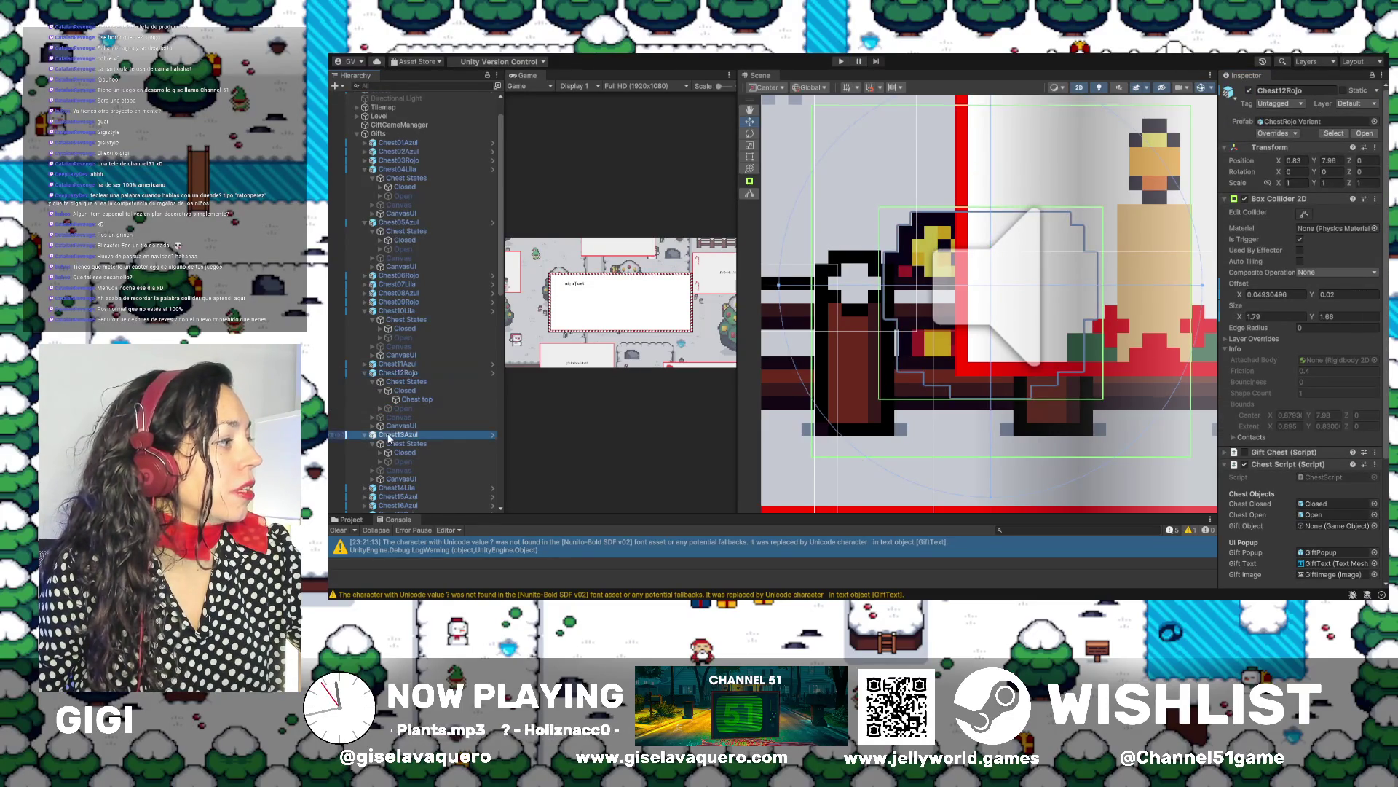
{"action": "double_click", "coordinate": [396, 435]}
{"action": "scroll", "coordinate": [425, 399], "scroll_direction": "down", "scroll_amount": 5}
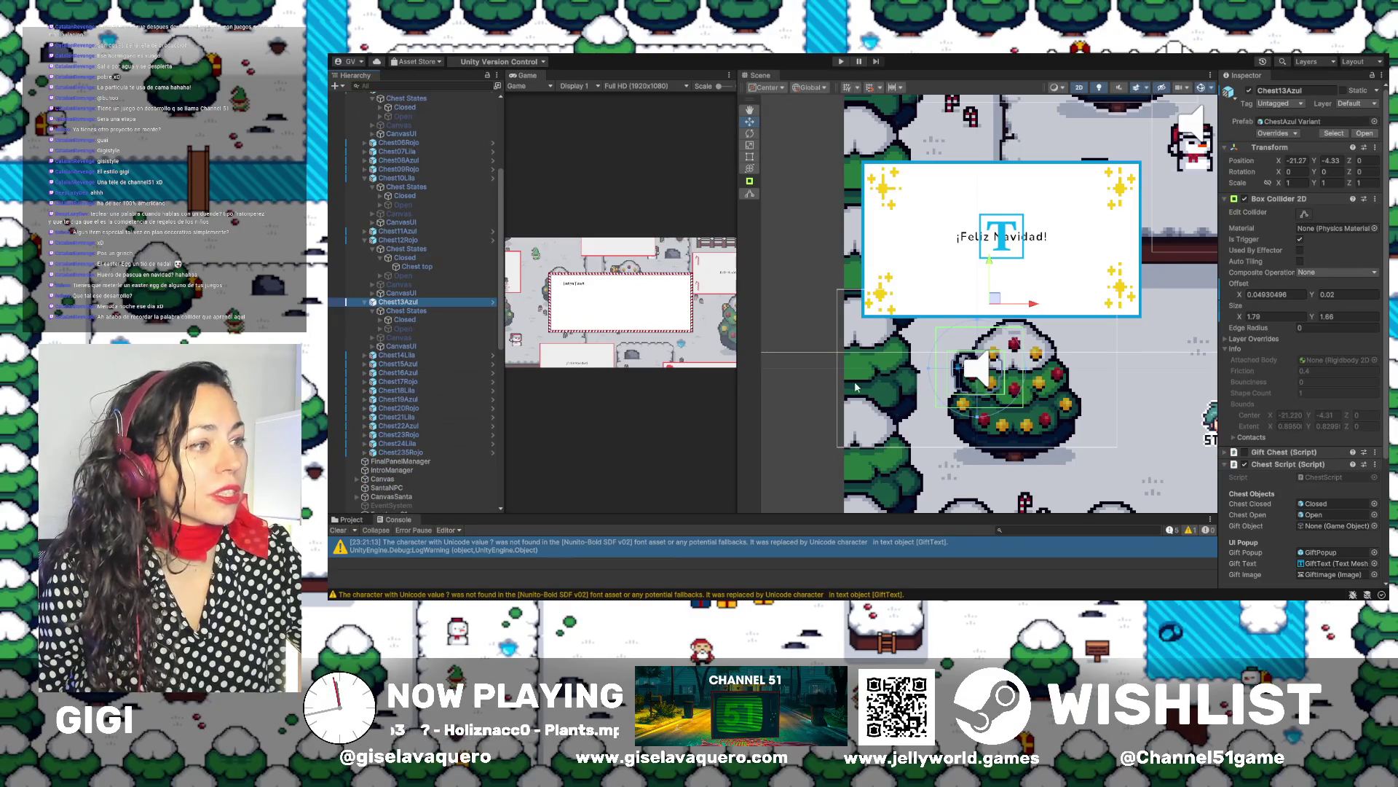
Activate Chest13Azul's Open state object
{"action": "scroll", "coordinate": [889, 381], "scroll_direction": "up", "scroll_amount": 3}
{"action": "left_click", "coordinate": [401, 329]}
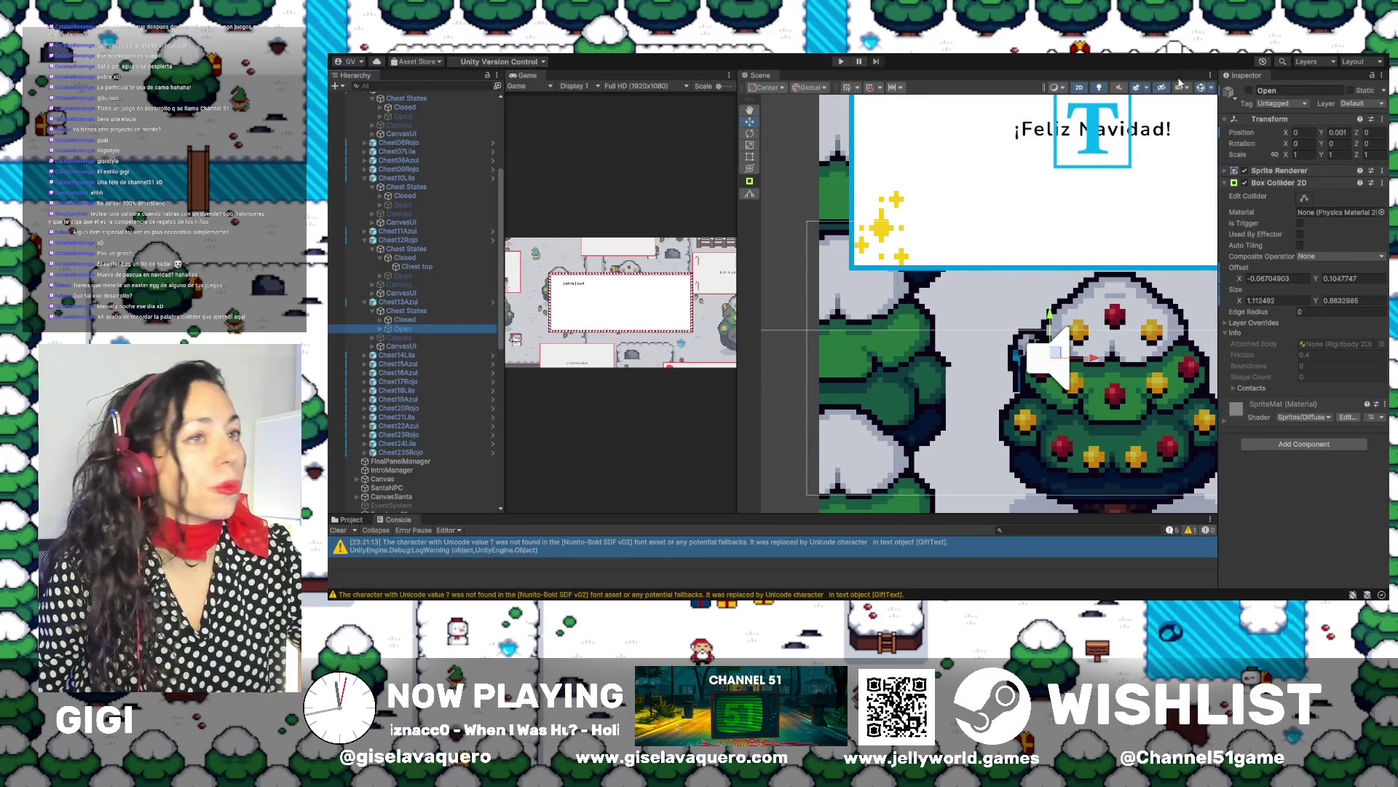
{"action": "left_click", "coordinate": [1250, 91]}
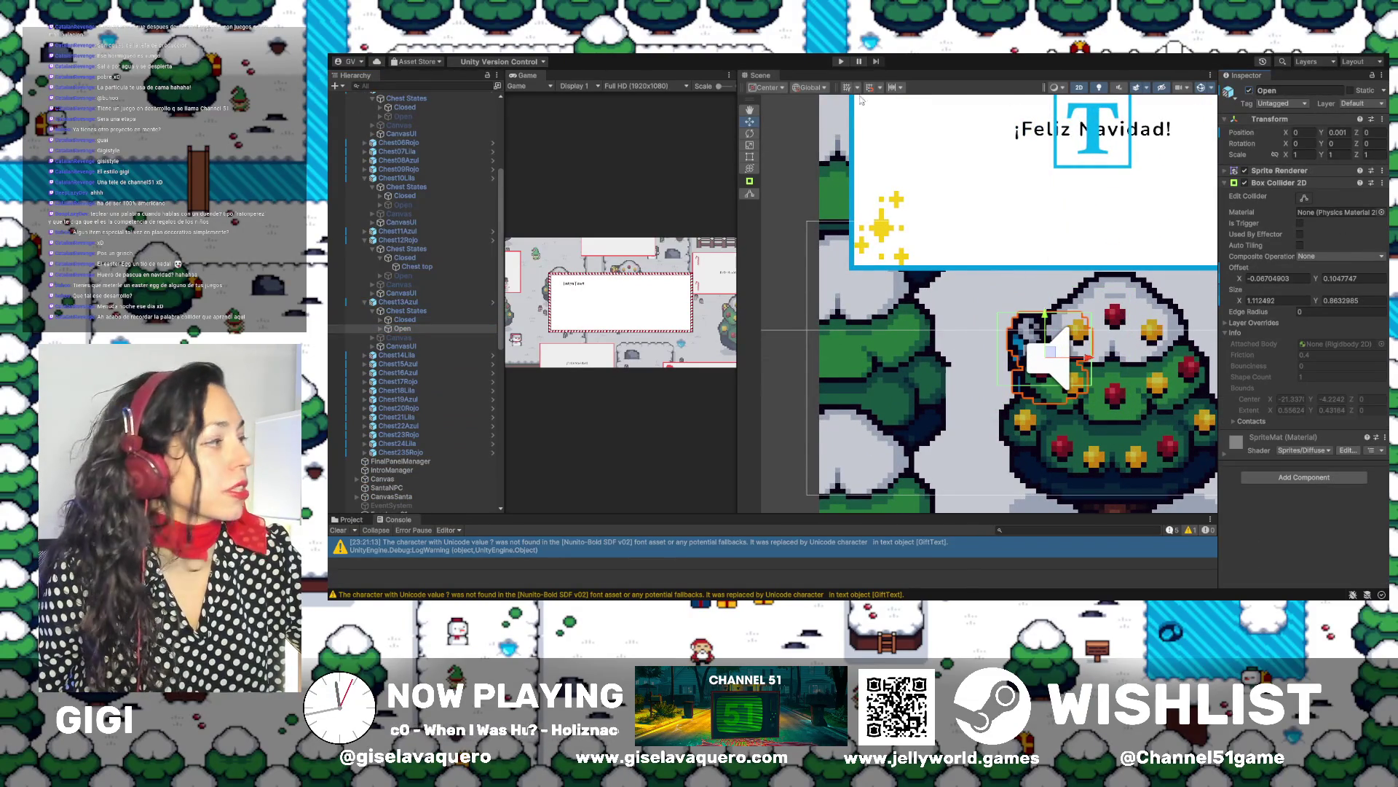
Frame Chest14Lila and expand its states to select and frame the Closed object
{"action": "left_click", "coordinate": [404, 356]}
{"action": "double_click", "coordinate": [404, 356]}
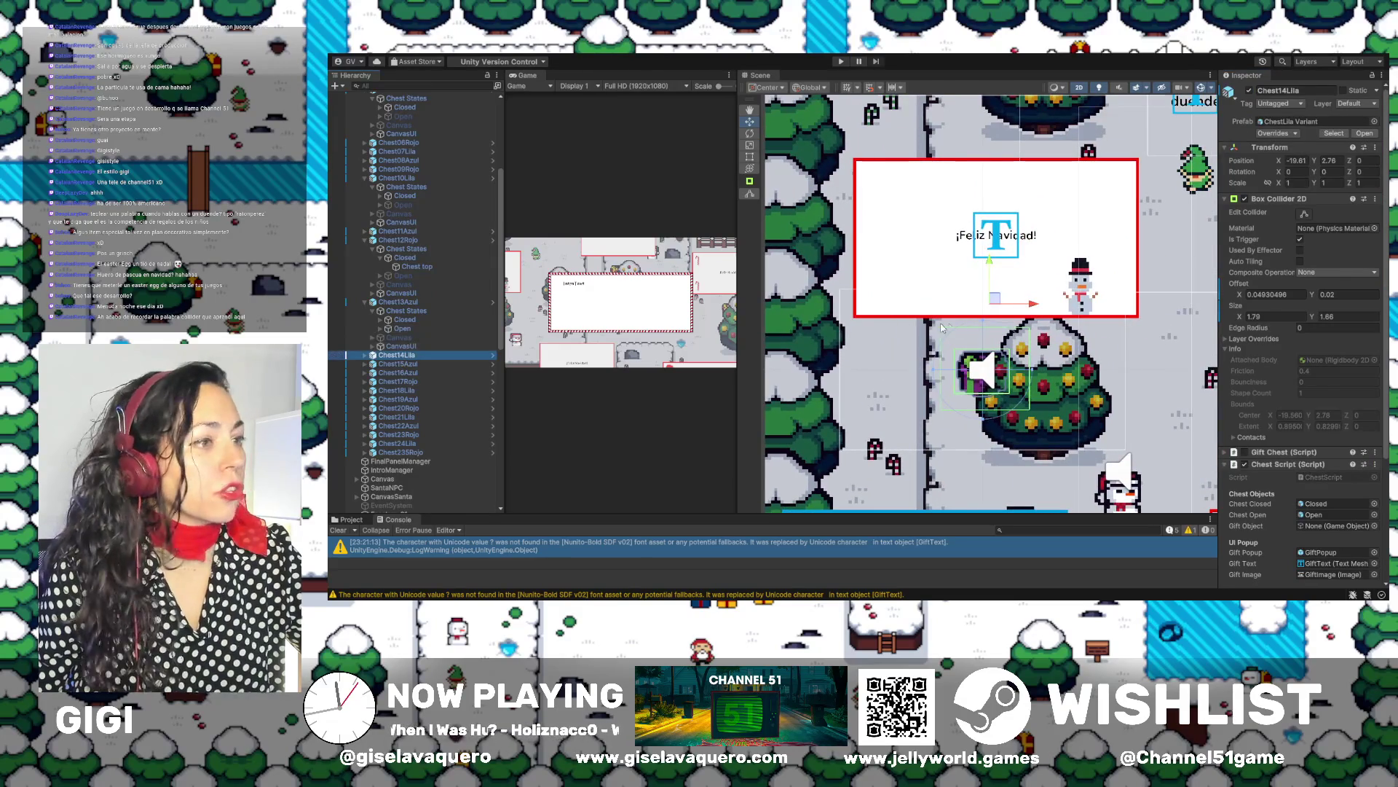
{"action": "scroll", "coordinate": [904, 354], "scroll_direction": "up", "scroll_amount": 5}
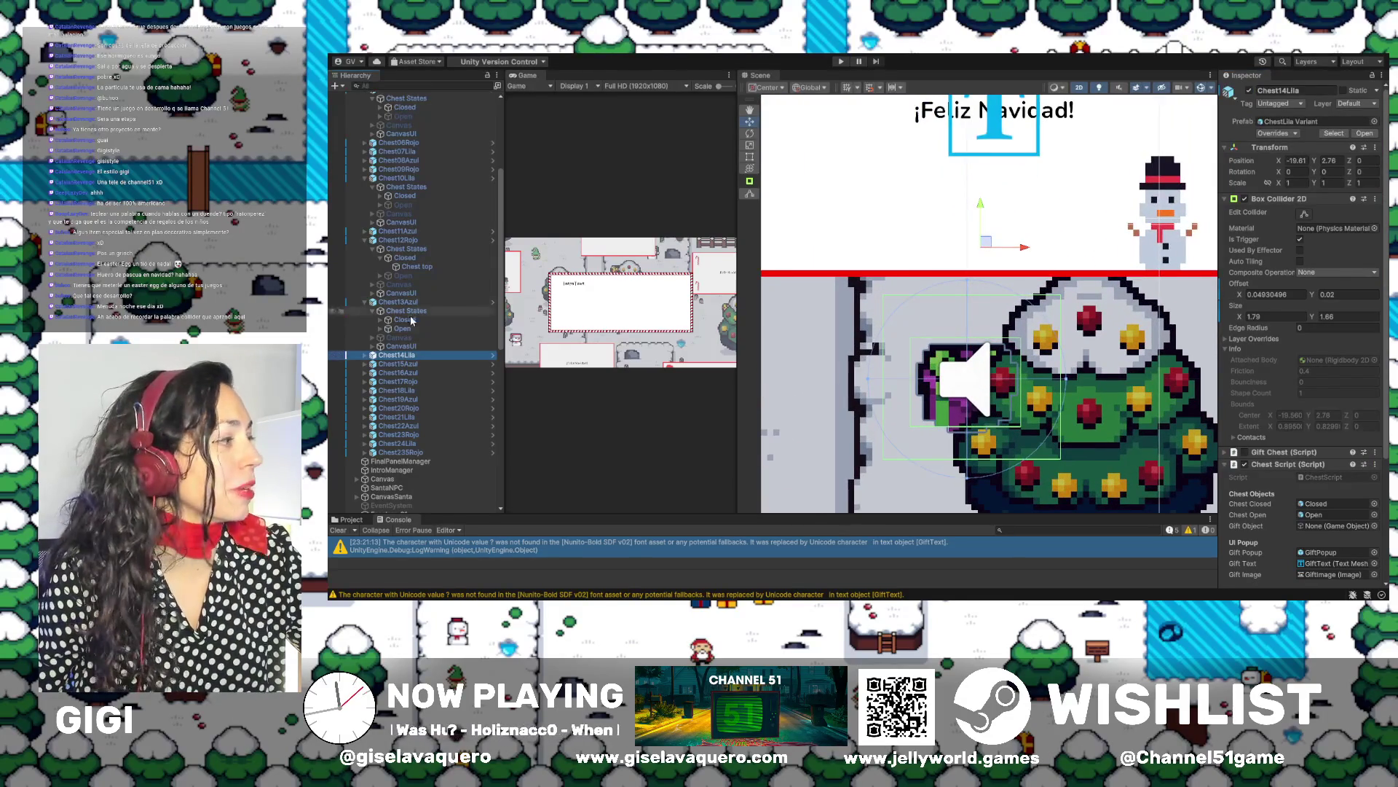
{"action": "left_click", "coordinate": [364, 355]}
{"action": "left_click", "coordinate": [373, 364]}
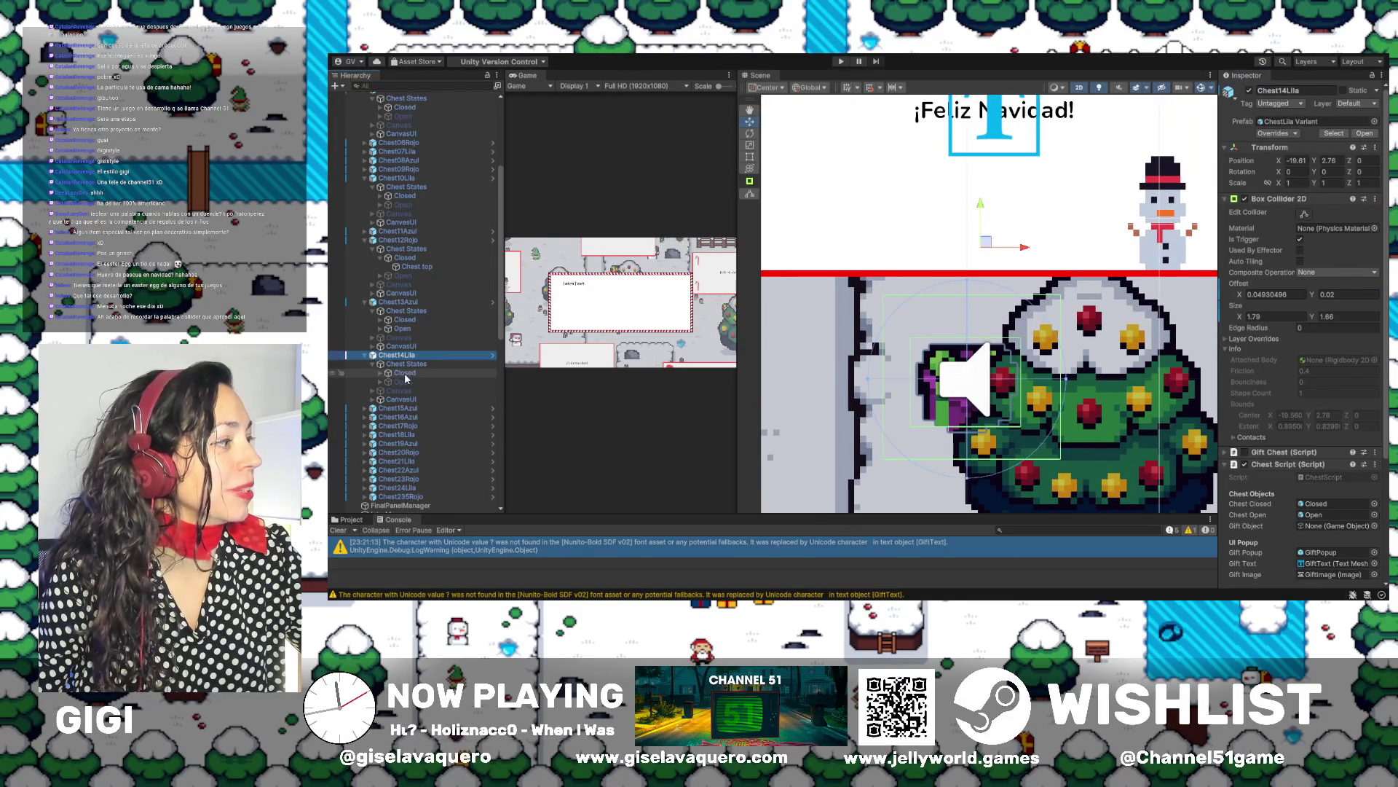
{"action": "left_click", "coordinate": [393, 373]}
{"action": "left_click", "coordinate": [380, 373]}
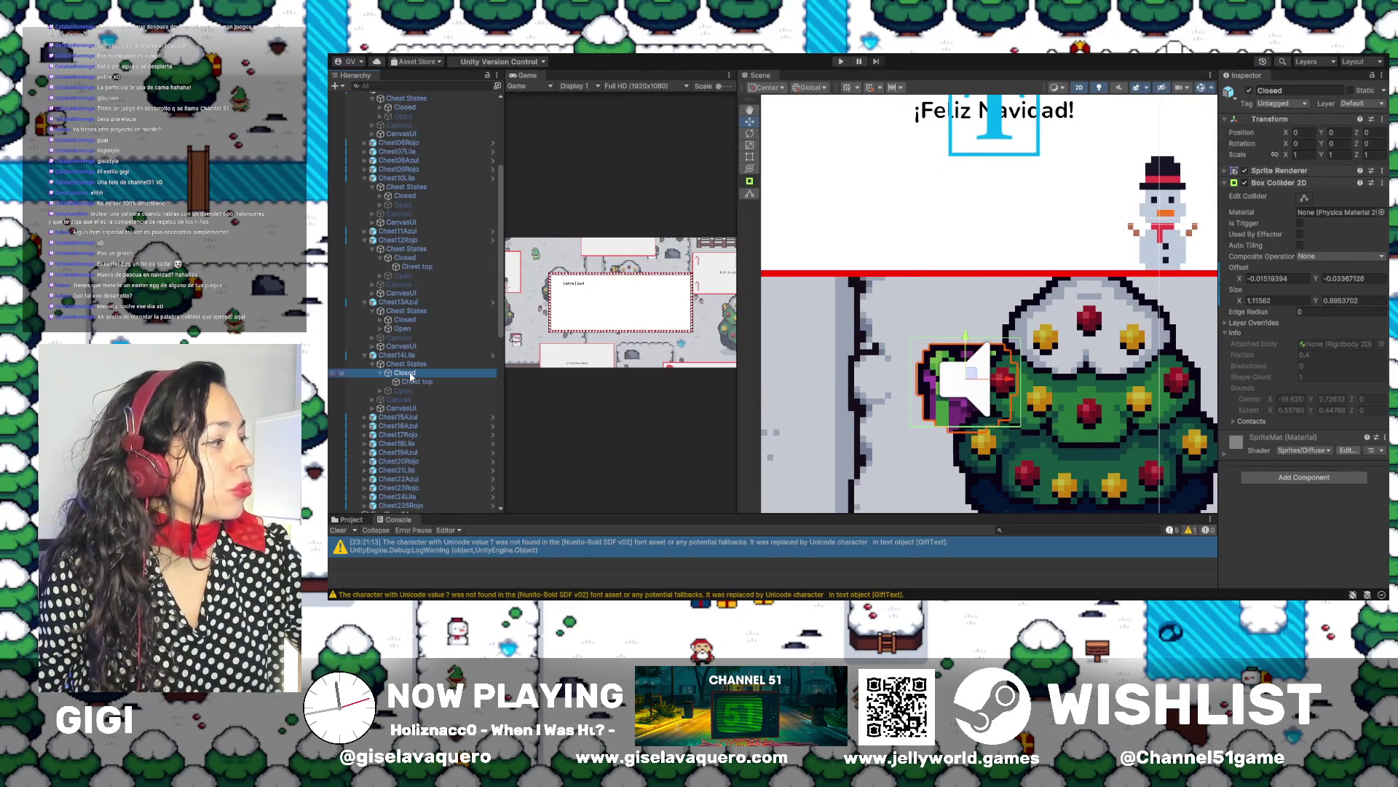
{"action": "double_click", "coordinate": [409, 373]}
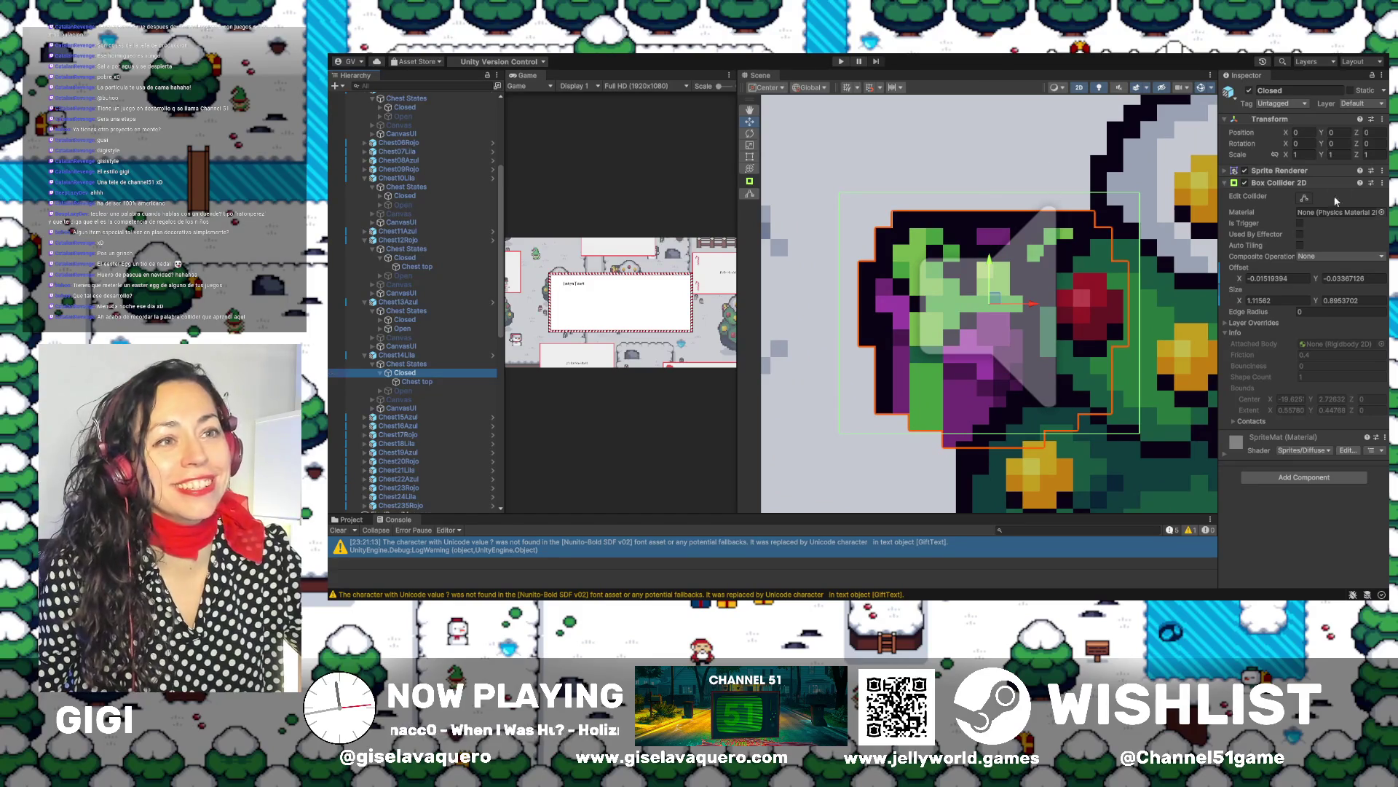
Fit Chest14Lila's Closed collider to the sprite's top, bottom and left edges
{"action": "left_click", "coordinate": [1308, 197]}
{"action": "left_click", "coordinate": [1303, 198]}
{"action": "left_click_drag", "start_coordinate": [995, 194], "coordinate": [995, 211]}
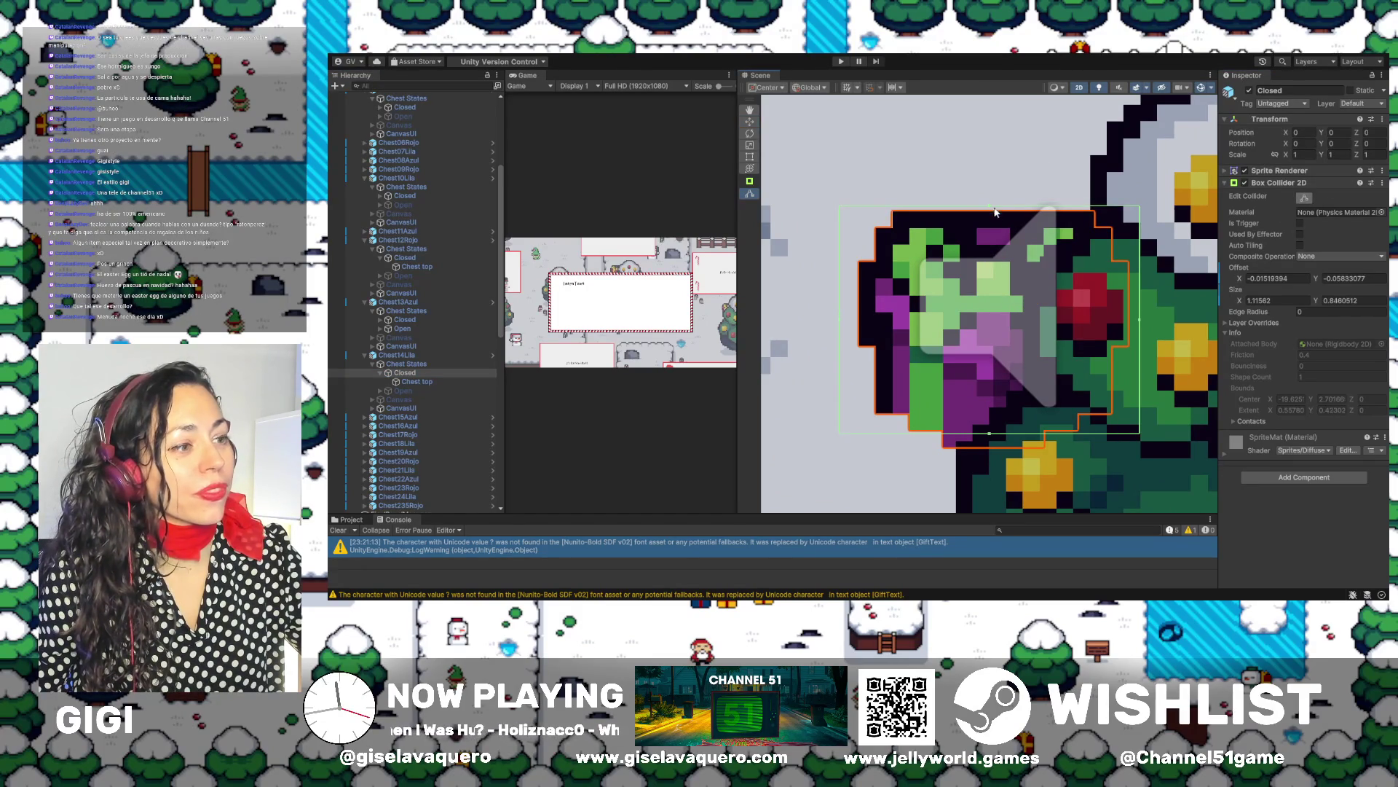
{"action": "left_click_drag", "start_coordinate": [990, 433], "coordinate": [990, 445]}
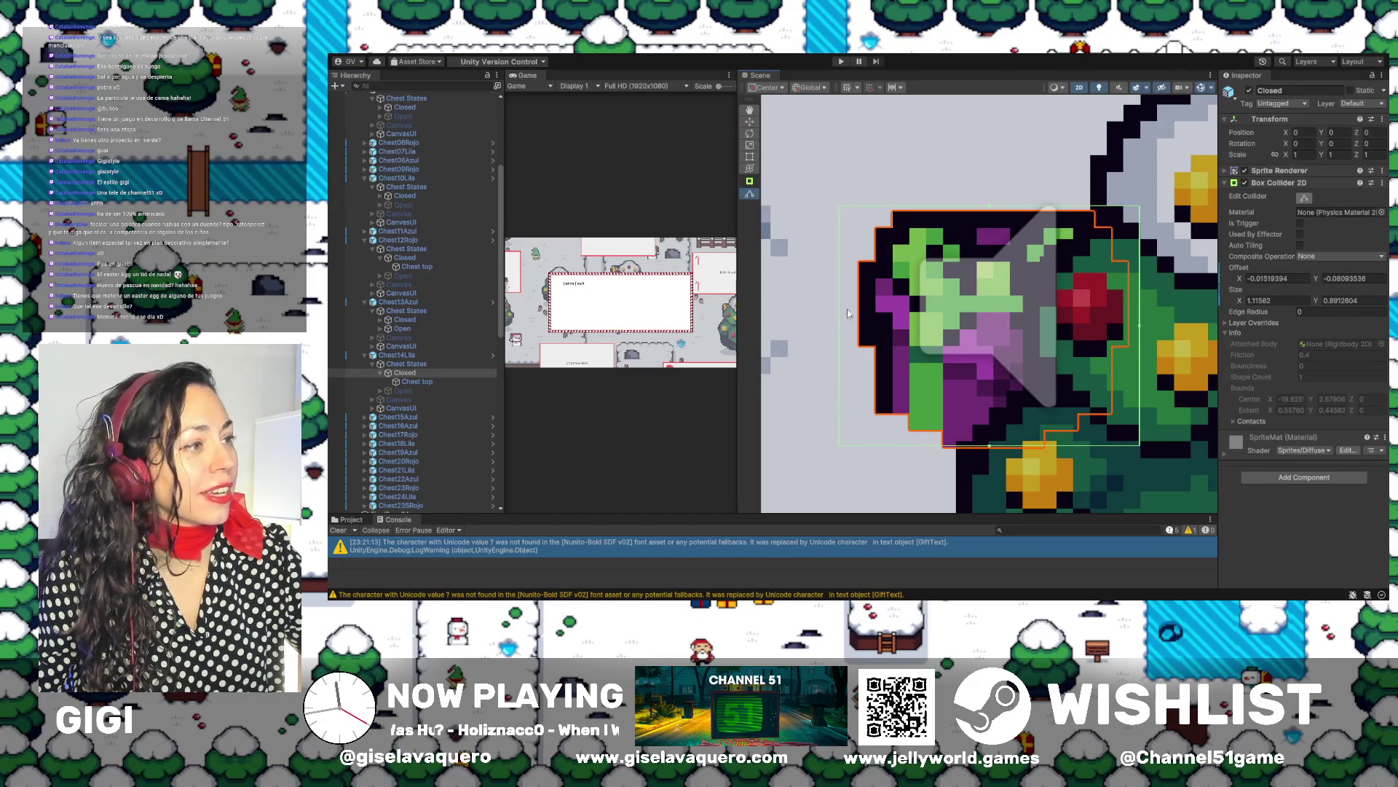
{"action": "left_click_drag", "start_coordinate": [842, 331], "coordinate": [863, 332]}
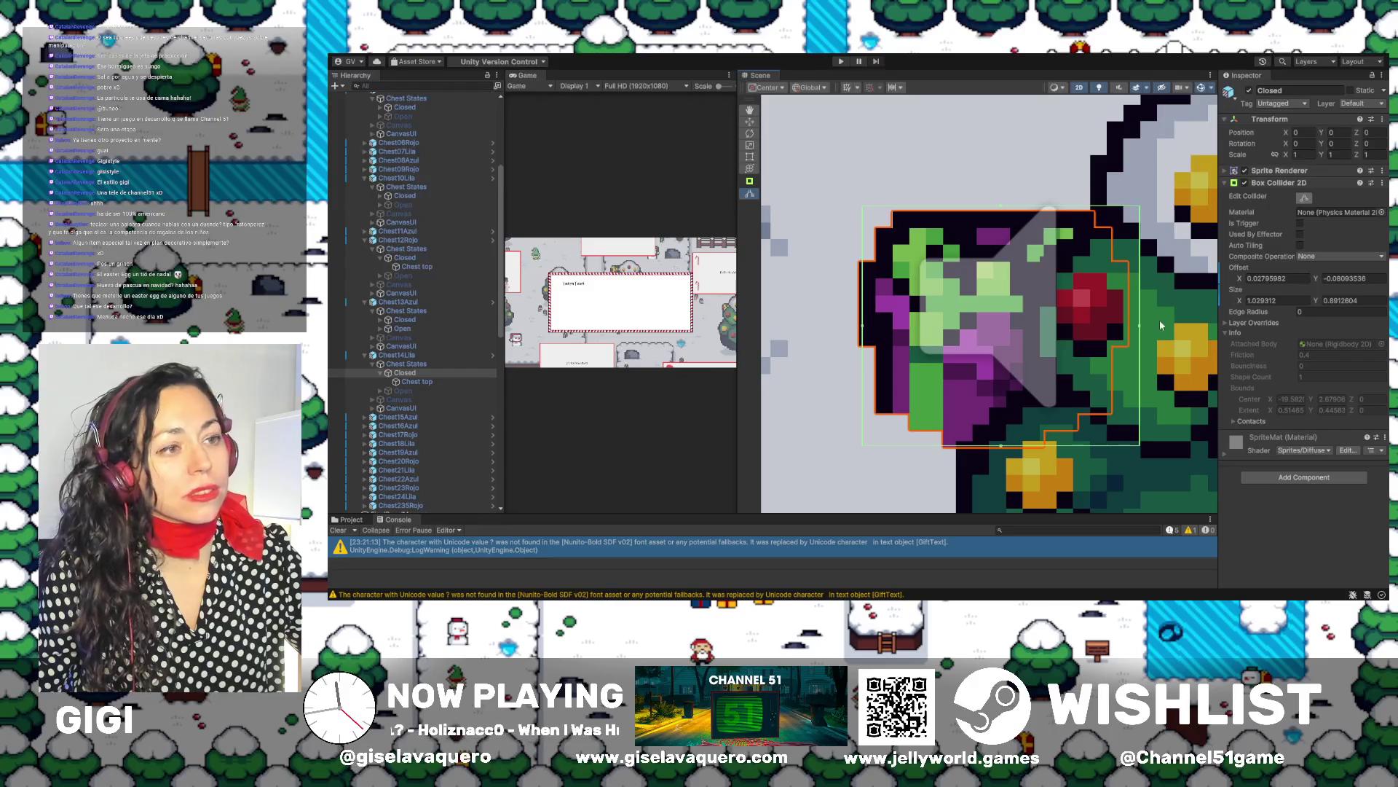
Frame Chest14Lila's Open state object and activate it
{"action": "double_click", "coordinate": [405, 392]}
{"action": "key", "text": "f"}
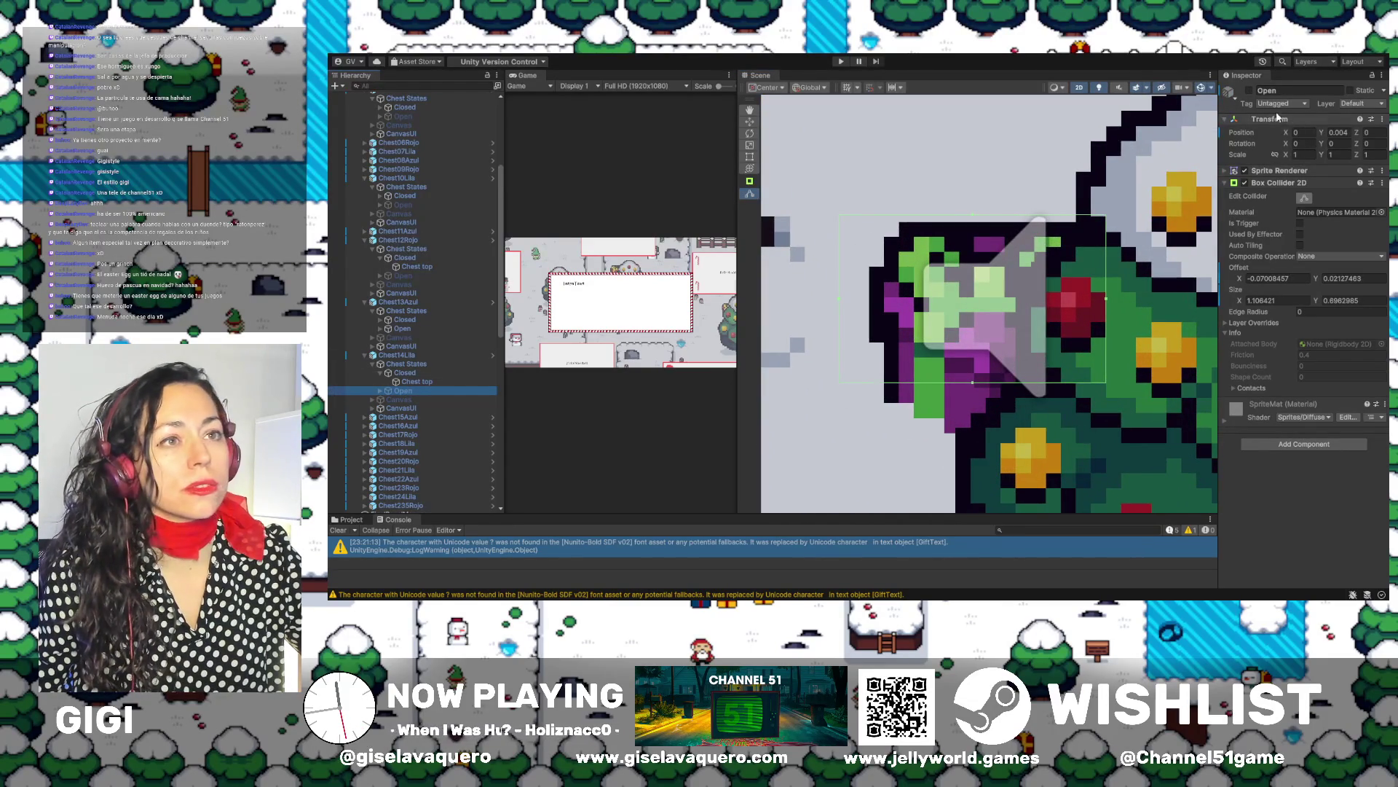
{"action": "left_click", "coordinate": [973, 382]}
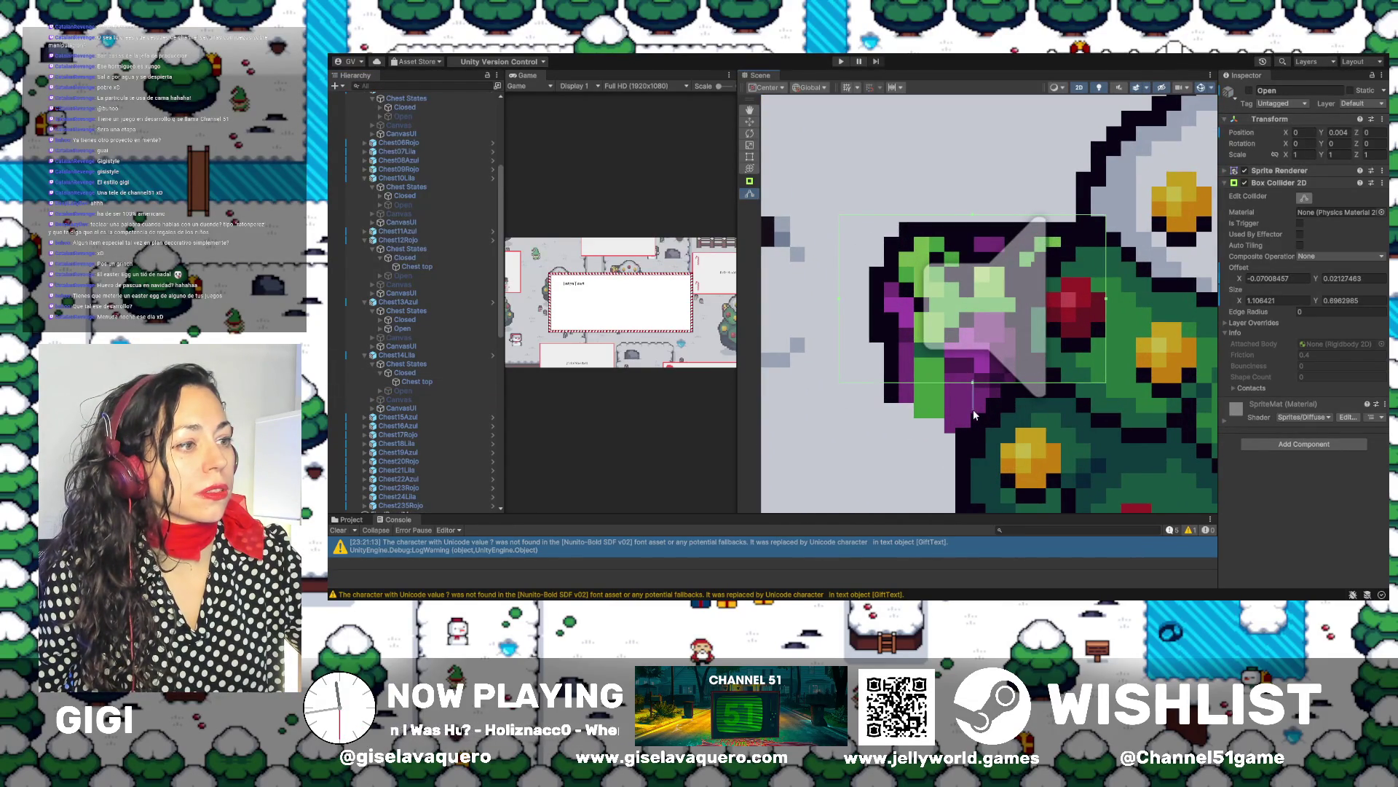
{"action": "left_click", "coordinate": [404, 392]}
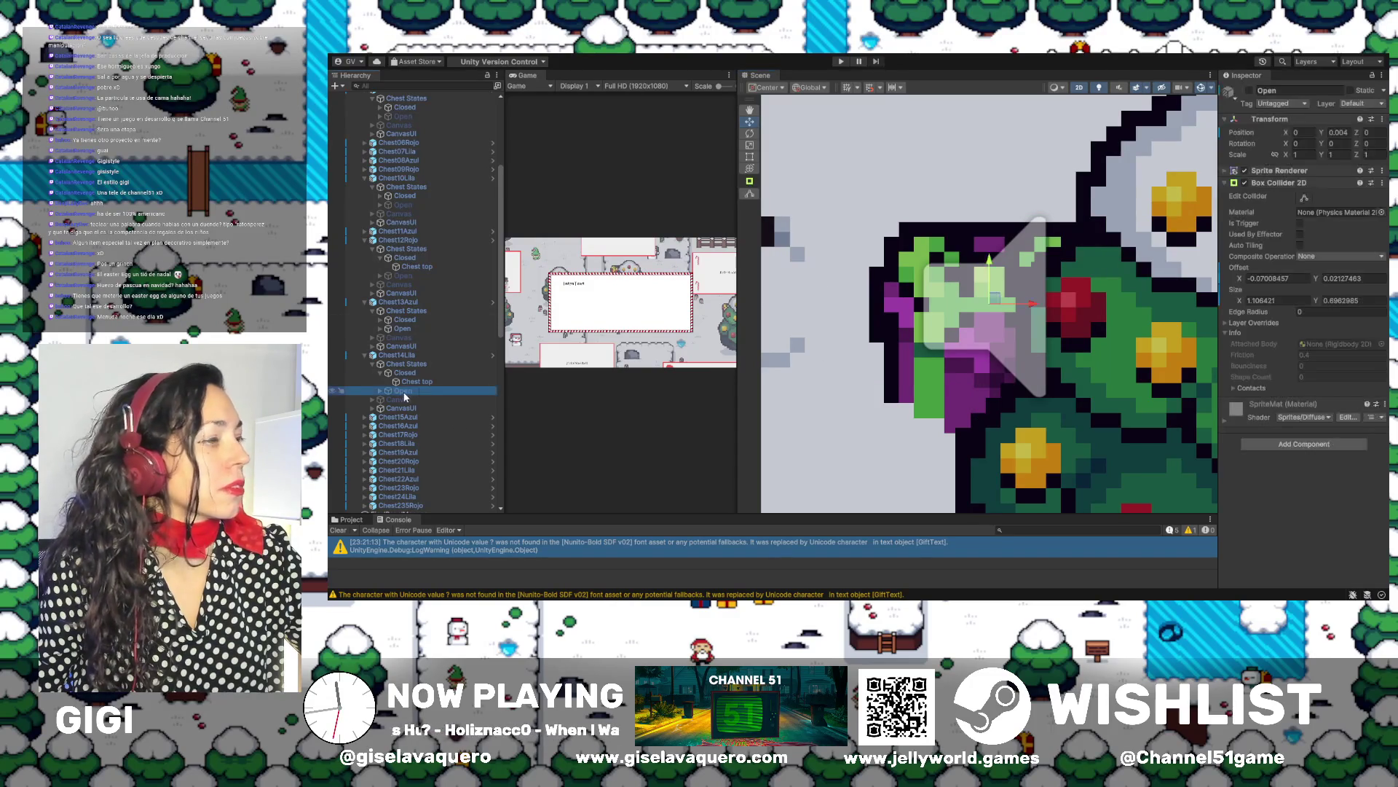
{"action": "left_click", "coordinate": [1249, 90]}
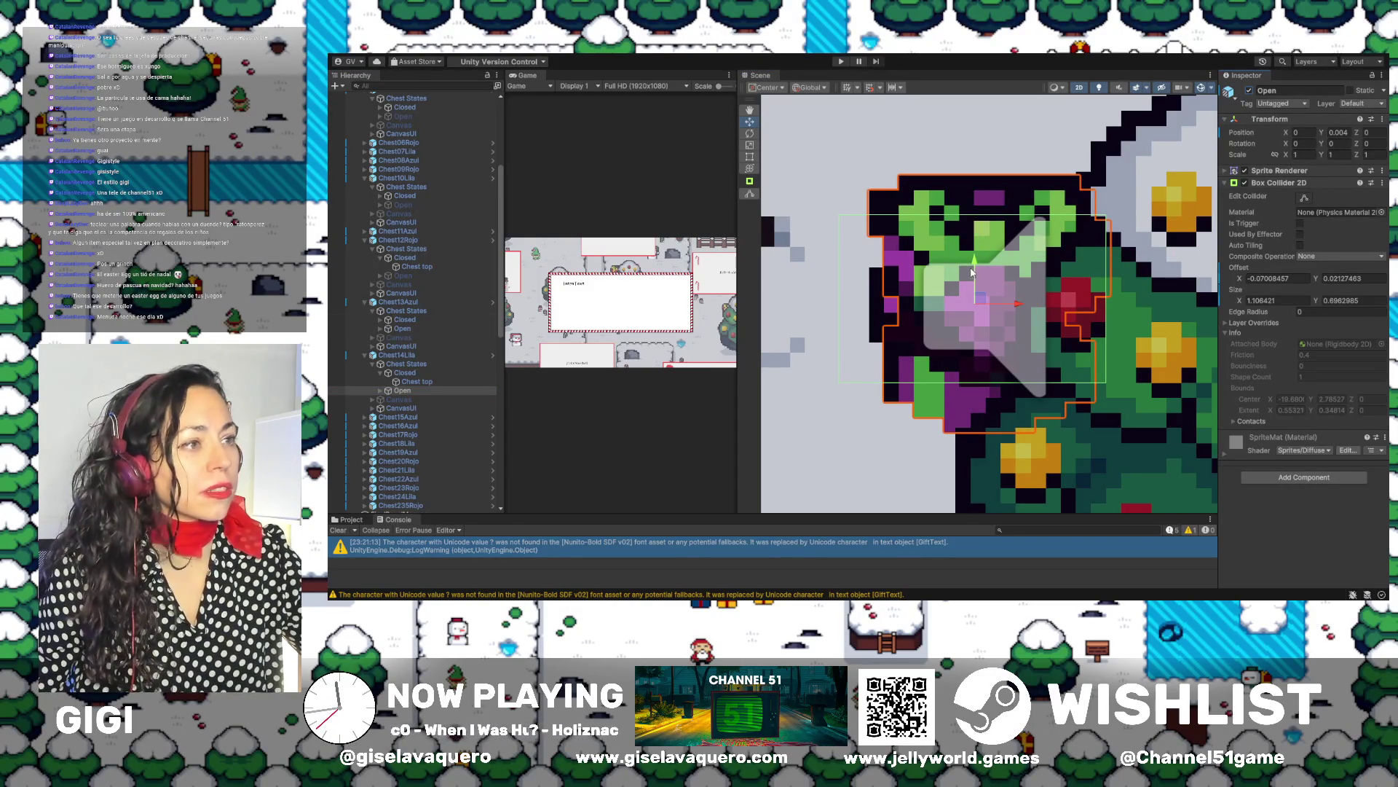
Move the Open object slightly down and stretch its collider up to the lid and down to the base
{"action": "mouse_move", "coordinate": [976, 262]}
{"action": "left_mouse_down"}
{"action": "mouse_move", "coordinate": [999, 247]}
{"action": "mouse_move", "coordinate": [999, 267]}
{"action": "left_mouse_up"}
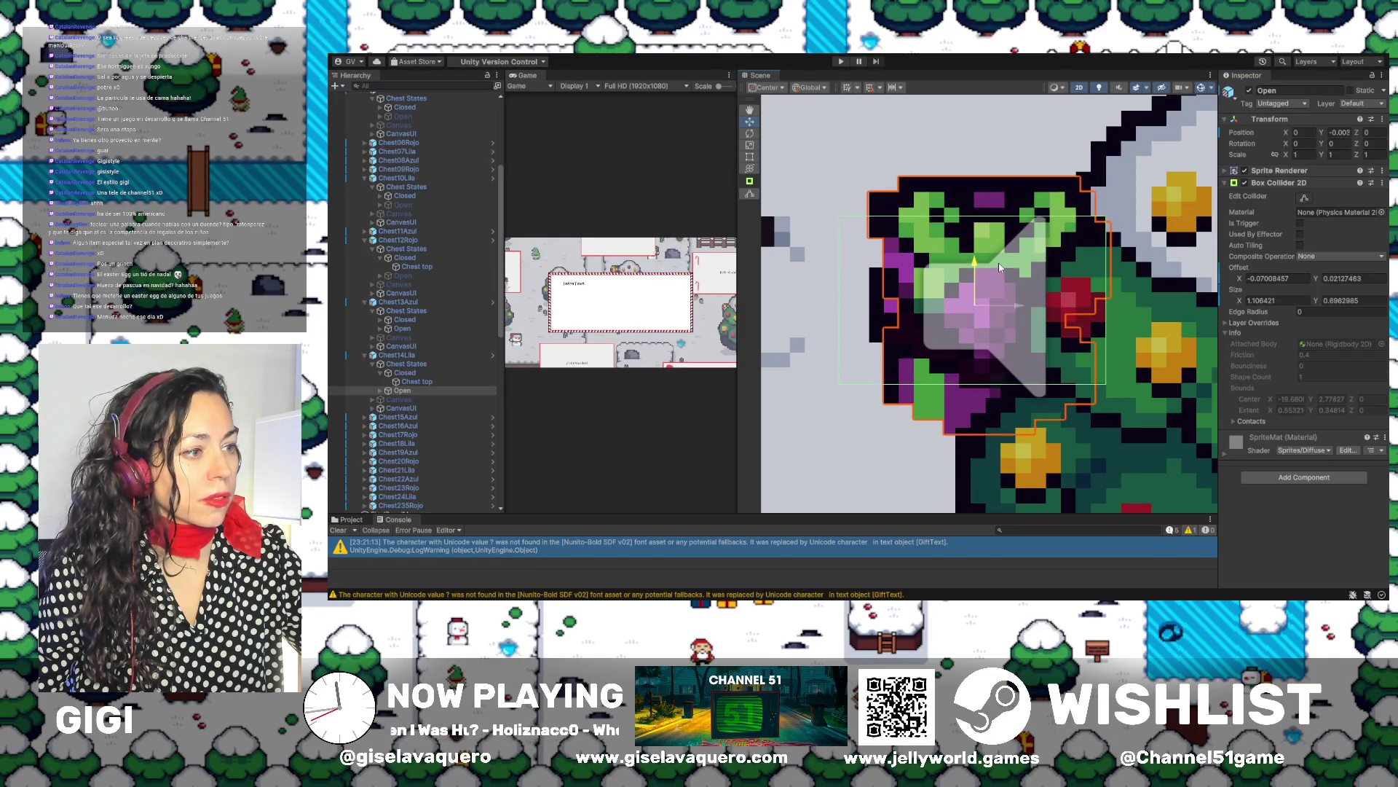
{"action": "left_click", "coordinate": [384, 394]}
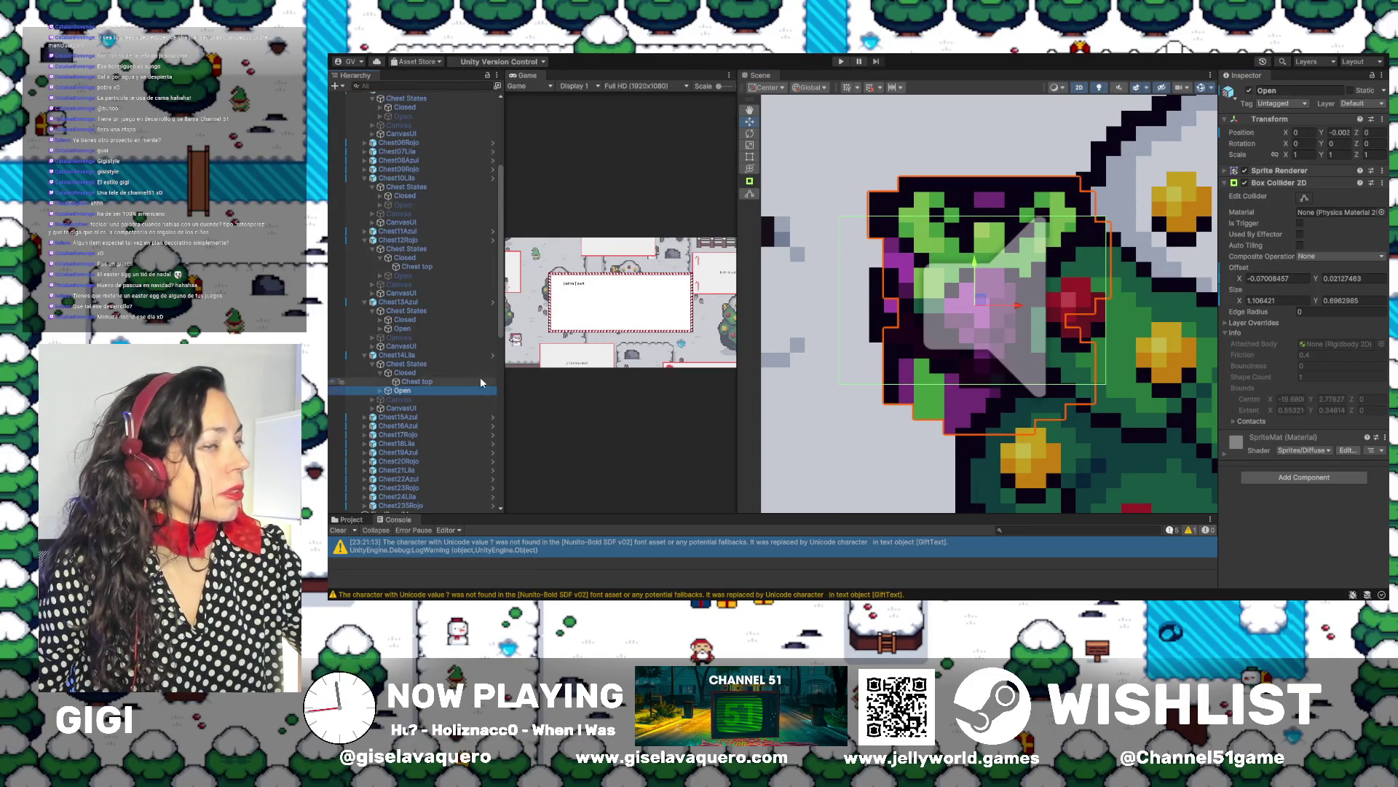
{"action": "left_click", "coordinate": [1304, 200]}
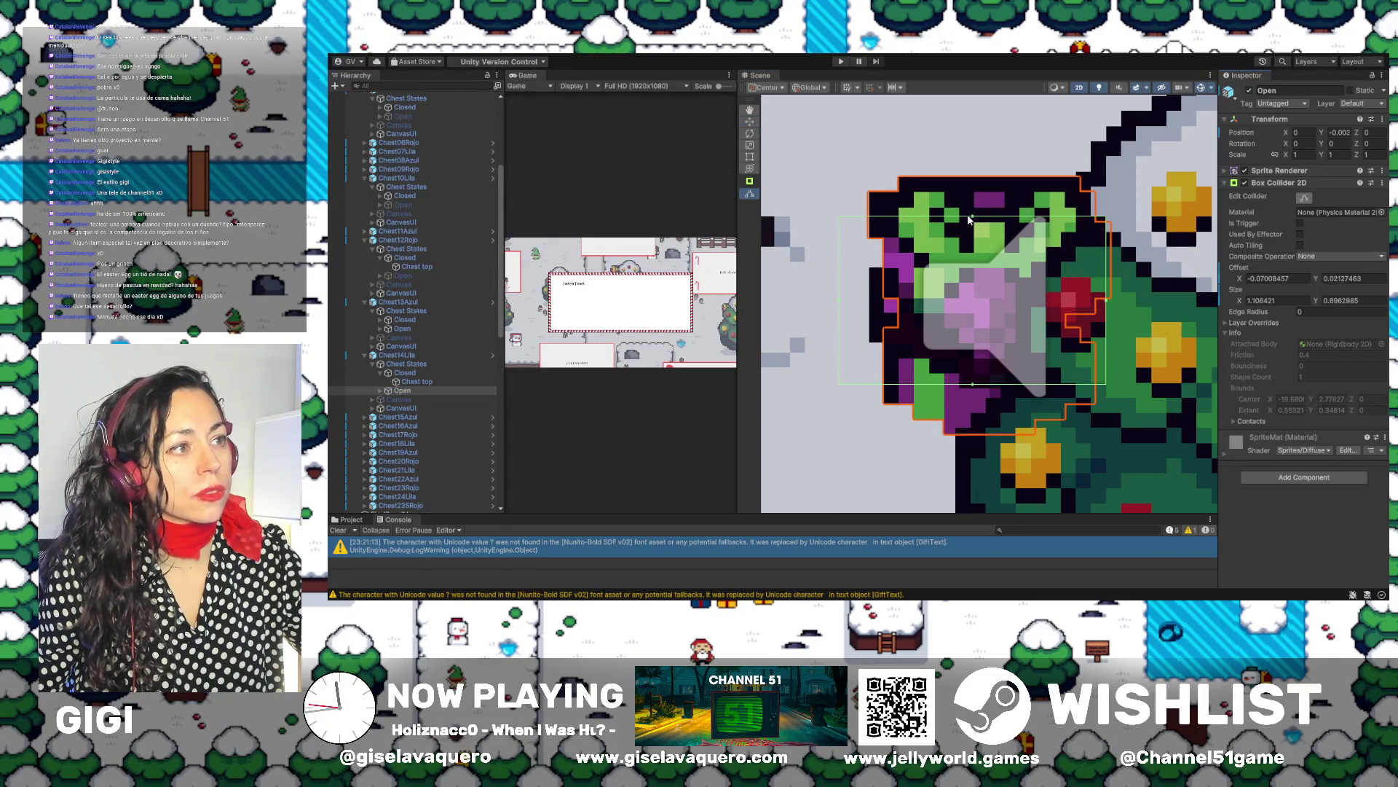
{"action": "left_click_drag", "start_coordinate": [975, 218], "coordinate": [976, 176]}
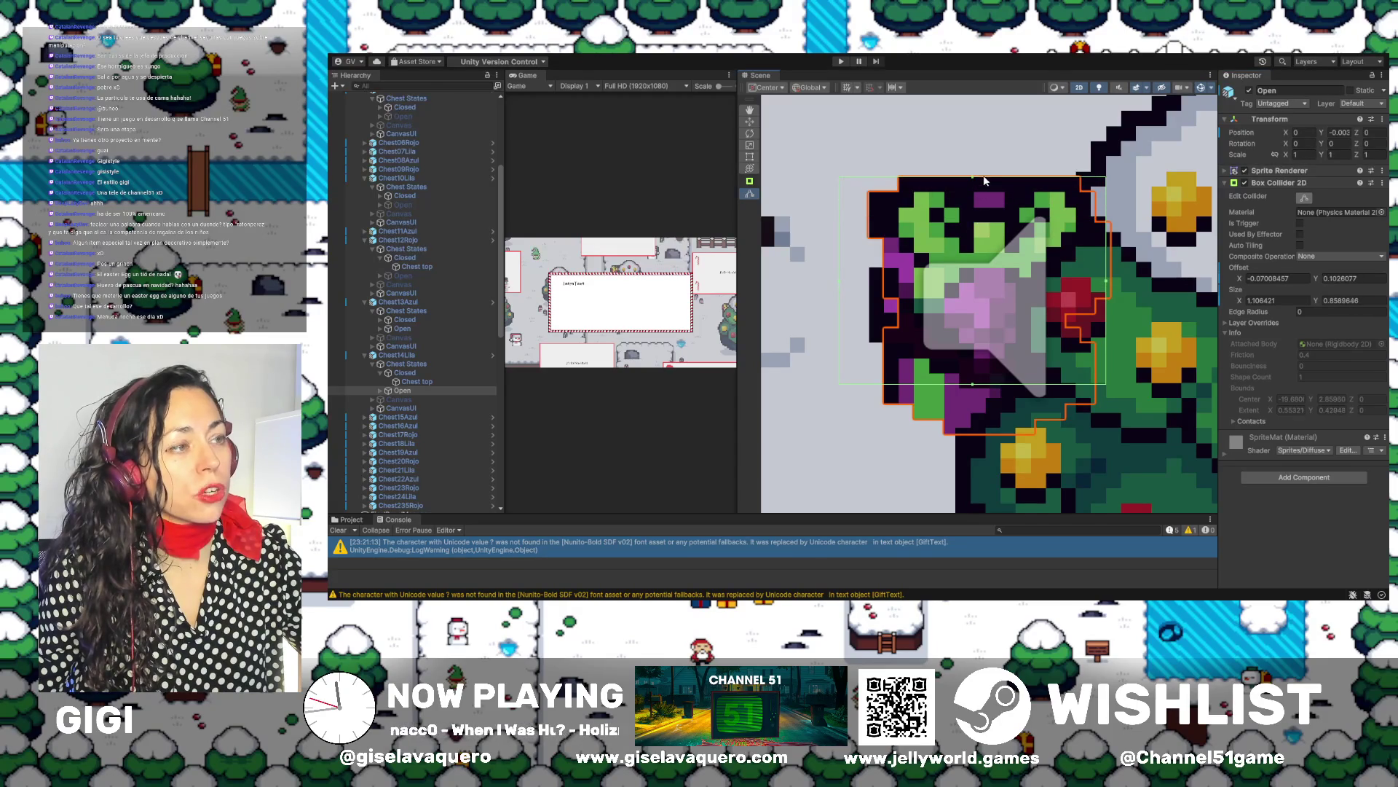
{"action": "left_click_drag", "start_coordinate": [973, 388], "coordinate": [974, 440]}
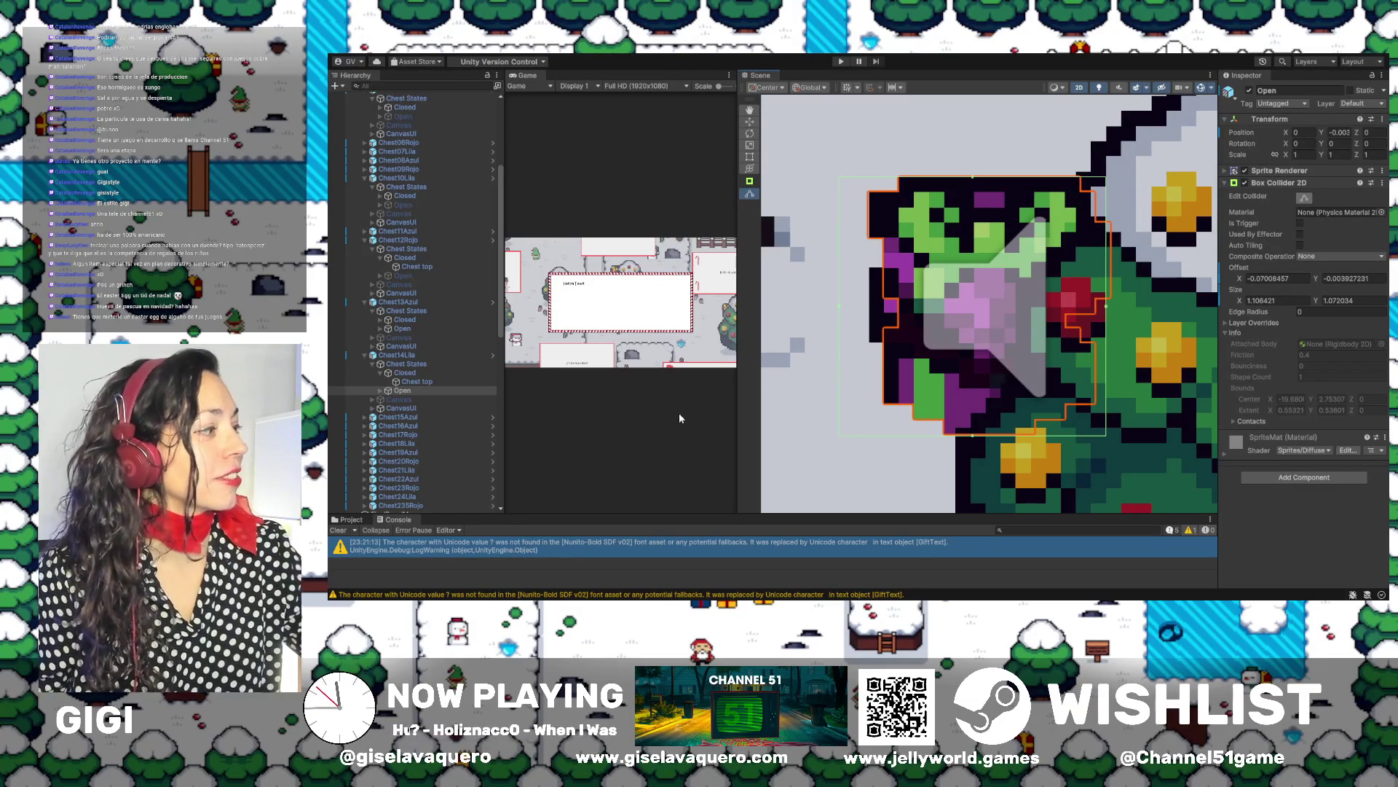
Deactivate Chest14Lila's Open state object, leaving only the closed chest sprite visible
{"action": "left_click", "coordinate": [1250, 91]}
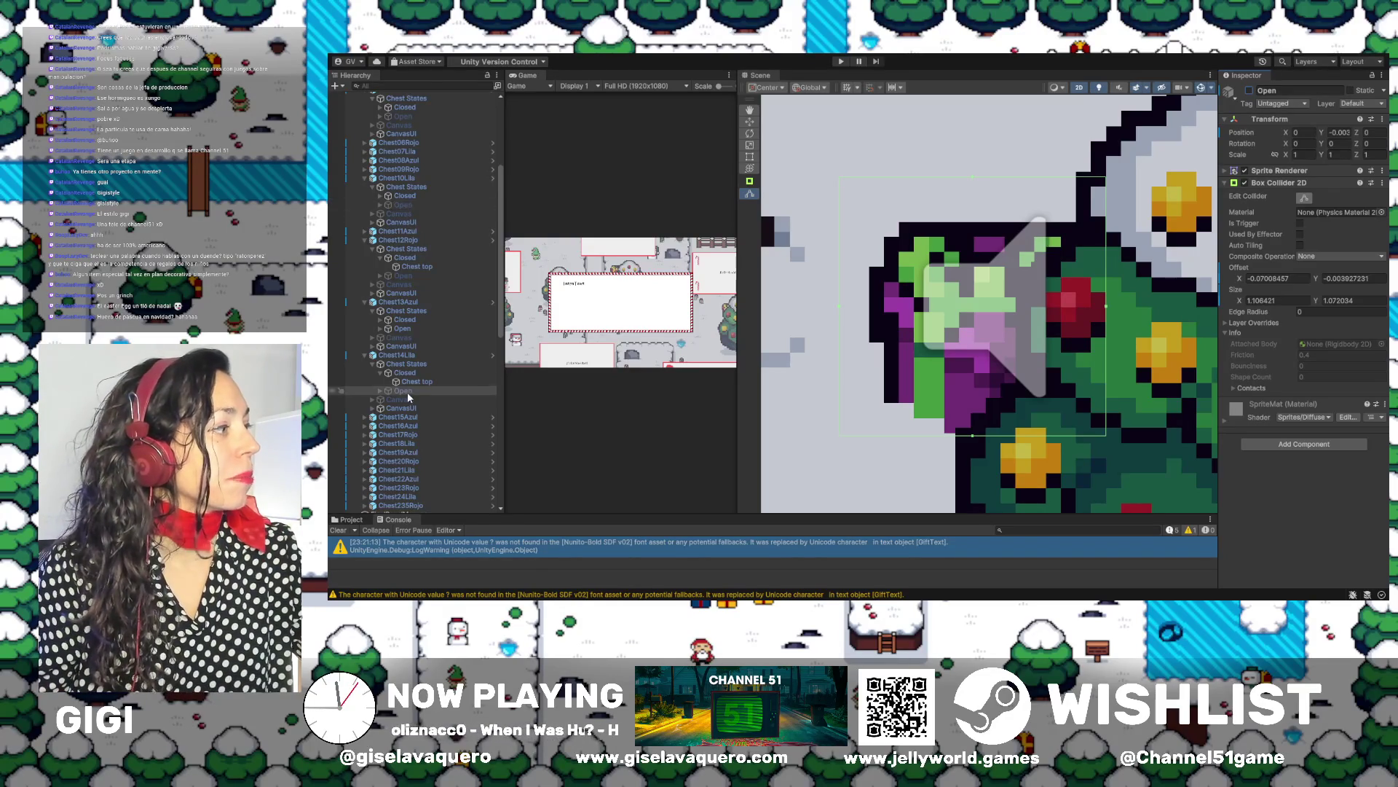
Collapse Chest14Lila, then expand Chest15Azul and zoom in on it in the scene
{"action": "left_click", "coordinate": [399, 355]}
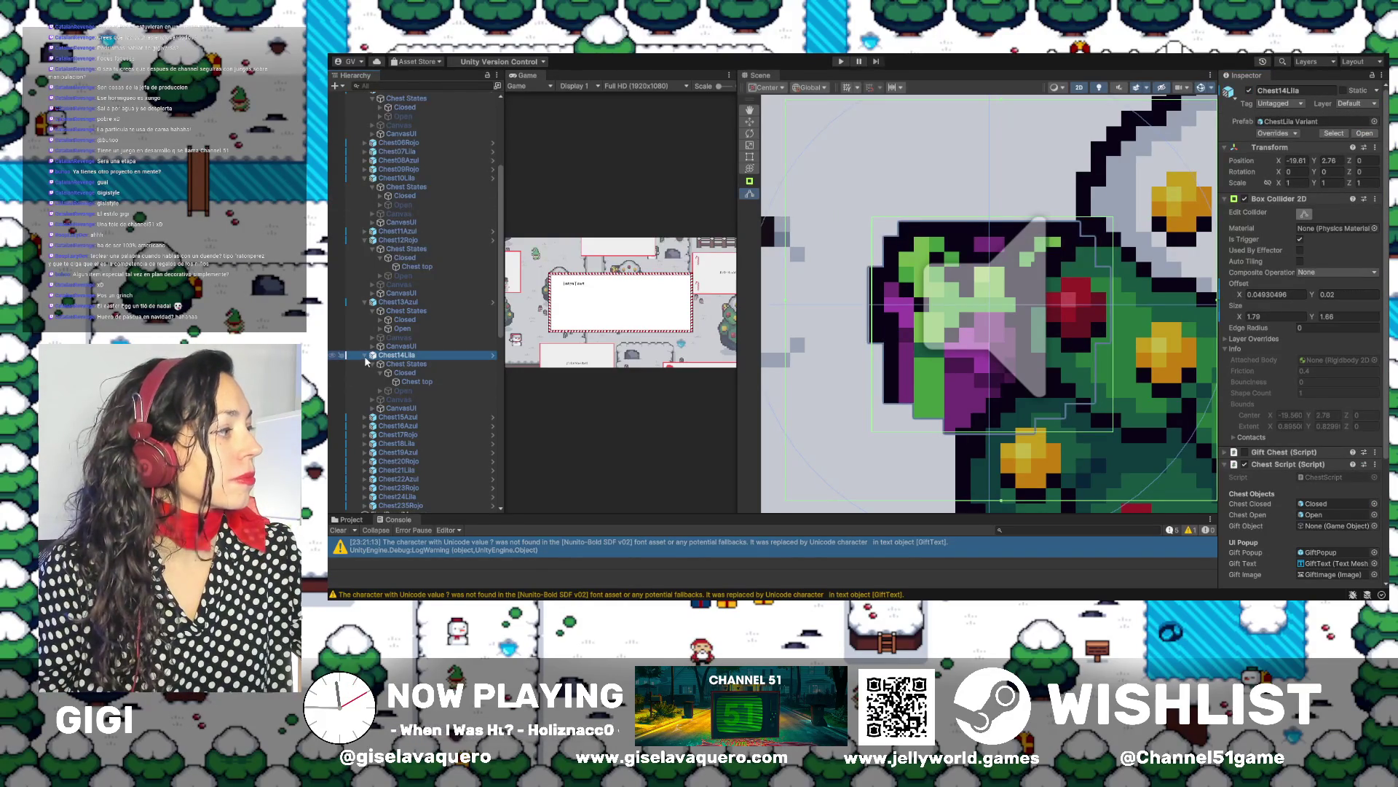
{"action": "left_click", "coordinate": [365, 355]}
{"action": "left_click", "coordinate": [382, 365]}
{"action": "left_click", "coordinate": [364, 364]}
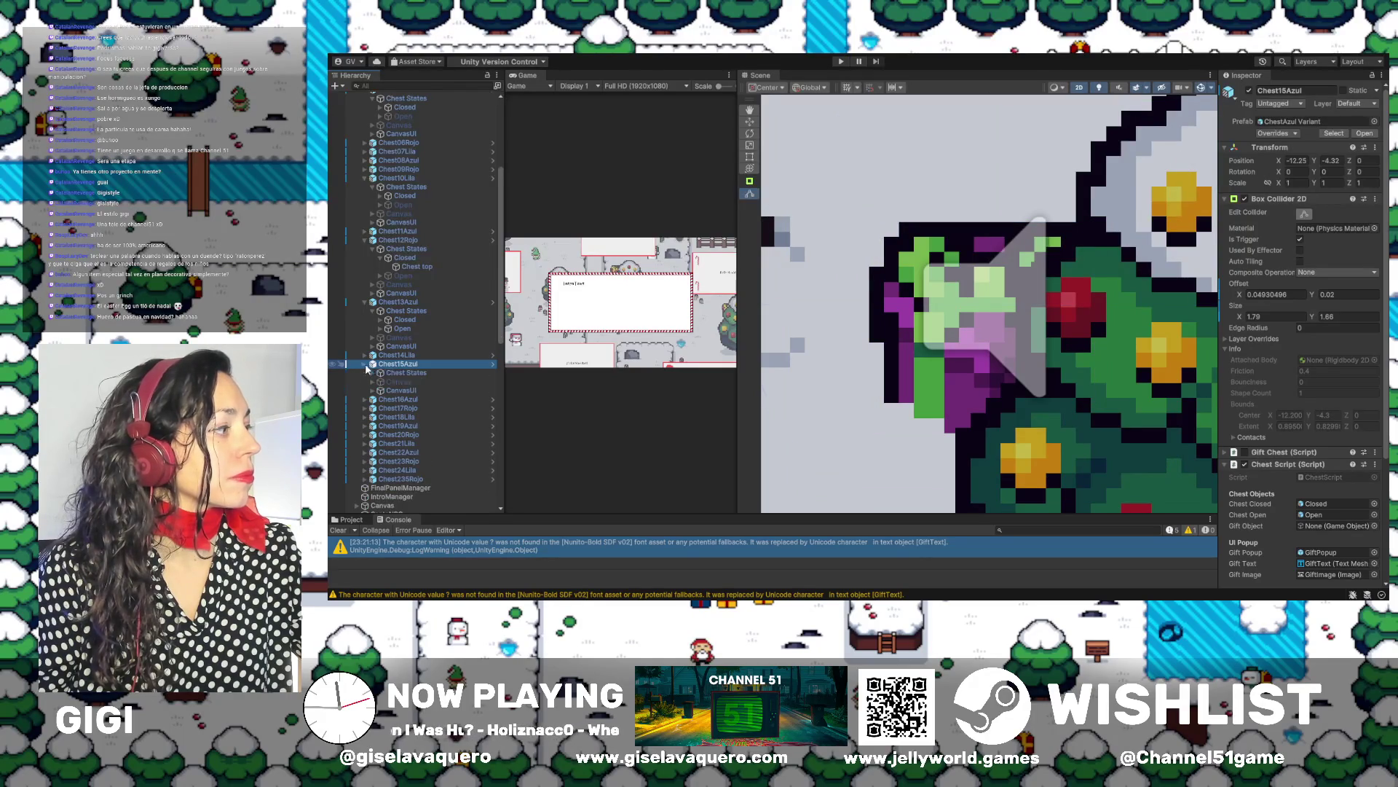
{"action": "double_click", "coordinate": [396, 367]}
{"action": "double_click", "coordinate": [395, 367]}
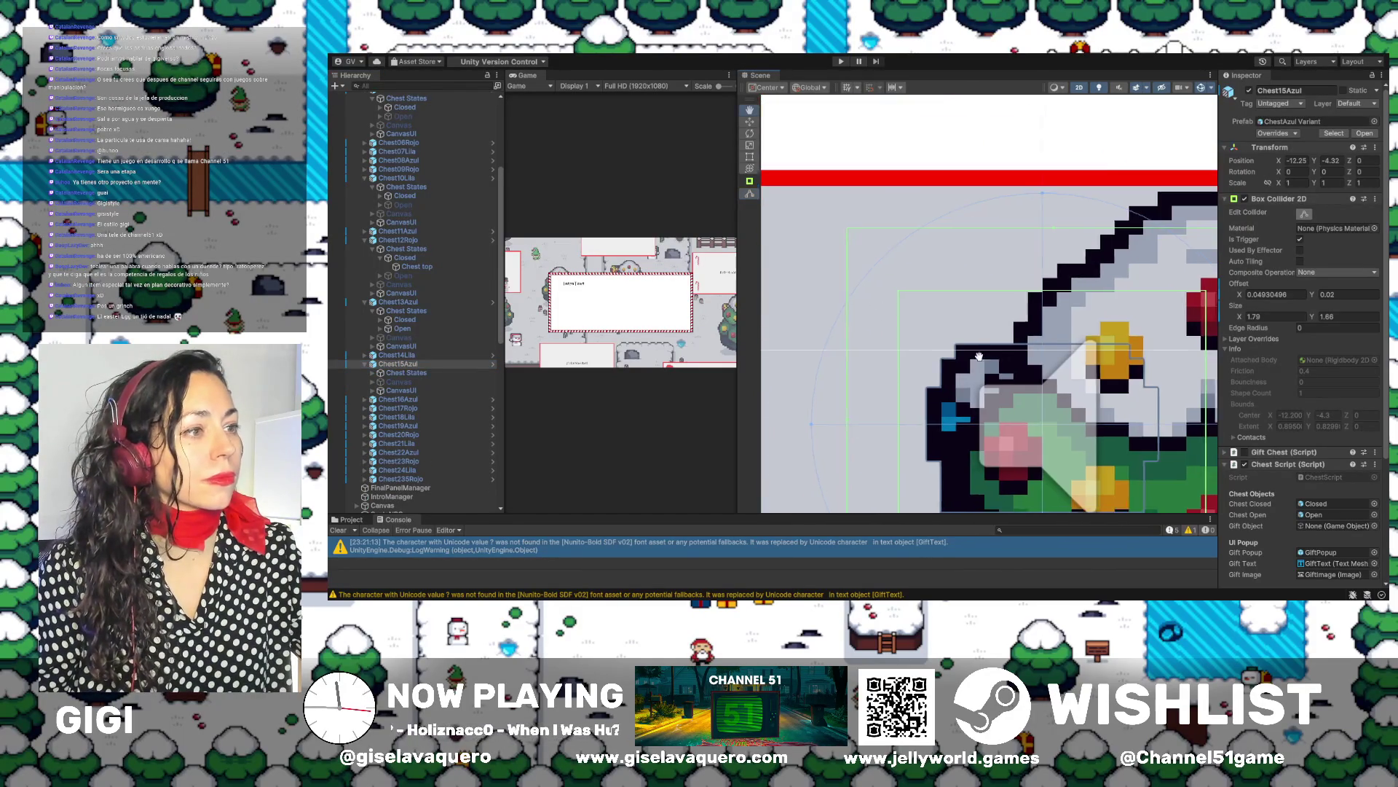
Select Chest15Azul's Closed state and switch to the Move tool
{"action": "left_click", "coordinate": [374, 373]}
{"action": "left_click", "coordinate": [400, 383]}
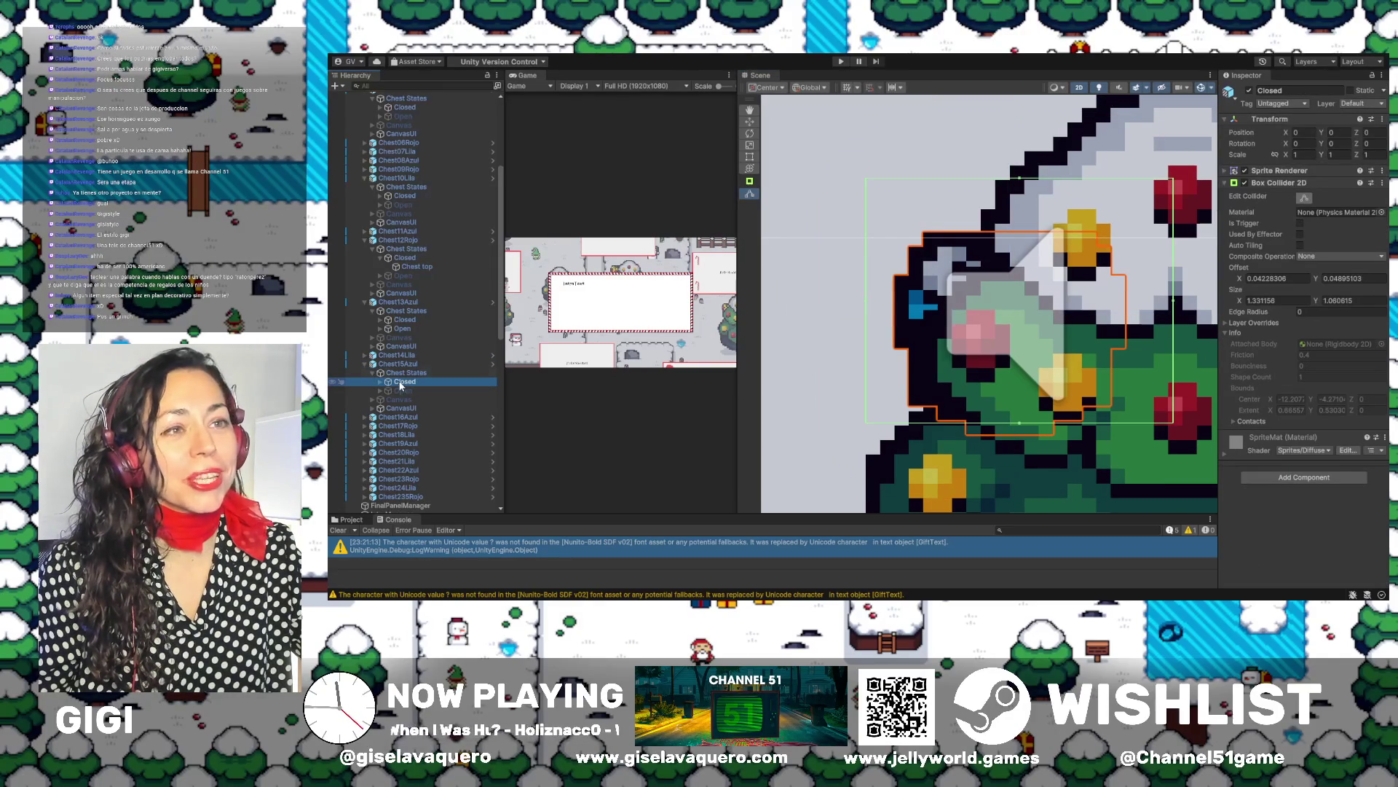
{"action": "left_click", "coordinate": [749, 122]}
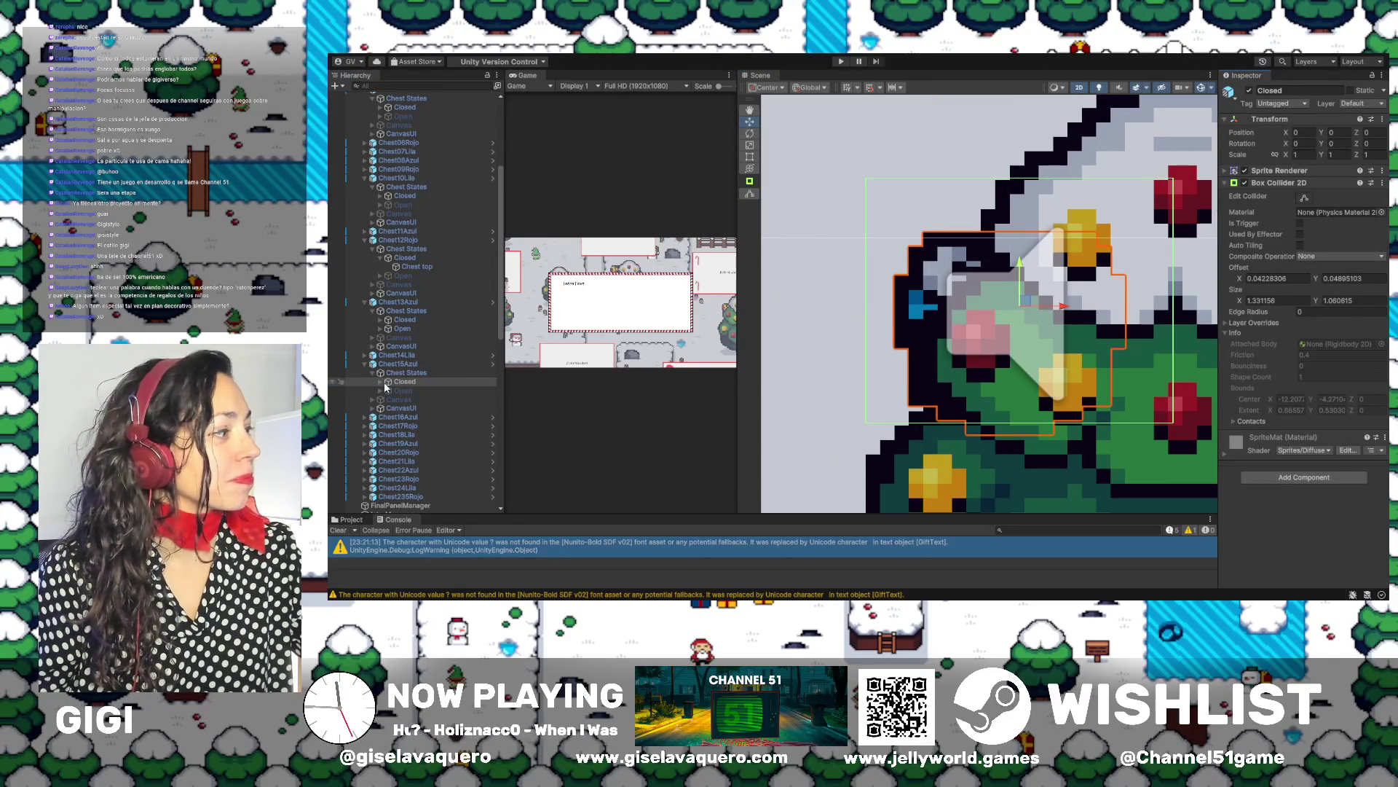
{"action": "left_click", "coordinate": [380, 381]}
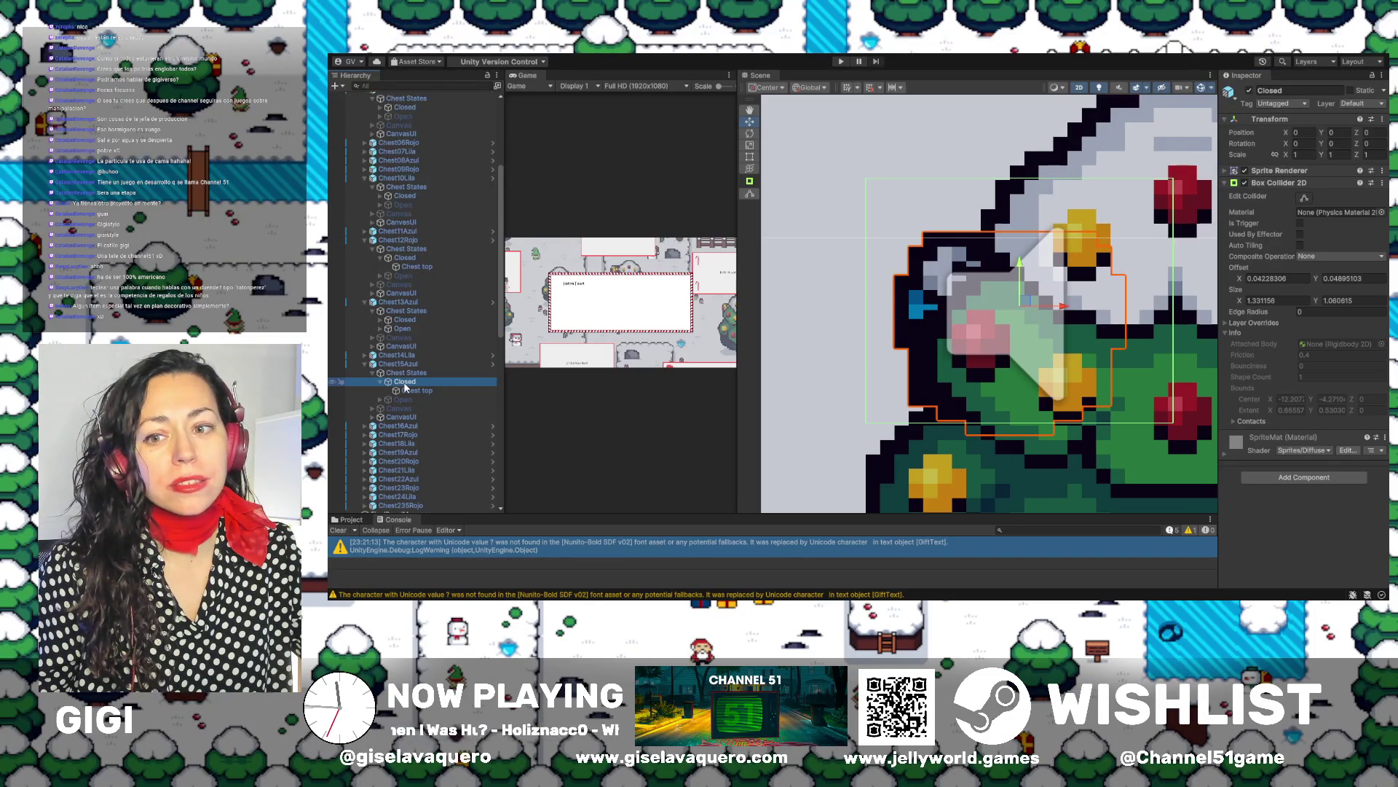
{"action": "left_click", "coordinate": [405, 383]}
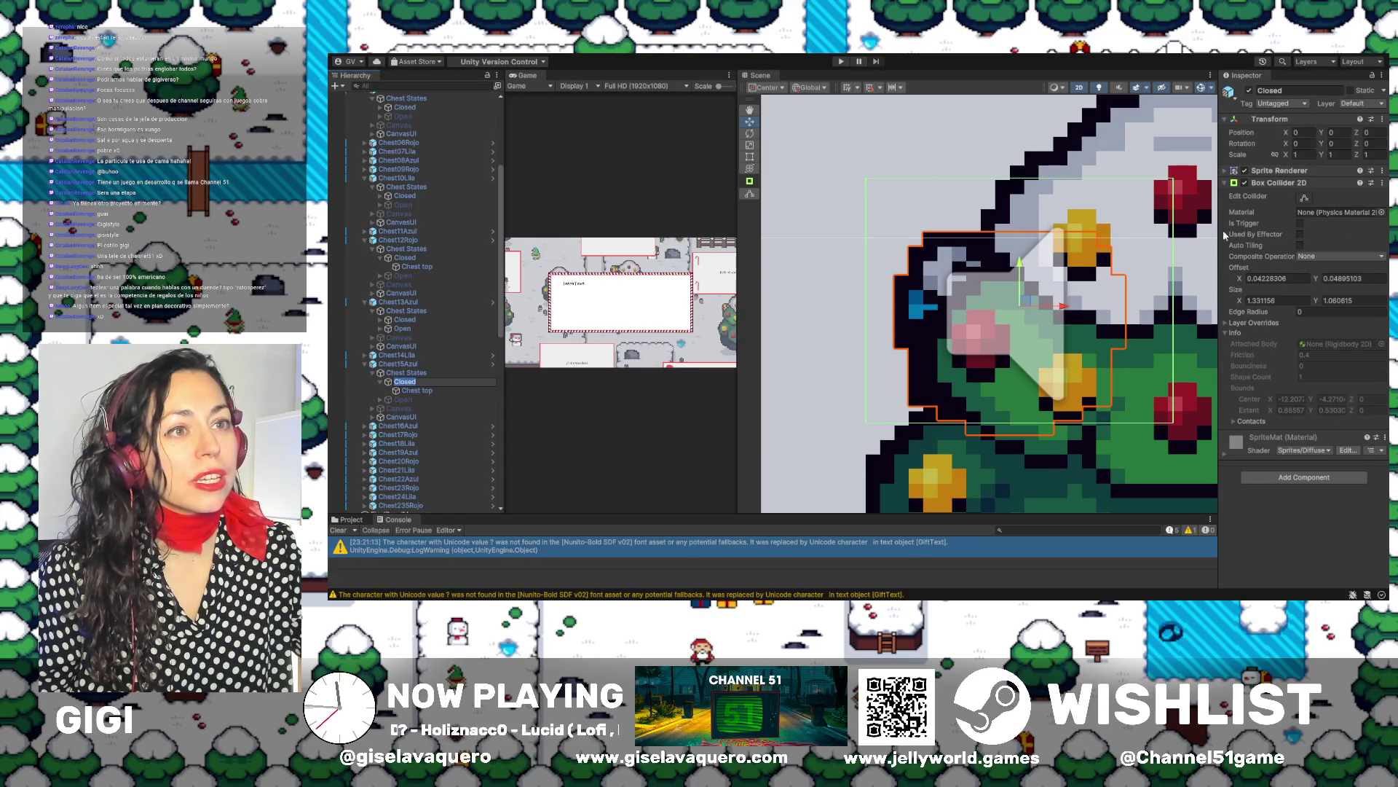
Fit Chest15Azul's Closed collider top, right and left edges to the sprite
{"action": "left_click", "coordinate": [1304, 198]}
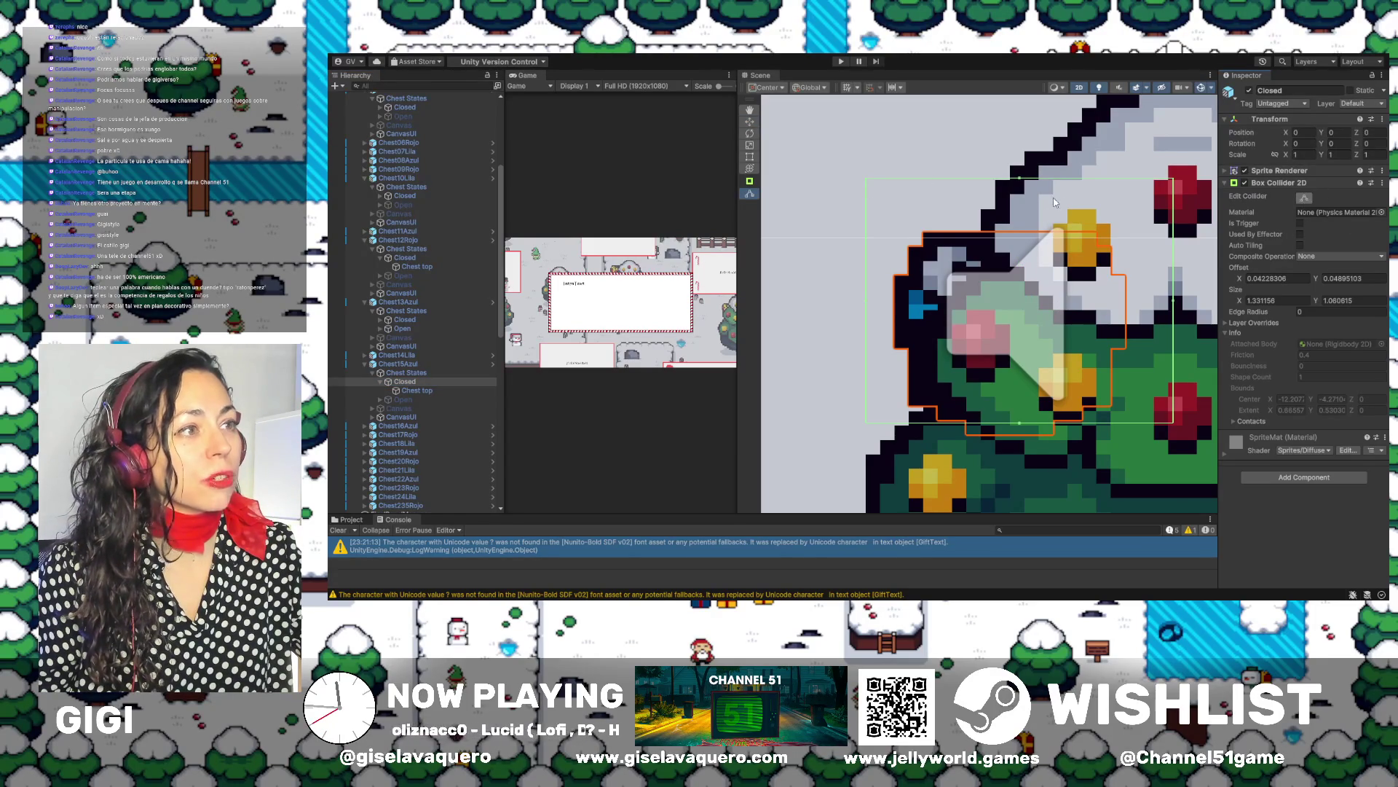
{"action": "left_click_drag", "start_coordinate": [1027, 180], "coordinate": [1021, 232]}
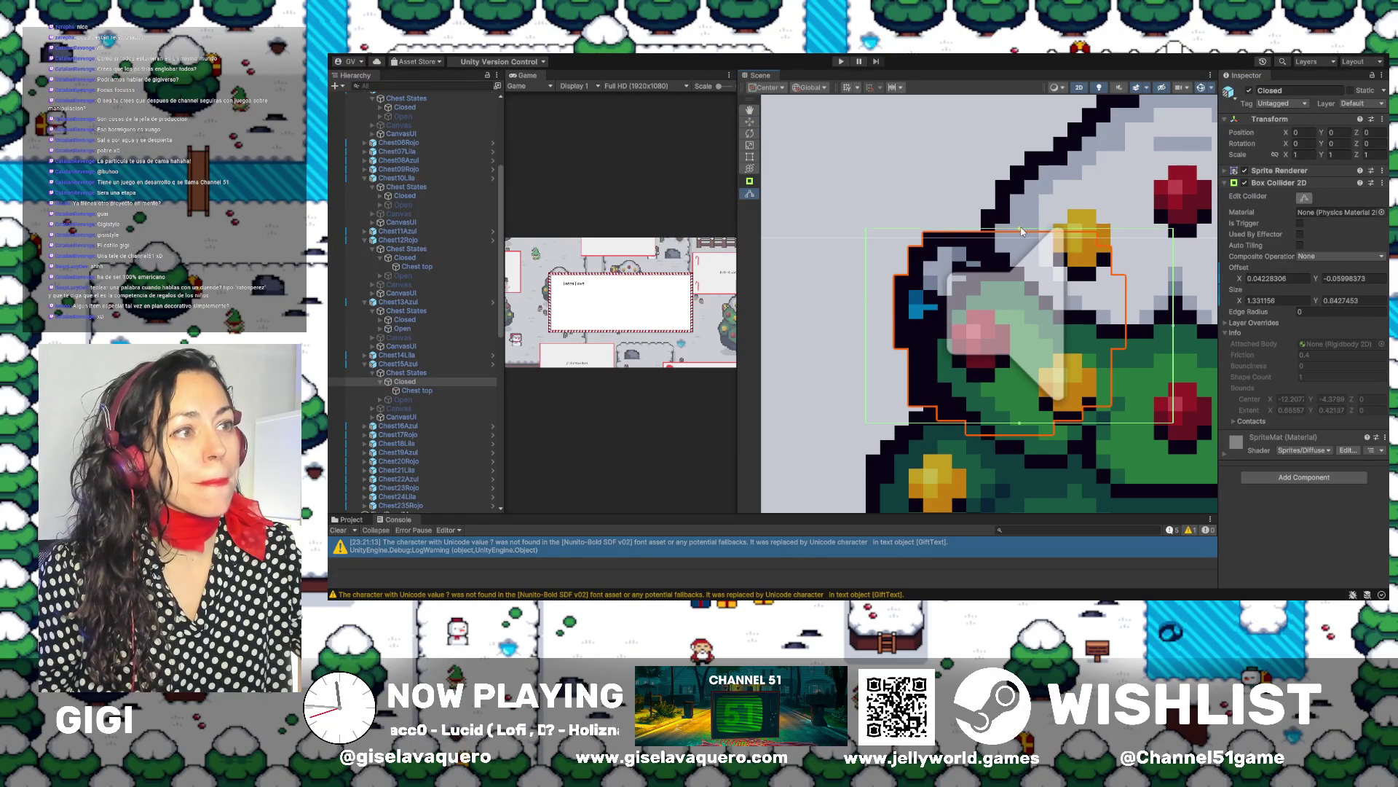
{"action": "left_click_drag", "start_coordinate": [1173, 325], "coordinate": [1130, 332]}
{"action": "left_click_drag", "start_coordinate": [867, 333], "coordinate": [890, 335]}
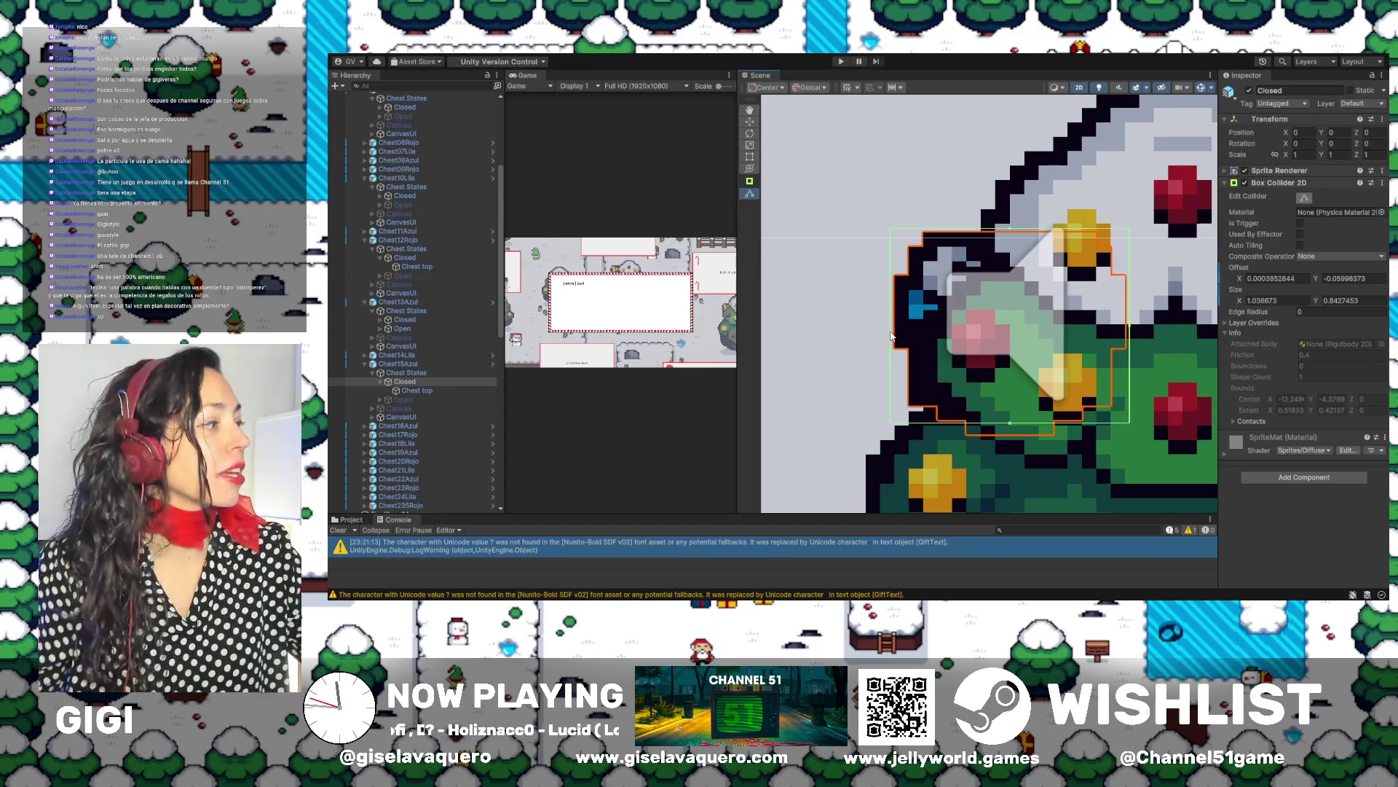
Activate Chest15Azul's Open state, refit its collider to 1.046 by 1.091, then deactivate it
{"action": "left_click", "coordinate": [395, 400]}
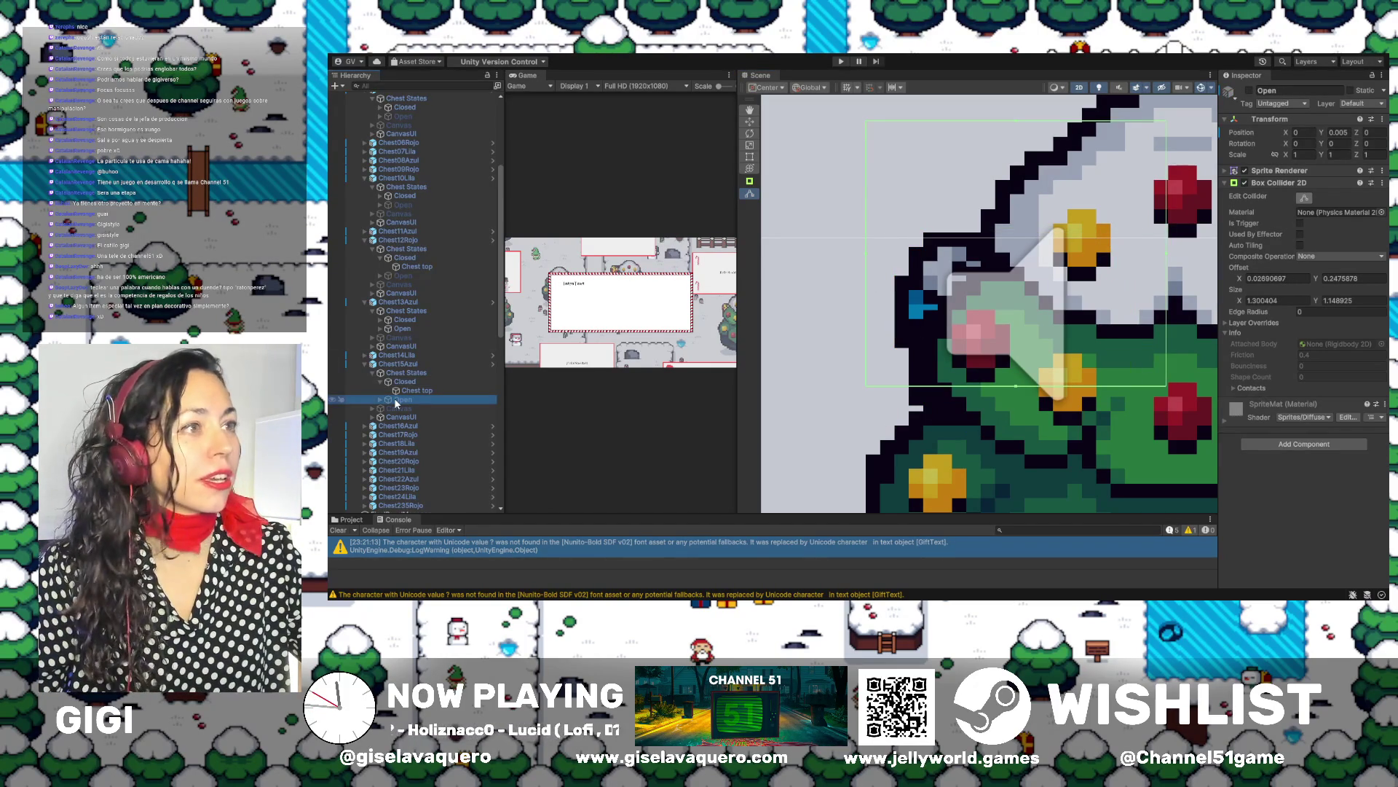
{"action": "left_click", "coordinate": [1250, 90]}
{"action": "left_click_drag", "start_coordinate": [1016, 122], "coordinate": [1019, 184]}
{"action": "left_click_drag", "start_coordinate": [876, 289], "coordinate": [889, 292]}
{"action": "left_click_drag", "start_coordinate": [1167, 290], "coordinate": [1129, 290]}
{"action": "left_click_drag", "start_coordinate": [1012, 385], "coordinate": [1009, 434]}
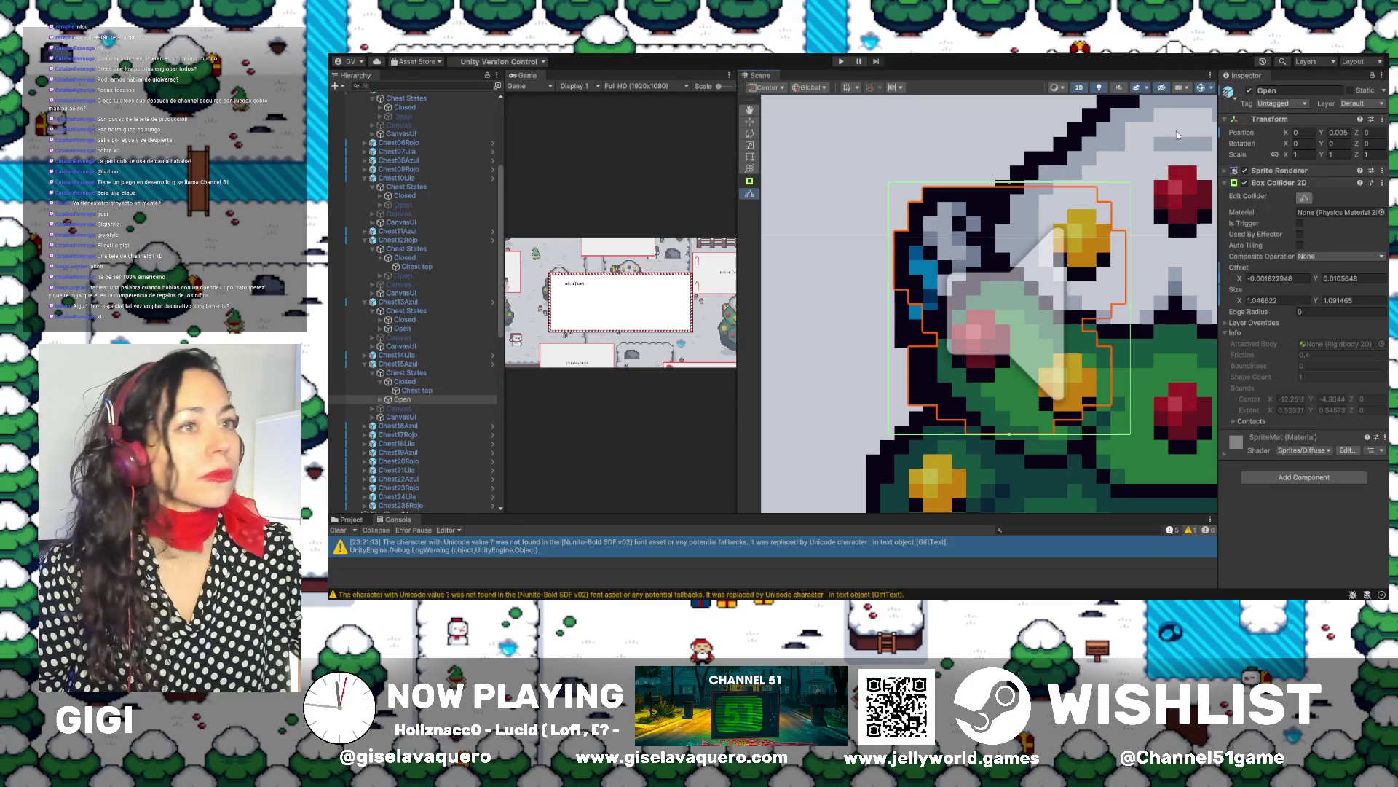
{"action": "left_click", "coordinate": [1250, 90]}
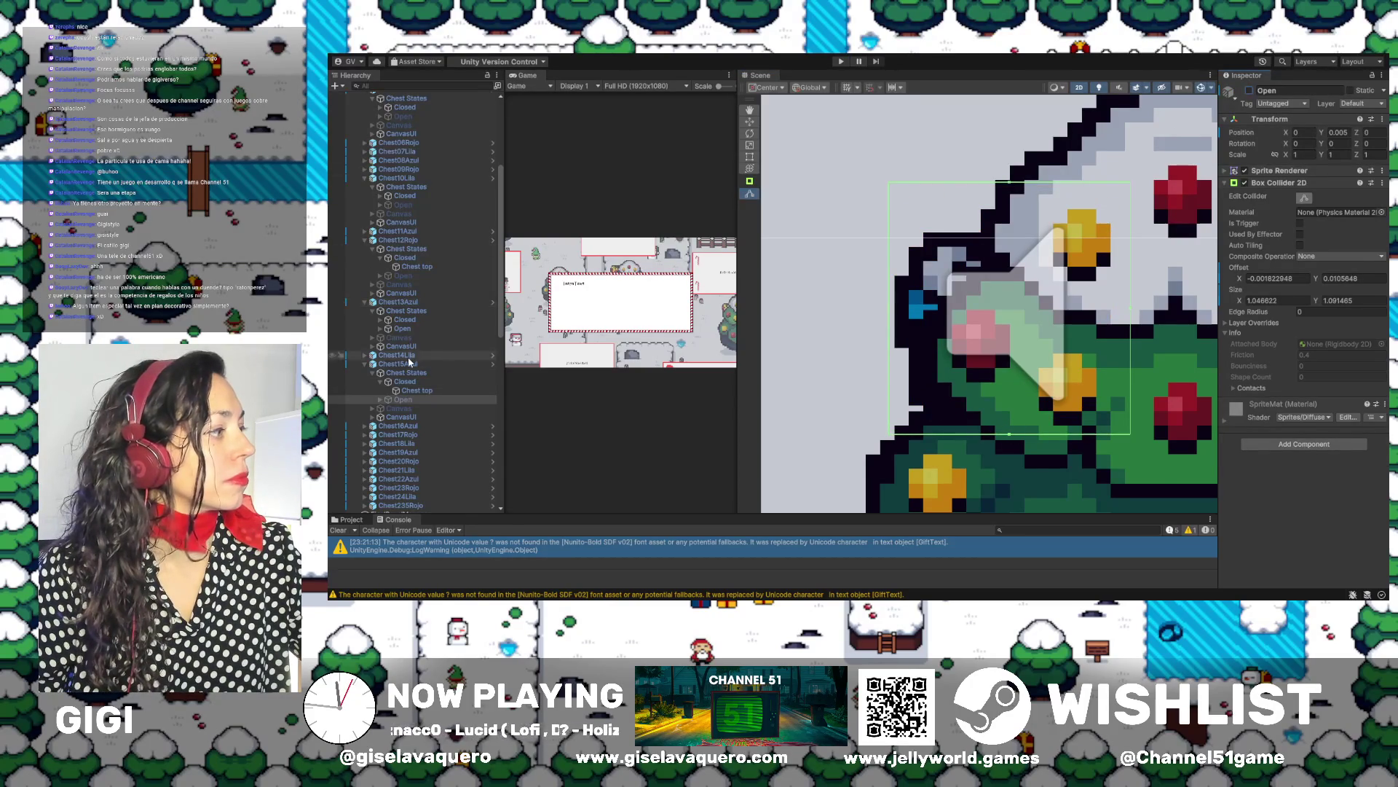
Collapse Chest15Azul, then select Chest16Azul and zoom in on it
{"action": "left_click", "coordinate": [404, 363]}
{"action": "left_click", "coordinate": [366, 364]}
{"action": "double_click", "coordinate": [407, 372]}
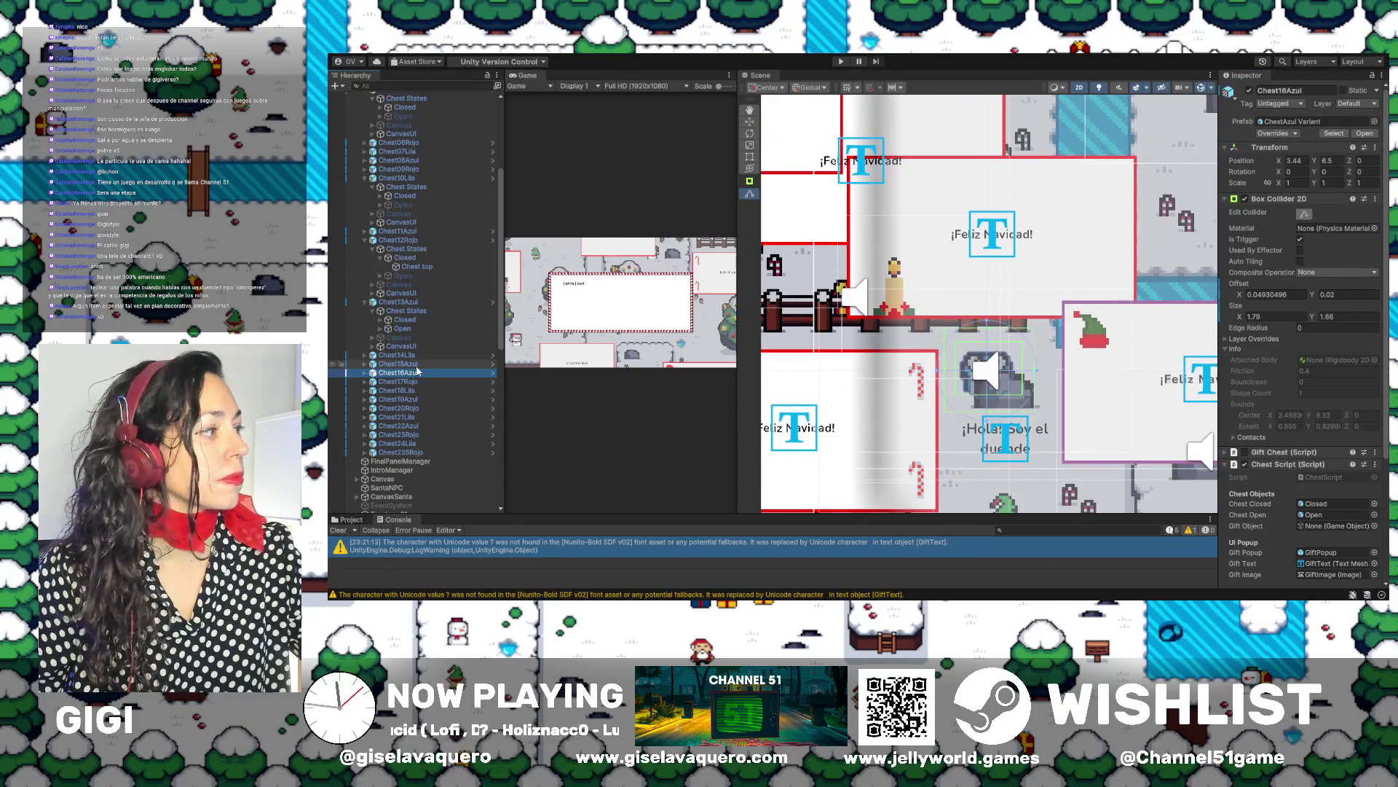
{"action": "double_click", "coordinate": [393, 373]}
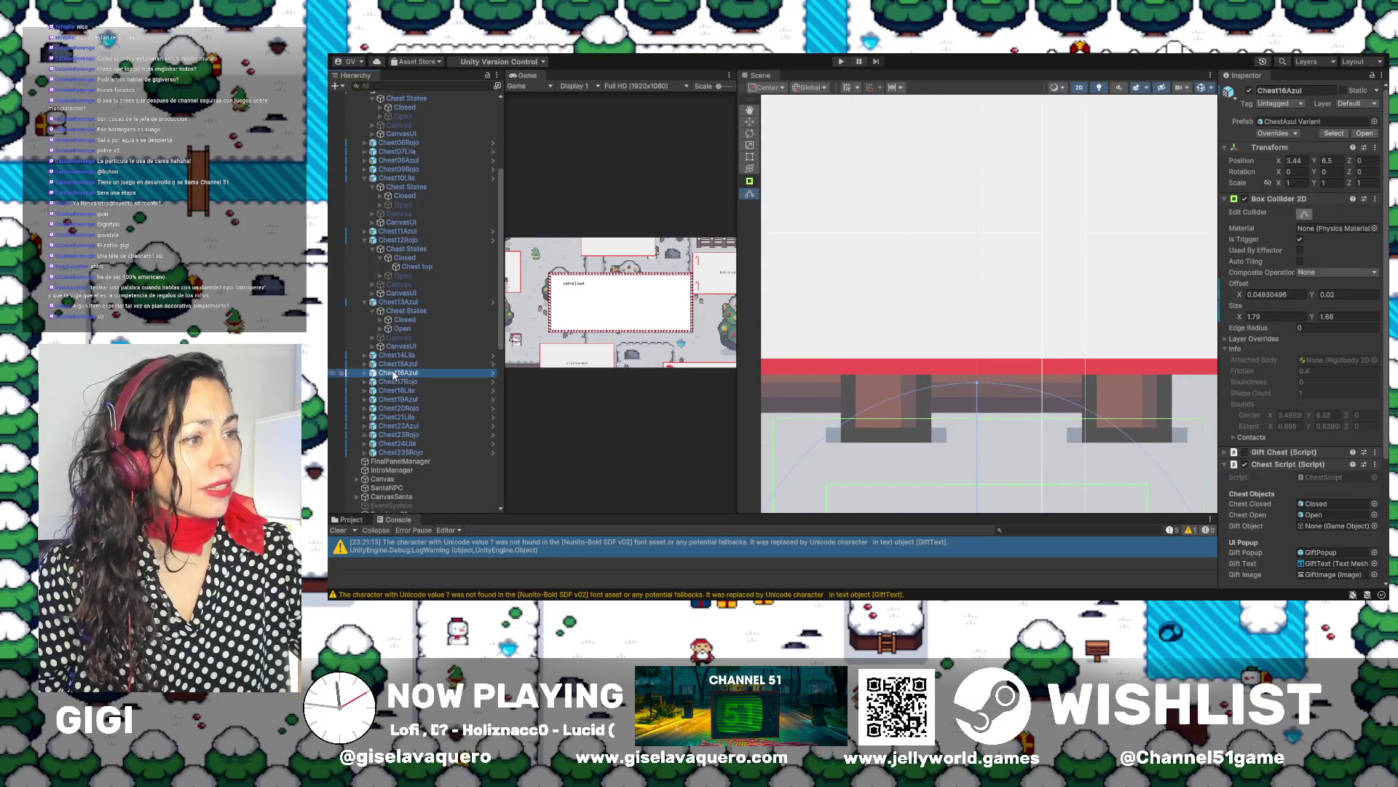
Frame Chest16Azul and expand its Chest States to select the Closed state
{"action": "left_click", "coordinate": [971, 364]}
{"action": "key", "text": "f"}
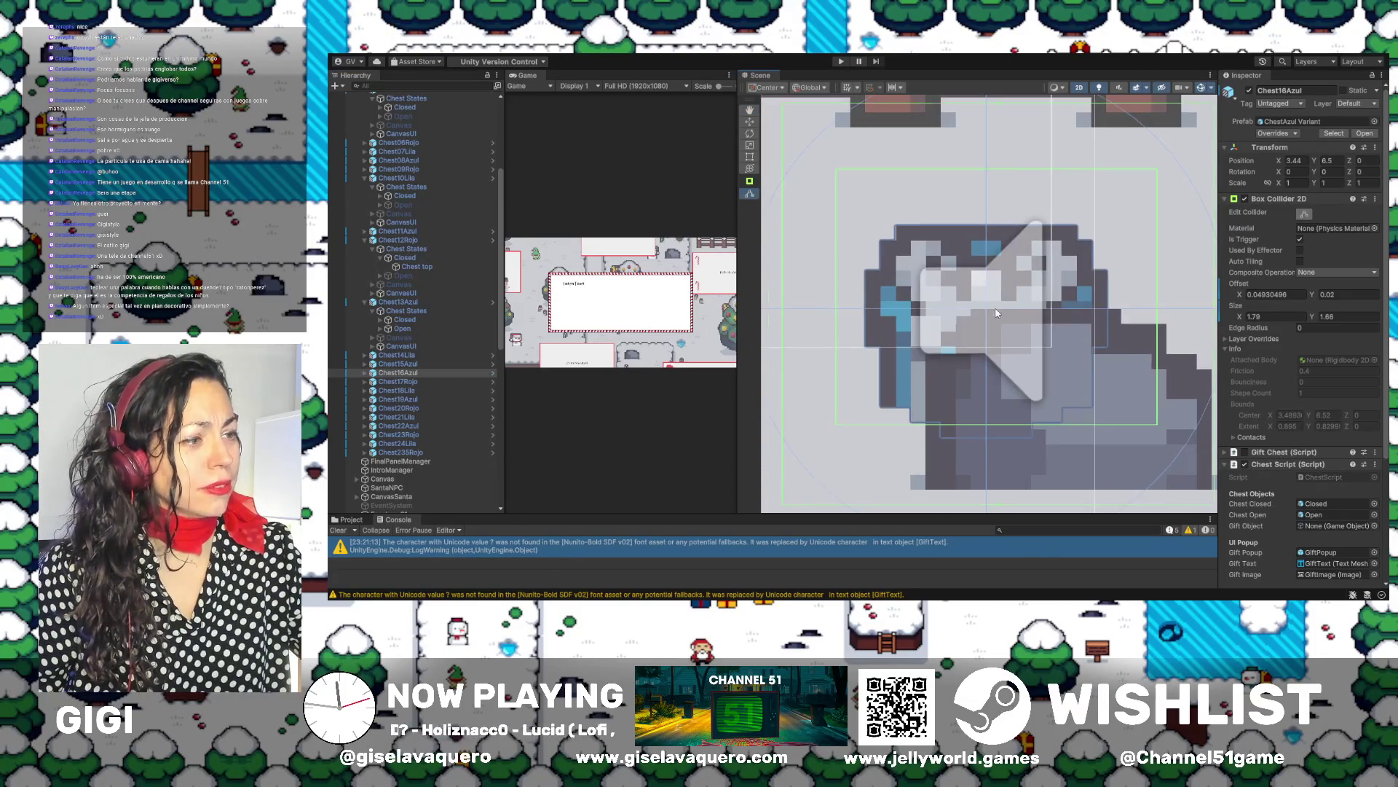
{"action": "left_click", "coordinate": [364, 373]}
{"action": "left_click", "coordinate": [375, 382]}
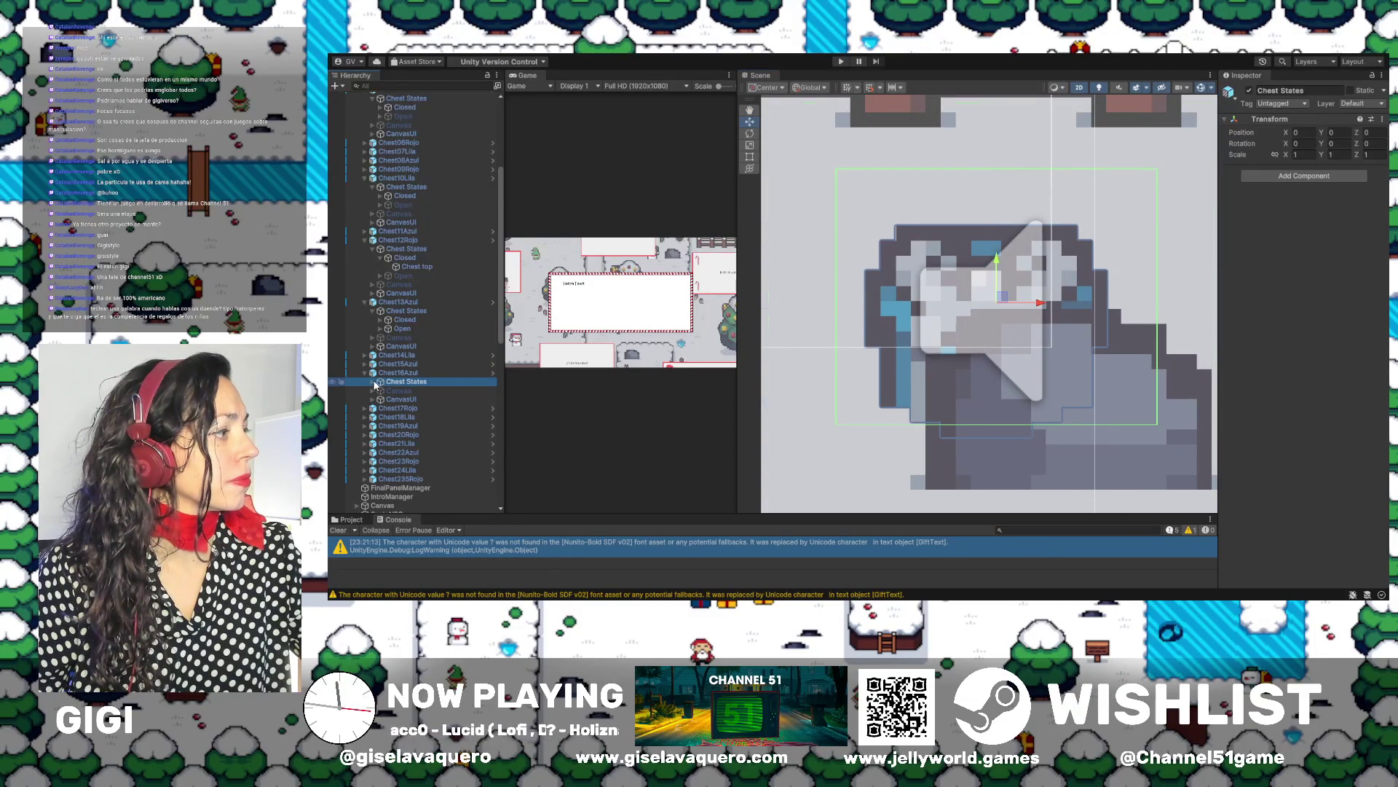
{"action": "left_click", "coordinate": [372, 382]}
{"action": "left_click", "coordinate": [405, 392]}
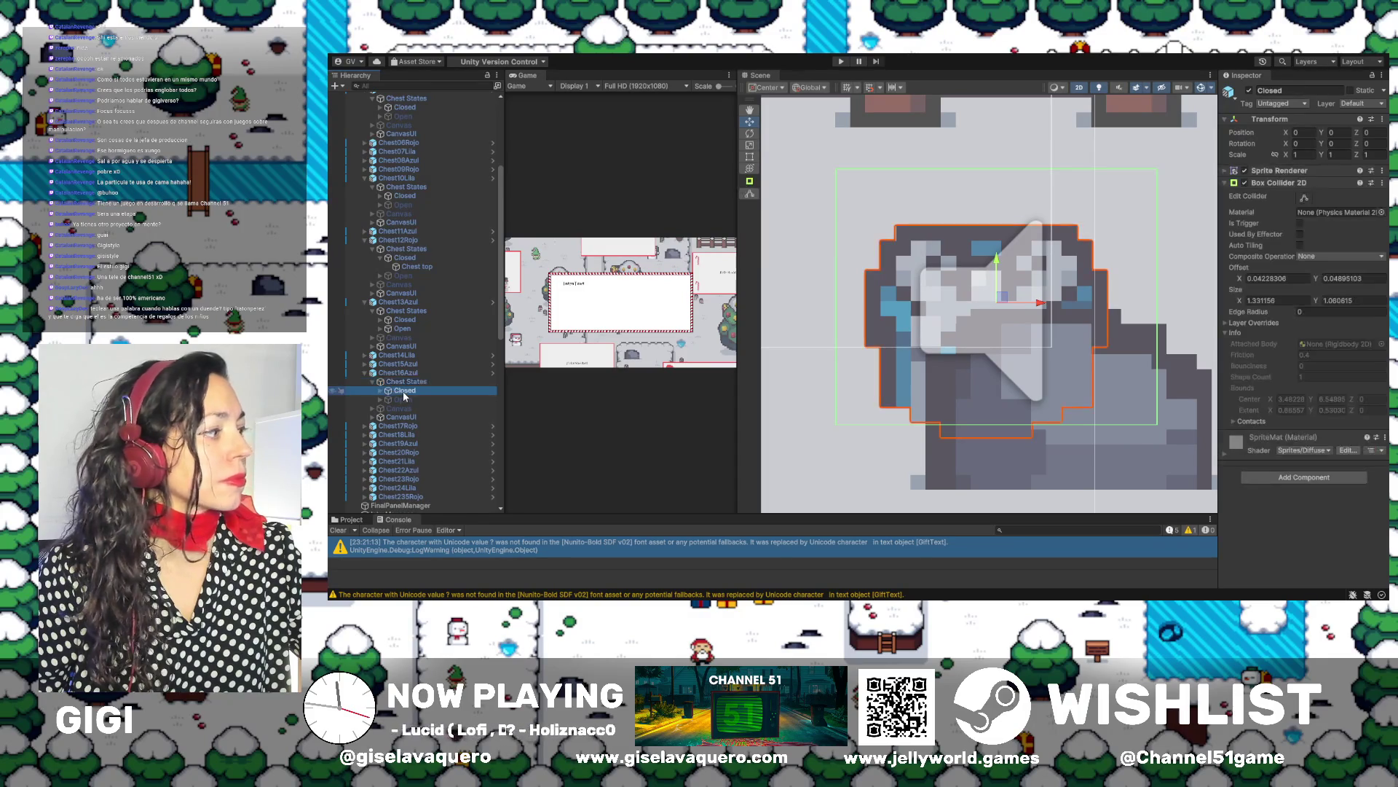
Fit Chest16Azul's Closed collider to the sprite at 1.056 by 0.896
{"action": "left_click", "coordinate": [1304, 198]}
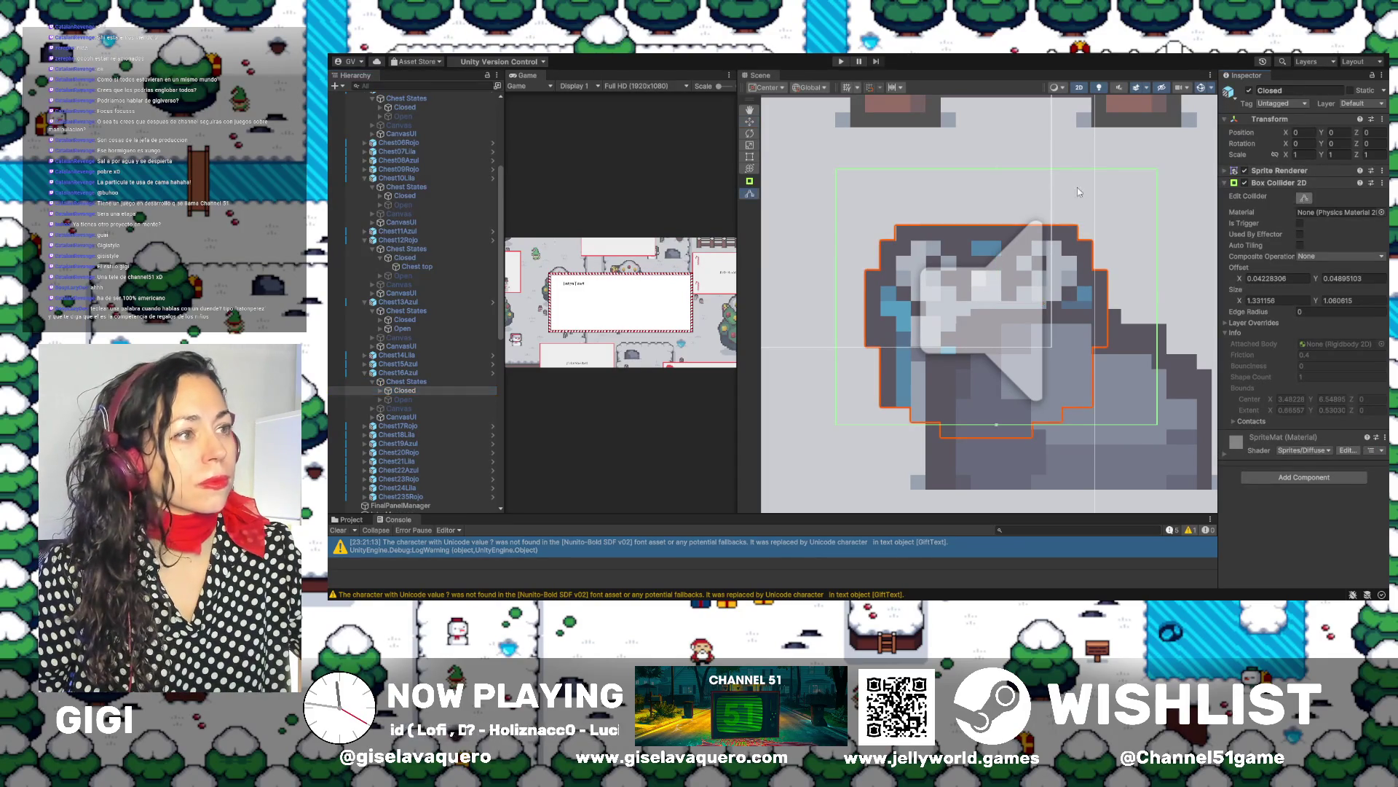
{"action": "left_click_drag", "start_coordinate": [996, 170], "coordinate": [993, 222]}
{"action": "left_click_drag", "start_coordinate": [1153, 328], "coordinate": [1113, 328]}
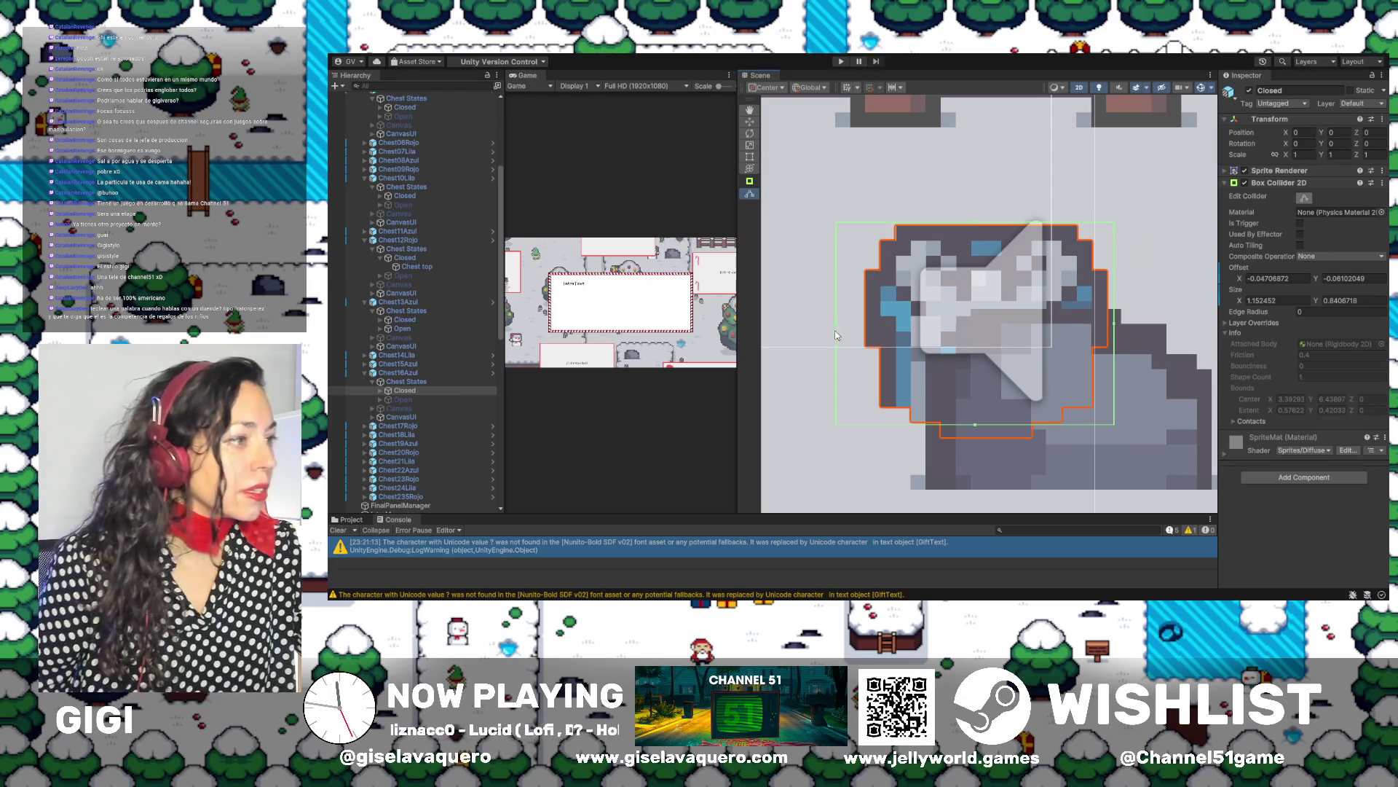
{"action": "left_click", "coordinate": [405, 390]}
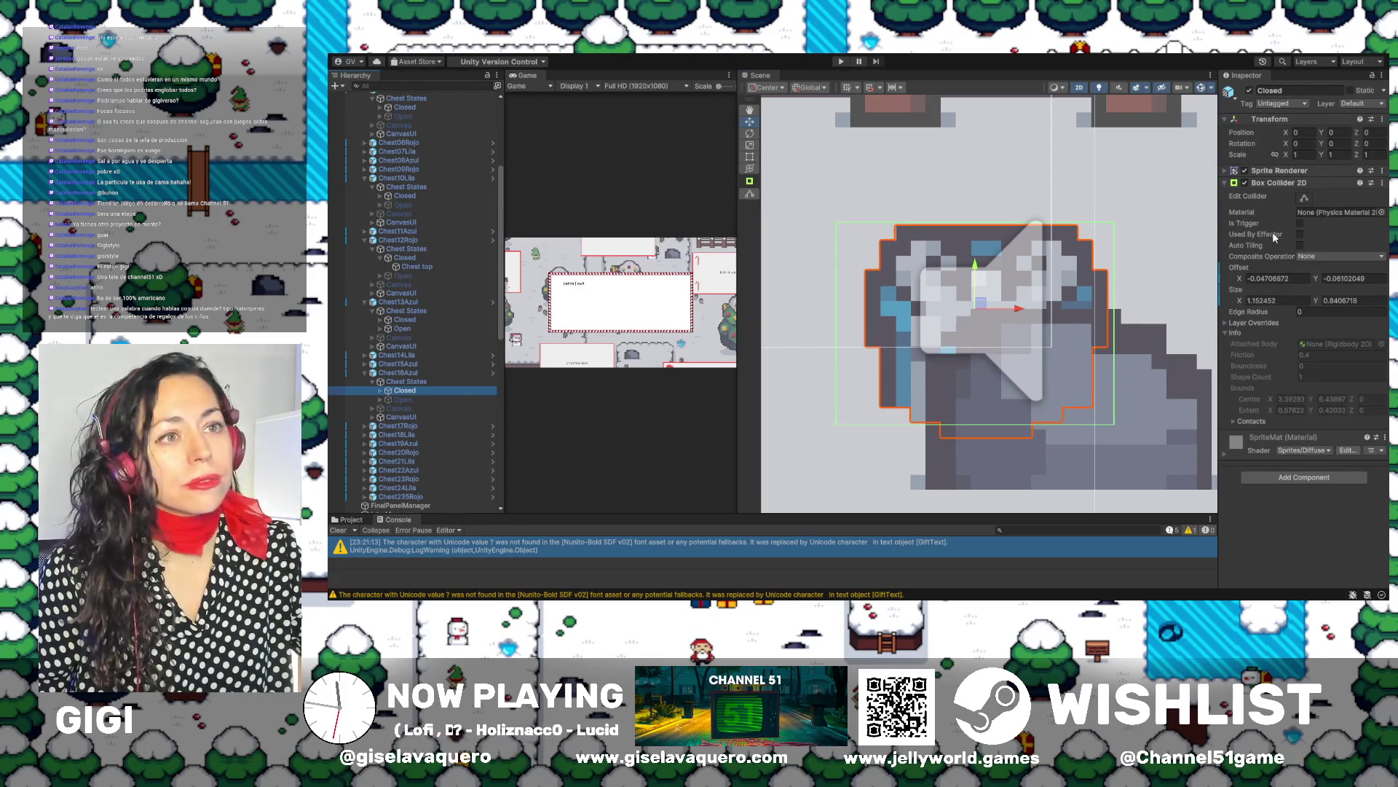
{"action": "left_click", "coordinate": [1306, 198]}
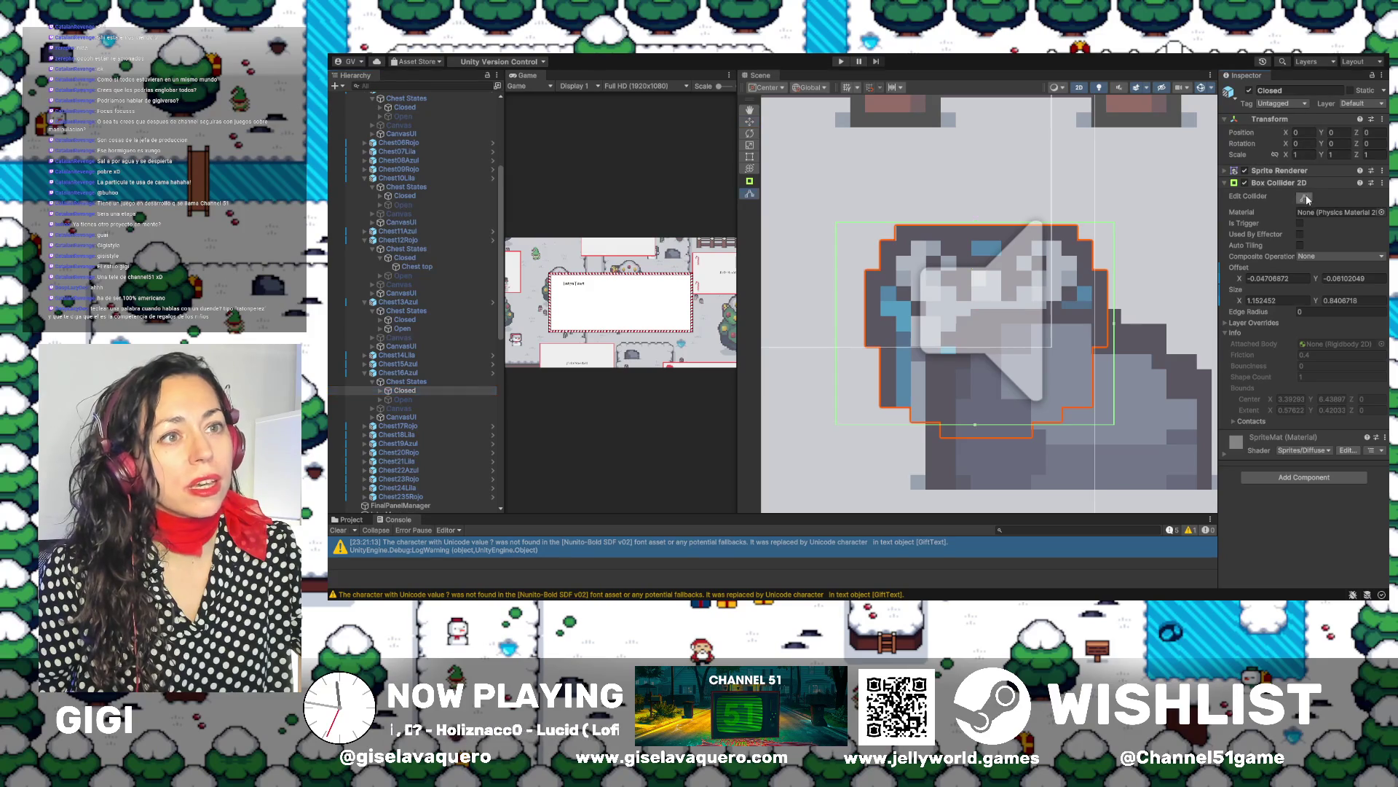
{"action": "left_click_drag", "start_coordinate": [836, 323], "coordinate": [860, 328]}
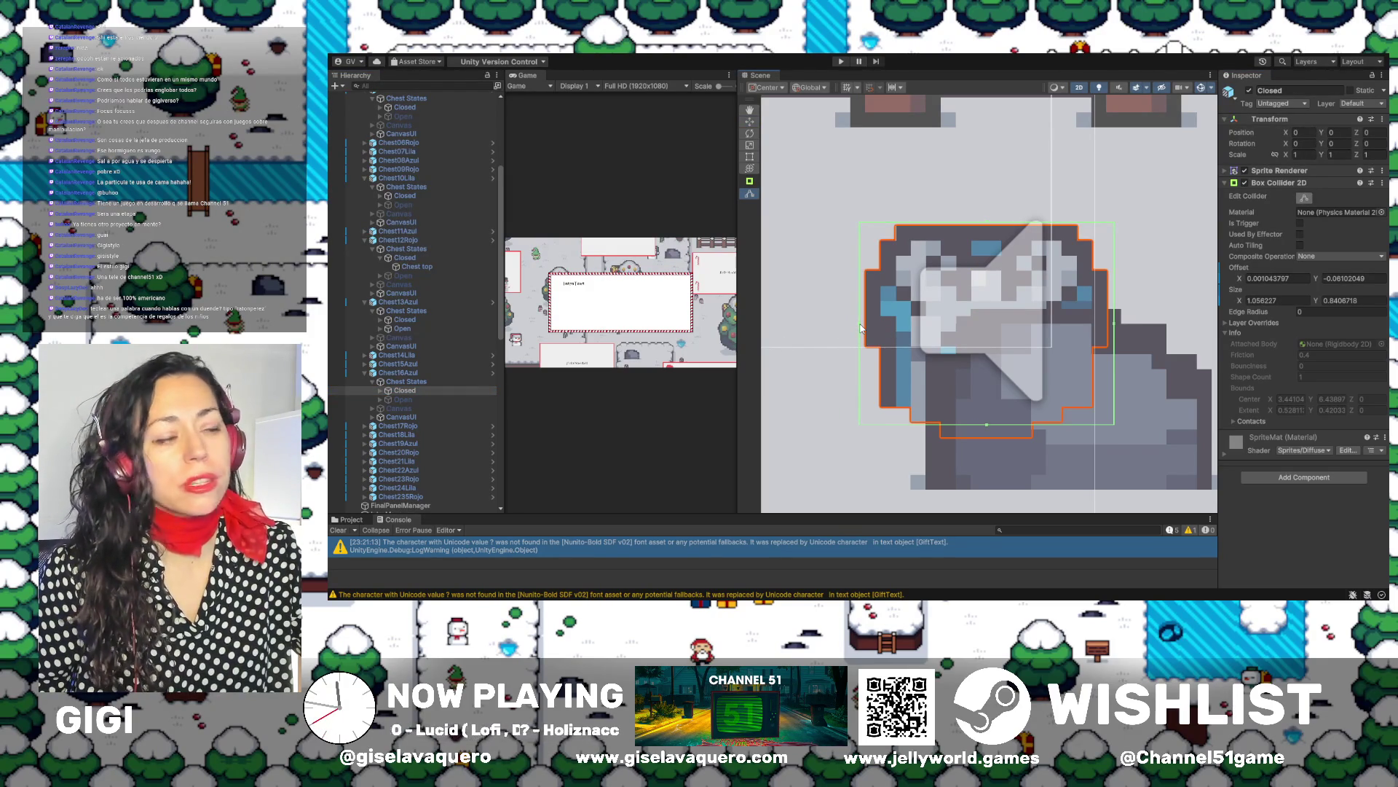
{"action": "left_click_drag", "start_coordinate": [986, 424], "coordinate": [989, 440]}
{"action": "left_click", "coordinate": [426, 399]}
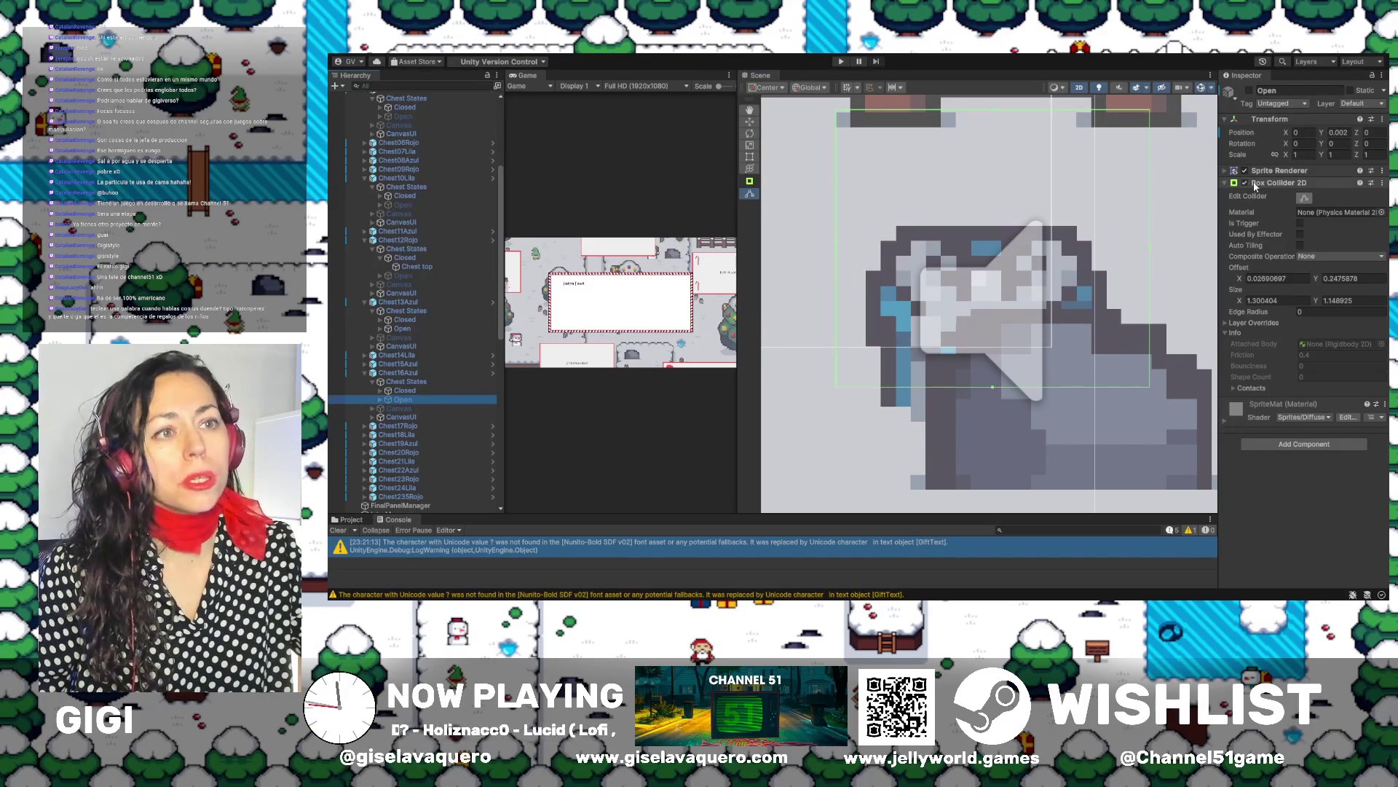
Activate Chest16Azul's Open object and fit its collider to 1.05755 by 1.103103
{"action": "left_click", "coordinate": [1305, 198]}
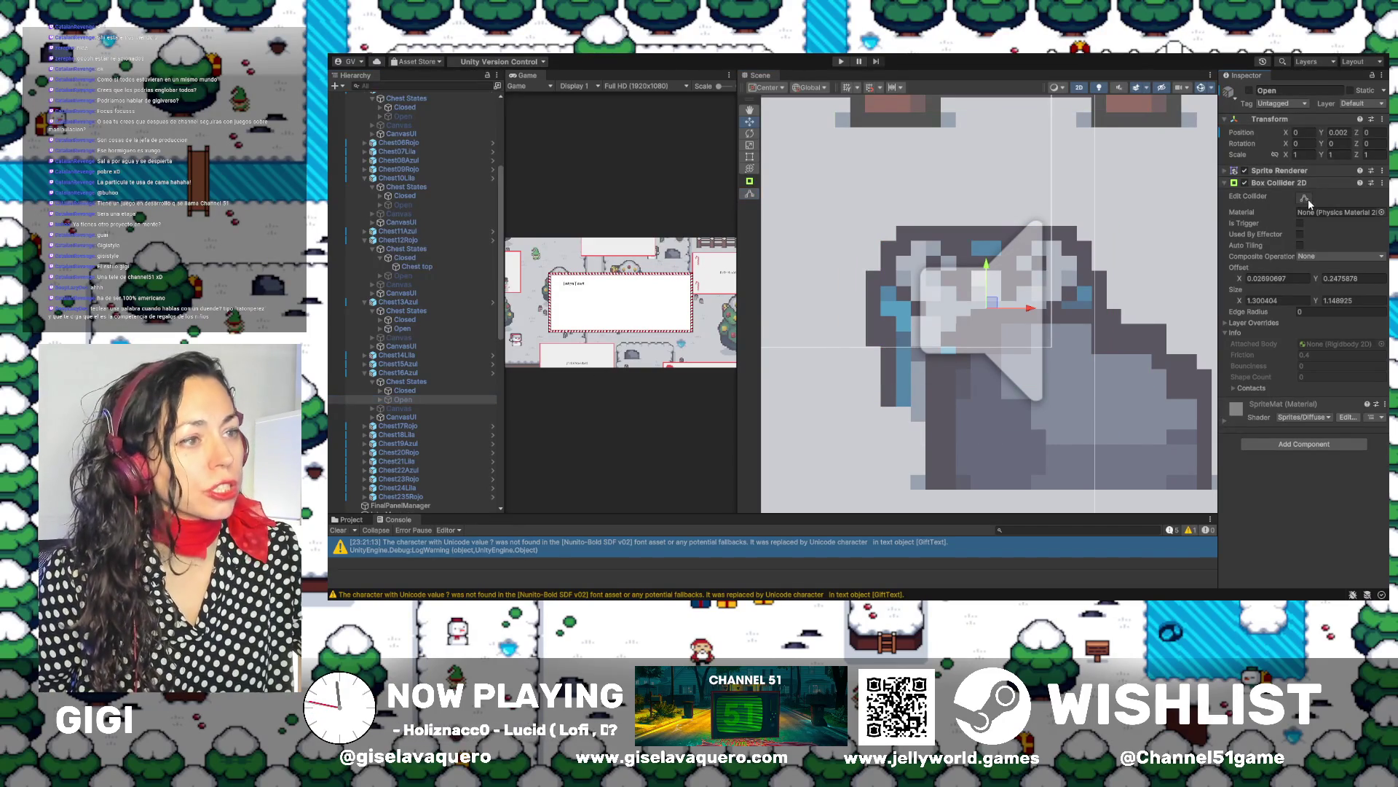
{"action": "left_click", "coordinate": [1250, 90]}
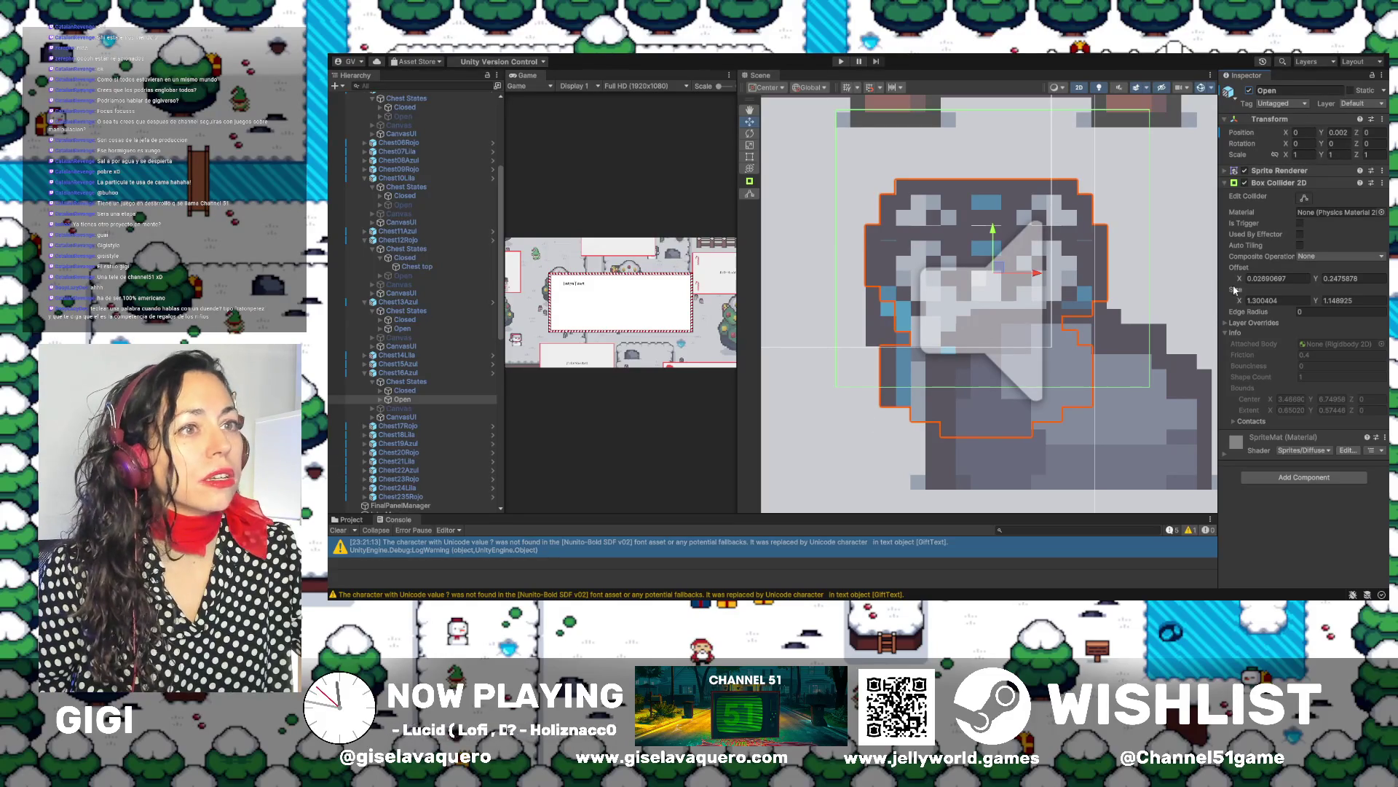
{"action": "left_click", "coordinate": [1305, 198]}
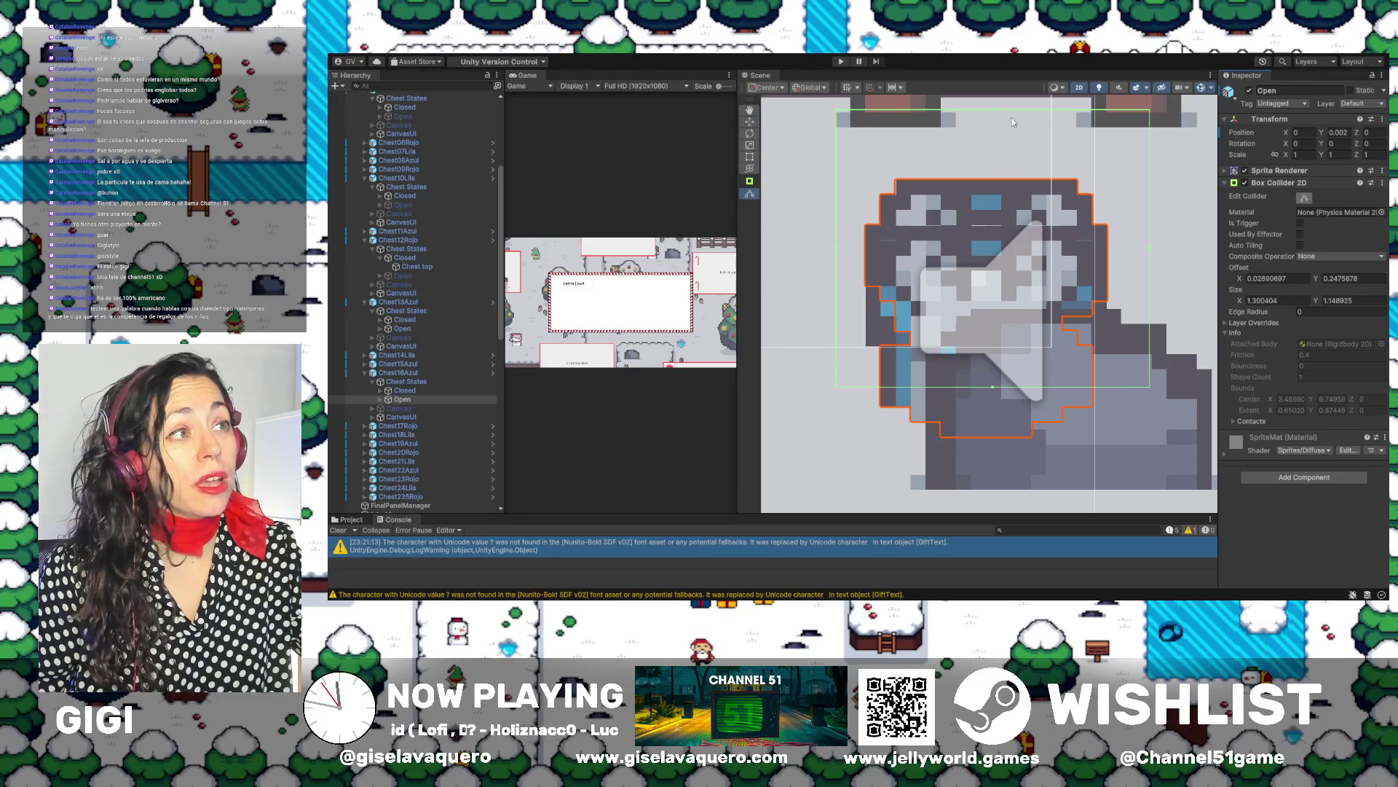
{"action": "left_click_drag", "start_coordinate": [993, 117], "coordinate": [998, 181]}
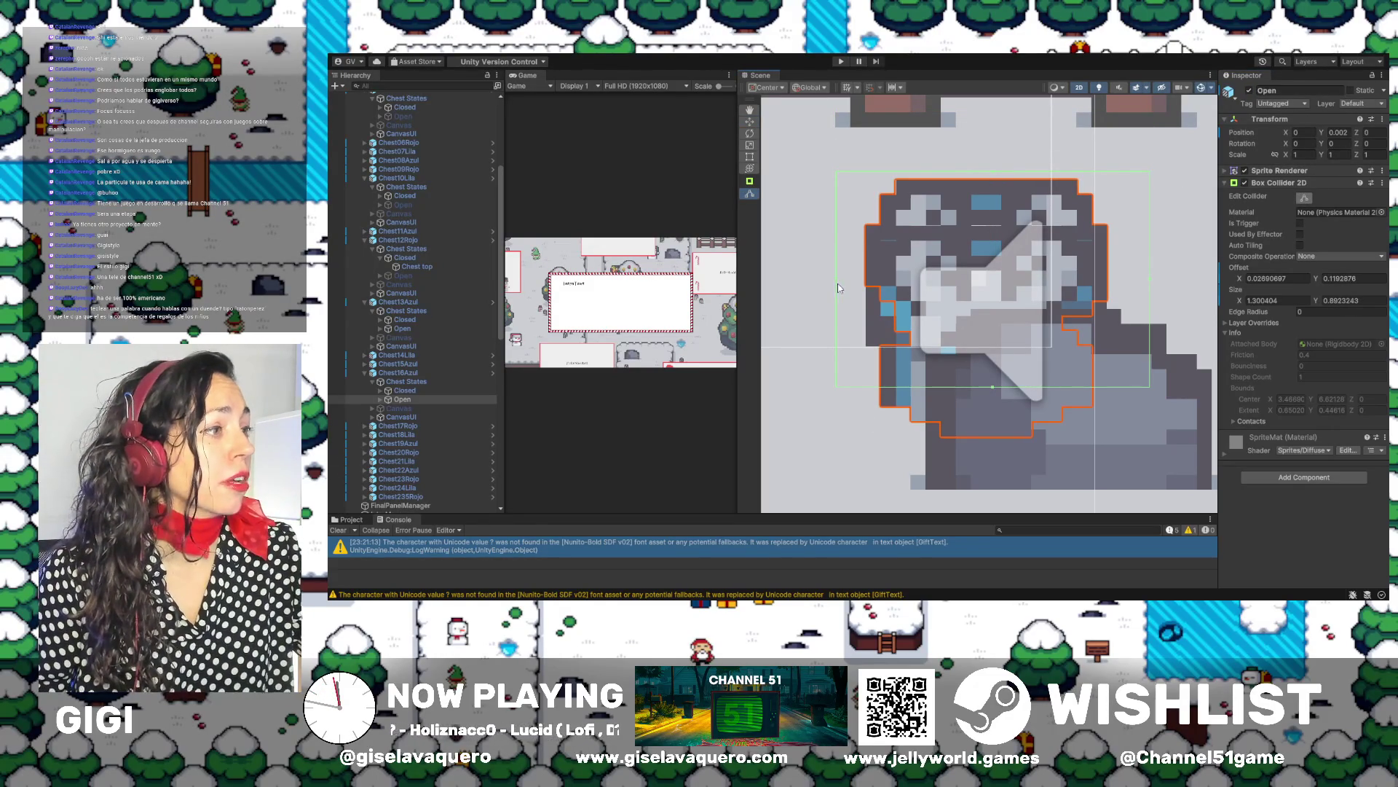
{"action": "left_click_drag", "start_coordinate": [836, 284], "coordinate": [858, 291]}
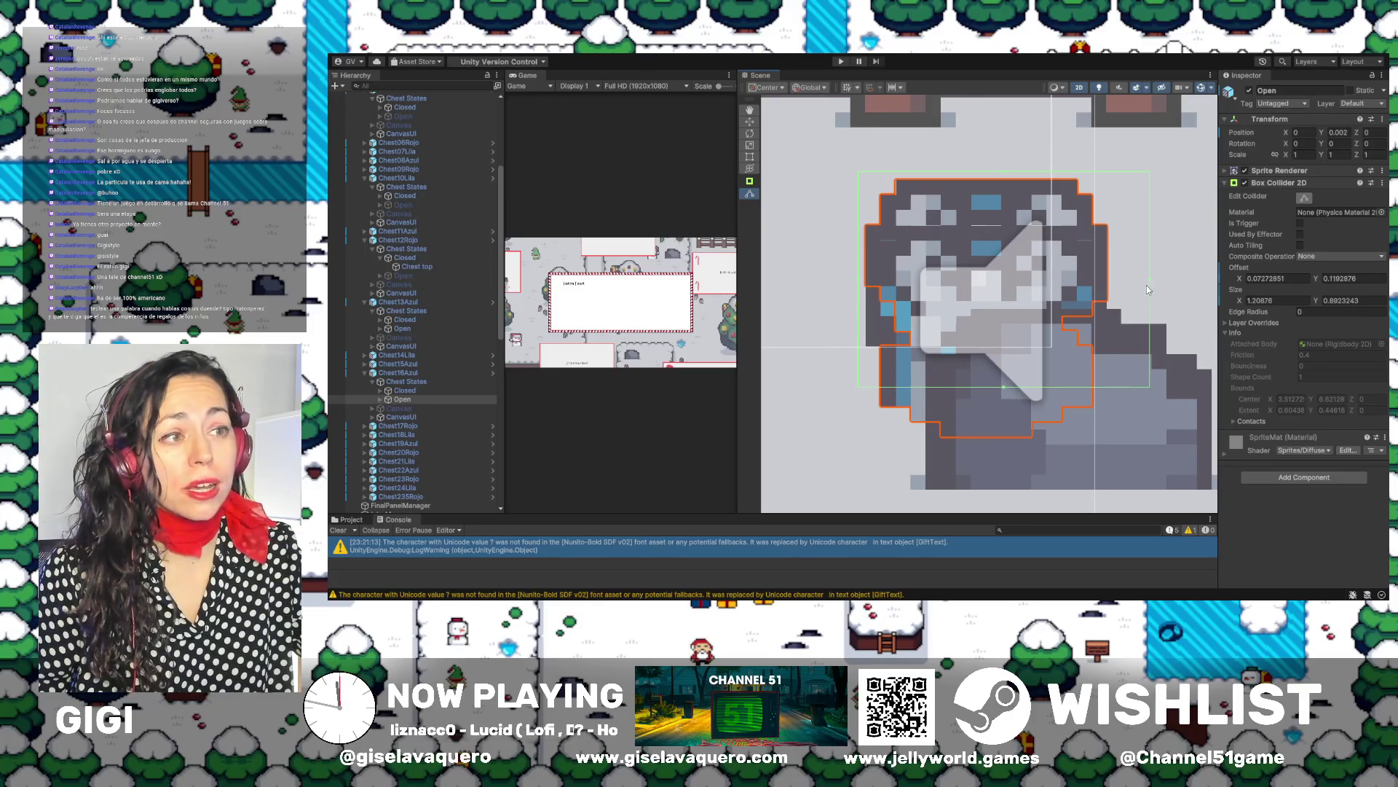
{"action": "left_click_drag", "start_coordinate": [1152, 284], "coordinate": [1115, 283]}
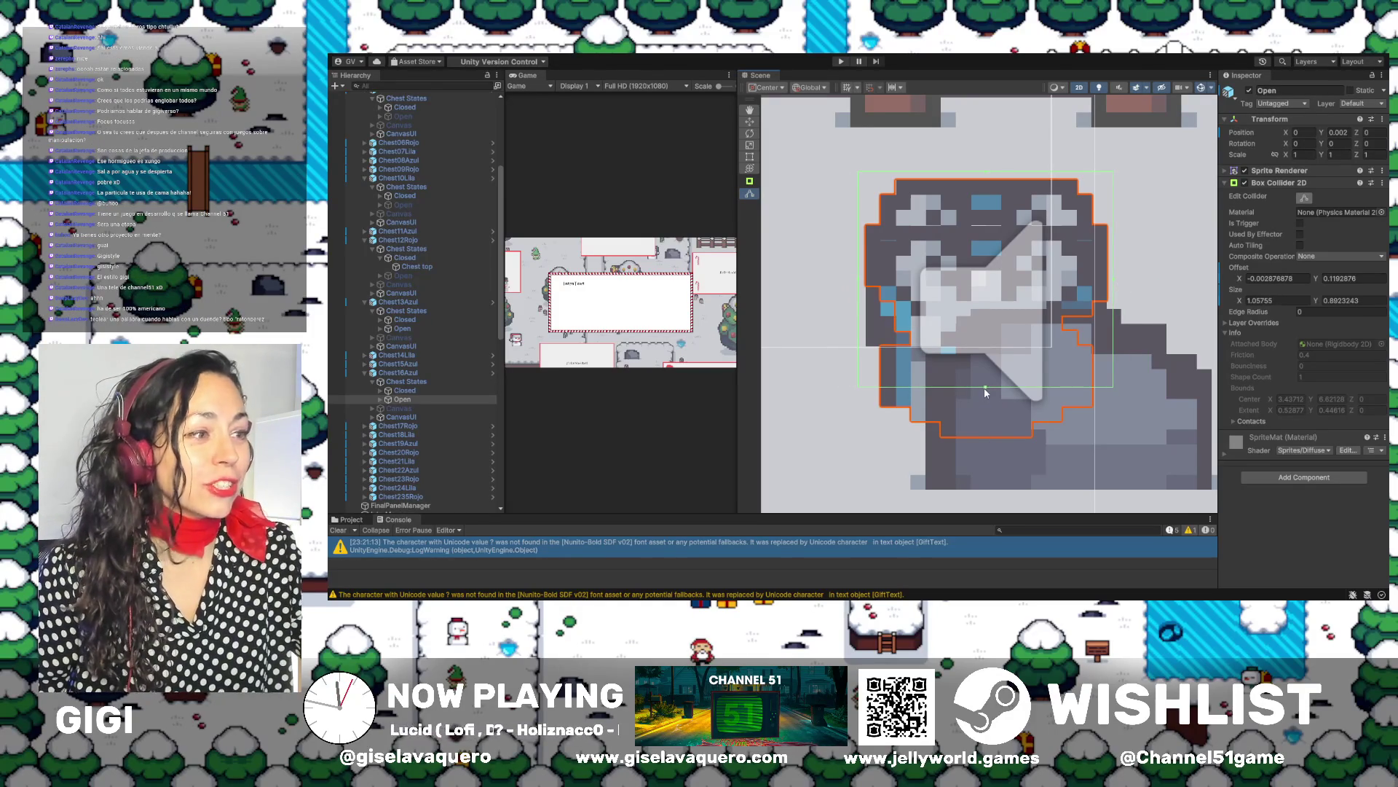
{"action": "left_click_drag", "start_coordinate": [984, 392], "coordinate": [992, 442]}
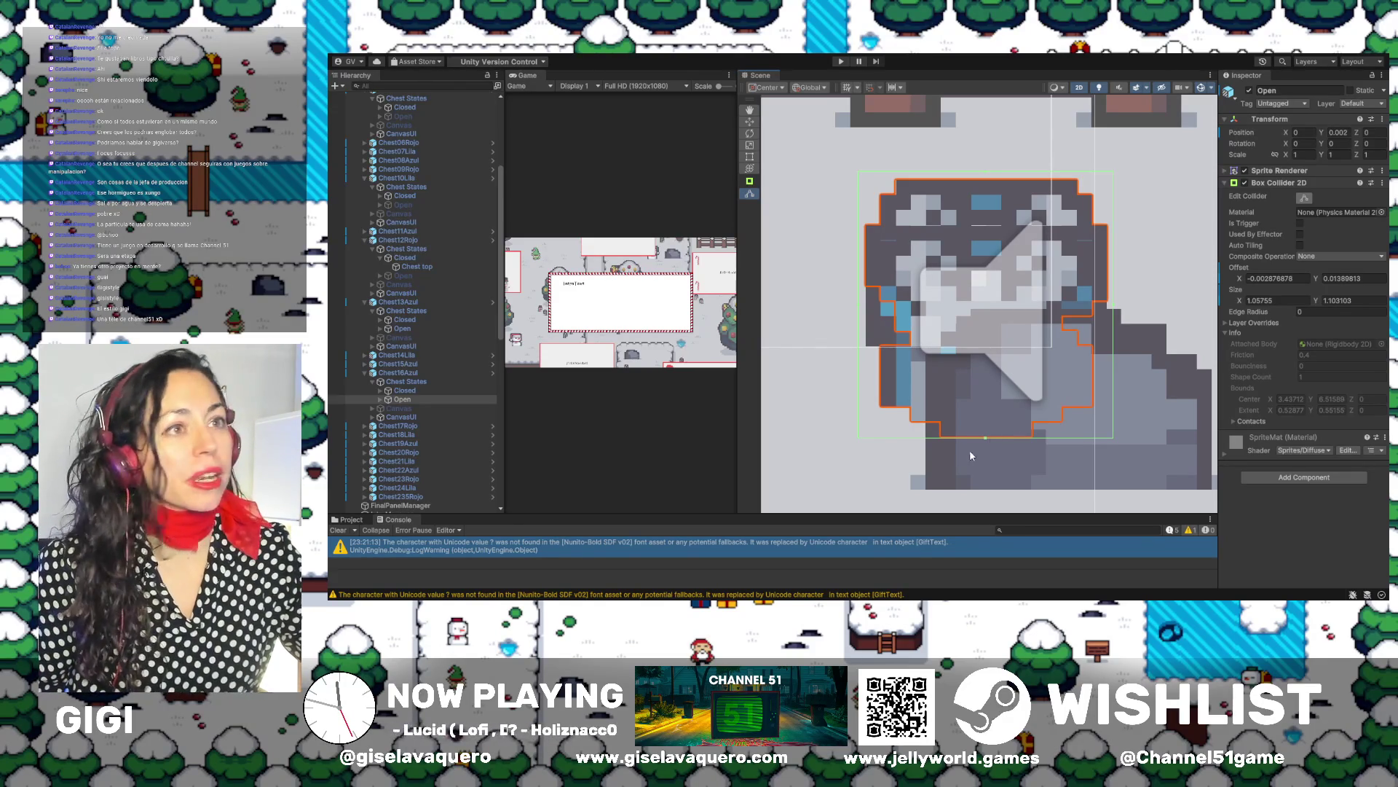
Deactivate Chest16Azul's Open object and reselect the Chest16Azul parent
{"action": "left_click", "coordinate": [1249, 92]}
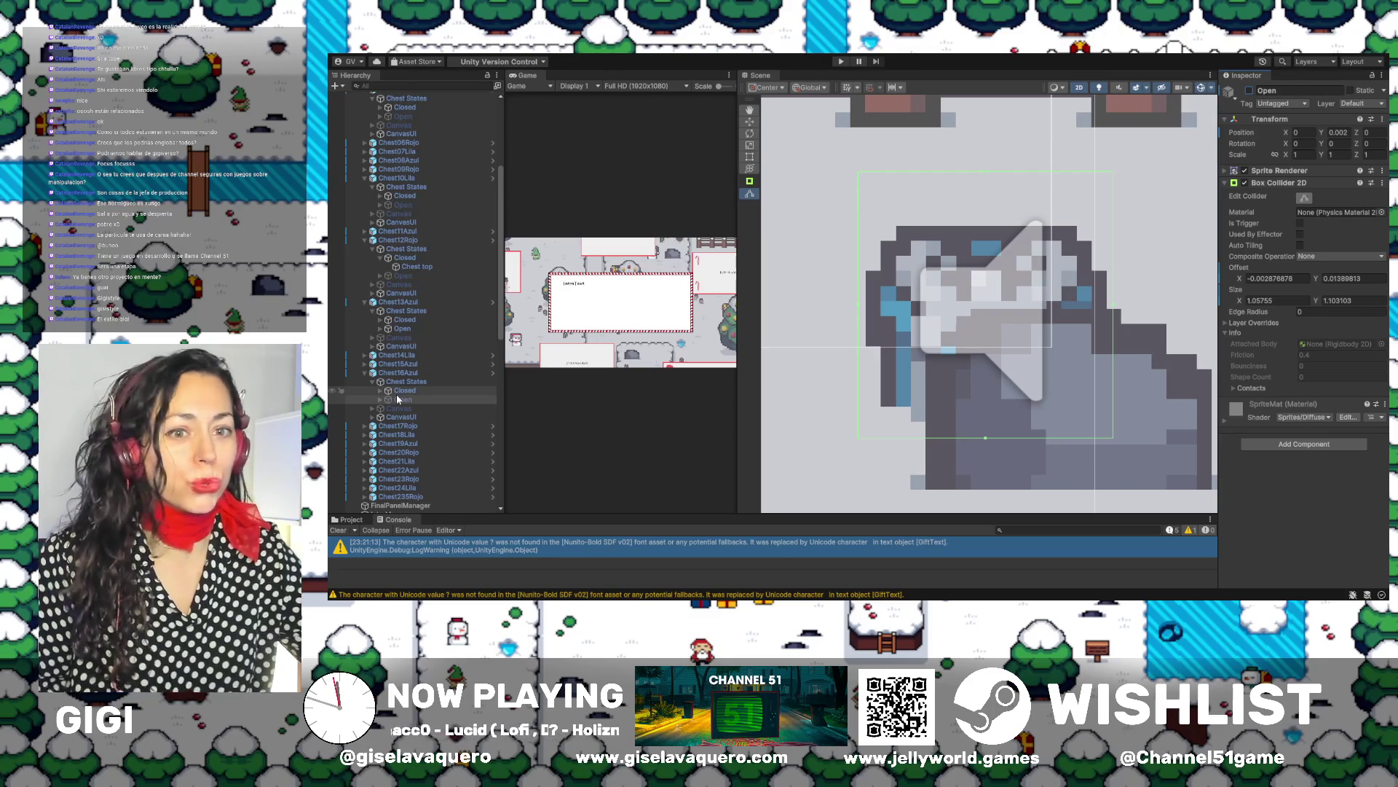
{"action": "left_click", "coordinate": [366, 374]}
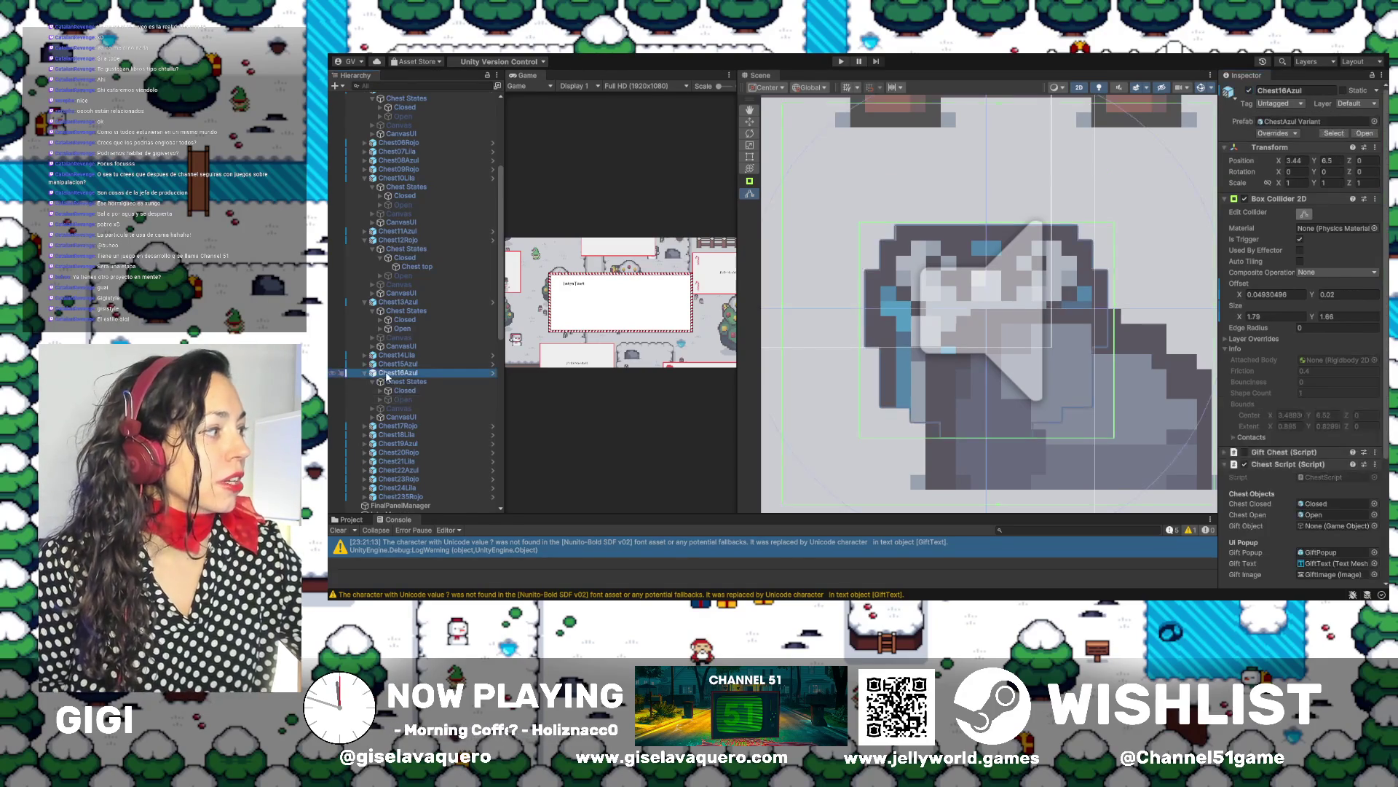
Select and frame Chest17Rojo, cancelling an accidental rename
{"action": "left_click", "coordinate": [365, 373]}
{"action": "double_click", "coordinate": [394, 382]}
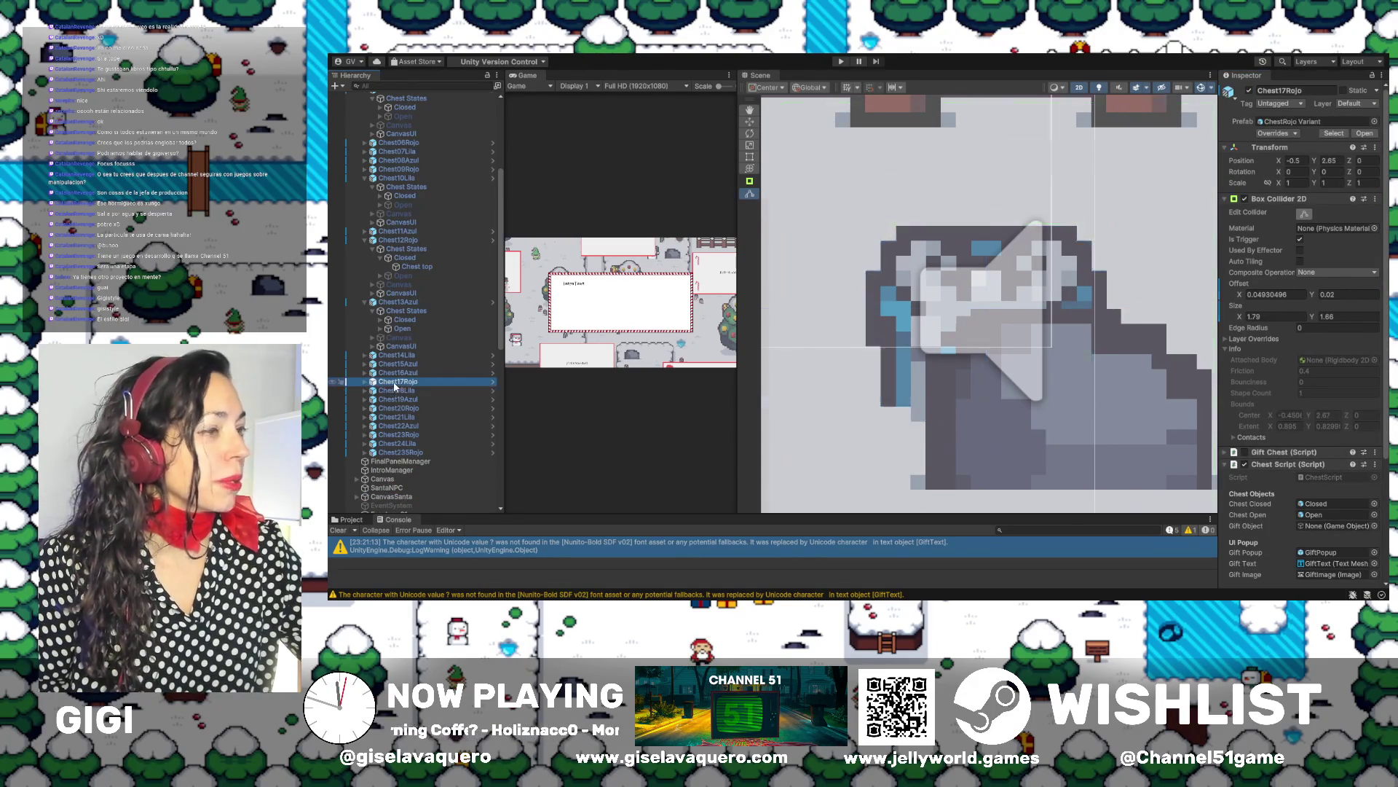
{"action": "left_click", "coordinate": [394, 382]}
{"action": "key", "text": "Return"}
{"action": "key", "text": "Down"}
{"action": "left_click", "coordinate": [392, 381]}
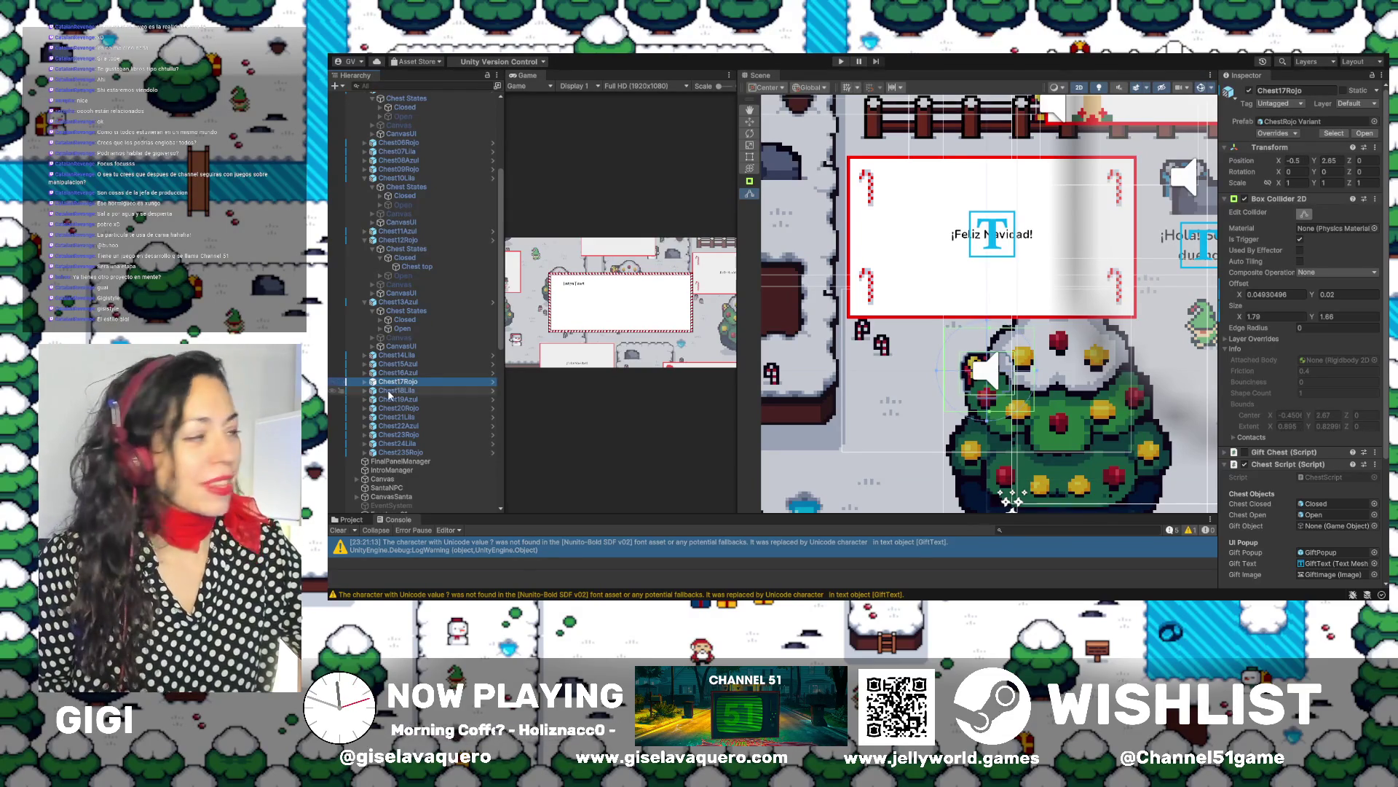
Select Chest17Rojo's Closed state and fit its collider to 1.020264 by 0.8994582
{"action": "left_click", "coordinate": [366, 383]}
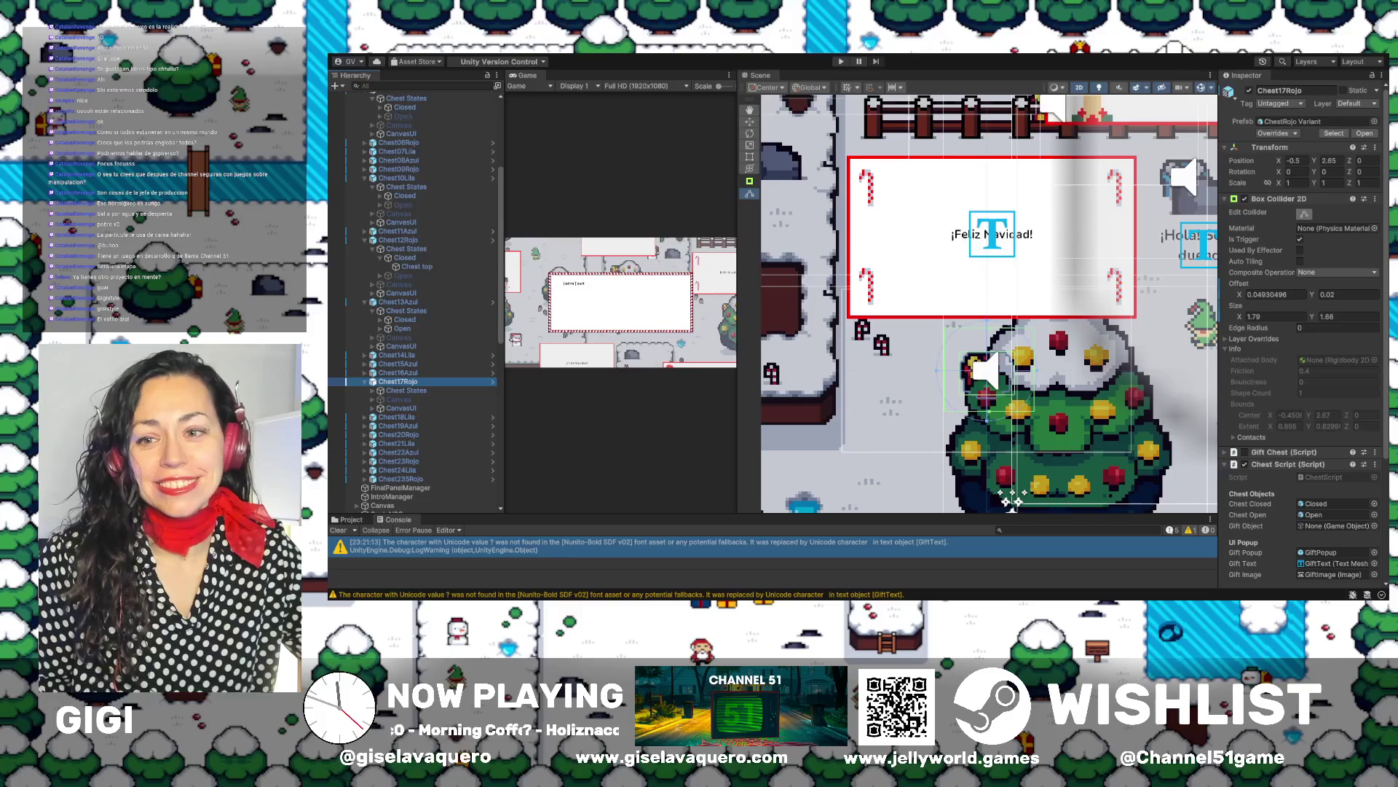
{"action": "double_click", "coordinate": [398, 392]}
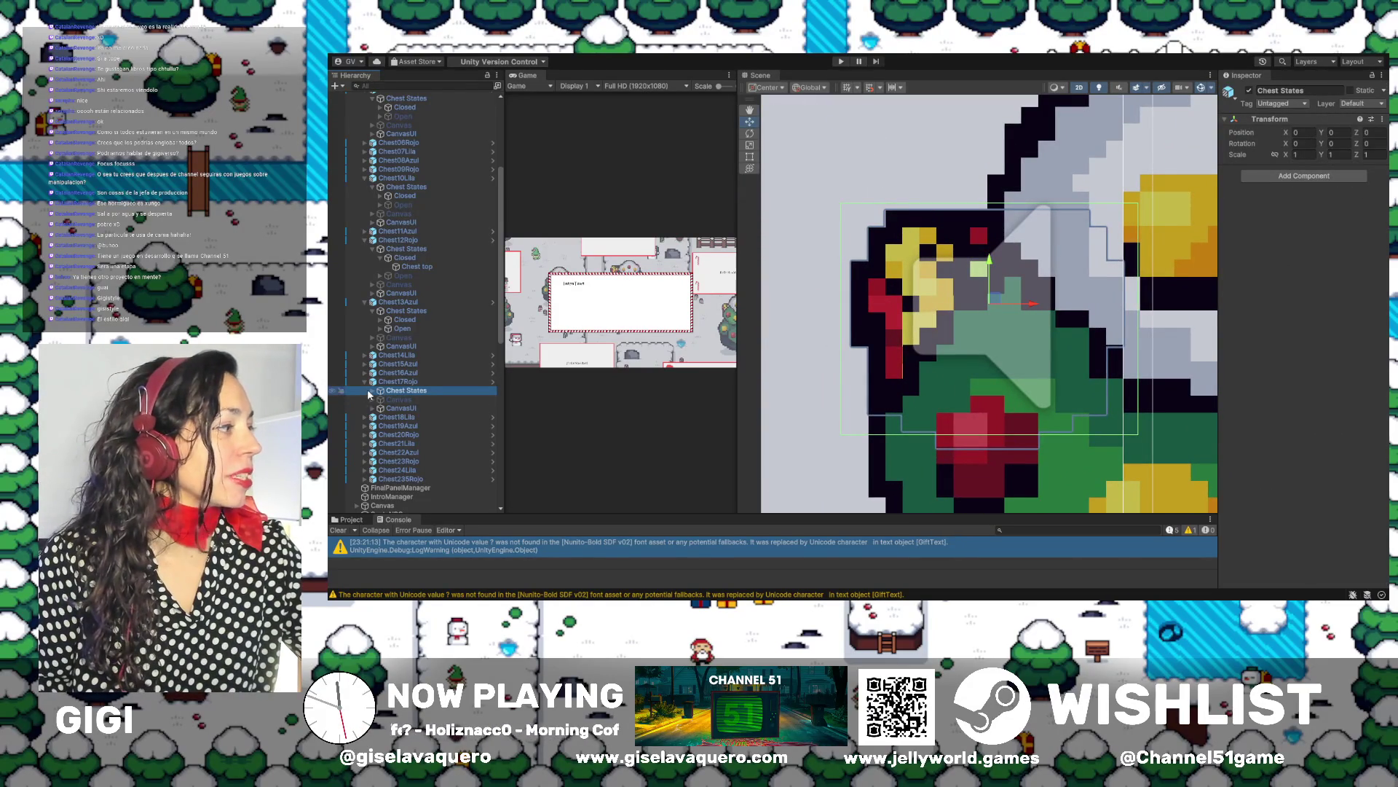
{"action": "left_click", "coordinate": [372, 391]}
{"action": "left_click", "coordinate": [399, 400]}
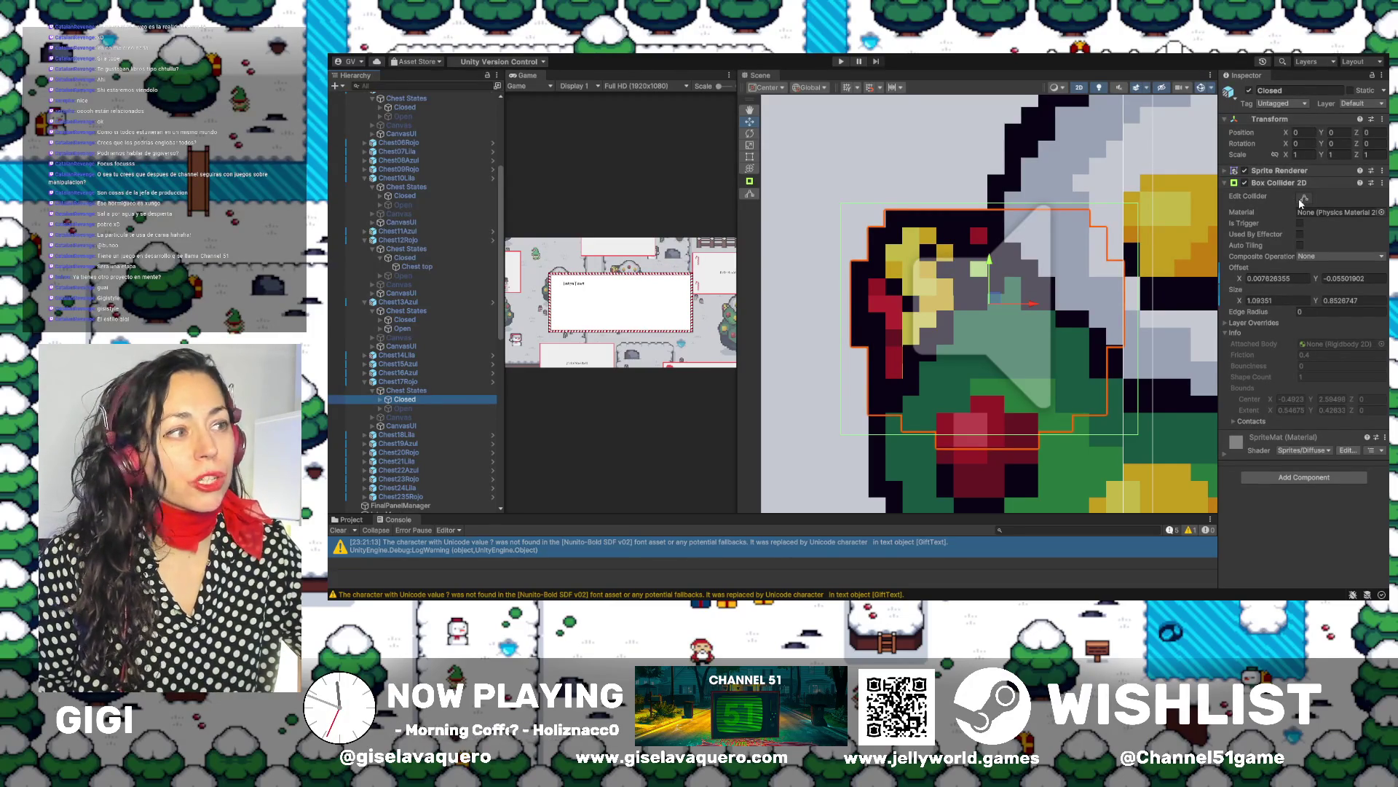
{"action": "left_click", "coordinate": [1303, 200]}
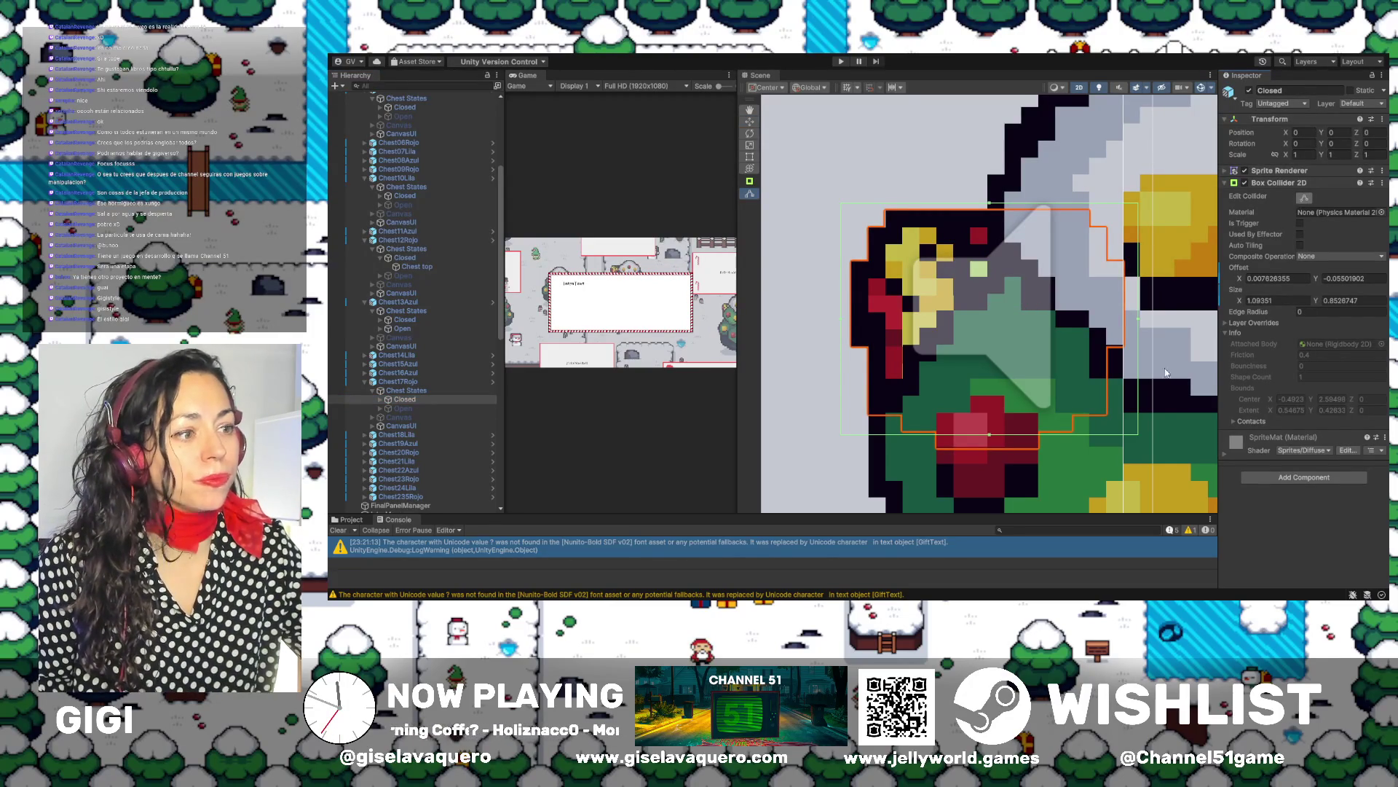
{"action": "left_click_drag", "start_coordinate": [992, 435], "coordinate": [991, 446]}
{"action": "left_click_drag", "start_coordinate": [1135, 329], "coordinate": [1128, 330]}
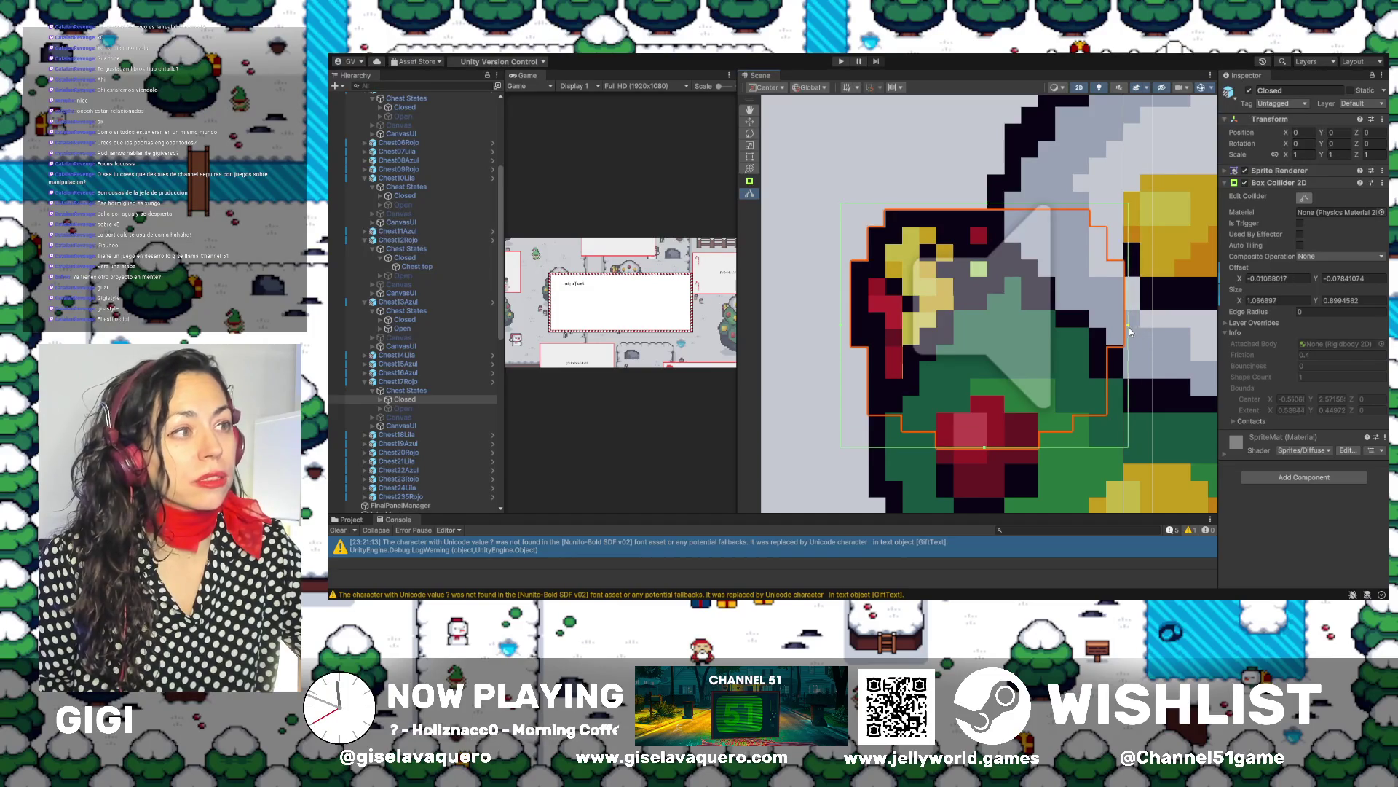
{"action": "left_click_drag", "start_coordinate": [841, 328], "coordinate": [851, 328]}
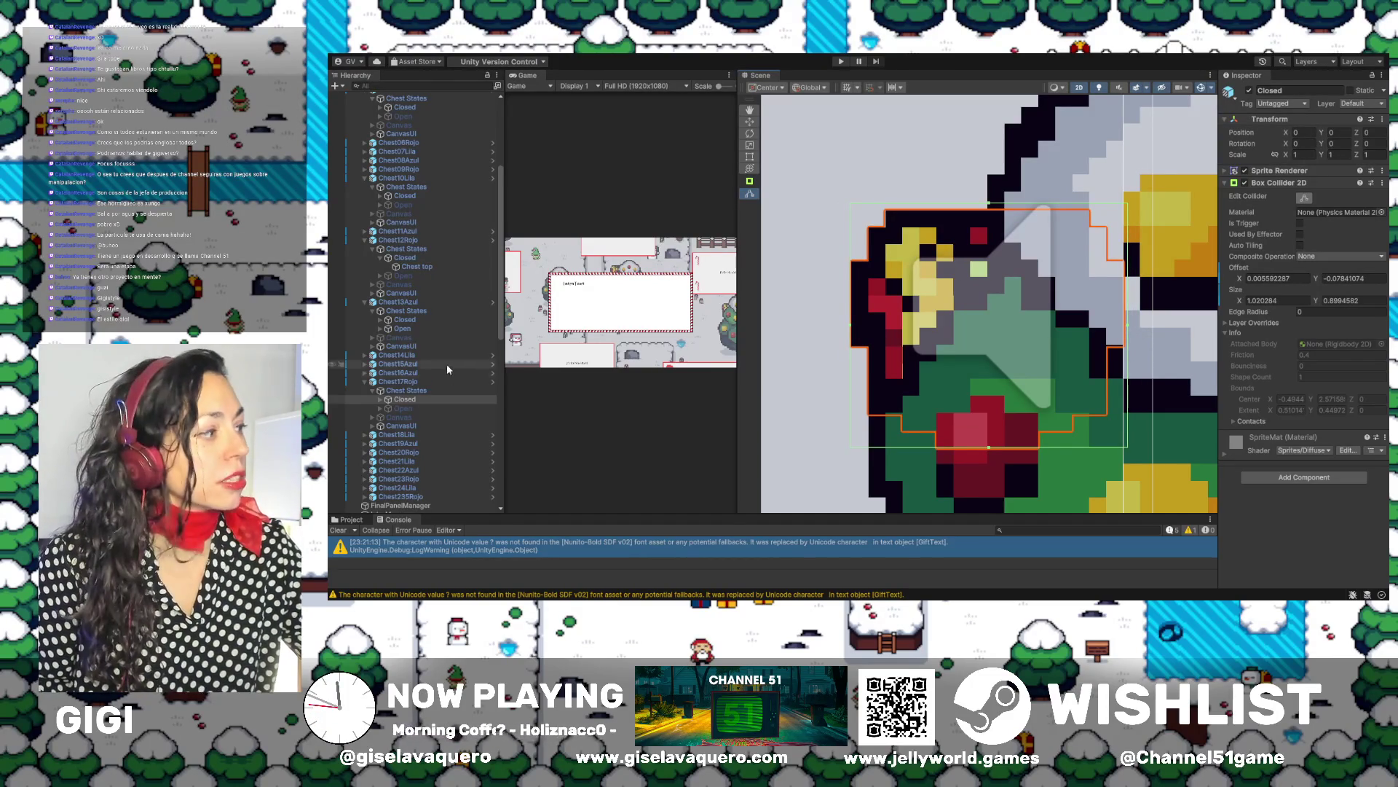
Activate Chest17Rojo's Open object, fit its collider to 1.065062 by 1.115736, then deactivate it
{"action": "left_click", "coordinate": [411, 409]}
{"action": "left_click", "coordinate": [1250, 91]}
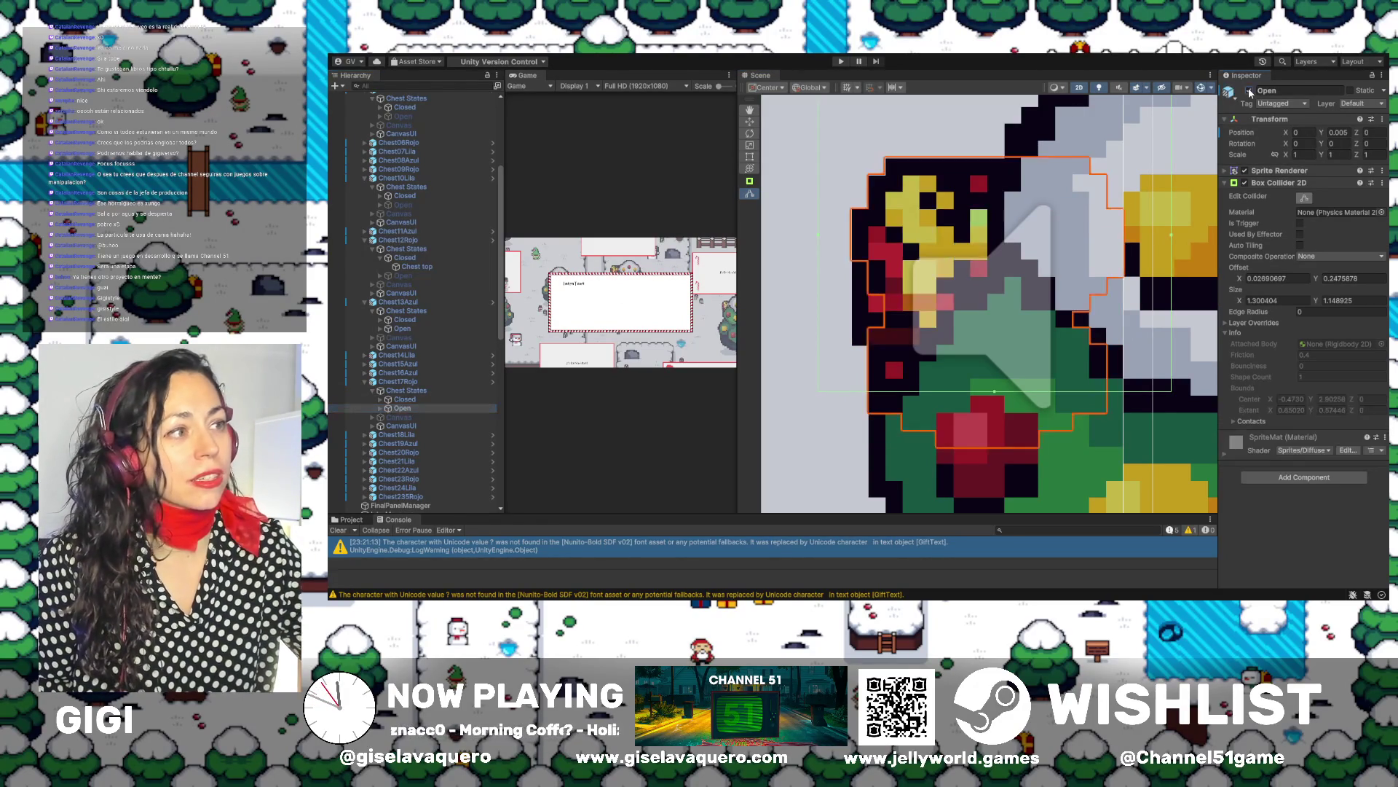
{"action": "scroll", "coordinate": [990, 309], "scroll_direction": "down", "scroll_amount": 2}
{"action": "left_click_drag", "start_coordinate": [995, 155], "coordinate": [995, 202]}
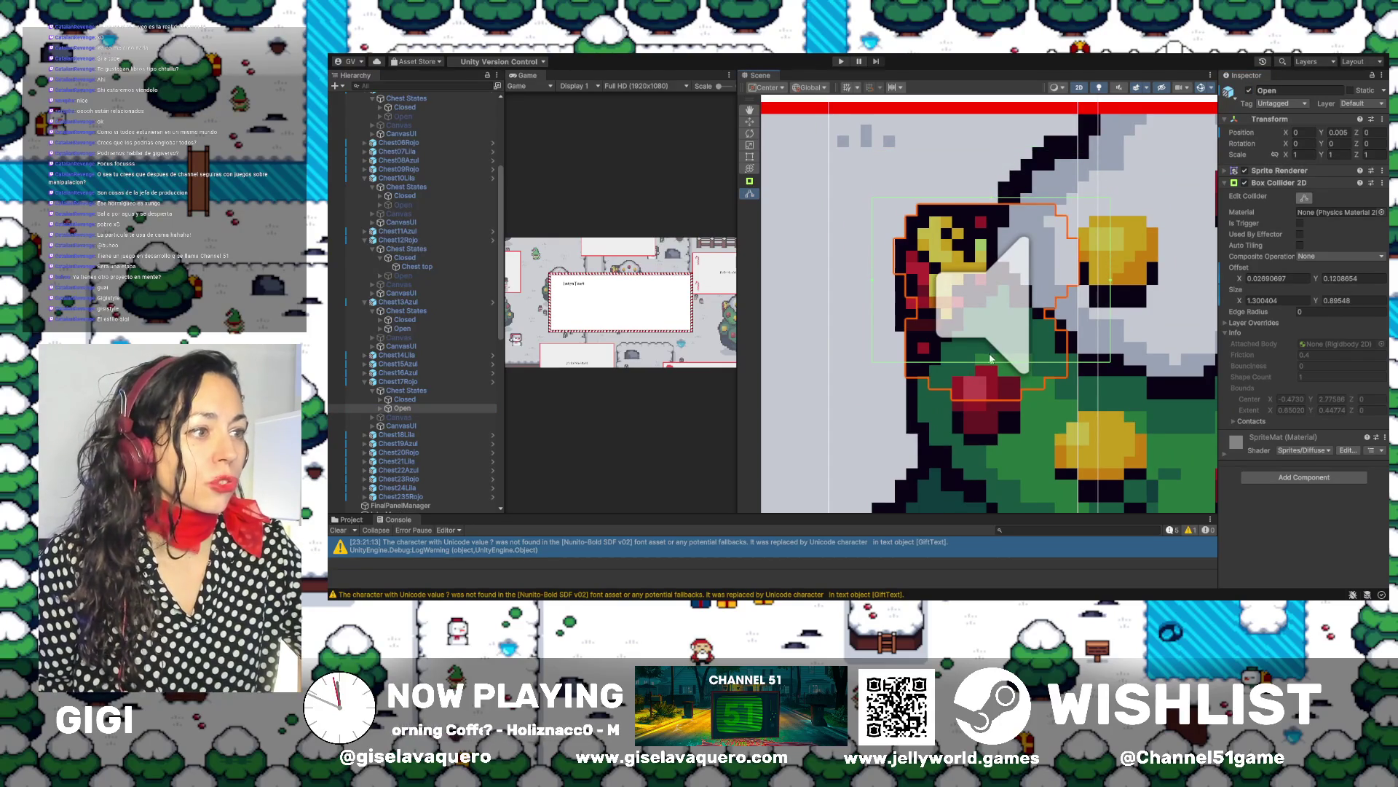
{"action": "left_click_drag", "start_coordinate": [992, 362], "coordinate": [990, 405]}
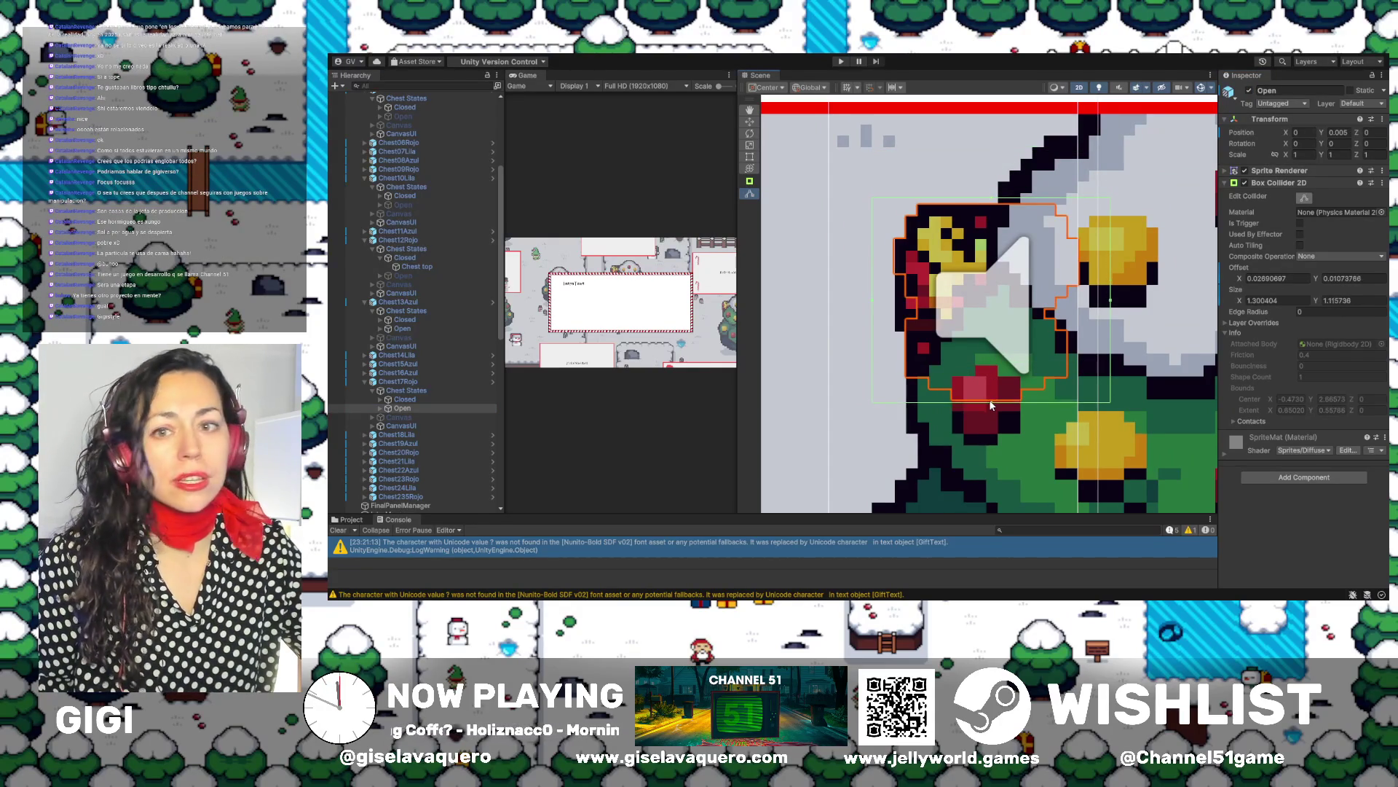
{"action": "left_click_drag", "start_coordinate": [1110, 300], "coordinate": [1060, 313]}
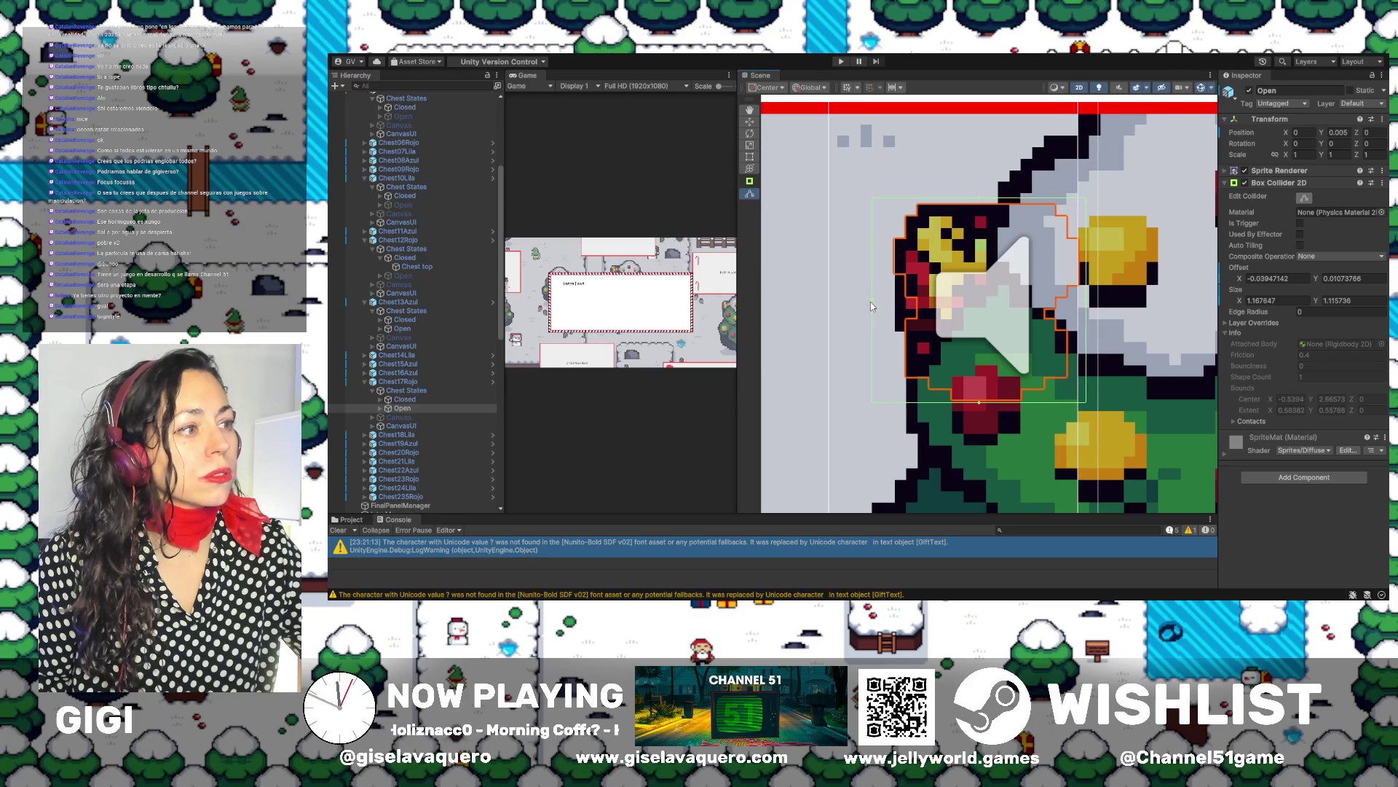
{"action": "left_click_drag", "start_coordinate": [874, 302], "coordinate": [894, 306]}
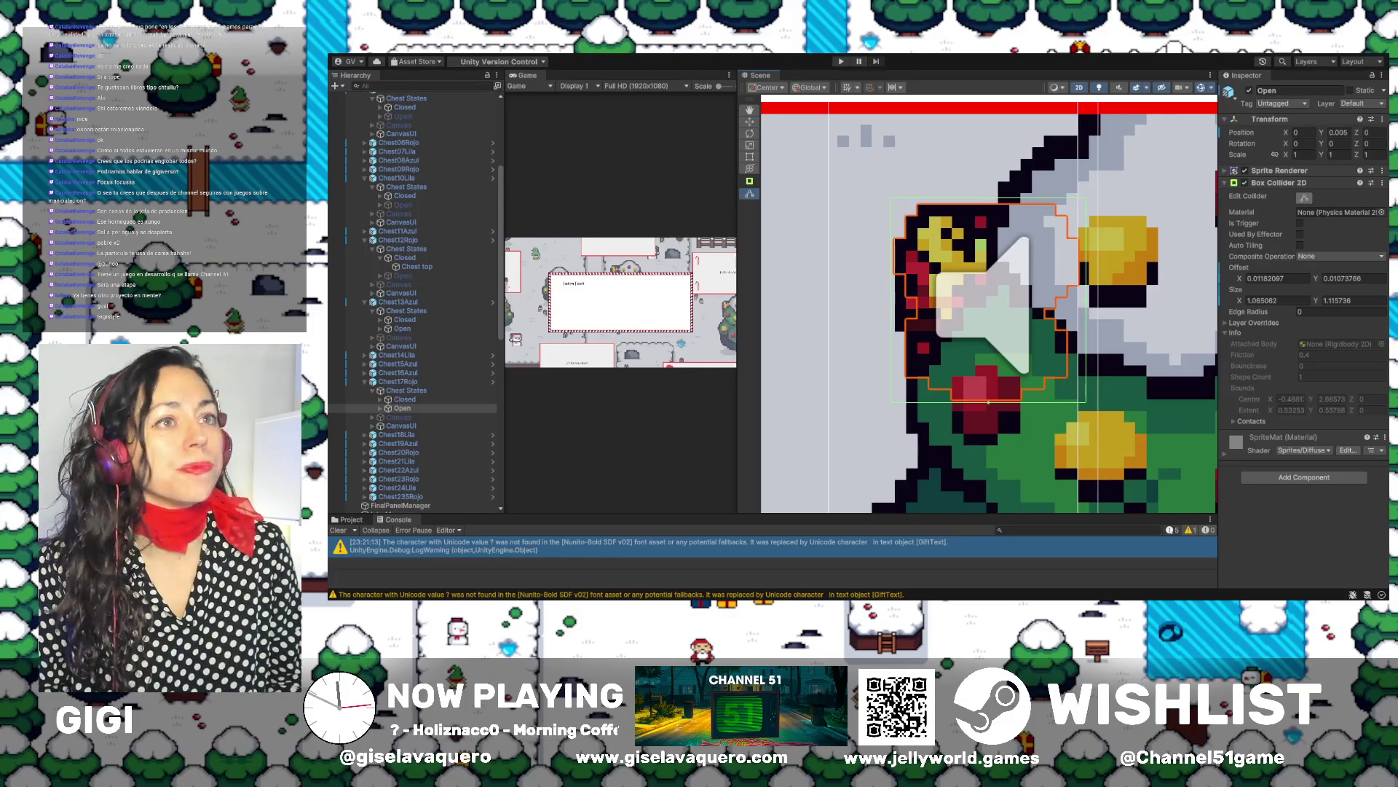
{"action": "left_click", "coordinate": [1249, 91]}
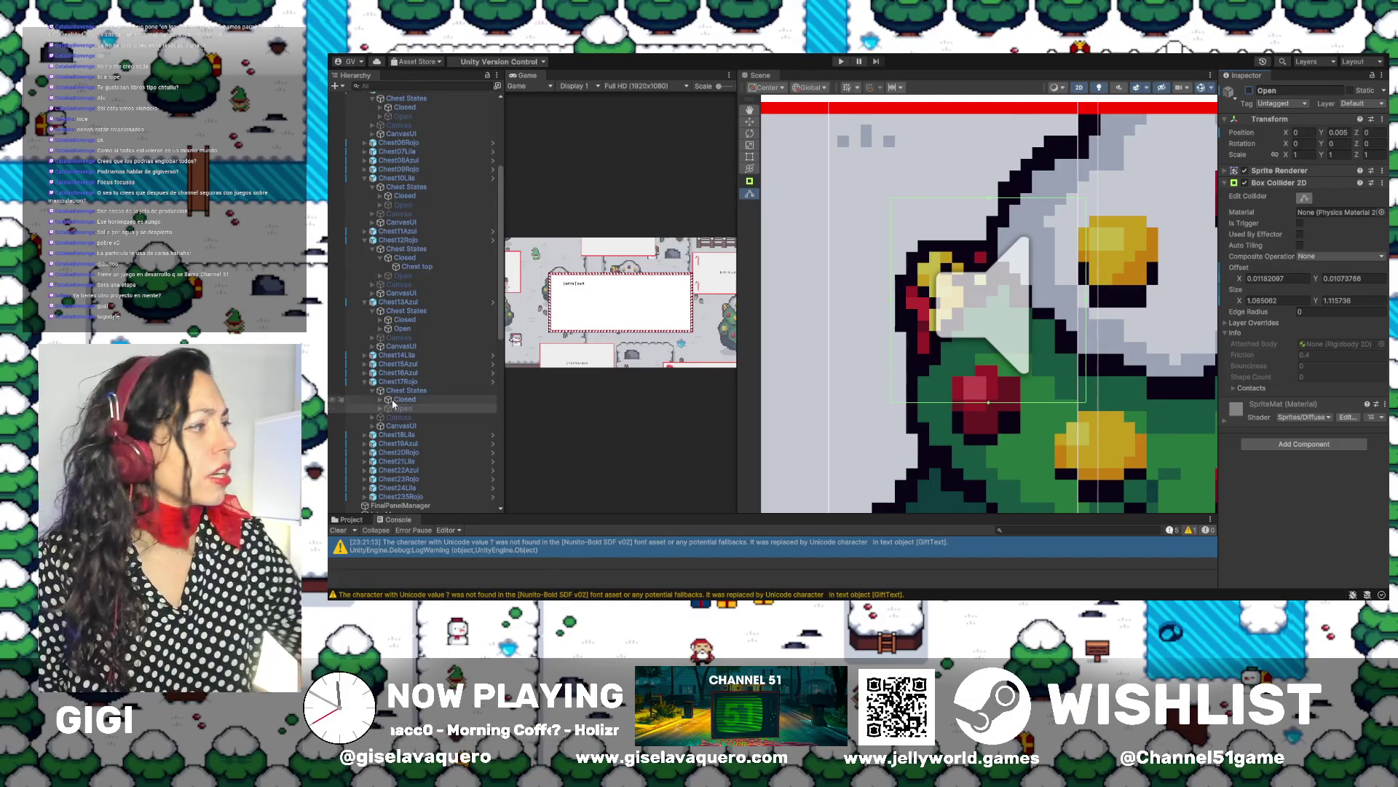
Recheck Chest17Rojo's Open object, leave it hidden, and collapse Chest17Rojo in the Hierarchy
{"action": "left_click", "coordinate": [1250, 91]}
{"action": "left_click", "coordinate": [1250, 91]}
{"action": "left_click", "coordinate": [372, 381]}
{"action": "left_click", "coordinate": [366, 383]}
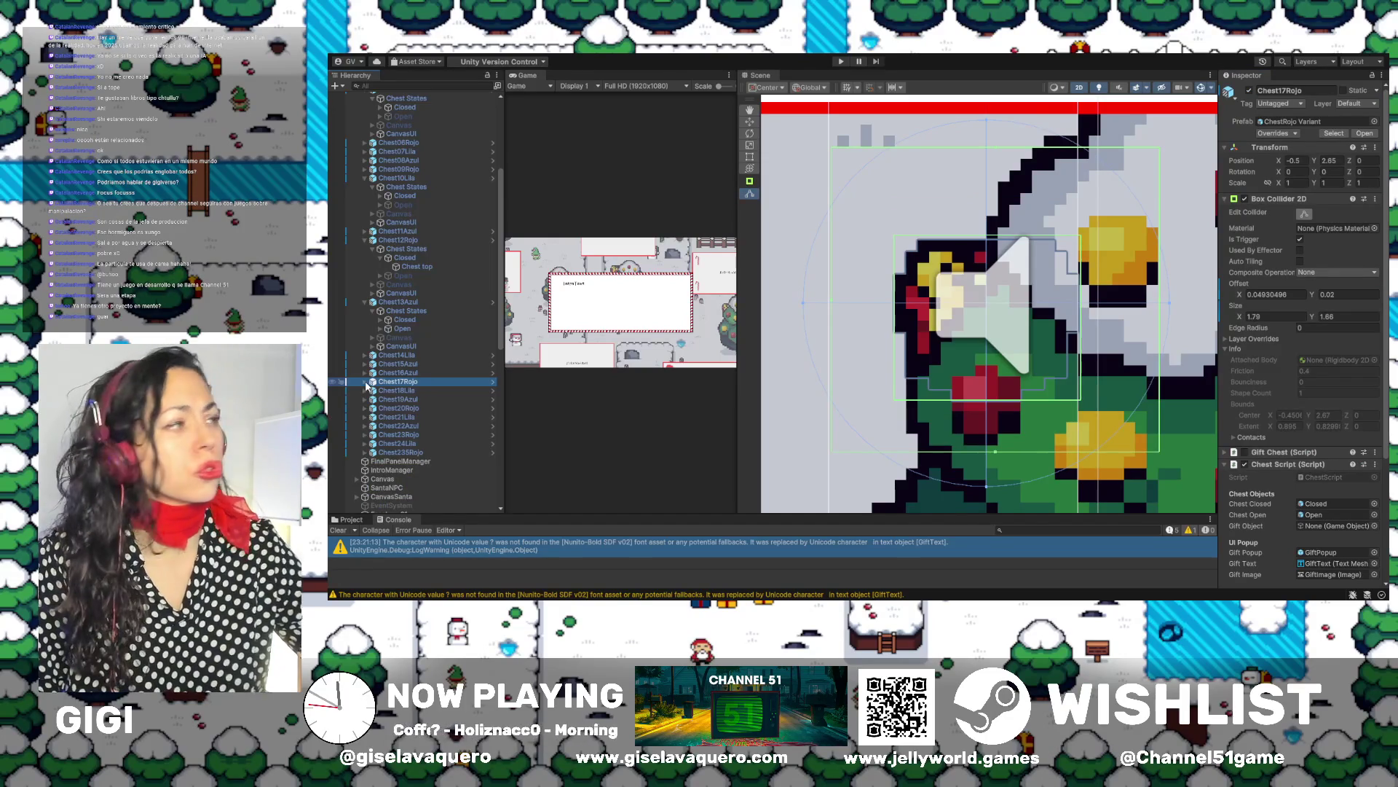
Select Chest18Lila and expand it and its Chest States group to reveal Closed
{"action": "left_click", "coordinate": [385, 392]}
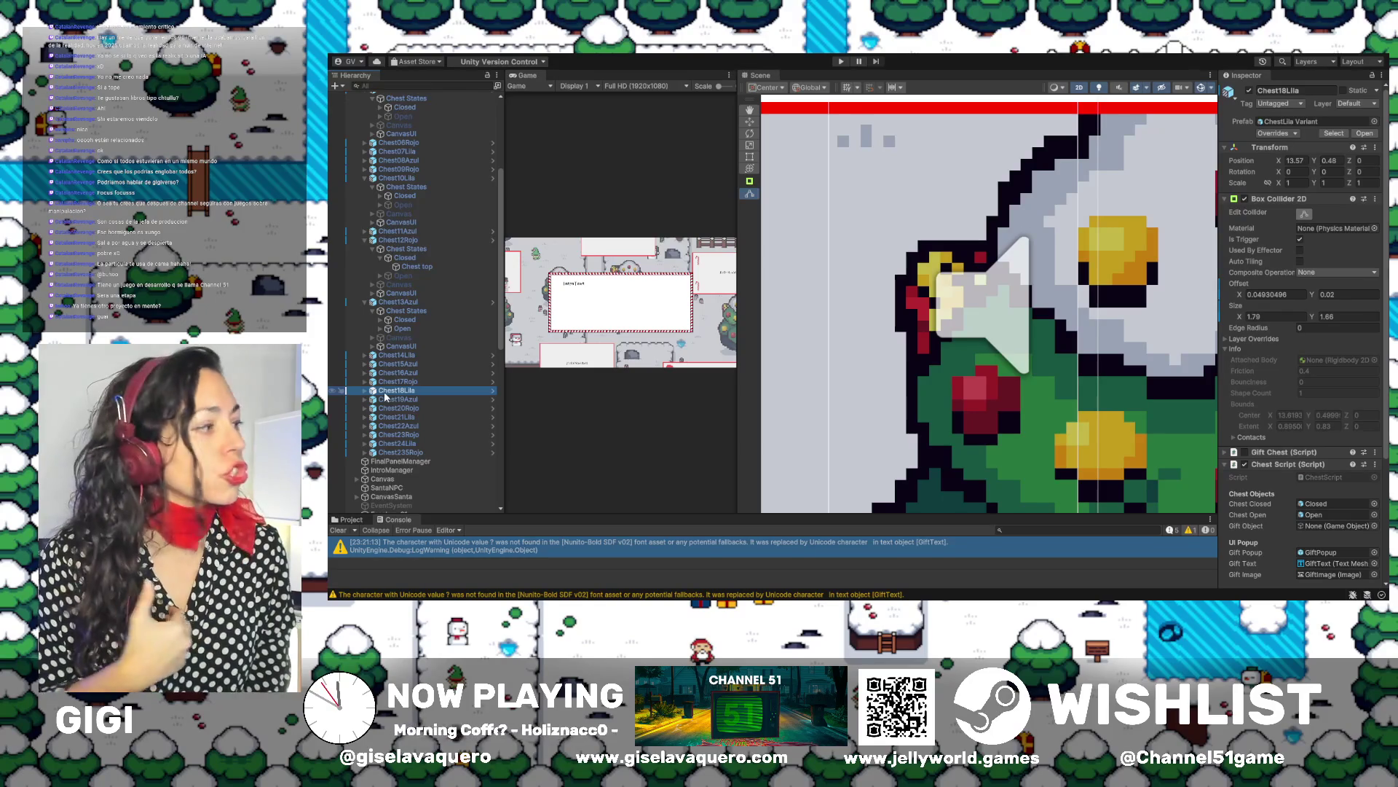
{"action": "left_click", "coordinate": [367, 391]}
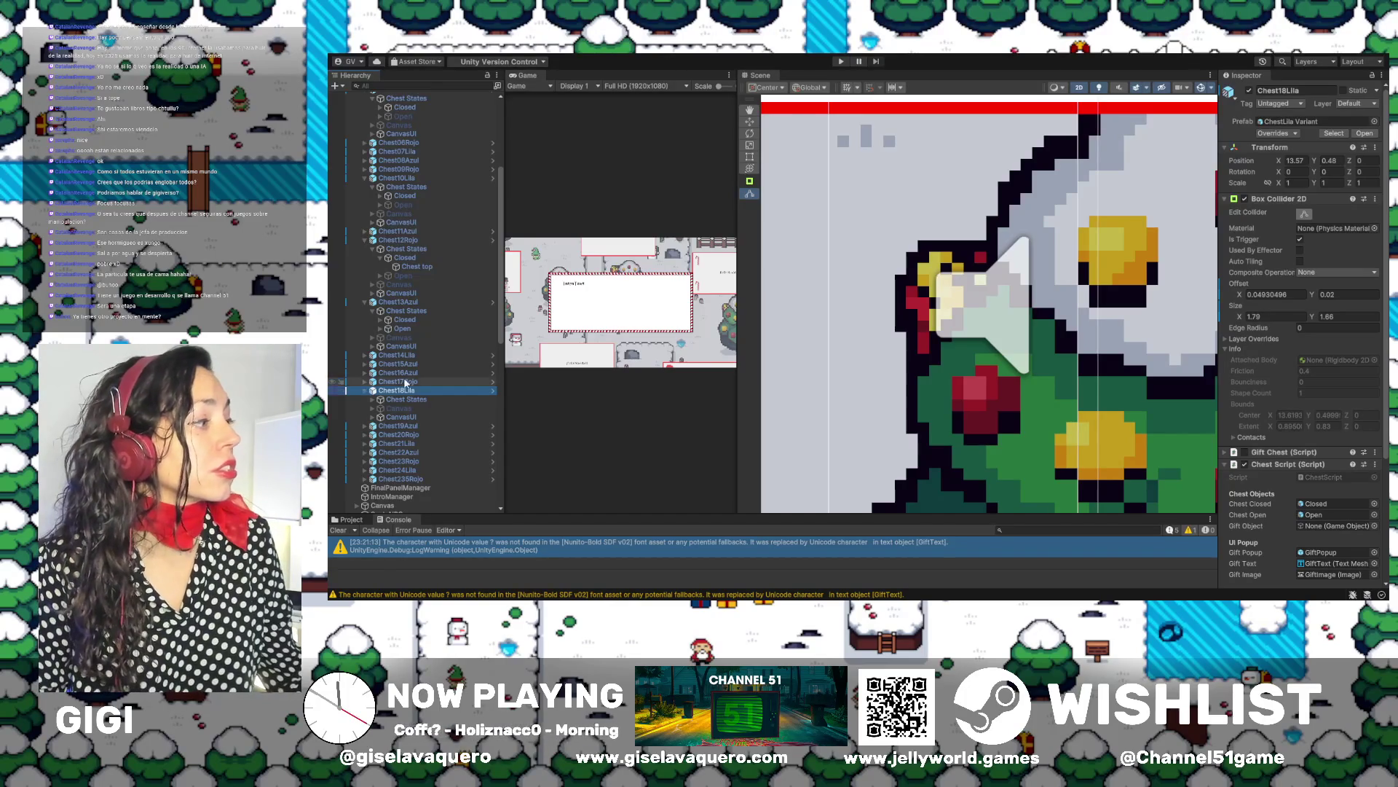
{"action": "left_click", "coordinate": [376, 400]}
{"action": "left_click", "coordinate": [374, 400]}
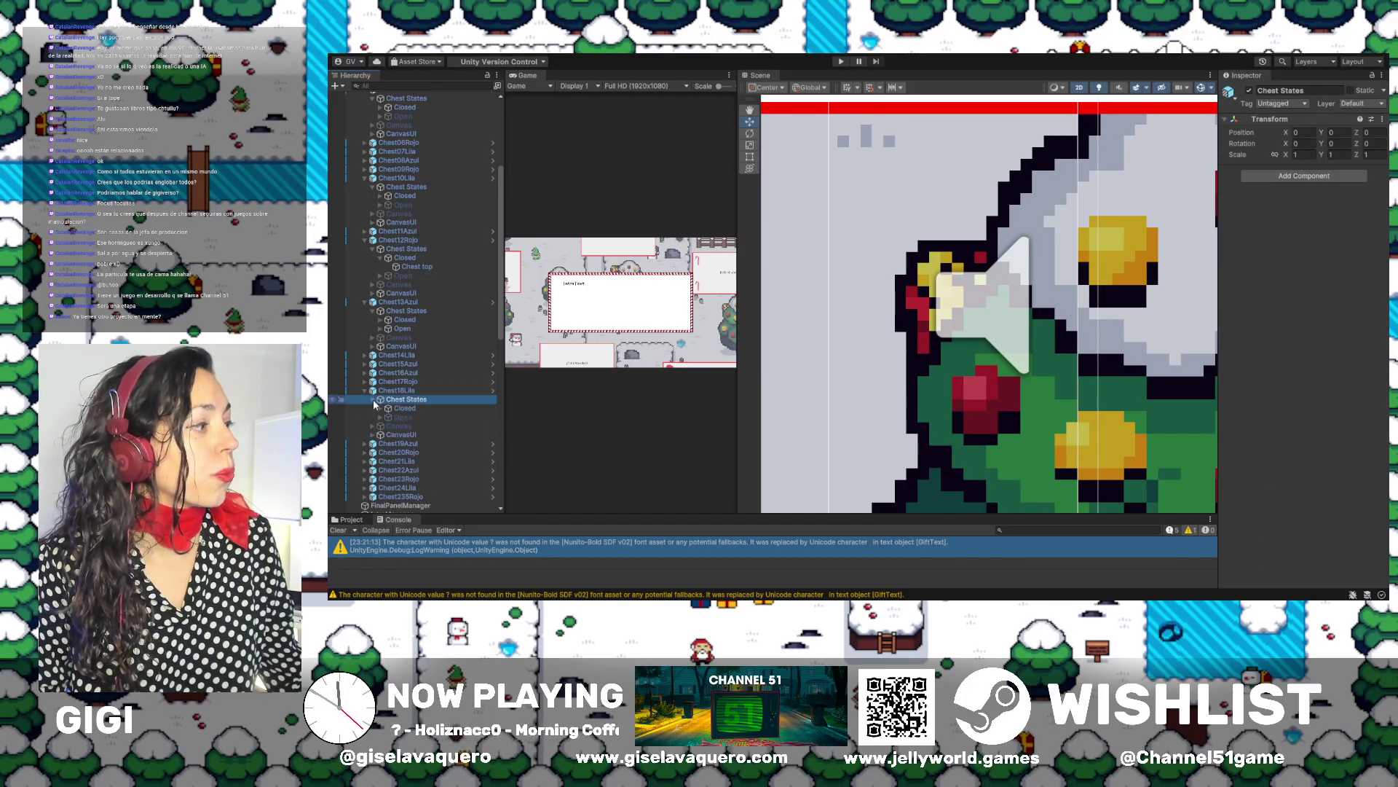
Resize Chest18Lila's Closed collider edges to the sprite (1.056472 × 0.9128857), then hide Closed
{"action": "double_click", "coordinate": [405, 409]}
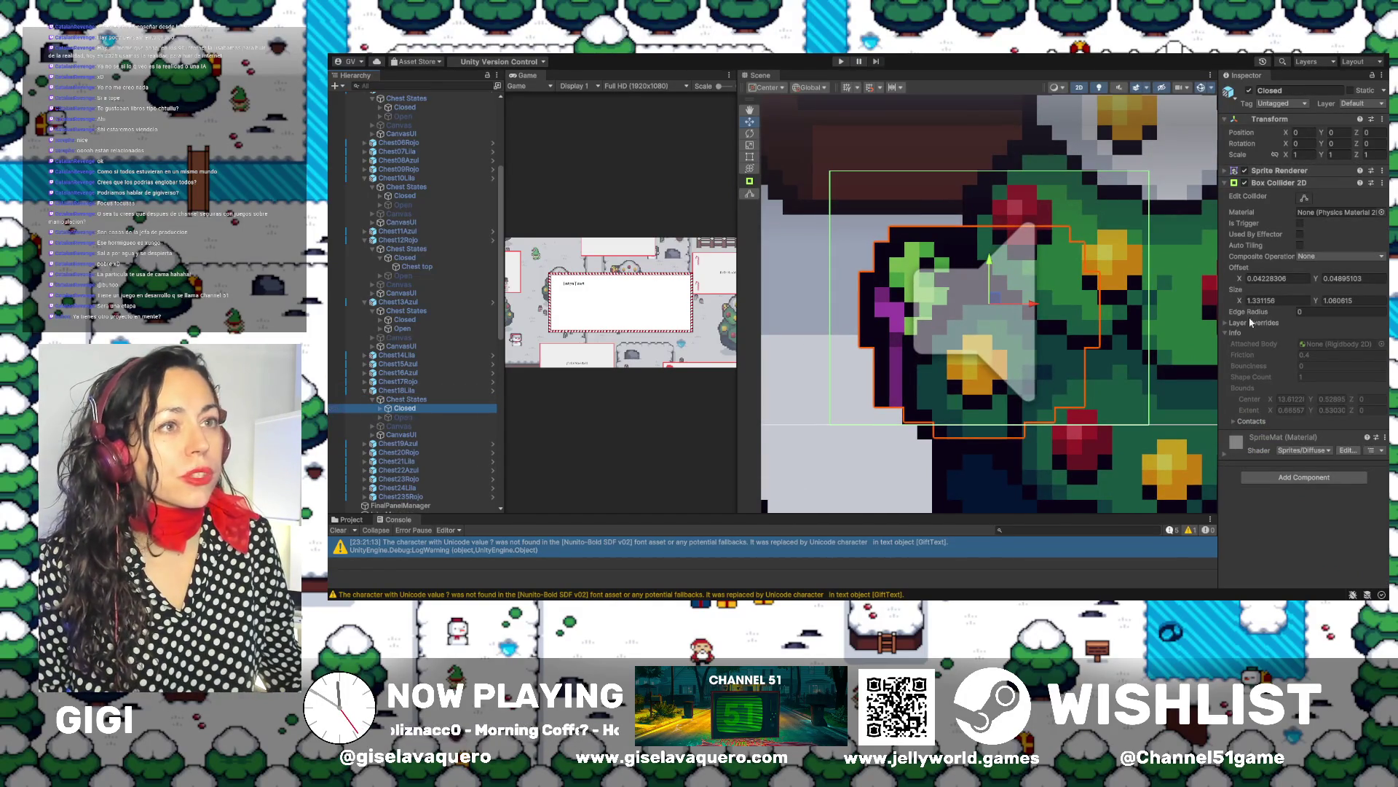
{"action": "left_click", "coordinate": [1305, 198]}
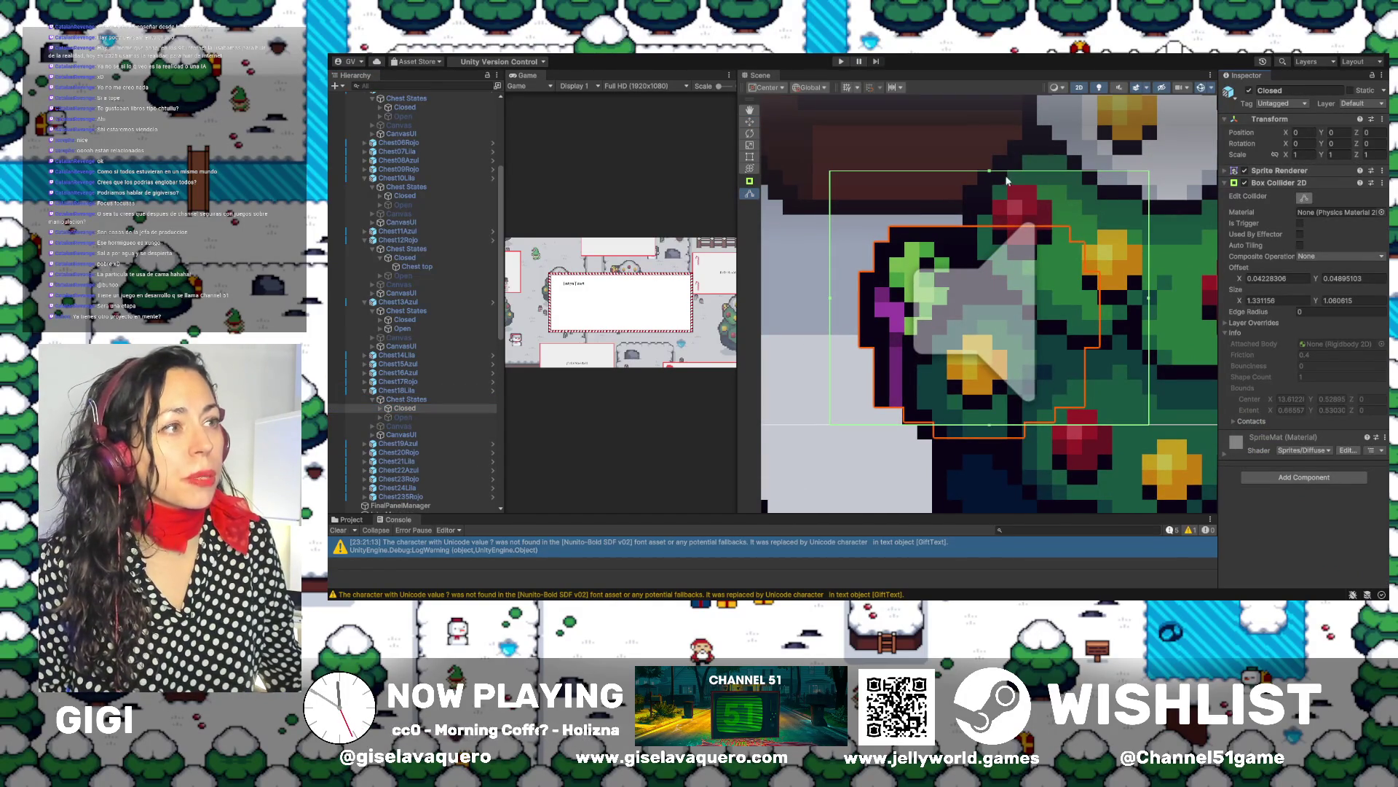
{"action": "left_click_drag", "start_coordinate": [990, 173], "coordinate": [996, 222]}
{"action": "left_click_drag", "start_coordinate": [1149, 325], "coordinate": [1107, 328]}
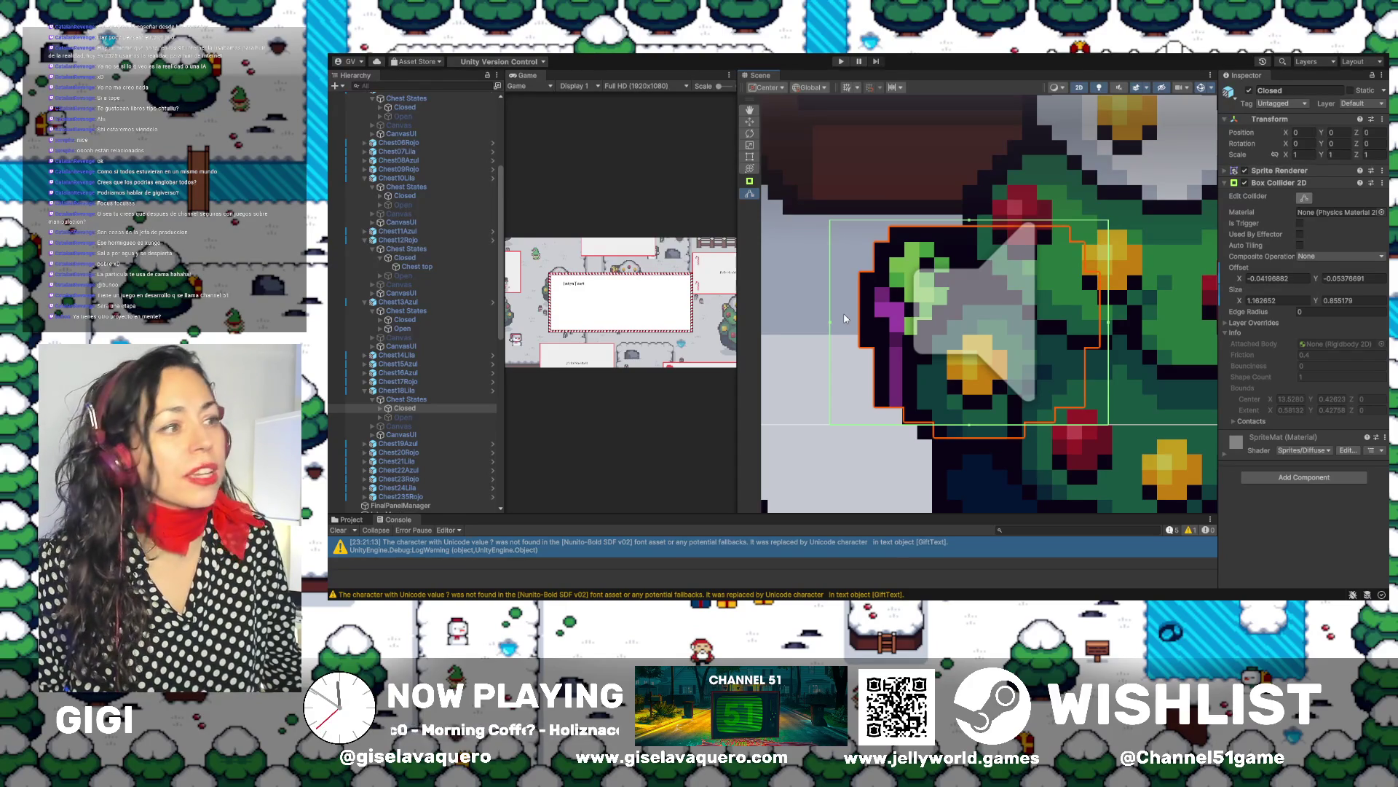
{"action": "left_click_drag", "start_coordinate": [834, 327], "coordinate": [854, 332]}
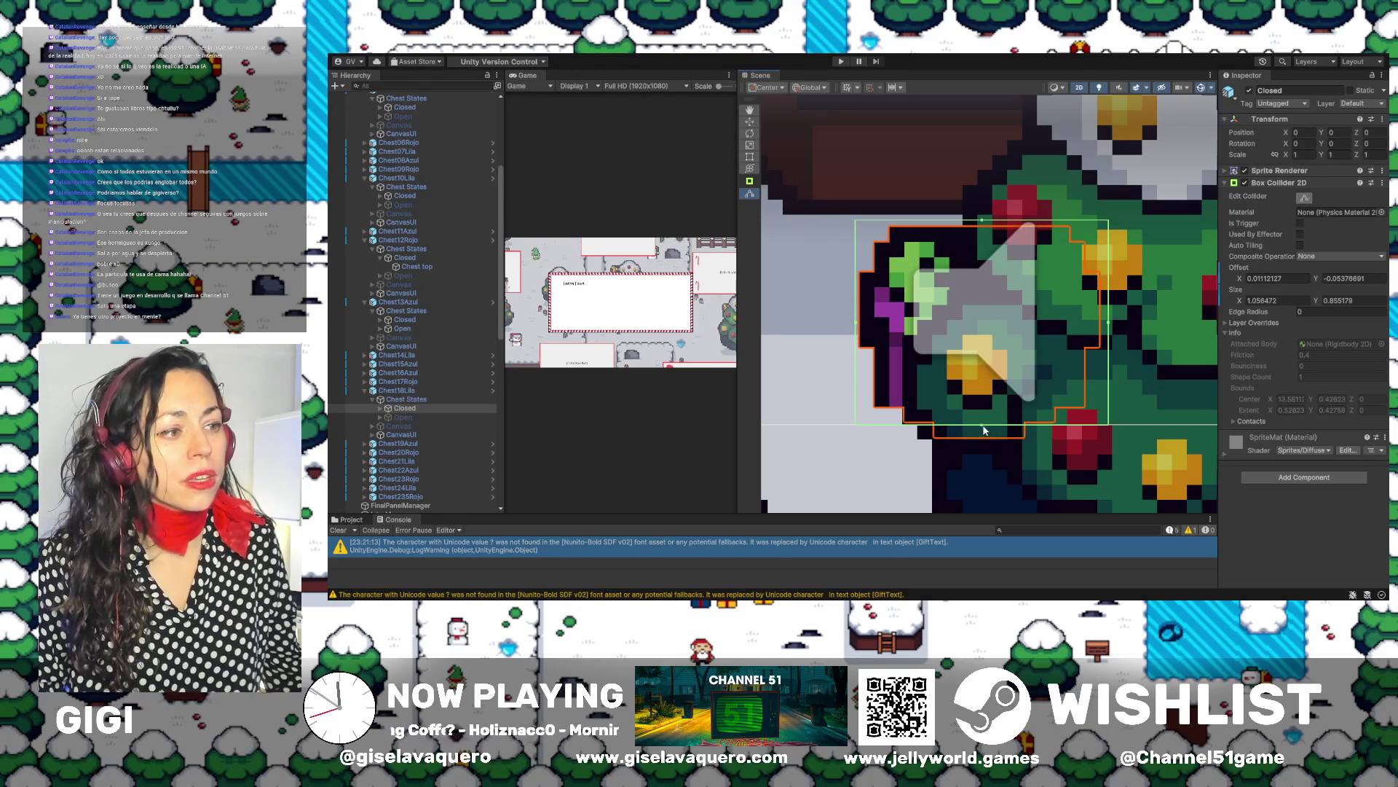
{"action": "left_click_drag", "start_coordinate": [982, 424], "coordinate": [985, 442]}
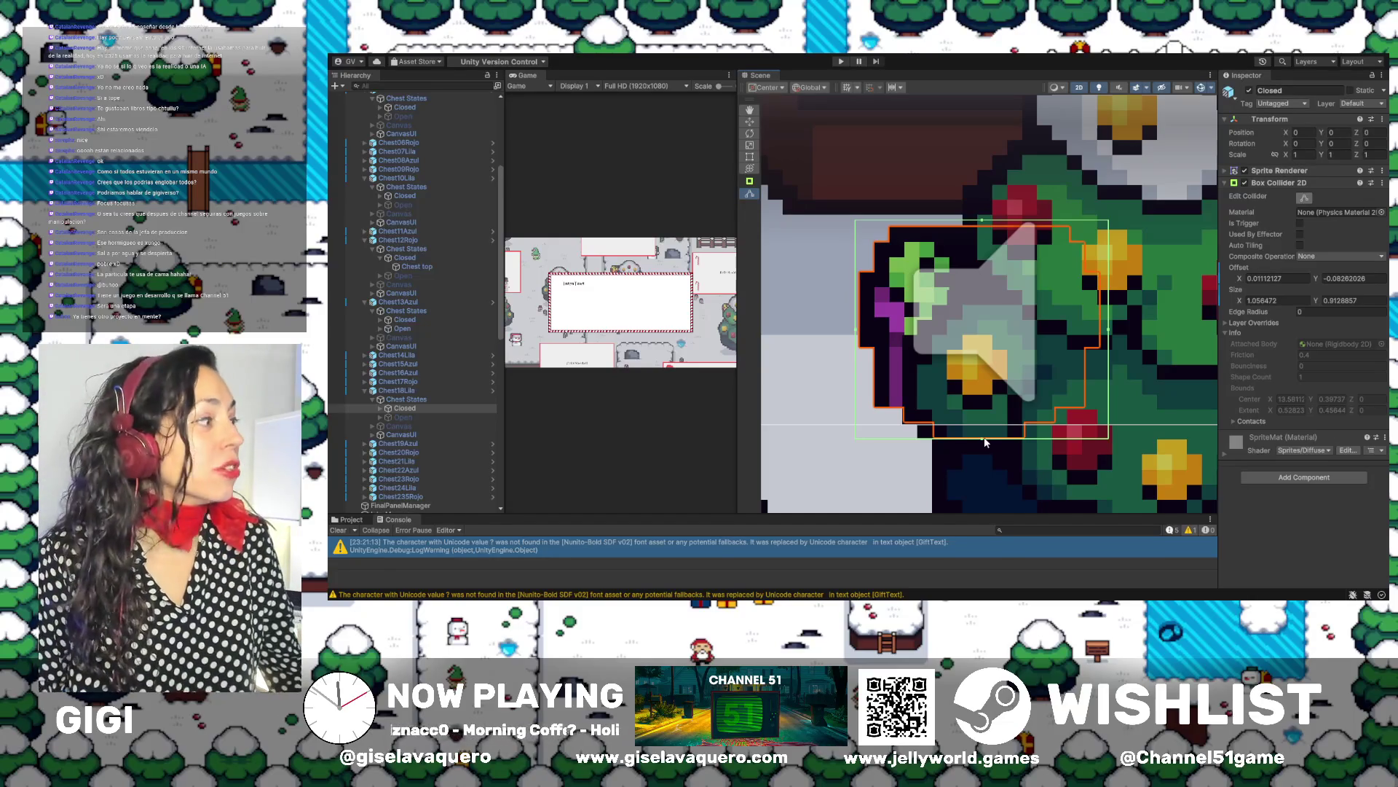
{"action": "left_click", "coordinate": [1250, 91]}
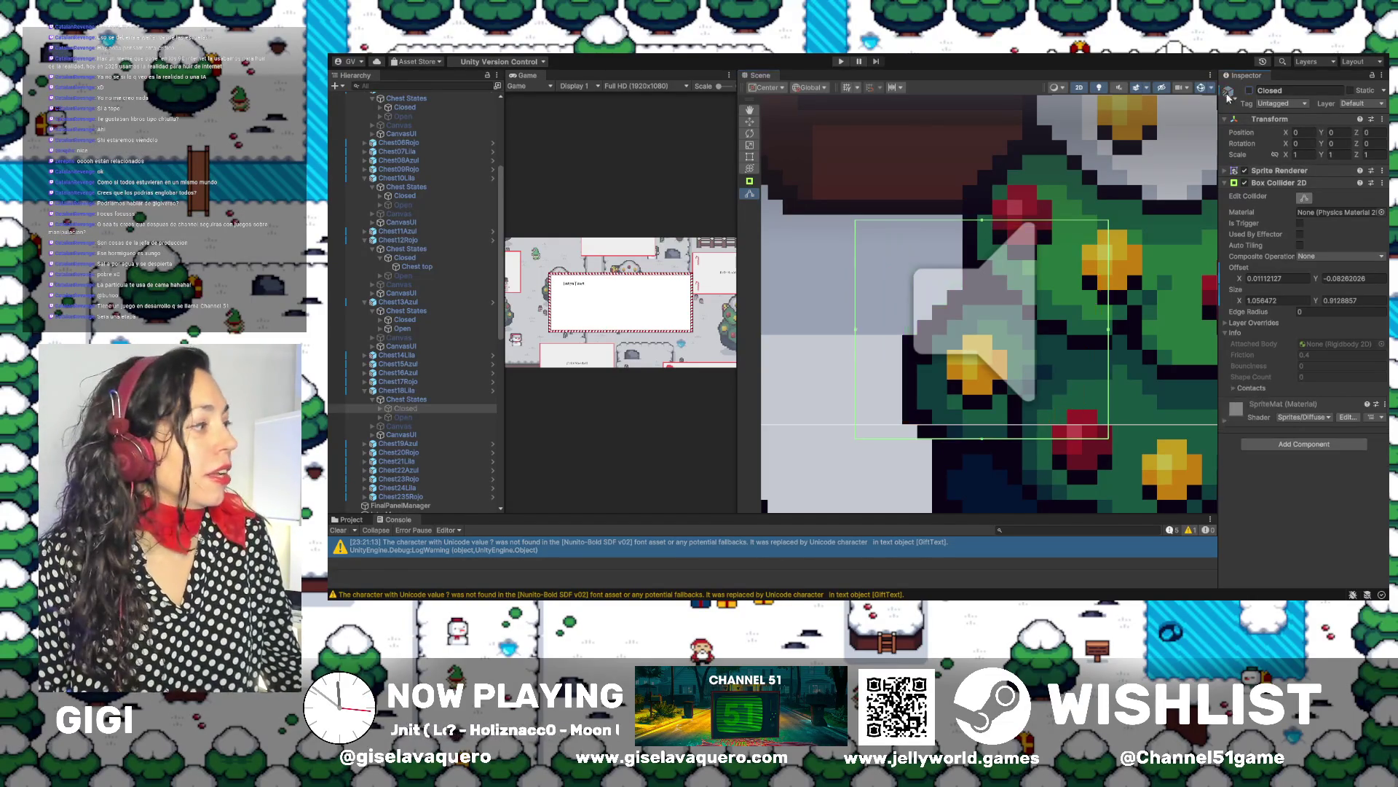
Show Chest18Lila's Open object, drag its collider's four edges onto the sprite, then hide it
{"action": "left_click", "coordinate": [401, 418]}
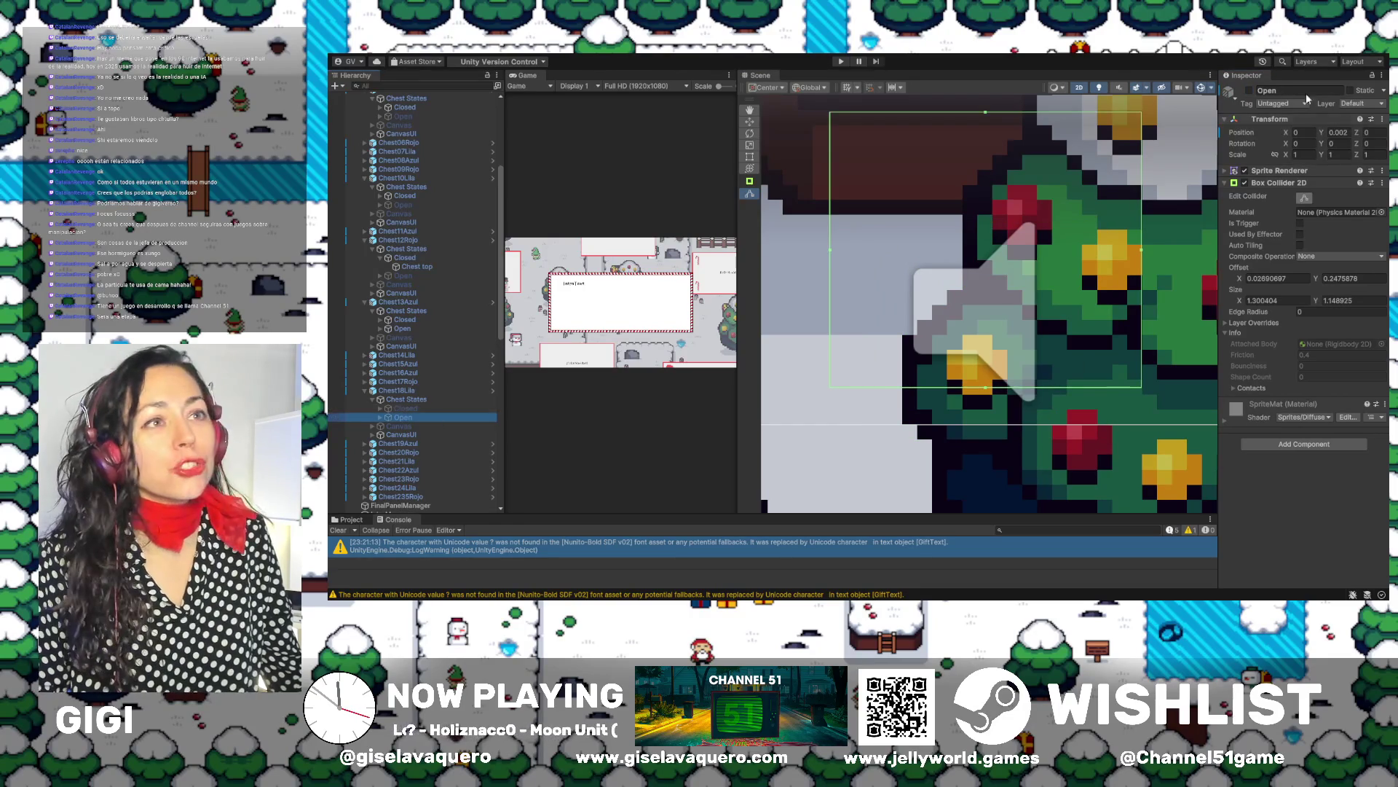
{"action": "left_click", "coordinate": [1251, 90]}
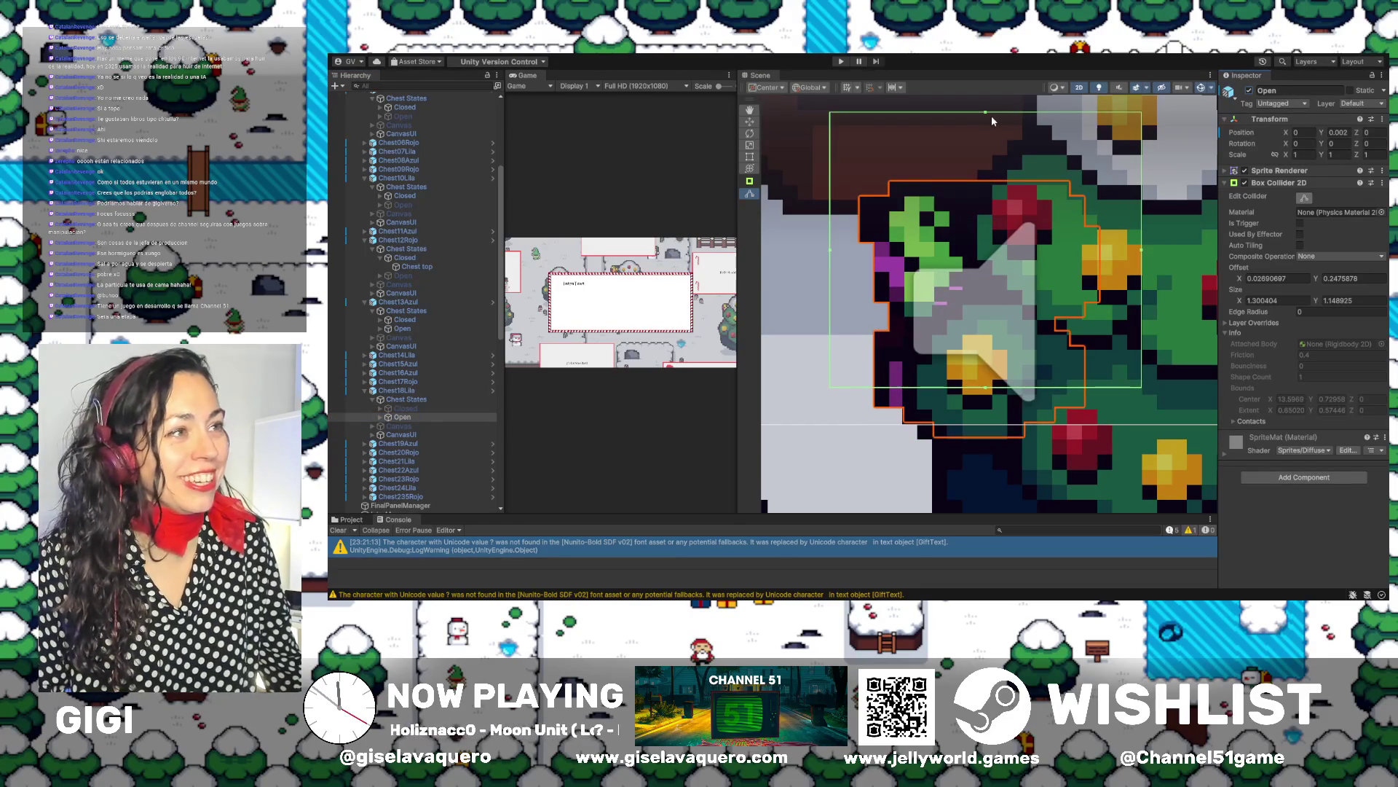
{"action": "left_click_drag", "start_coordinate": [988, 117], "coordinate": [987, 177]}
{"action": "left_click_drag", "start_coordinate": [1141, 283], "coordinate": [1105, 283]}
{"action": "left_click_drag", "start_coordinate": [830, 283], "coordinate": [860, 284]}
{"action": "left_click_drag", "start_coordinate": [985, 387], "coordinate": [987, 441]}
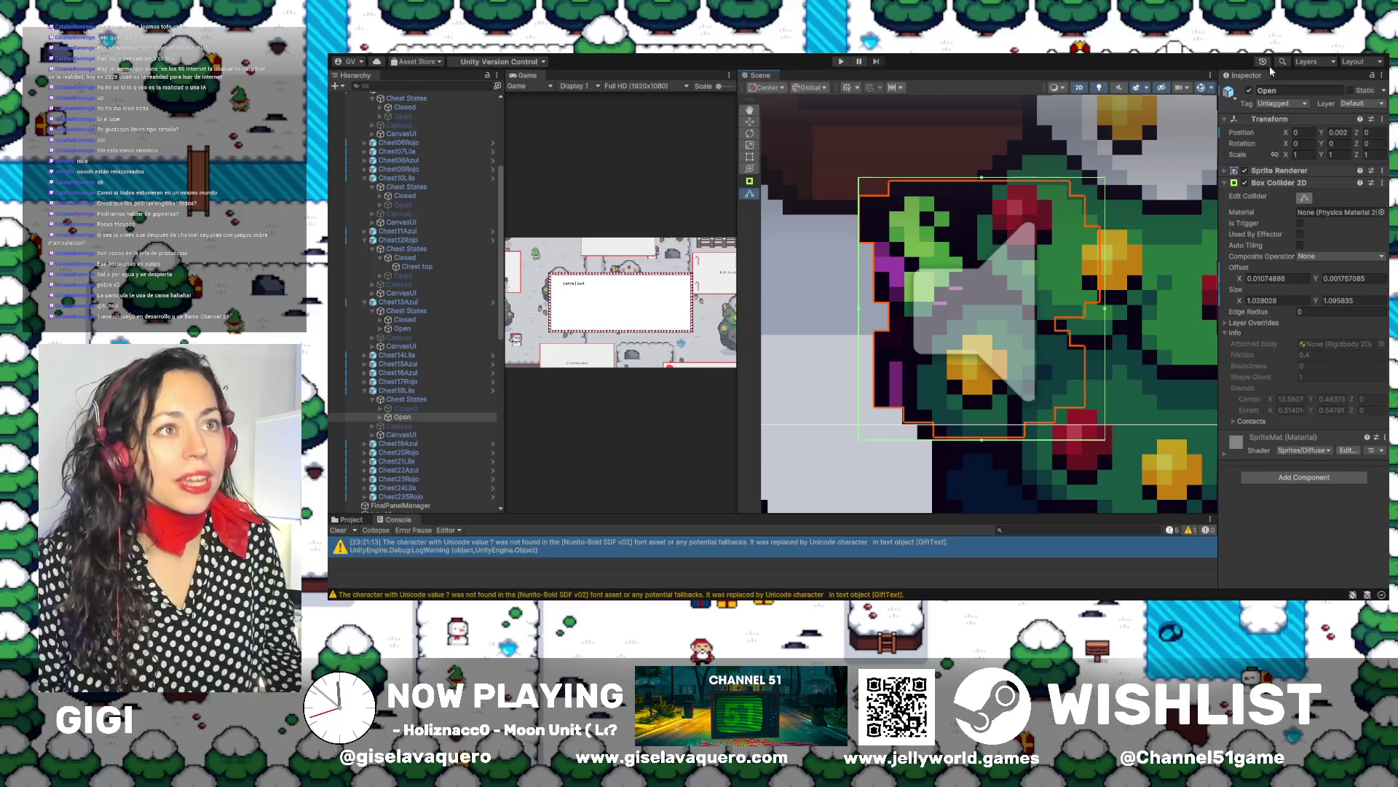
{"action": "left_click", "coordinate": [1251, 92]}
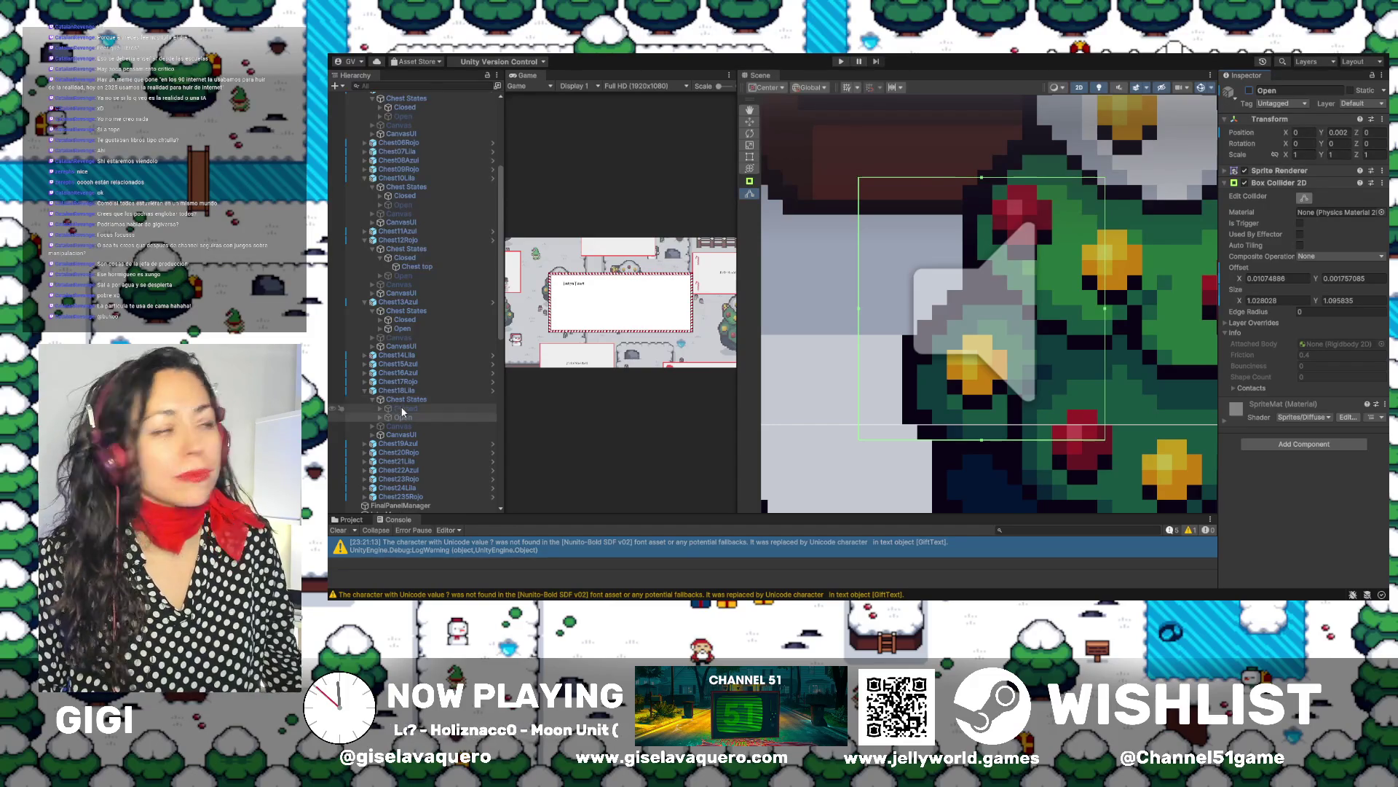
Make Chest18Lila's Closed object visible again, confirm Open stays hidden, and select Chest18Lila
{"action": "left_click", "coordinate": [404, 392]}
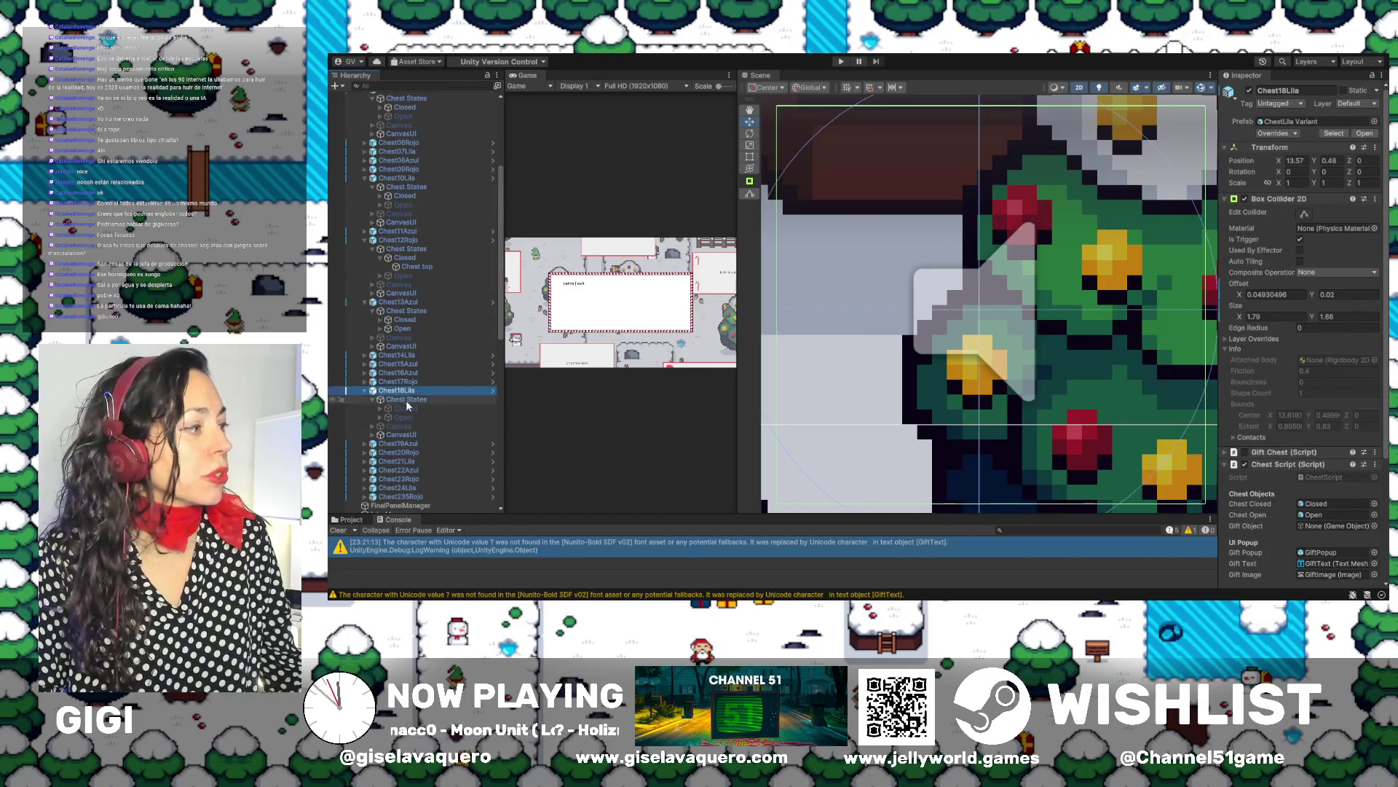
{"action": "left_click", "coordinate": [406, 409]}
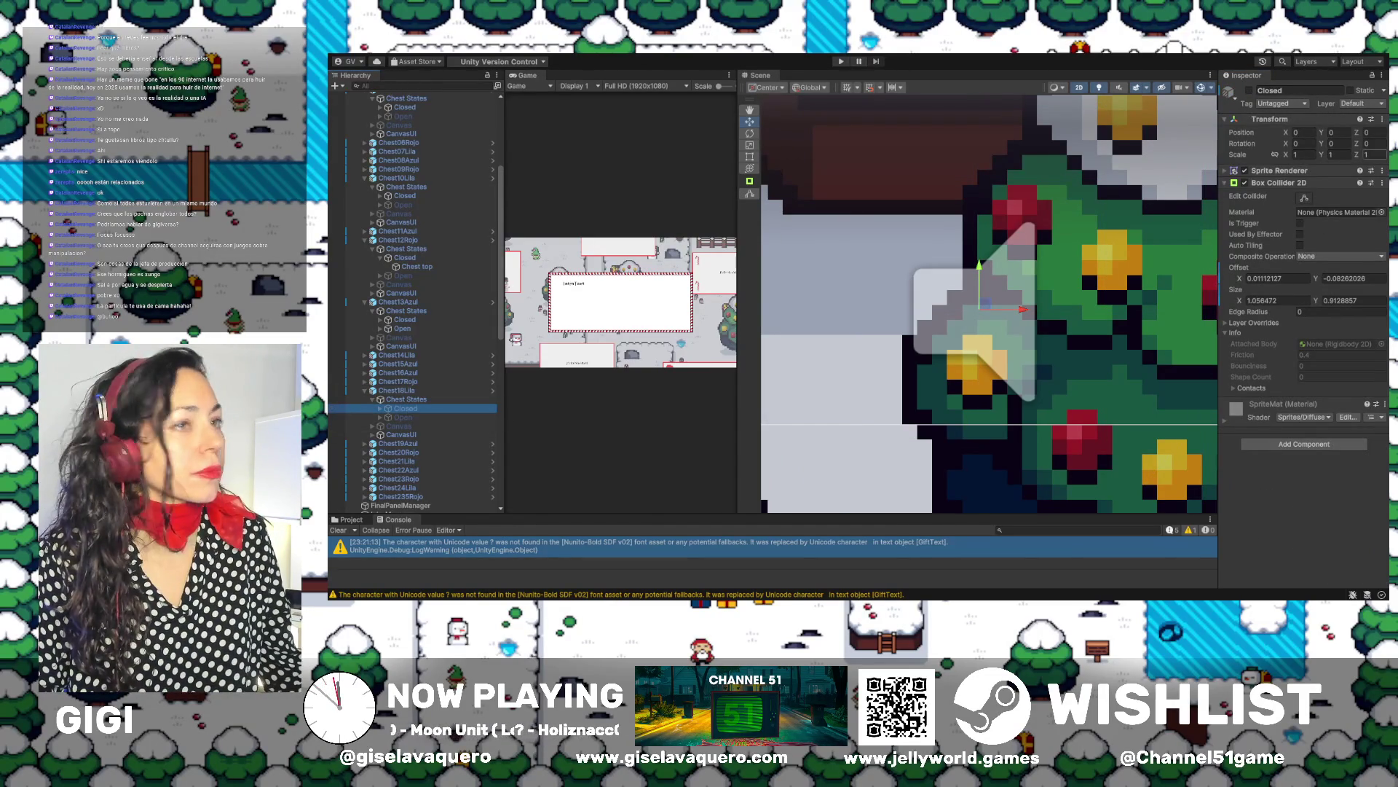
{"action": "left_click", "coordinate": [1251, 91]}
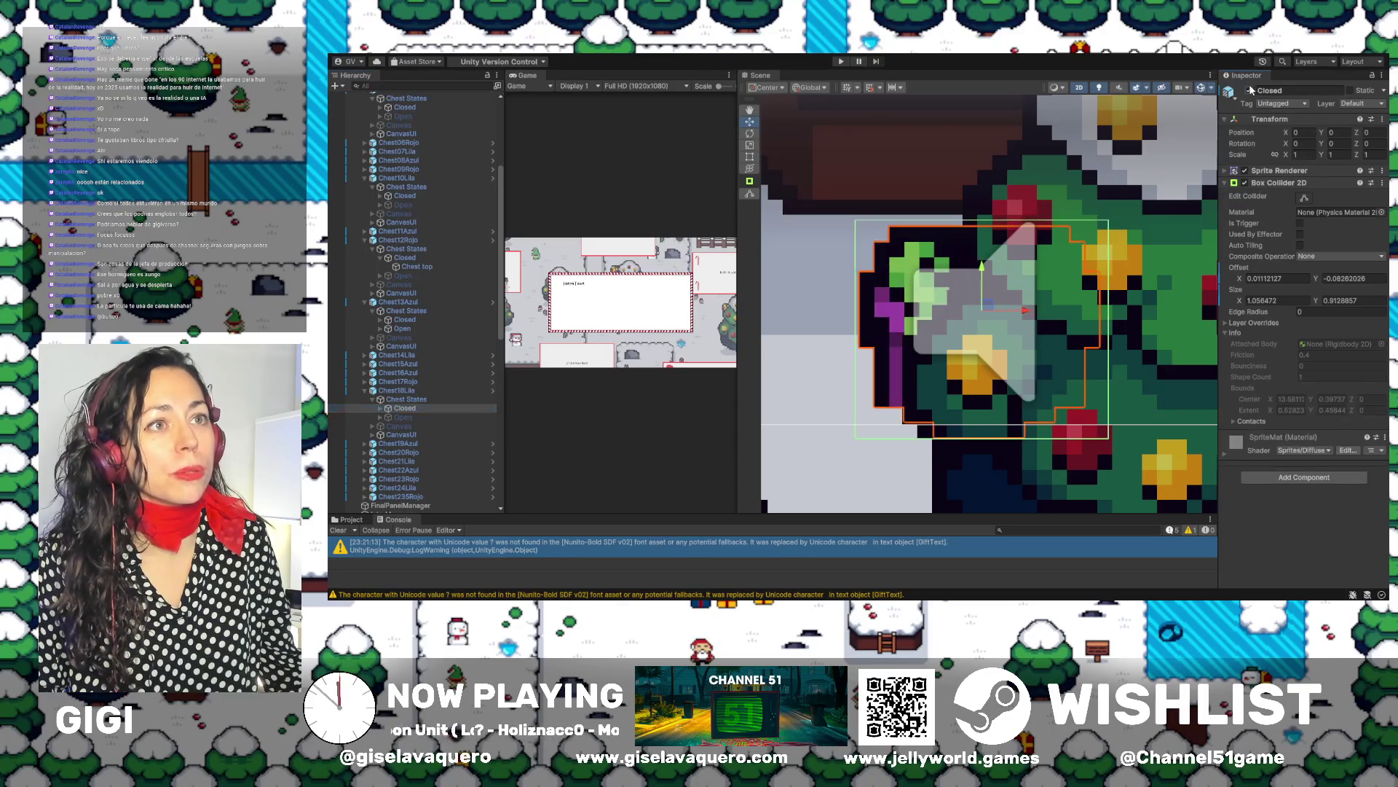
{"action": "left_click", "coordinate": [453, 416]}
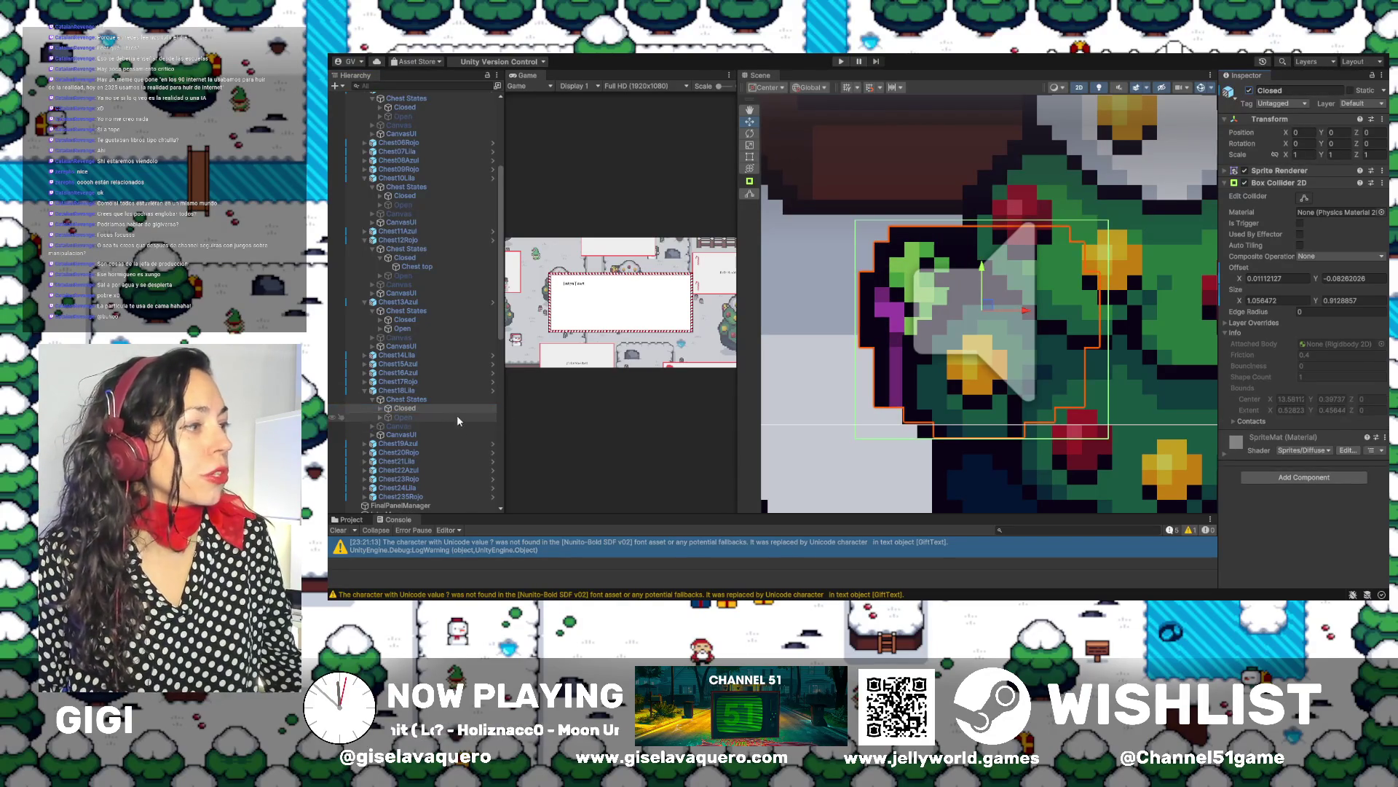
{"action": "left_click", "coordinate": [1250, 90]}
{"action": "left_click", "coordinate": [1250, 91]}
{"action": "left_click", "coordinate": [404, 391]}
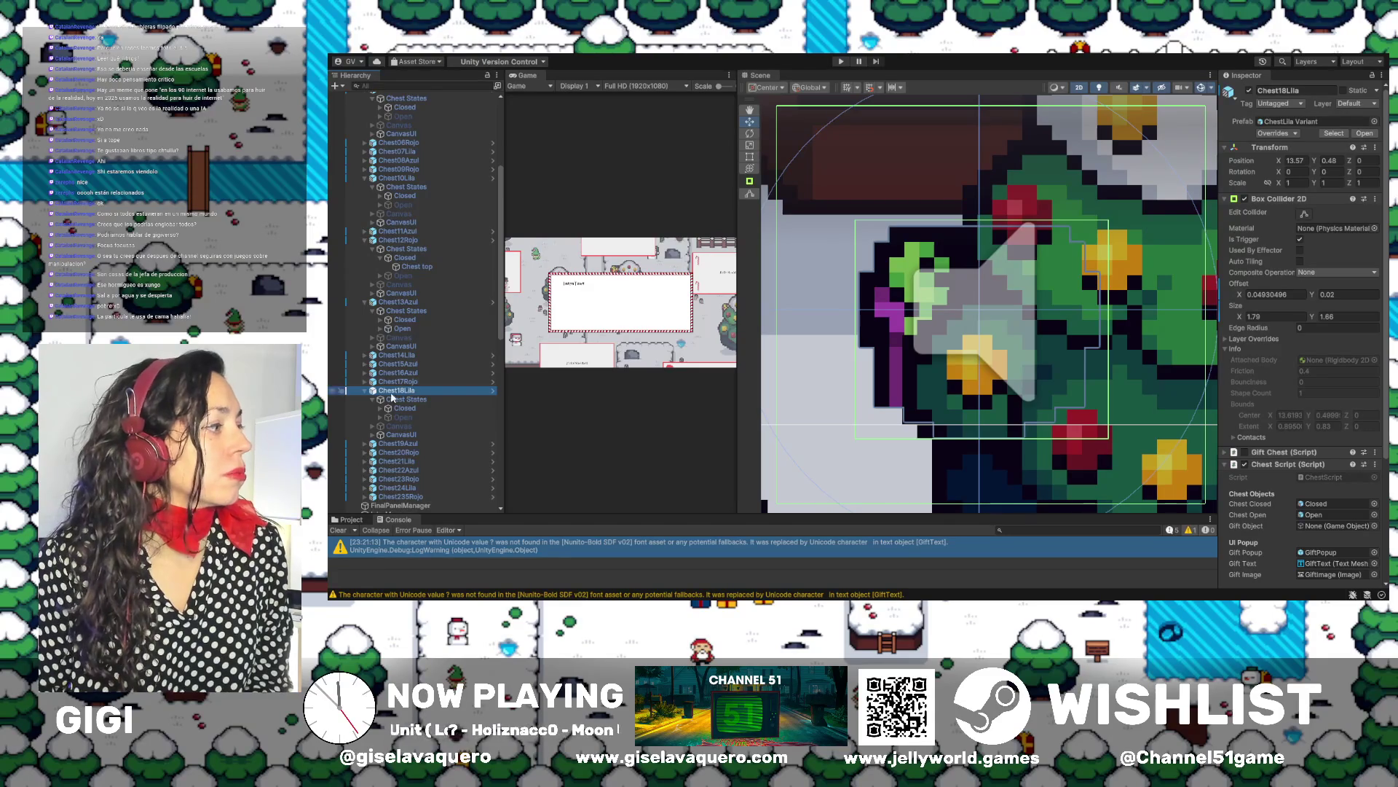
Frame and collapse Chest18Lila, then frame Chest19Azul and expand its Chest States to Closed and Open
{"action": "double_click", "coordinate": [385, 393]}
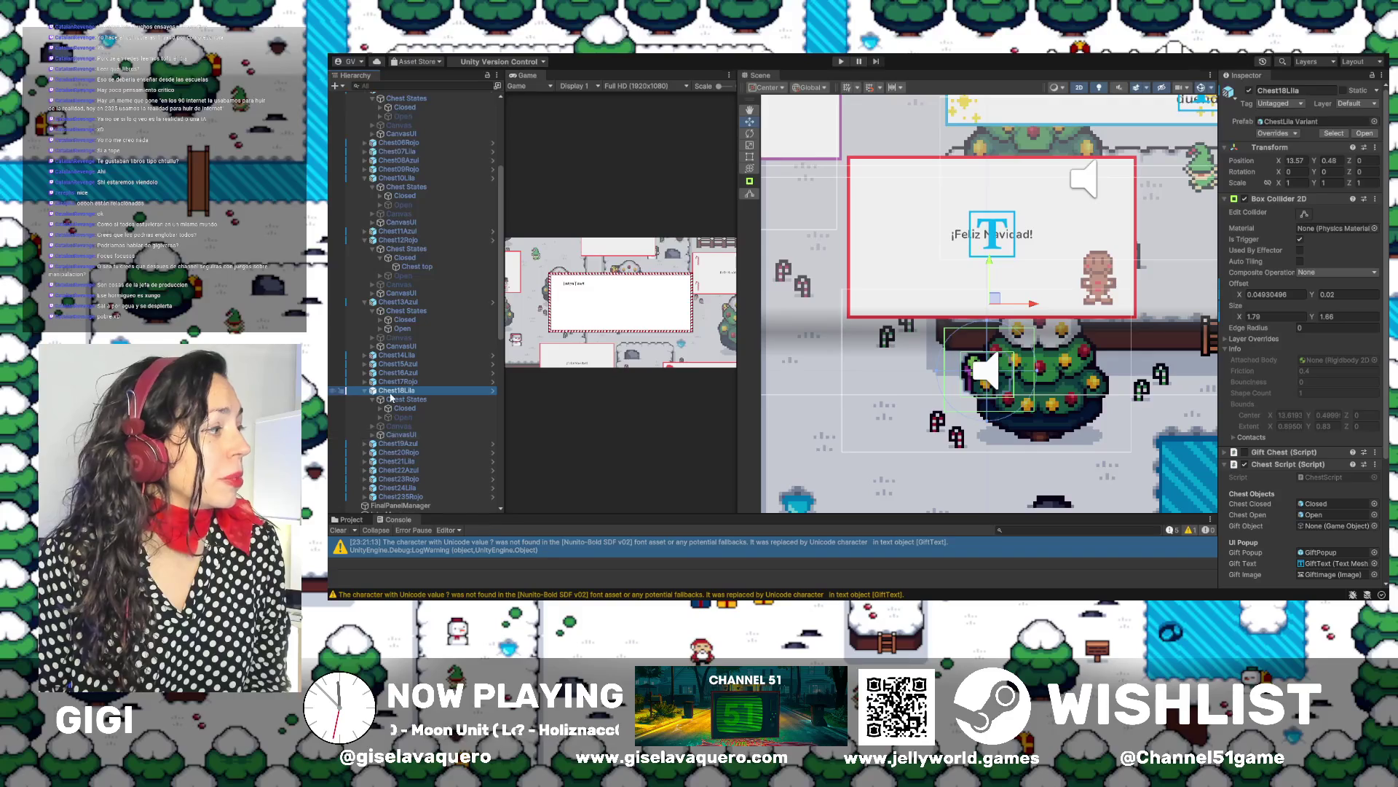
{"action": "left_click", "coordinate": [364, 391]}
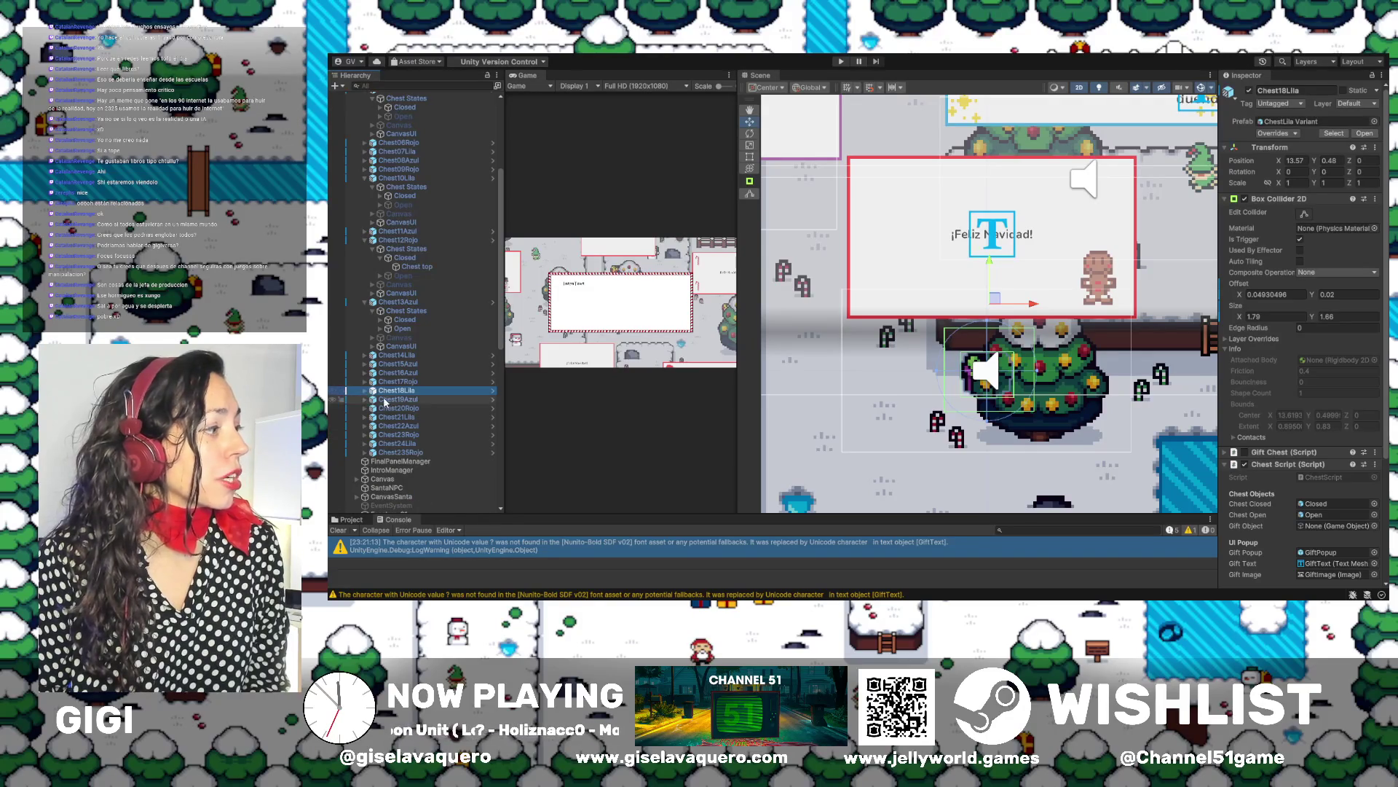
{"action": "double_click", "coordinate": [385, 400]}
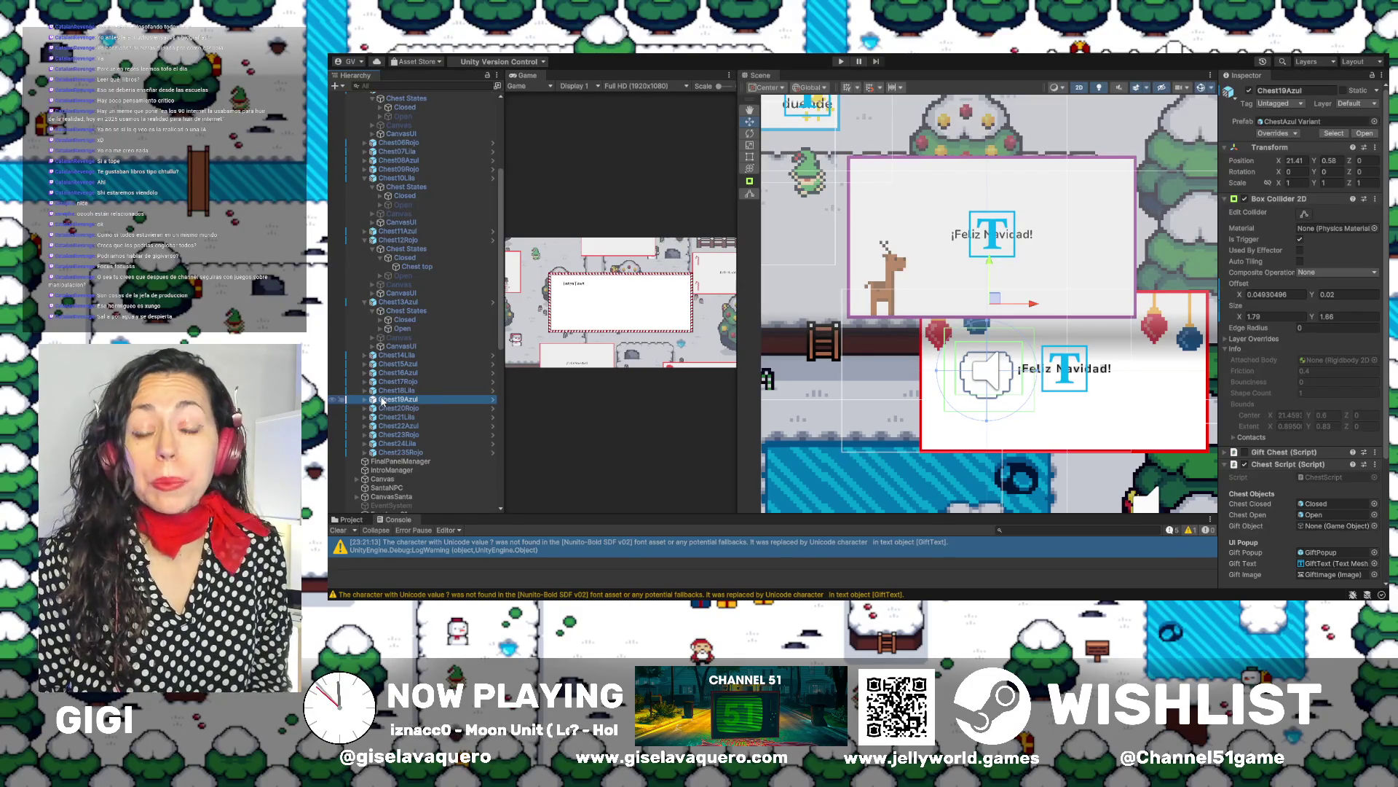
{"action": "left_click", "coordinate": [365, 399]}
{"action": "left_click", "coordinate": [391, 410]}
{"action": "left_click", "coordinate": [373, 409]}
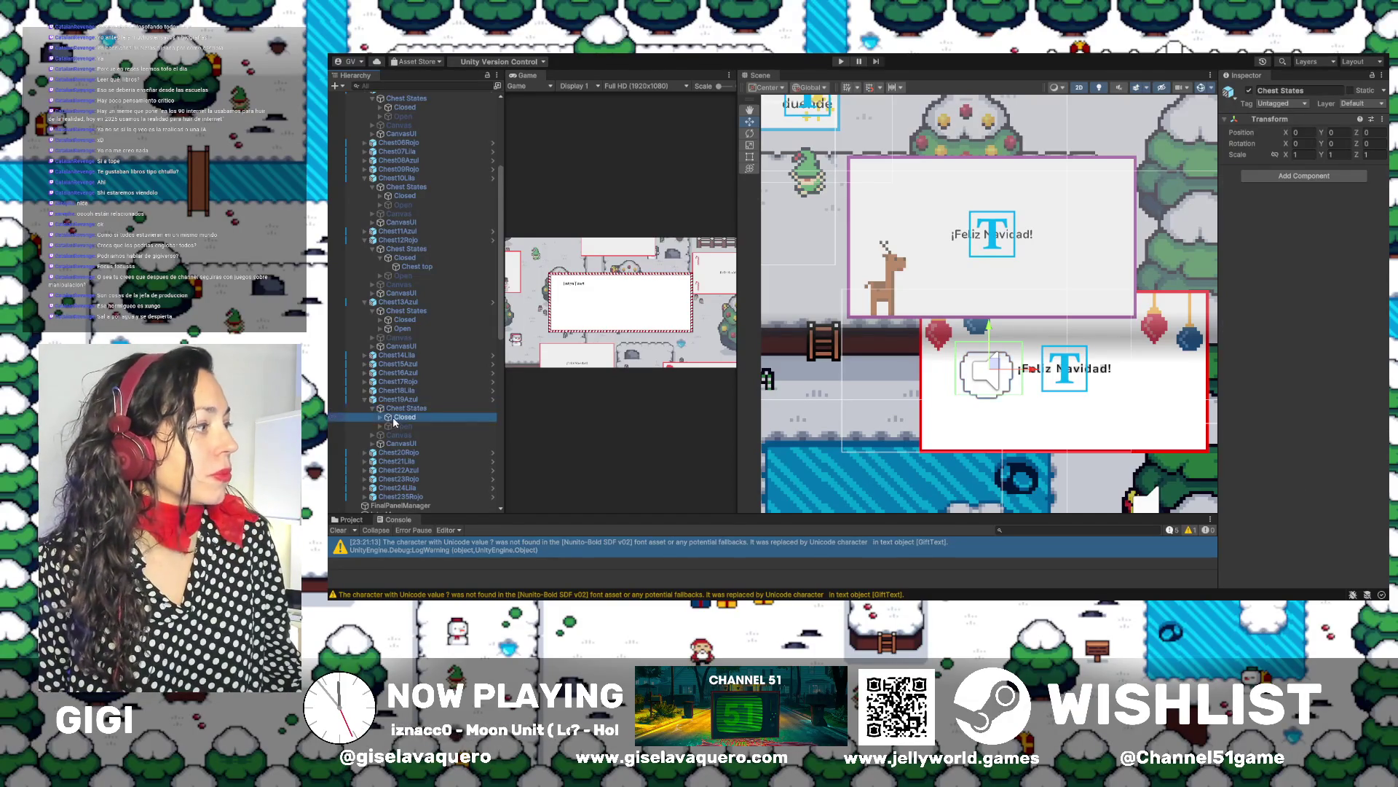
Fit Chest19Azul's Closed collider to the sprite by dragging its top, right, left and bottom edges
{"action": "double_click", "coordinate": [397, 418]}
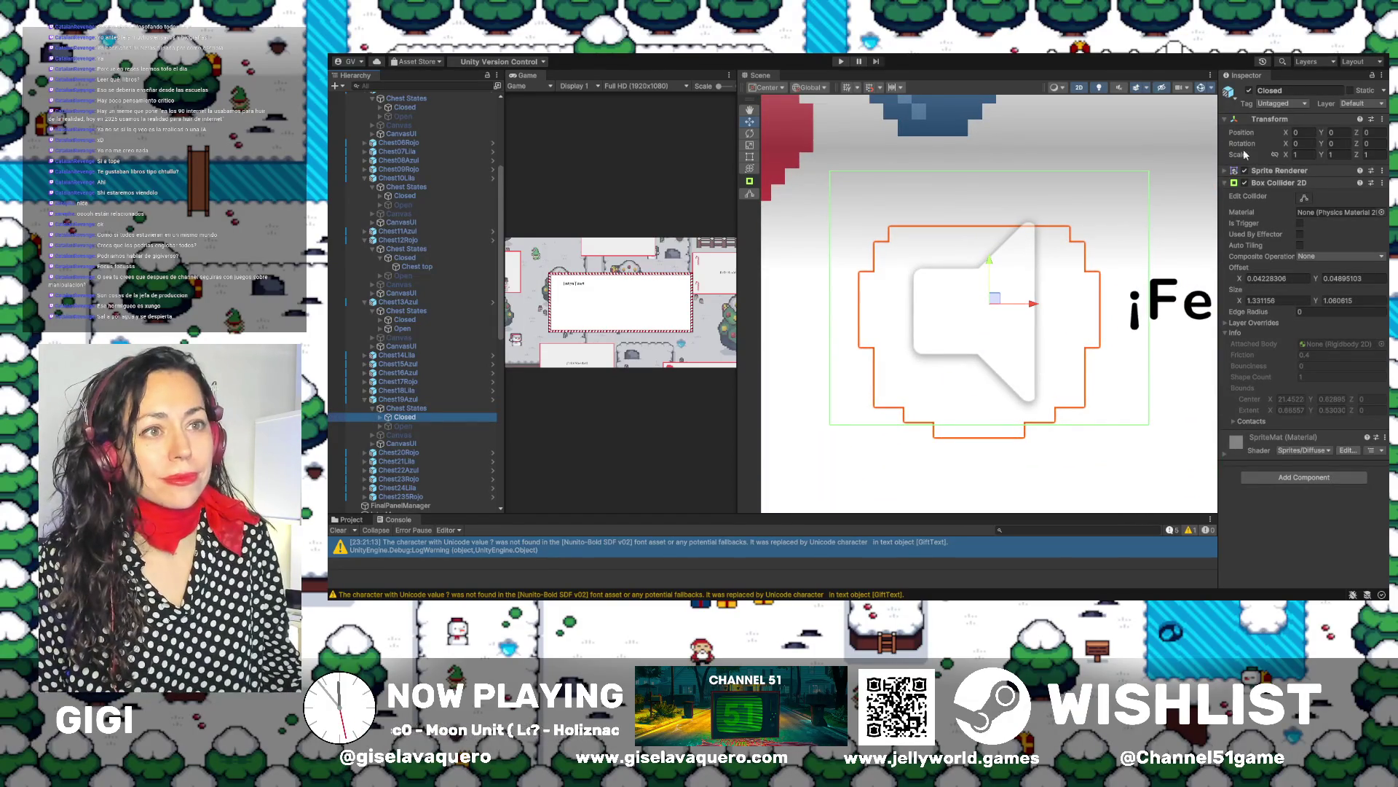
{"action": "left_click", "coordinate": [1304, 197]}
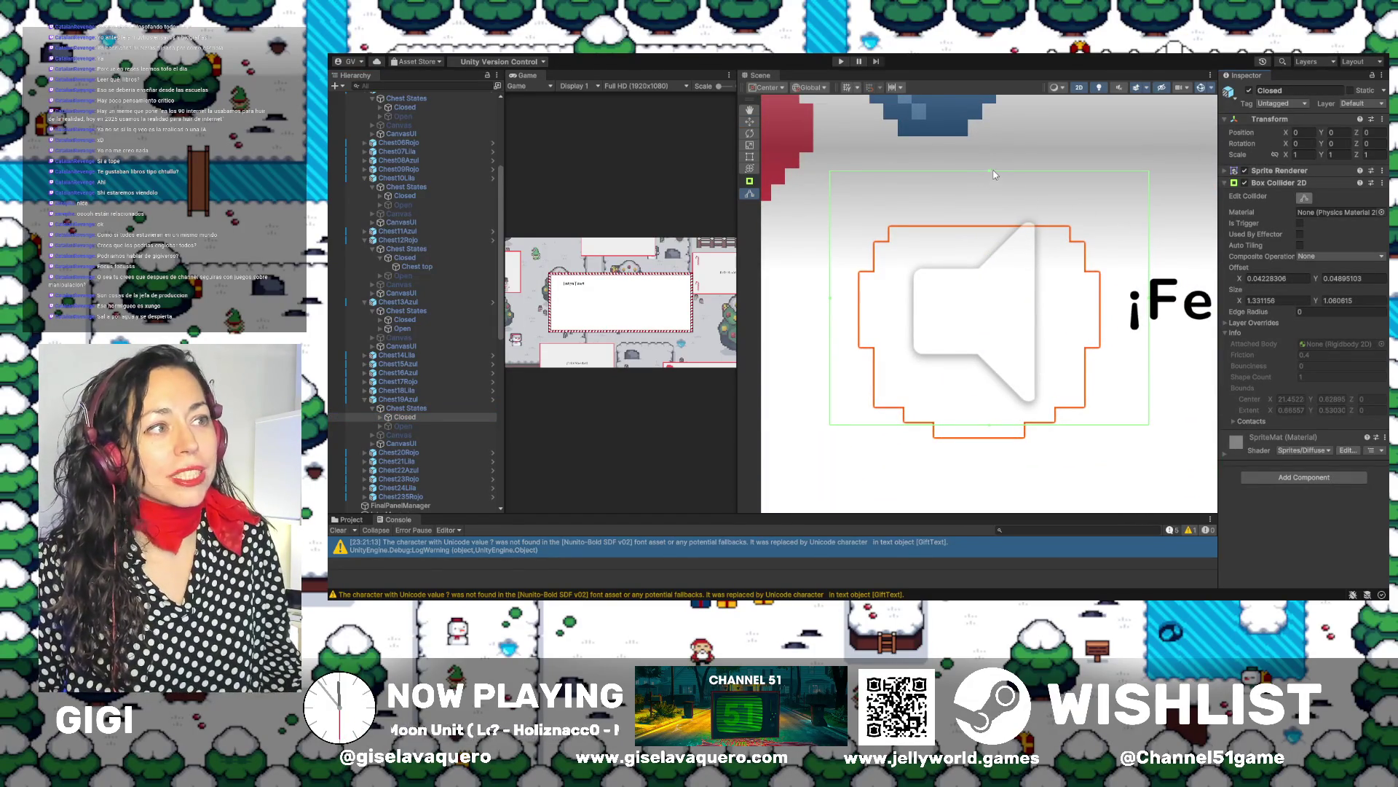
{"action": "left_click_drag", "start_coordinate": [992, 172], "coordinate": [992, 221]}
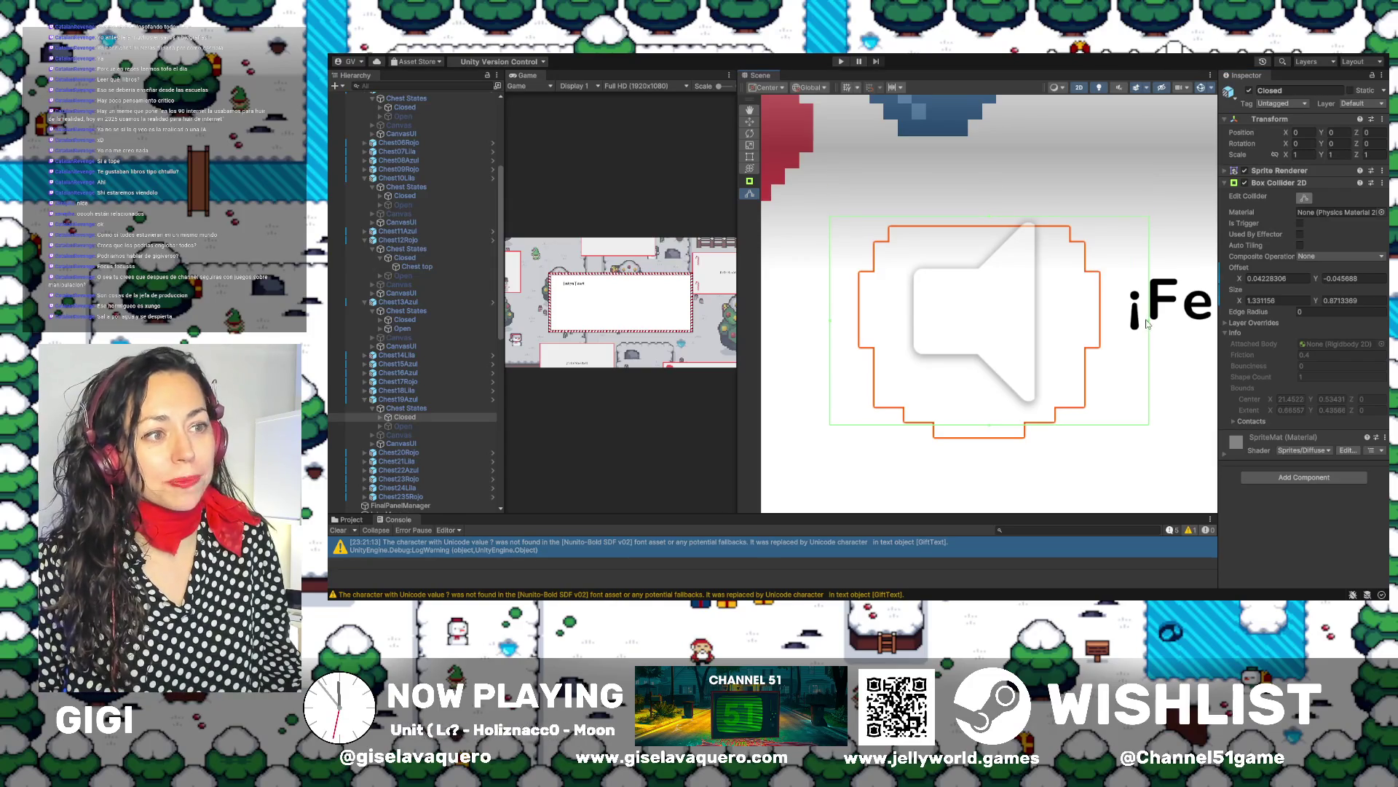
{"action": "left_click_drag", "start_coordinate": [1149, 326], "coordinate": [1109, 329]}
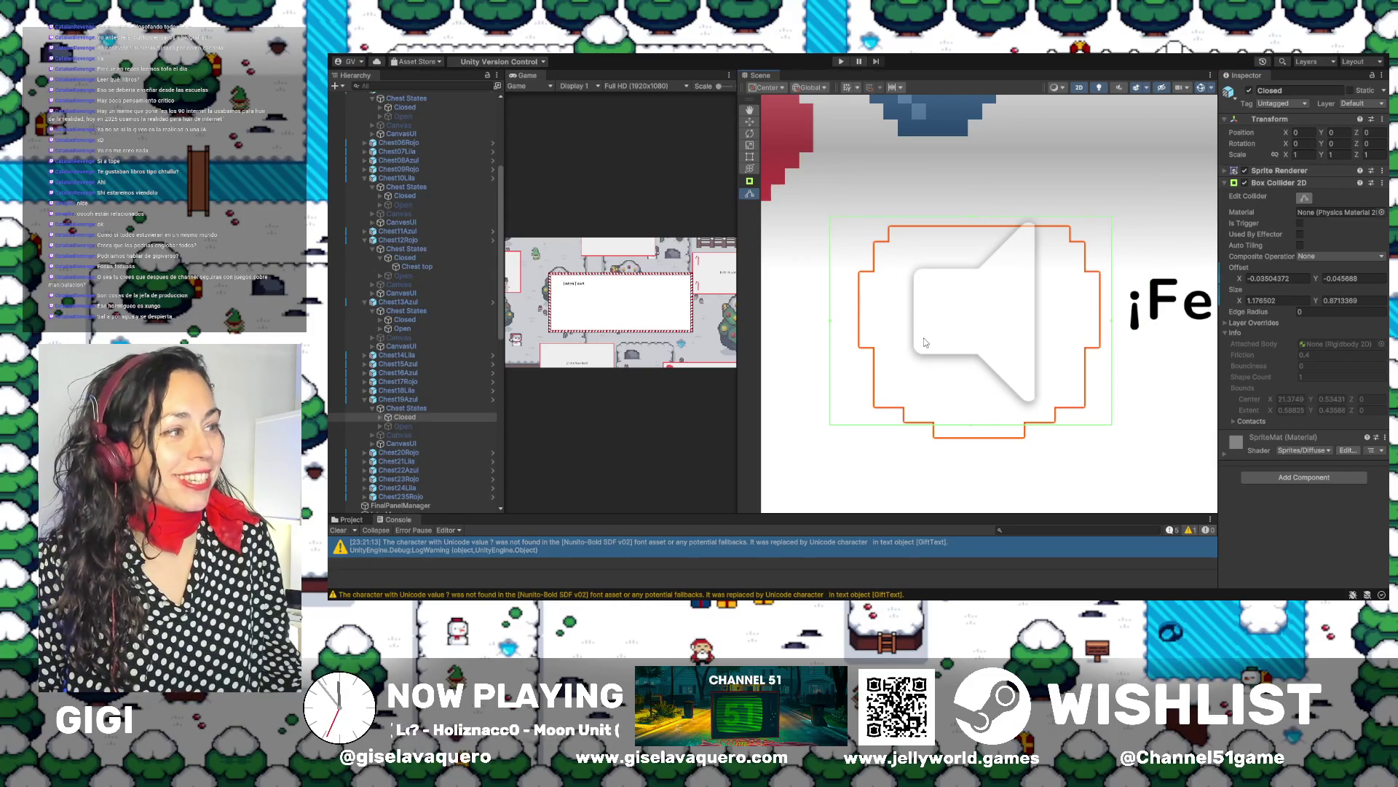
{"action": "left_click_drag", "start_coordinate": [830, 328], "coordinate": [854, 329]}
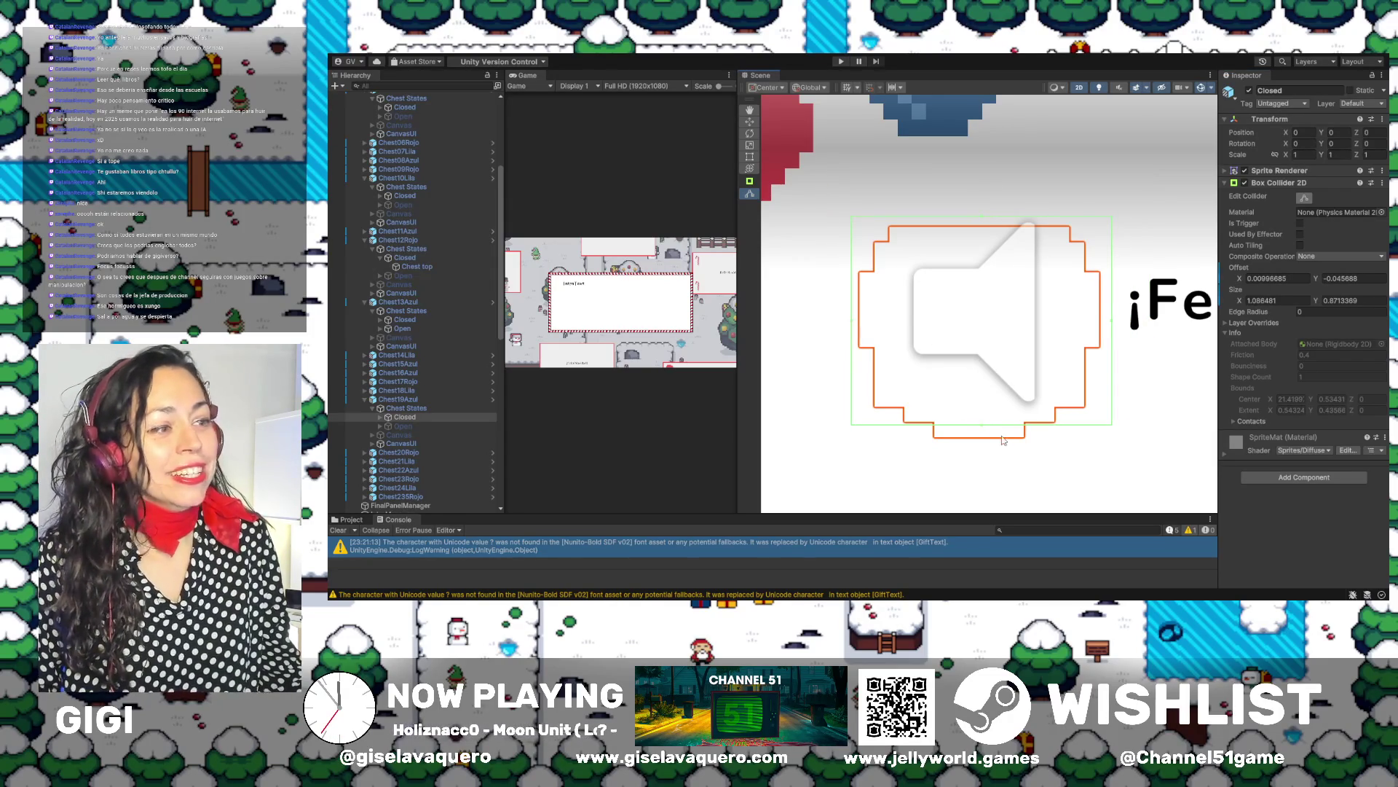
{"action": "left_click_drag", "start_coordinate": [987, 427], "coordinate": [974, 442]}
Show Chest19Azul's Open state, fit its collider to 1.05755 × 1.11685, then hide it again
{"action": "double_click", "coordinate": [443, 426]}
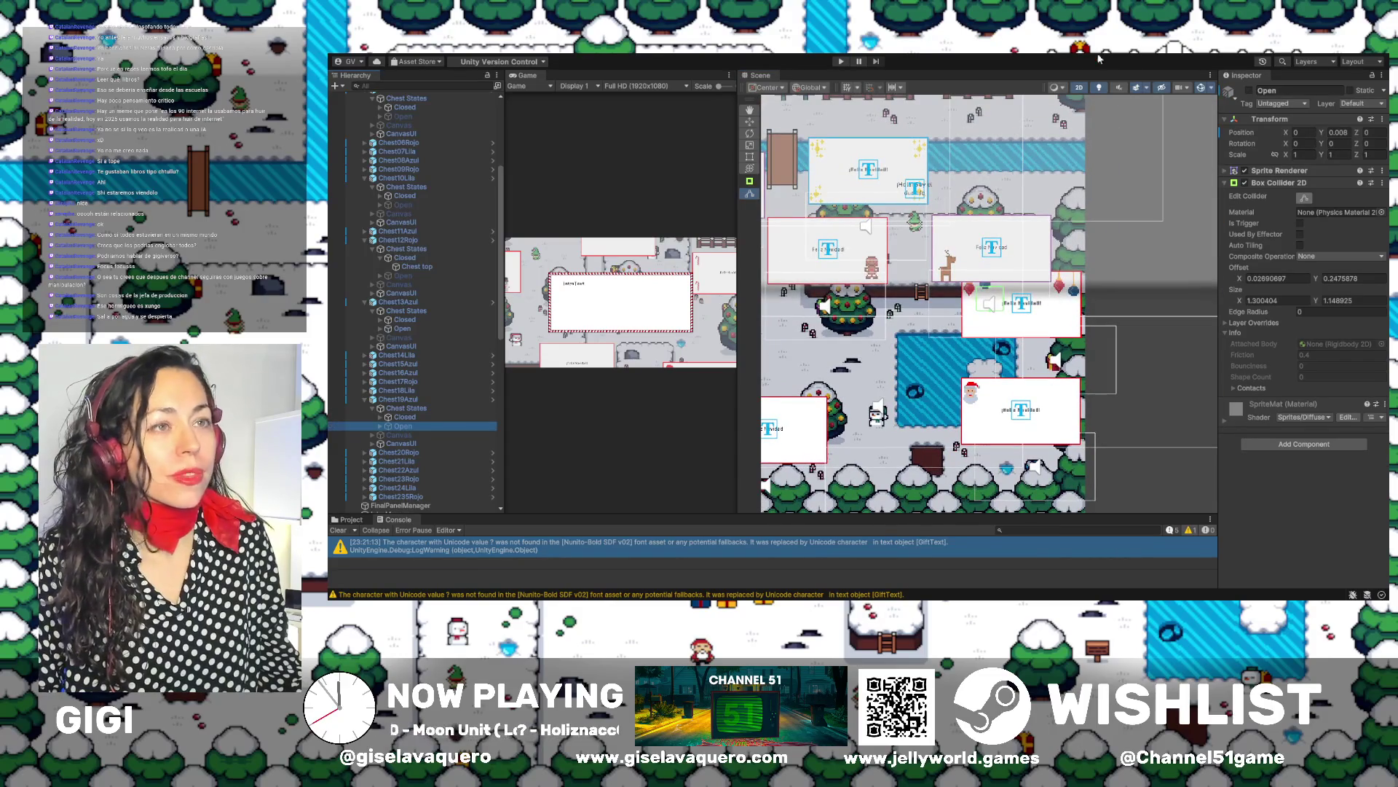
{"action": "double_click", "coordinate": [396, 426]}
{"action": "left_click", "coordinate": [1250, 90]}
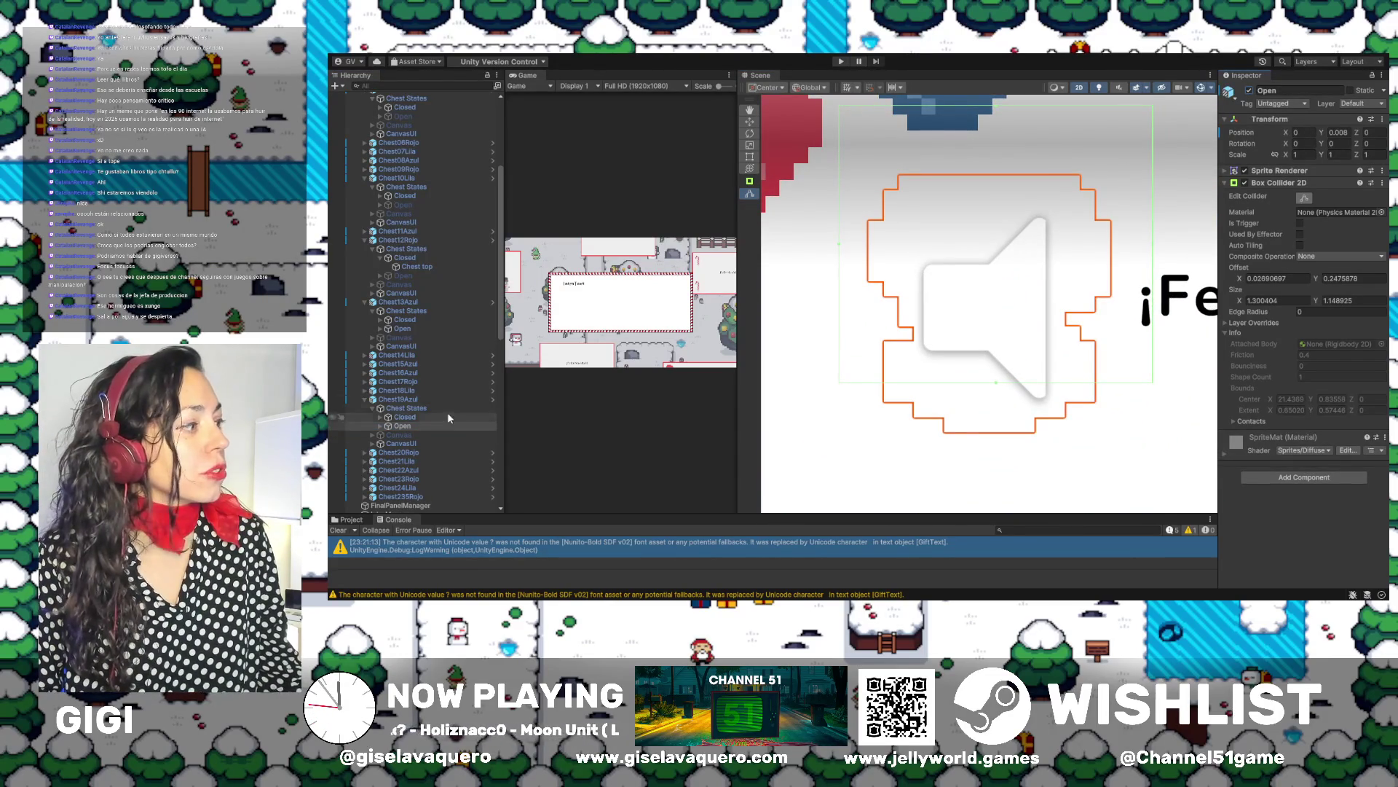
{"action": "left_click_drag", "start_coordinate": [998, 106], "coordinate": [1000, 169]}
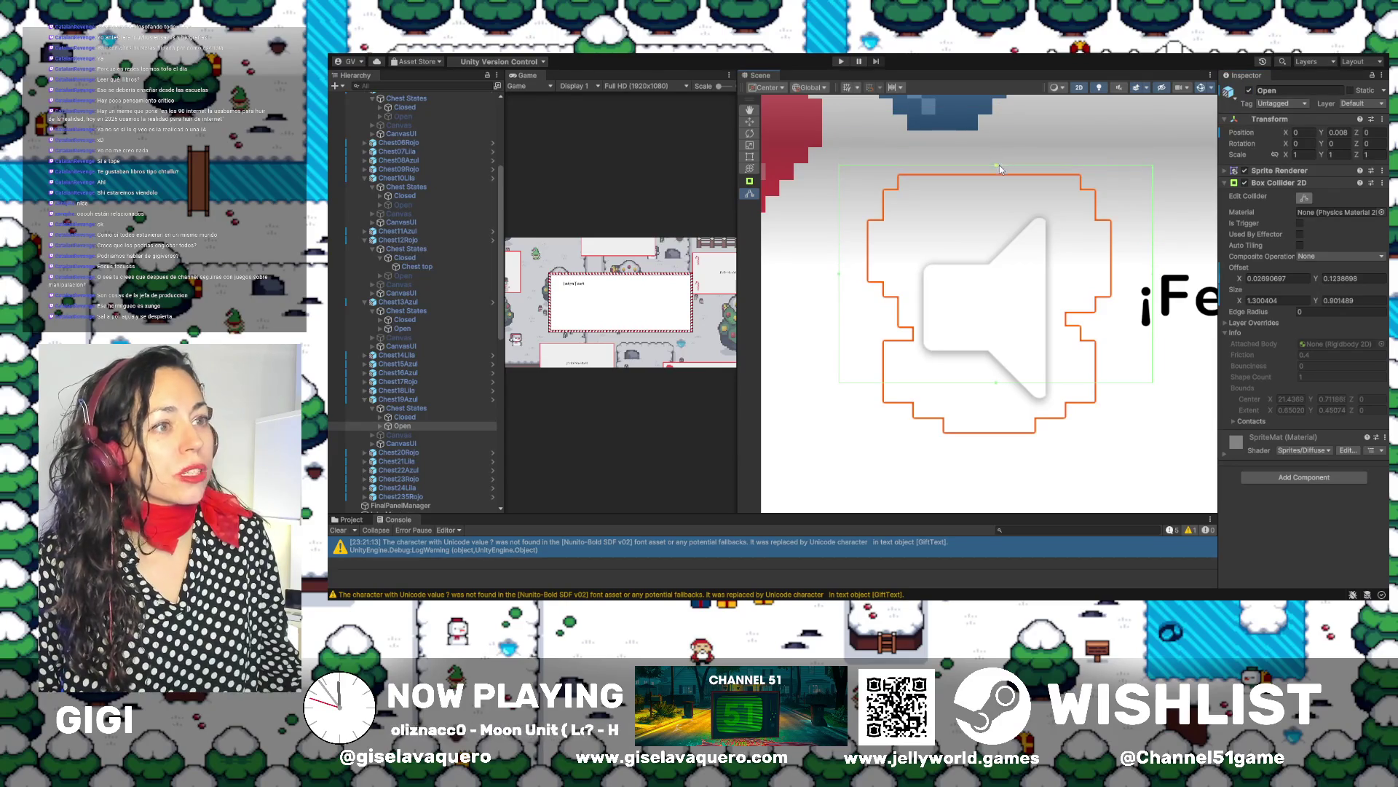
{"action": "left_click_drag", "start_coordinate": [1152, 274], "coordinate": [1118, 279]}
{"action": "left_click_drag", "start_coordinate": [841, 279], "coordinate": [867, 279]}
{"action": "left_click_drag", "start_coordinate": [992, 383], "coordinate": [991, 435]}
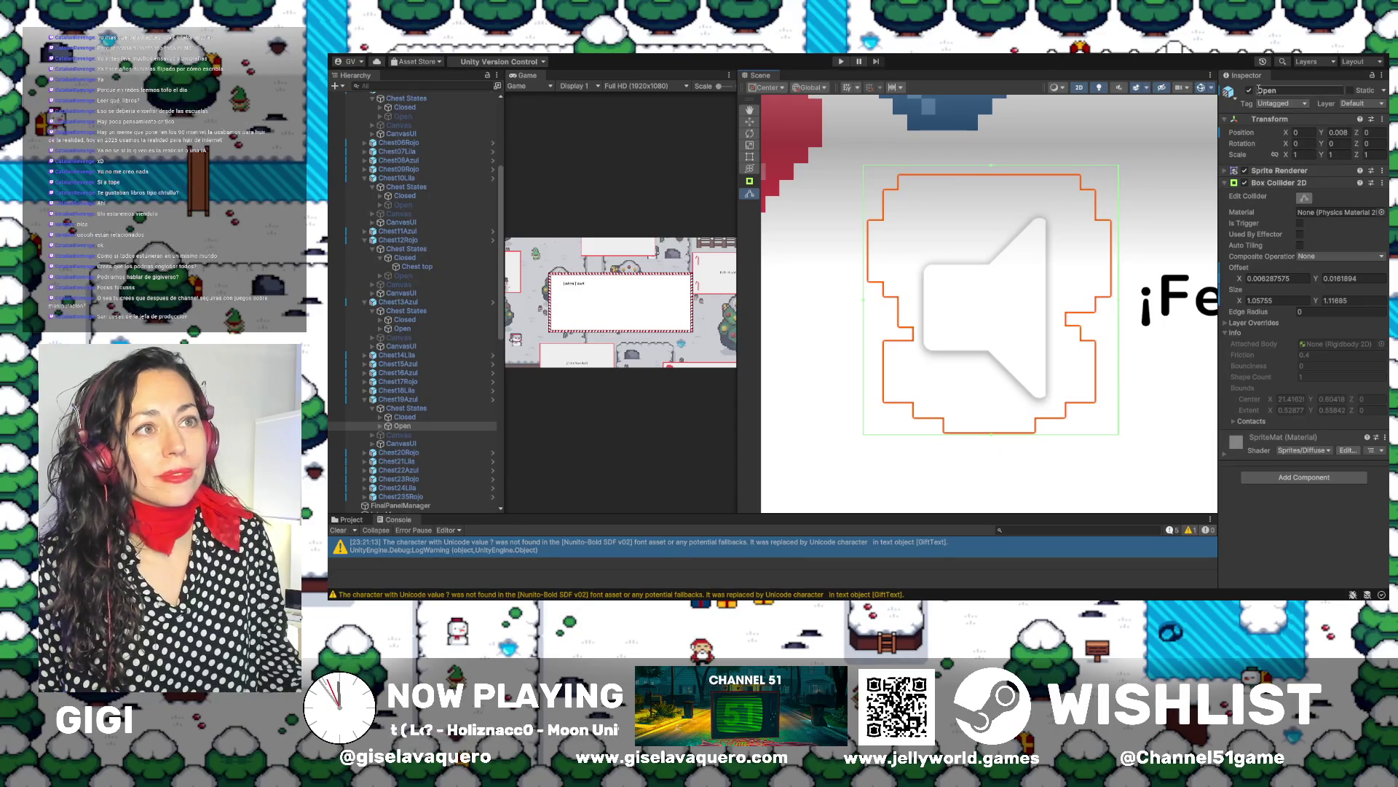
{"action": "left_click", "coordinate": [1250, 90]}
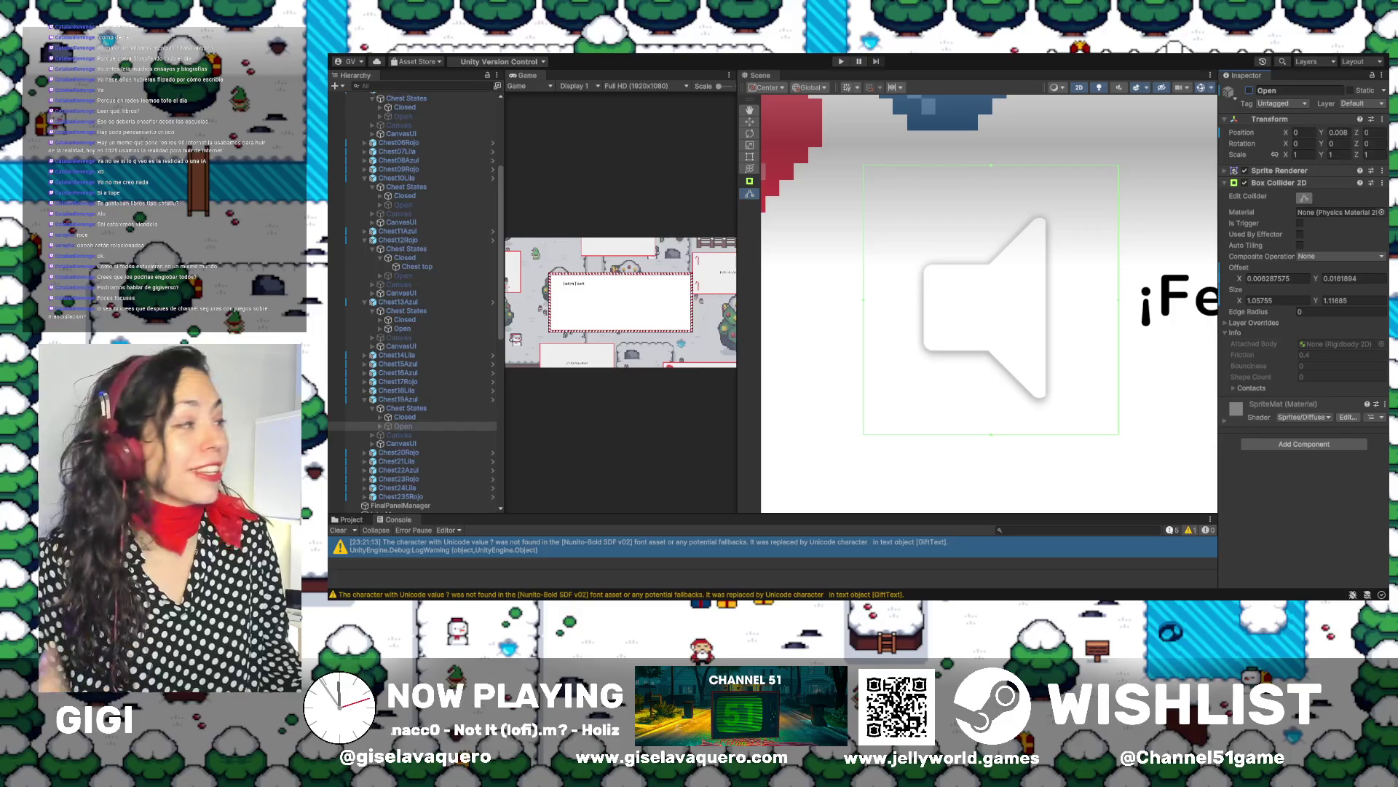
{"action": "double_click", "coordinate": [398, 401]}
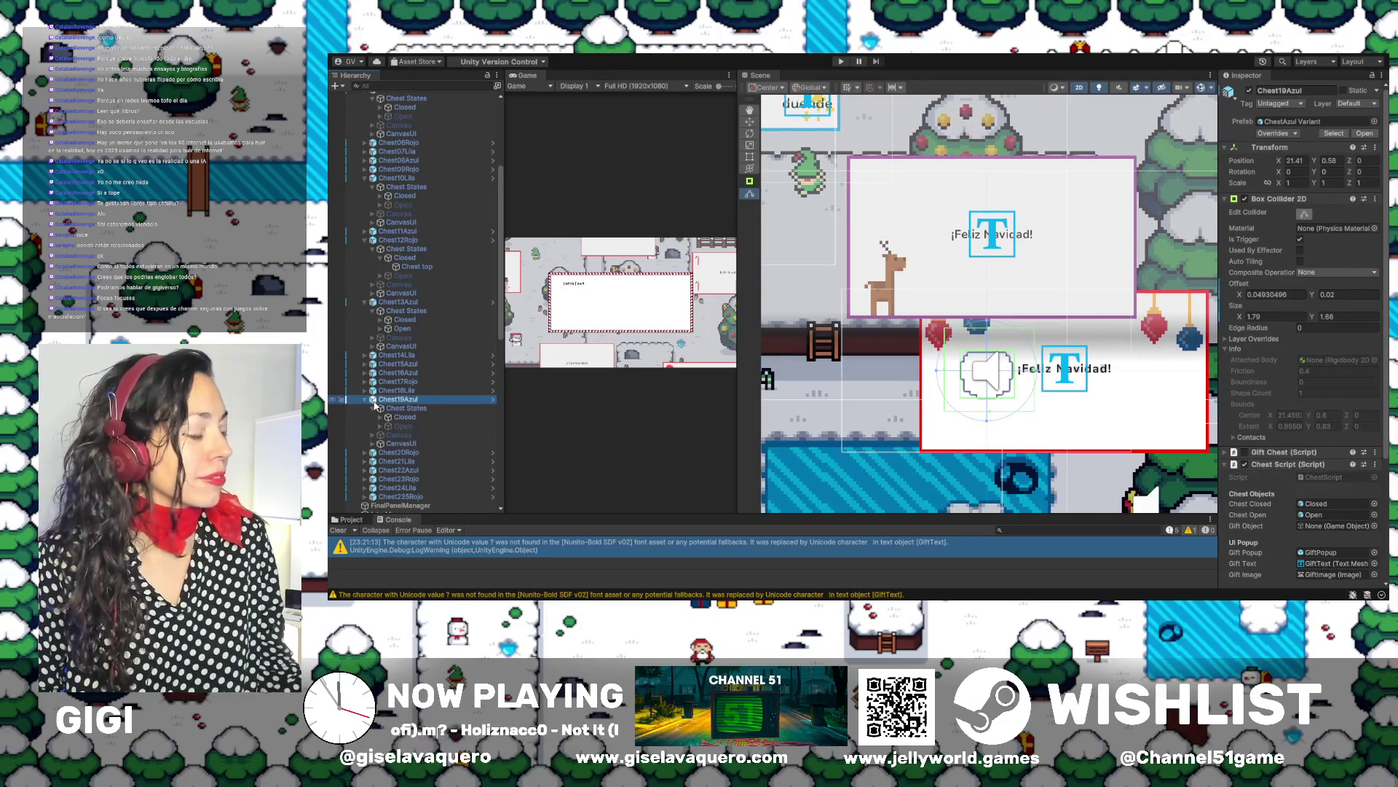
Frame Chest20Rojo and expand it down to its Chest States' Closed and Open children
{"action": "left_click", "coordinate": [365, 400]}
{"action": "double_click", "coordinate": [371, 409]}
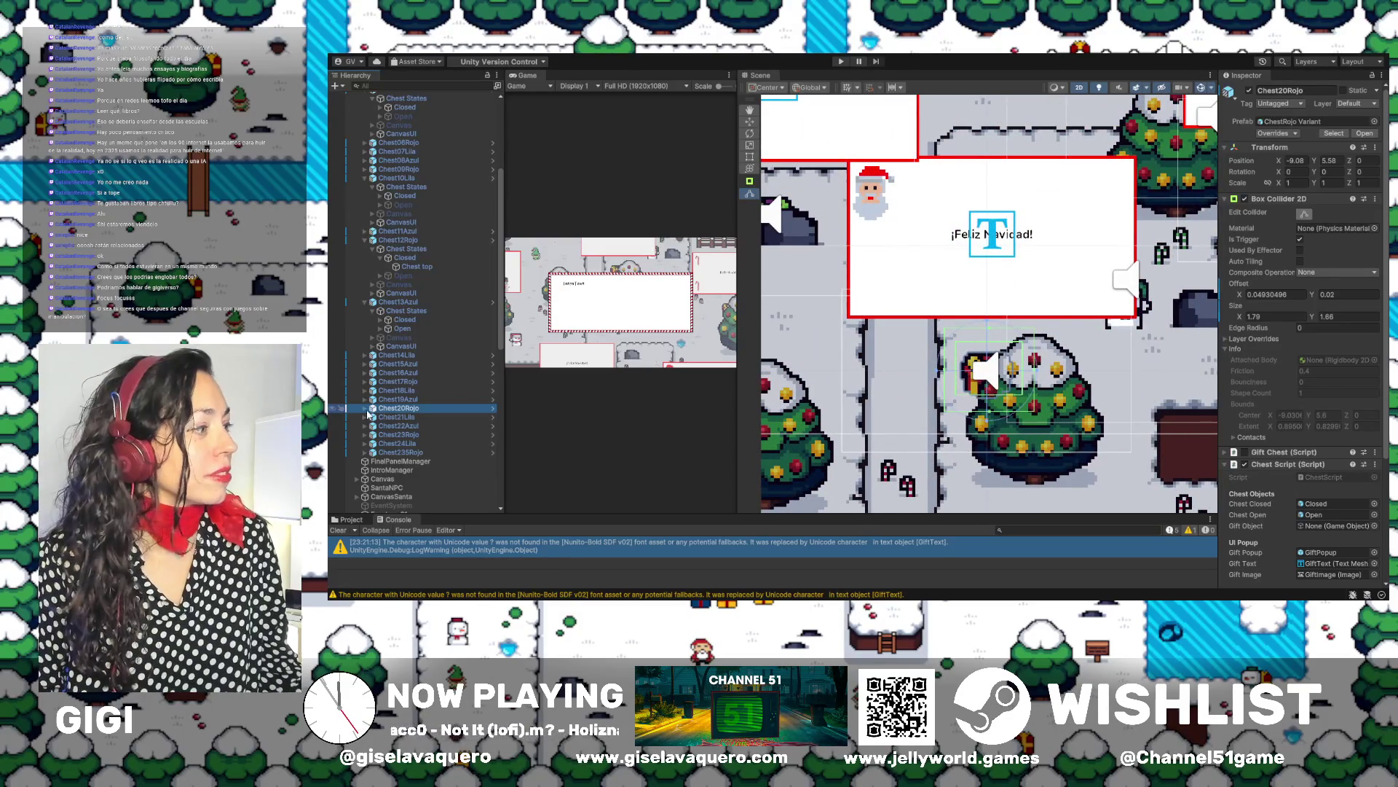
{"action": "left_click", "coordinate": [365, 408]}
{"action": "double_click", "coordinate": [394, 418]}
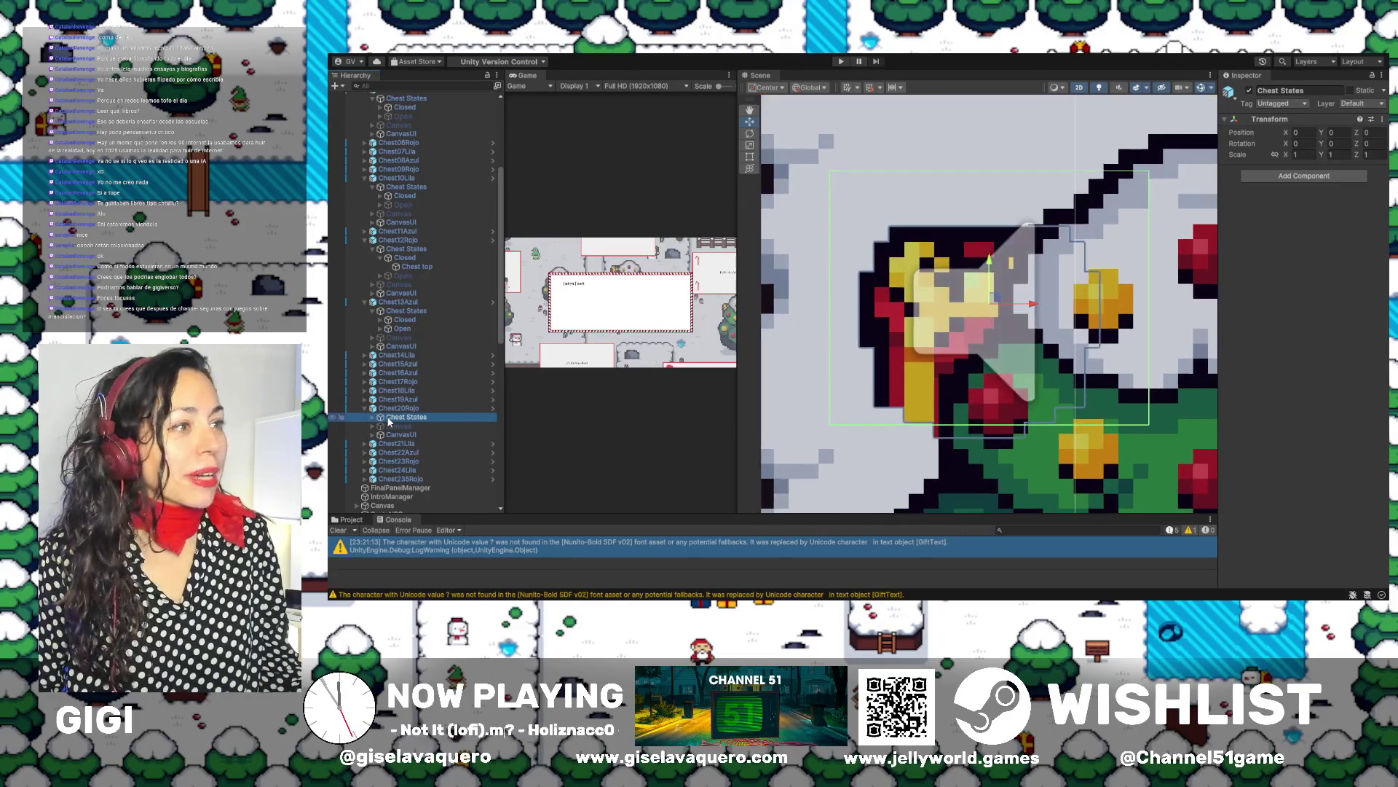
{"action": "left_click", "coordinate": [373, 417]}
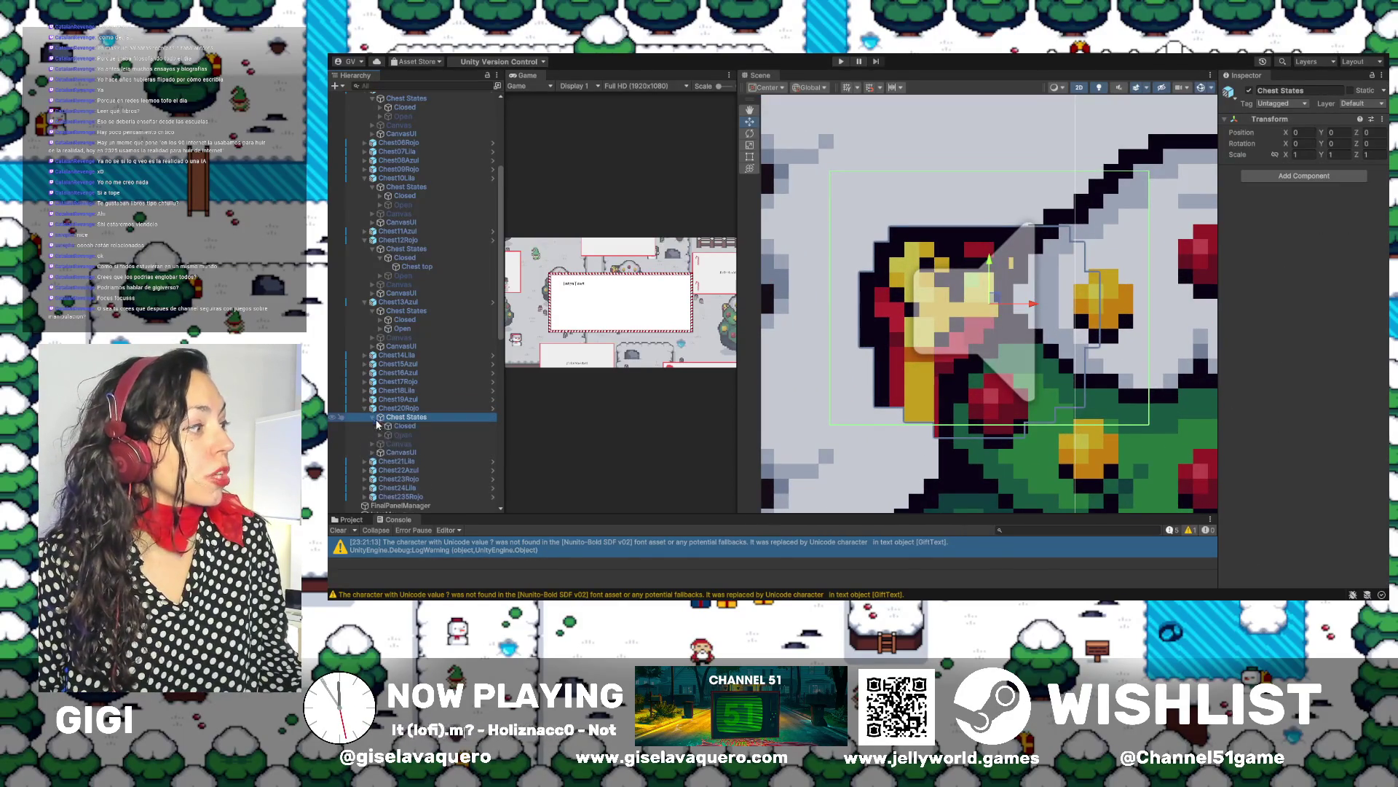
Tighten Chest20Rojo's Closed collider by pulling its top, right and left edges onto the sprite
{"action": "left_click", "coordinate": [392, 426]}
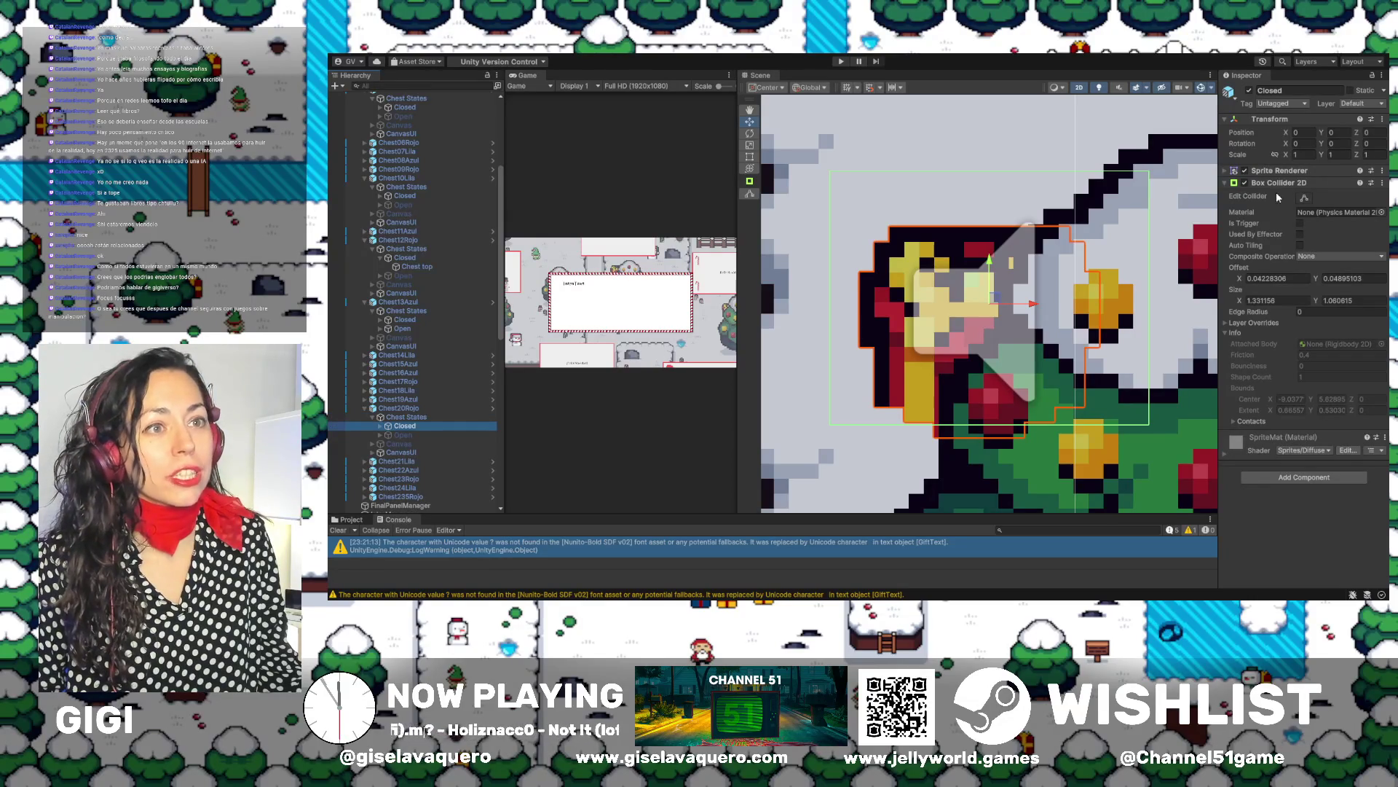
{"action": "left_click", "coordinate": [1305, 197]}
{"action": "left_click_drag", "start_coordinate": [989, 173], "coordinate": [994, 208]}
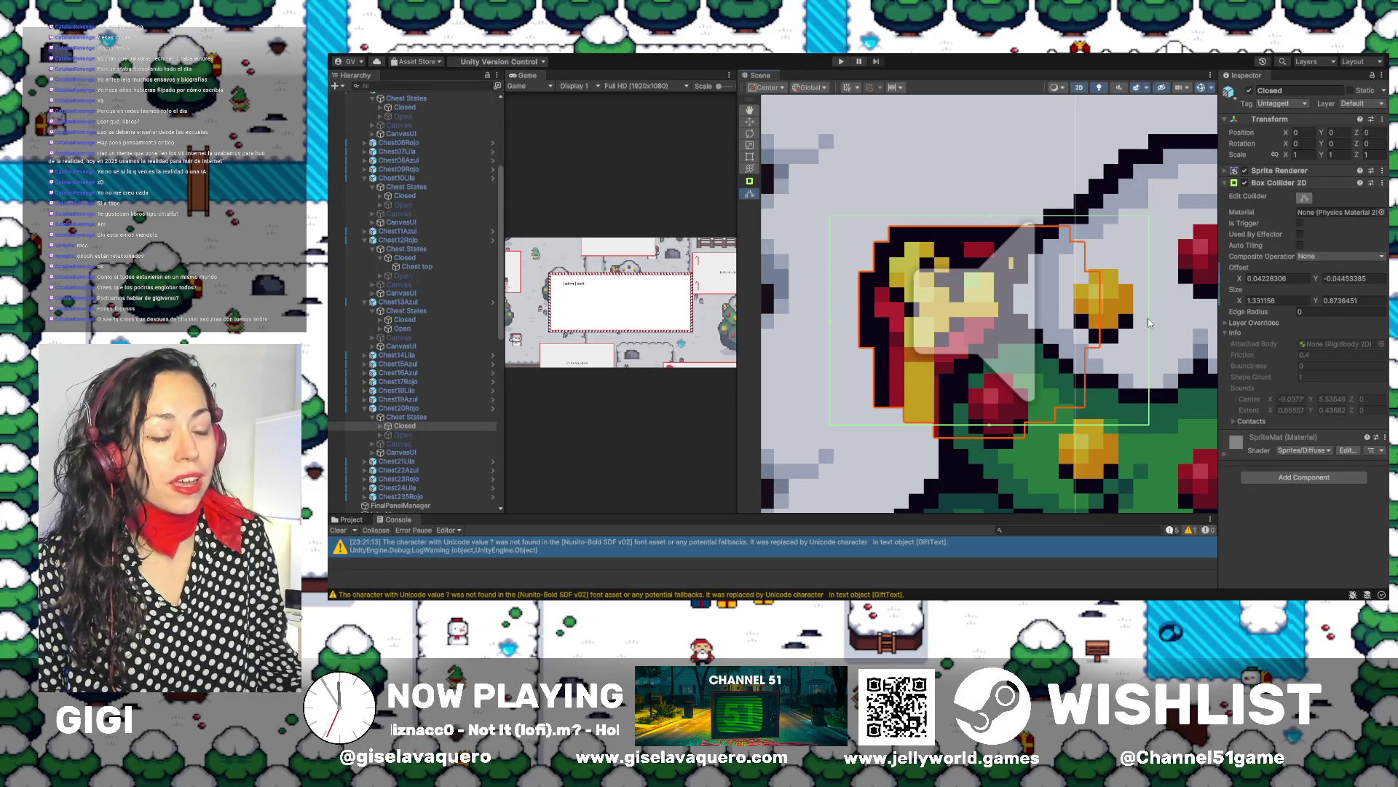
{"action": "left_click_drag", "start_coordinate": [1150, 328], "coordinate": [1102, 328]}
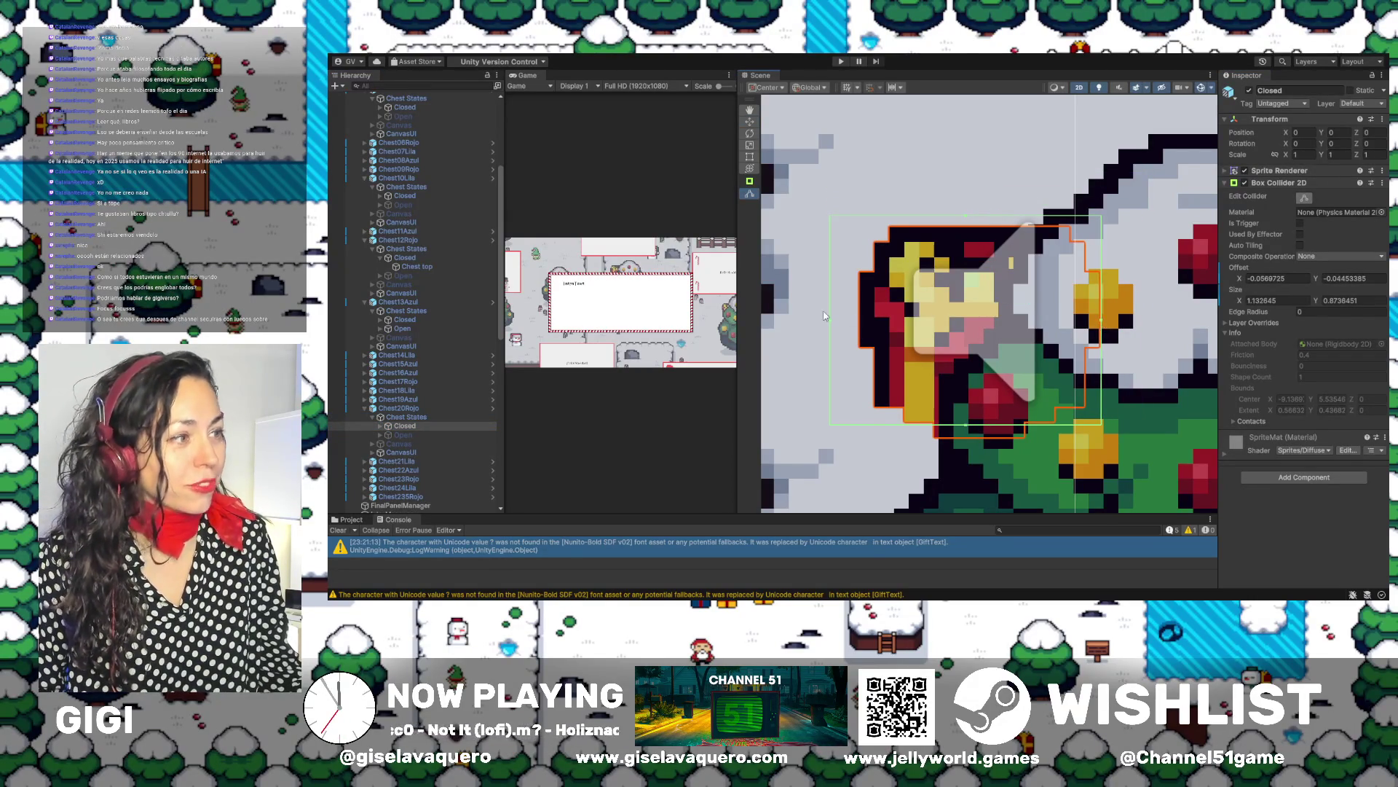
{"action": "left_click_drag", "start_coordinate": [831, 321], "coordinate": [852, 321]}
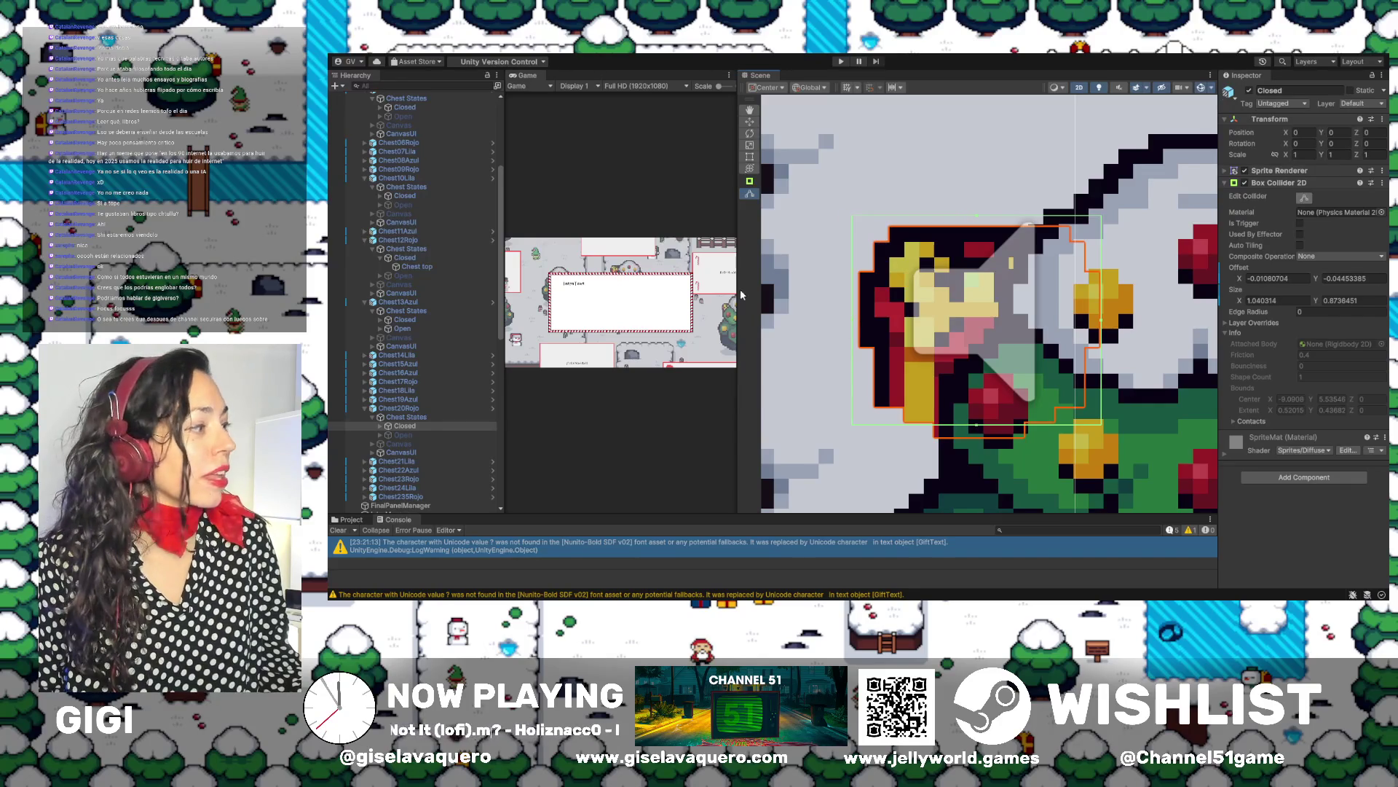
Show Chest20Rojo's Open state and fit its collider to 1.060343 × 0.8934738, then frame Chest21Lila's Closed
{"action": "left_click", "coordinate": [421, 434]}
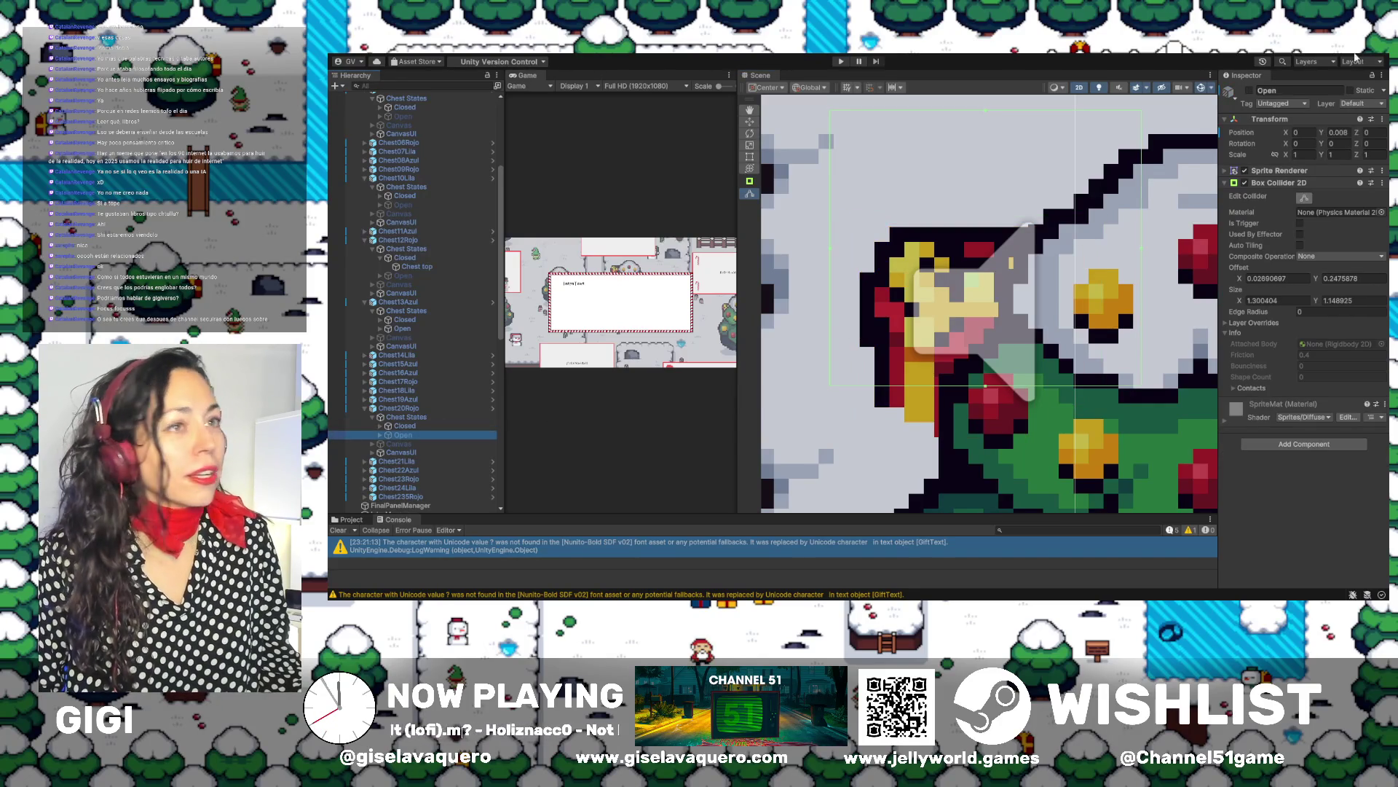
{"action": "left_click", "coordinate": [1249, 91]}
{"action": "left_click_drag", "start_coordinate": [987, 117], "coordinate": [991, 180]}
{"action": "left_click_drag", "start_coordinate": [829, 281], "coordinate": [856, 281]}
{"action": "left_click_drag", "start_coordinate": [1142, 280], "coordinate": [1109, 281]}
{"action": "left_click_drag", "start_coordinate": [981, 386], "coordinate": [983, 442]}
{"action": "double_click", "coordinate": [401, 435]}
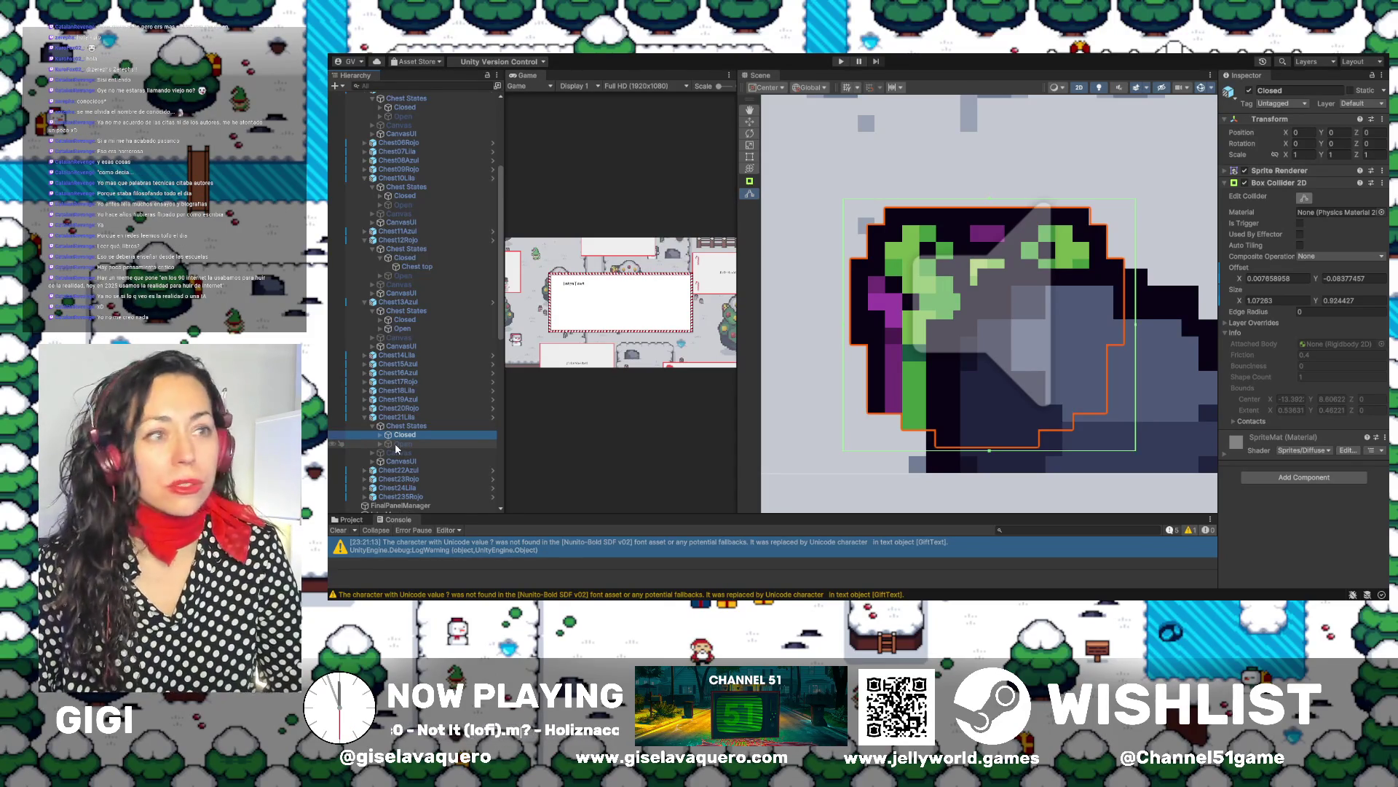
Show Chest21Lila's Open state, nudge its collider's top edge down, then hide it again
{"action": "left_click", "coordinate": [396, 444]}
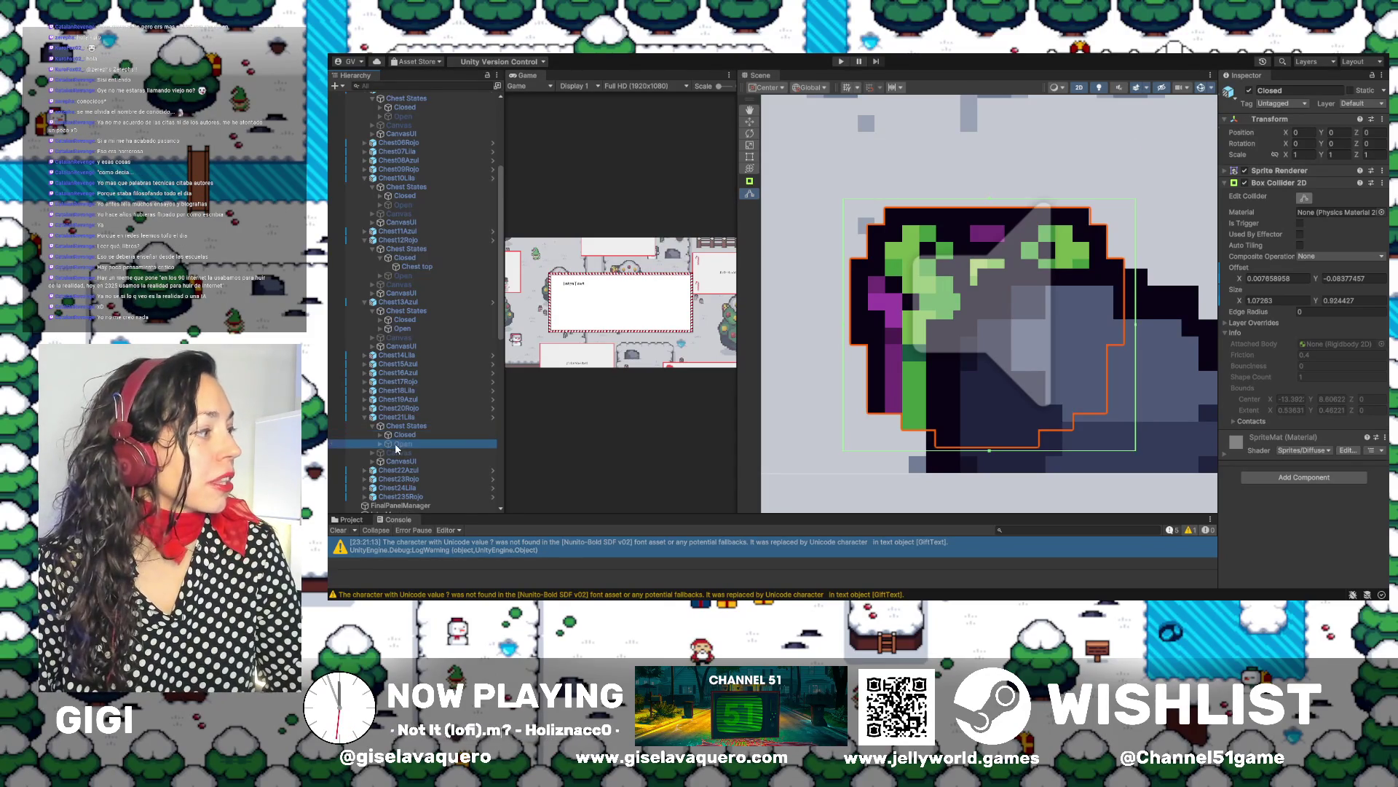
{"action": "left_click", "coordinate": [1249, 91]}
{"action": "left_click_drag", "start_coordinate": [996, 143], "coordinate": [995, 149]}
{"action": "left_click", "coordinate": [1132, 294]}
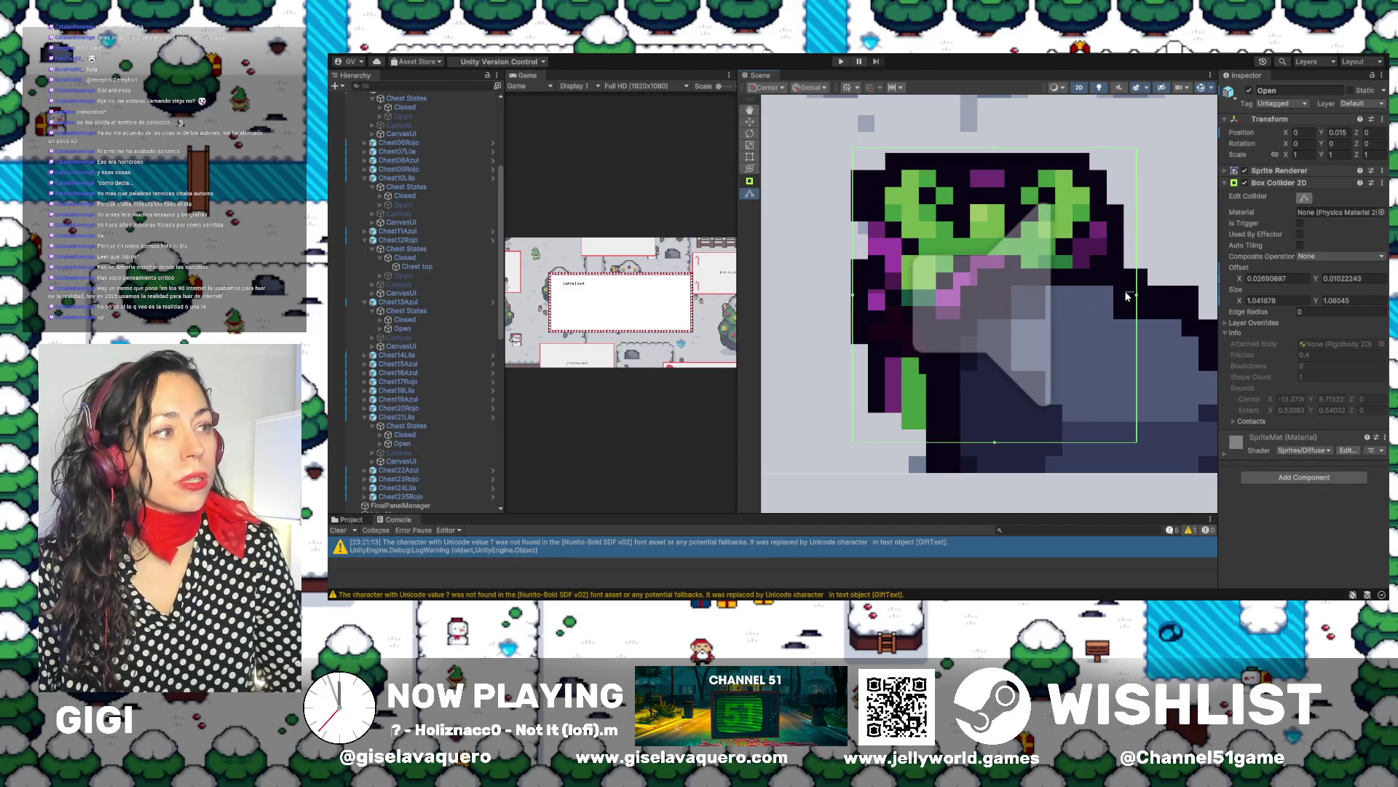
{"action": "left_click", "coordinate": [402, 443]}
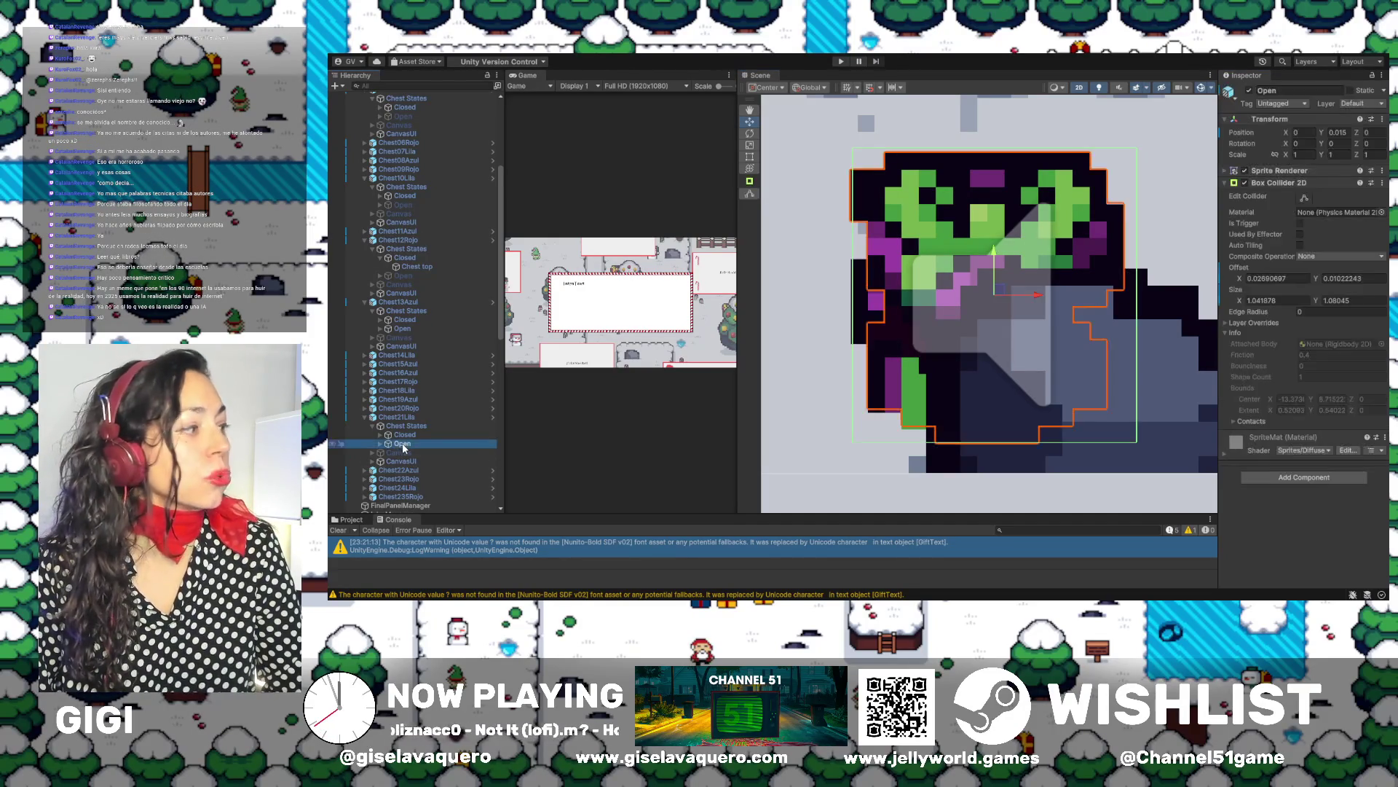
{"action": "left_click", "coordinate": [1250, 90]}
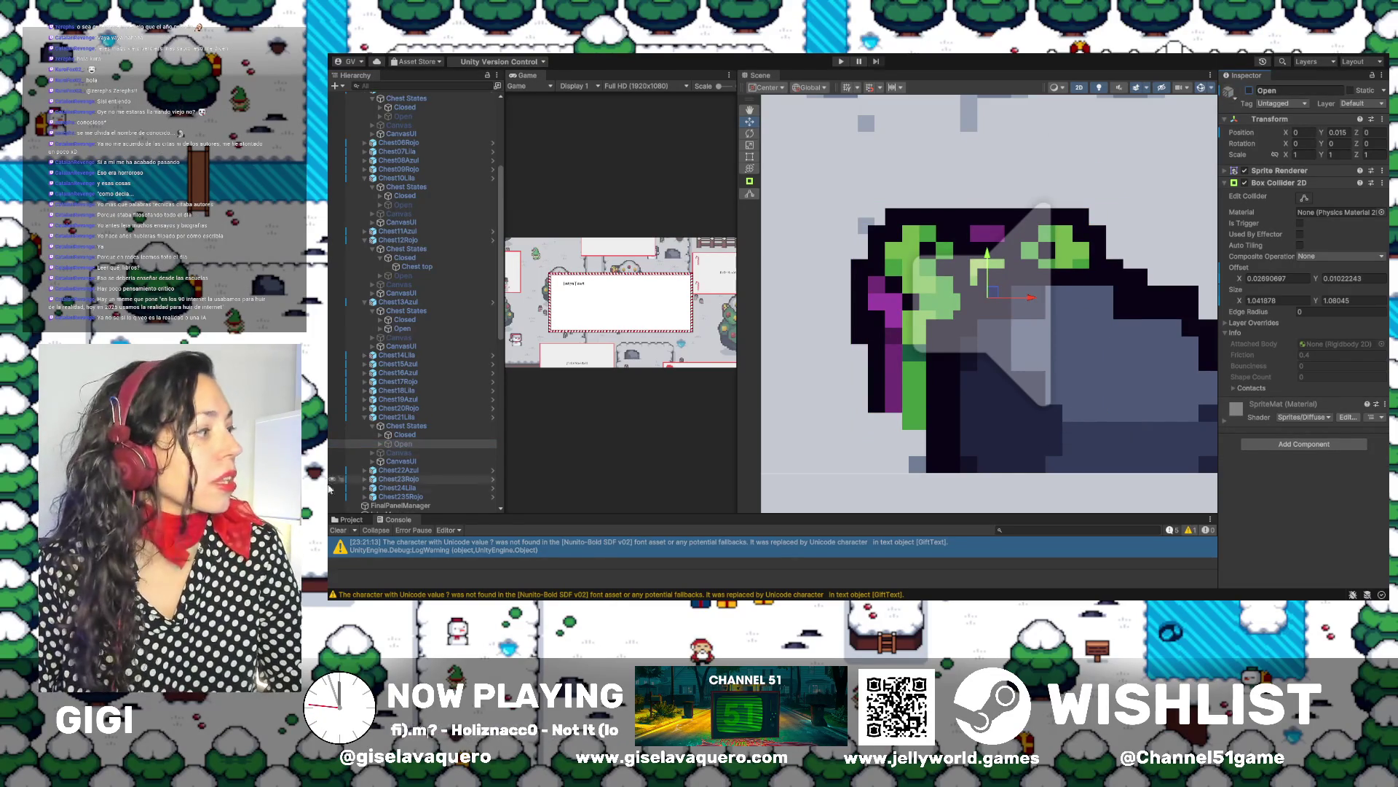
Tighten Chest21Lila's Closed collider to 1.025863 × 0.8082012 and compare it against the Open state
{"action": "left_click", "coordinate": [404, 435]}
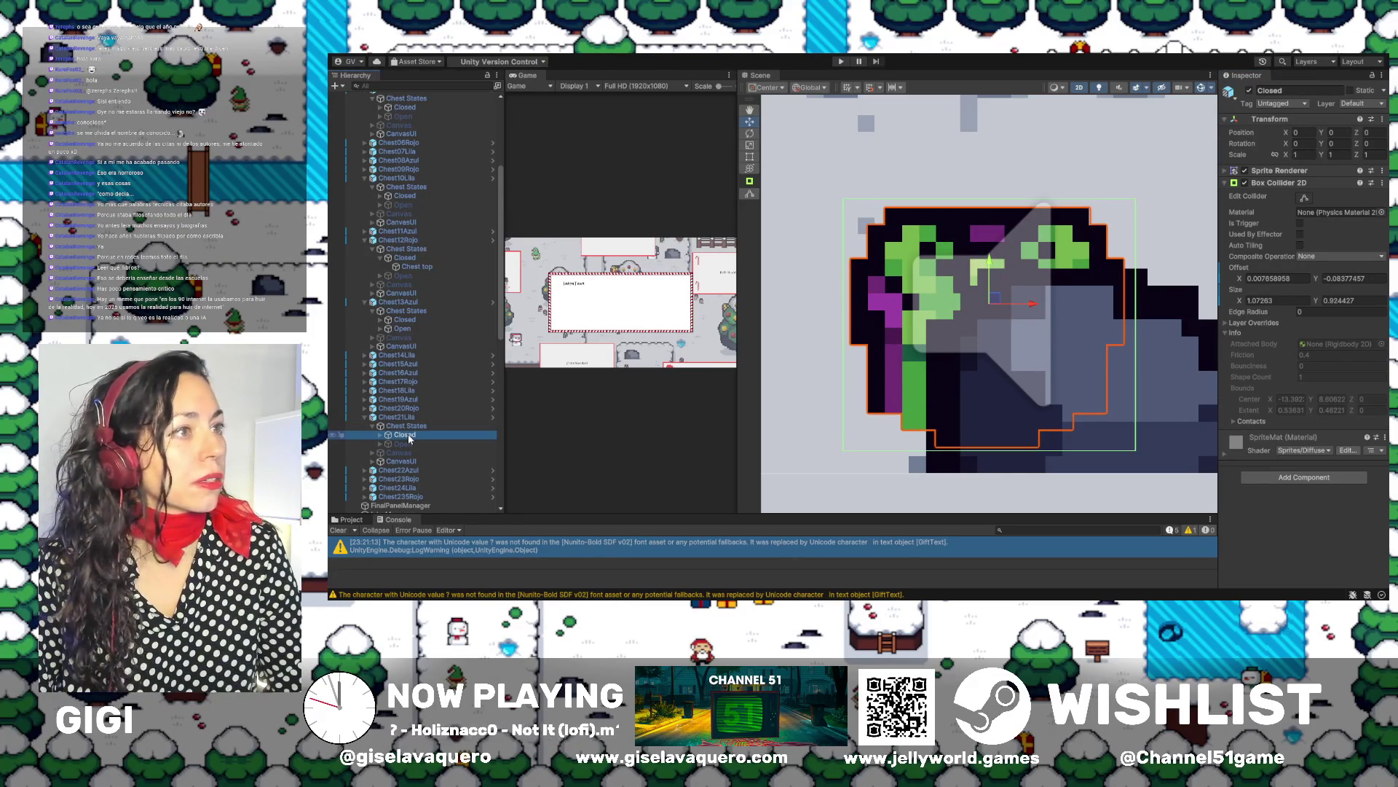
{"action": "left_click", "coordinate": [1306, 198]}
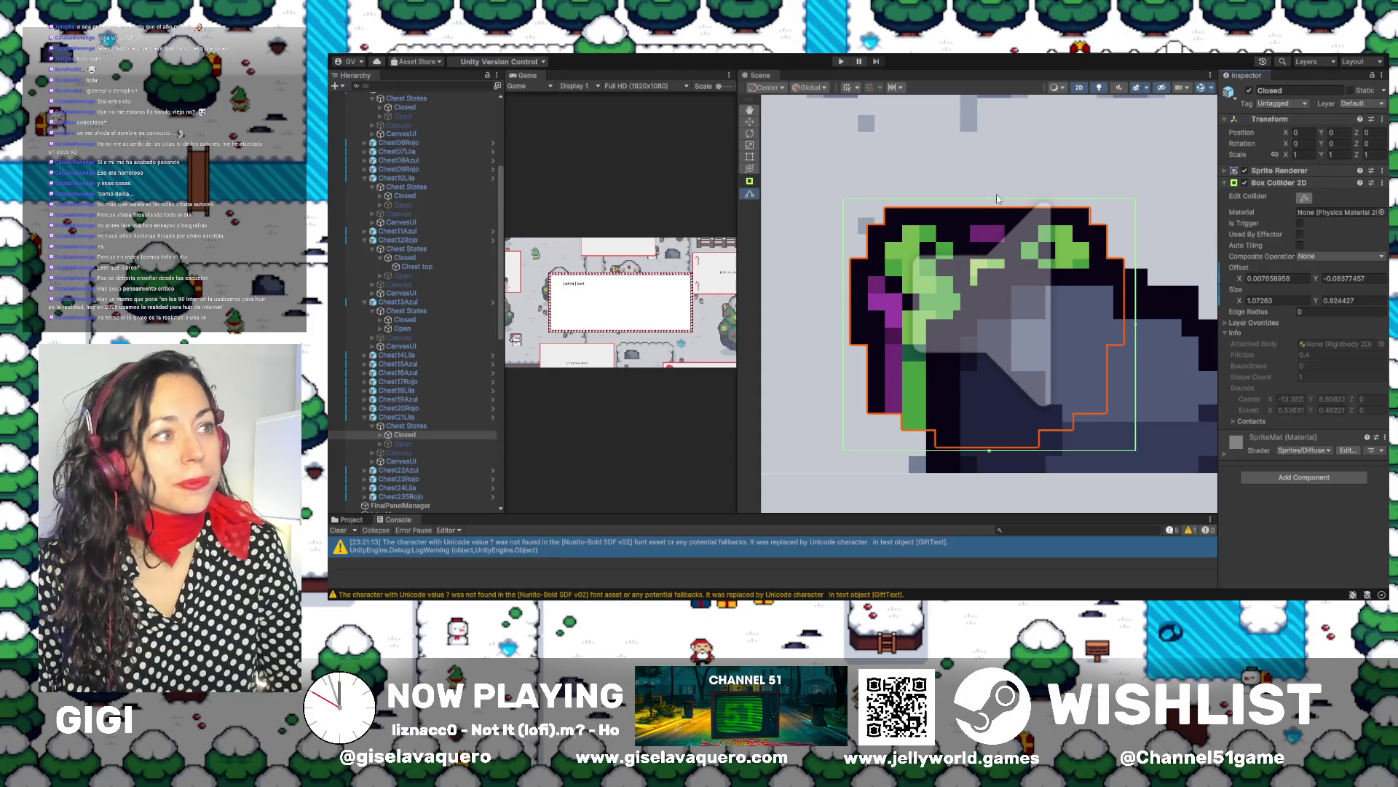
{"action": "left_click_drag", "start_coordinate": [998, 199], "coordinate": [995, 204]}
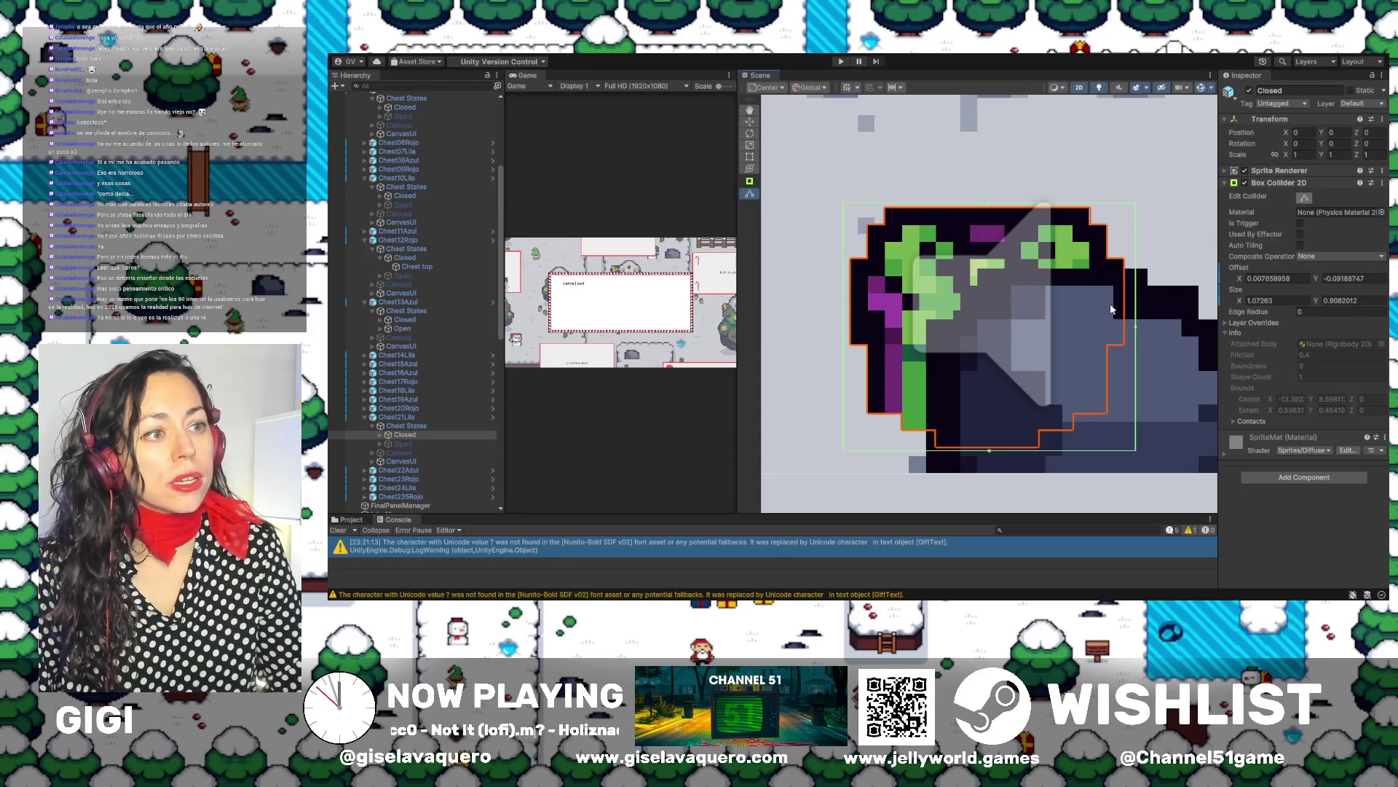
{"action": "left_click_drag", "start_coordinate": [1136, 329], "coordinate": [1128, 330]}
{"action": "left_click_drag", "start_coordinate": [844, 333], "coordinate": [849, 333]}
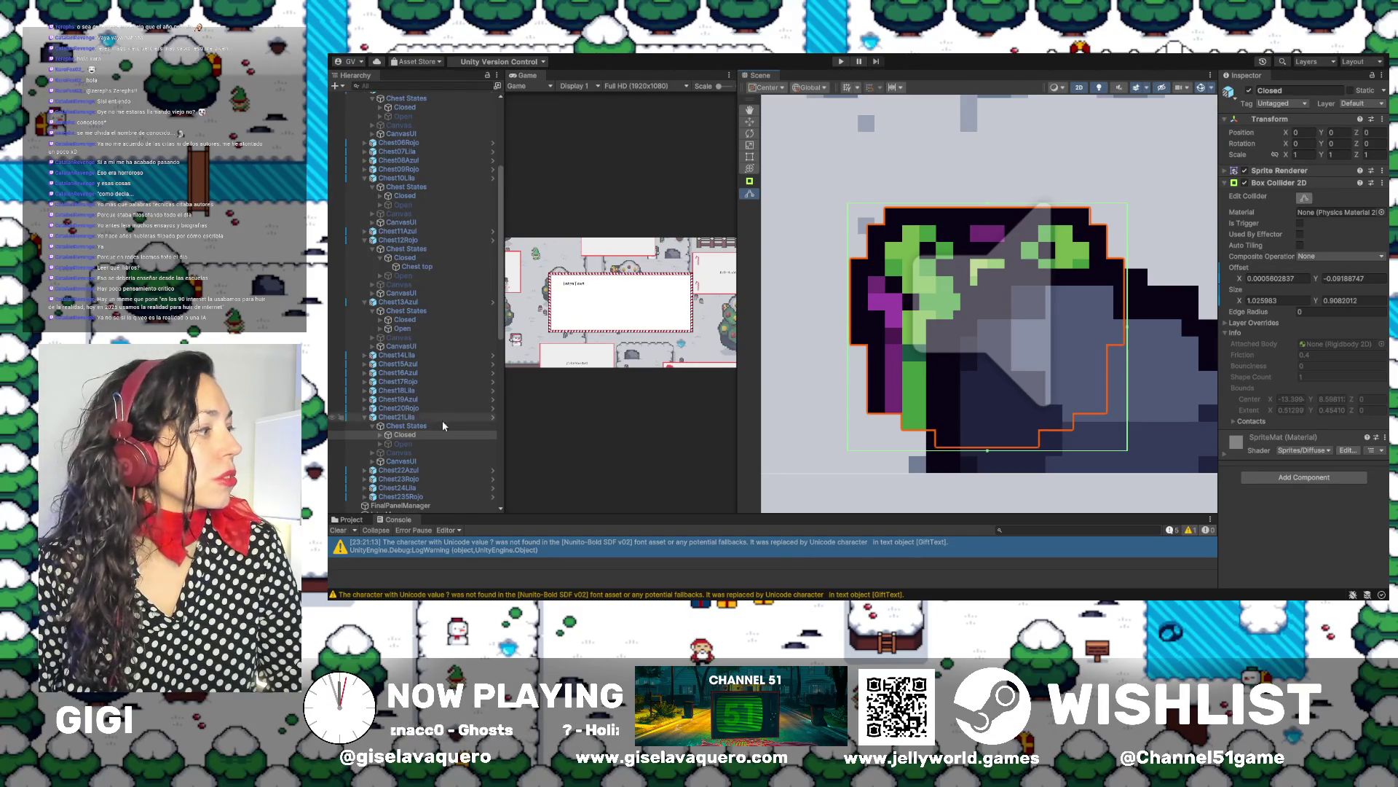
{"action": "left_click", "coordinate": [417, 443]}
{"action": "left_click", "coordinate": [417, 435]}
{"action": "left_click", "coordinate": [409, 443]}
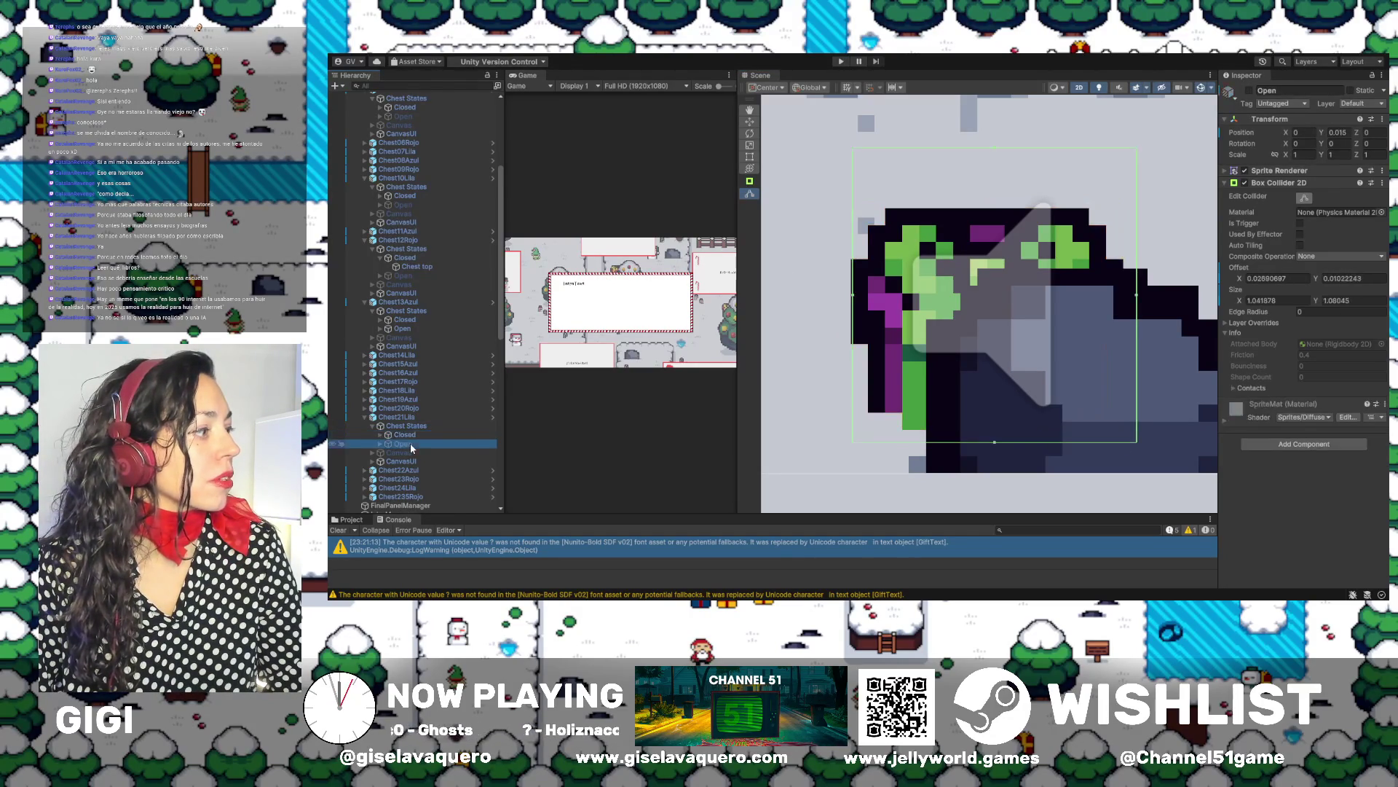